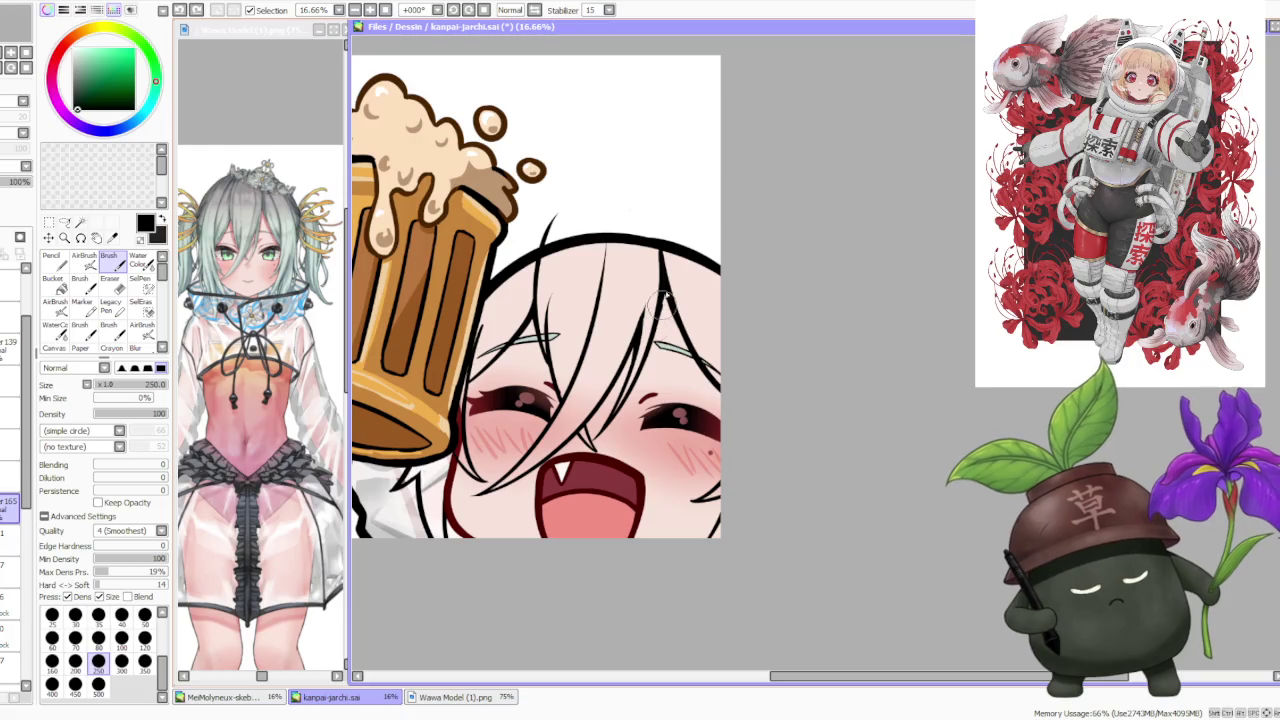
# - Zoom the canvas out and back in to review the laughing chibi emote
pyautogui.scroll(-1, 663, 287)
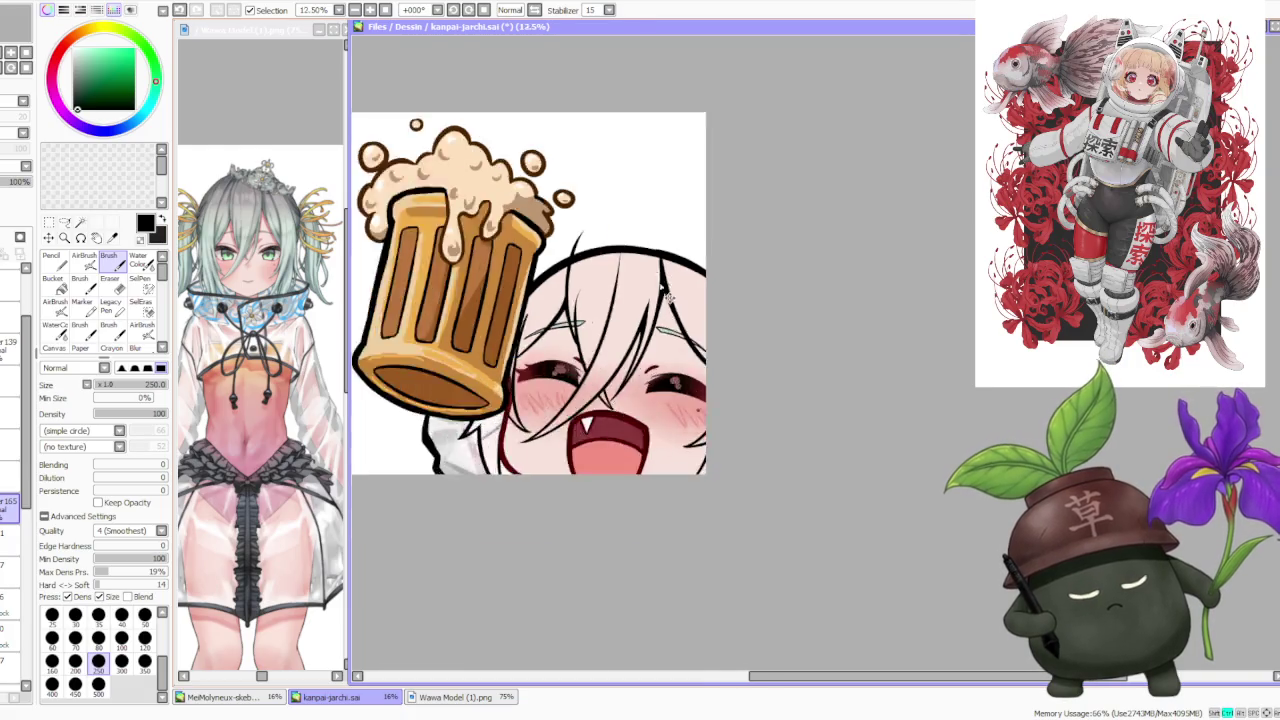
pyautogui.scroll(-2, 663, 260)
pyautogui.scroll(3, 663, 232)
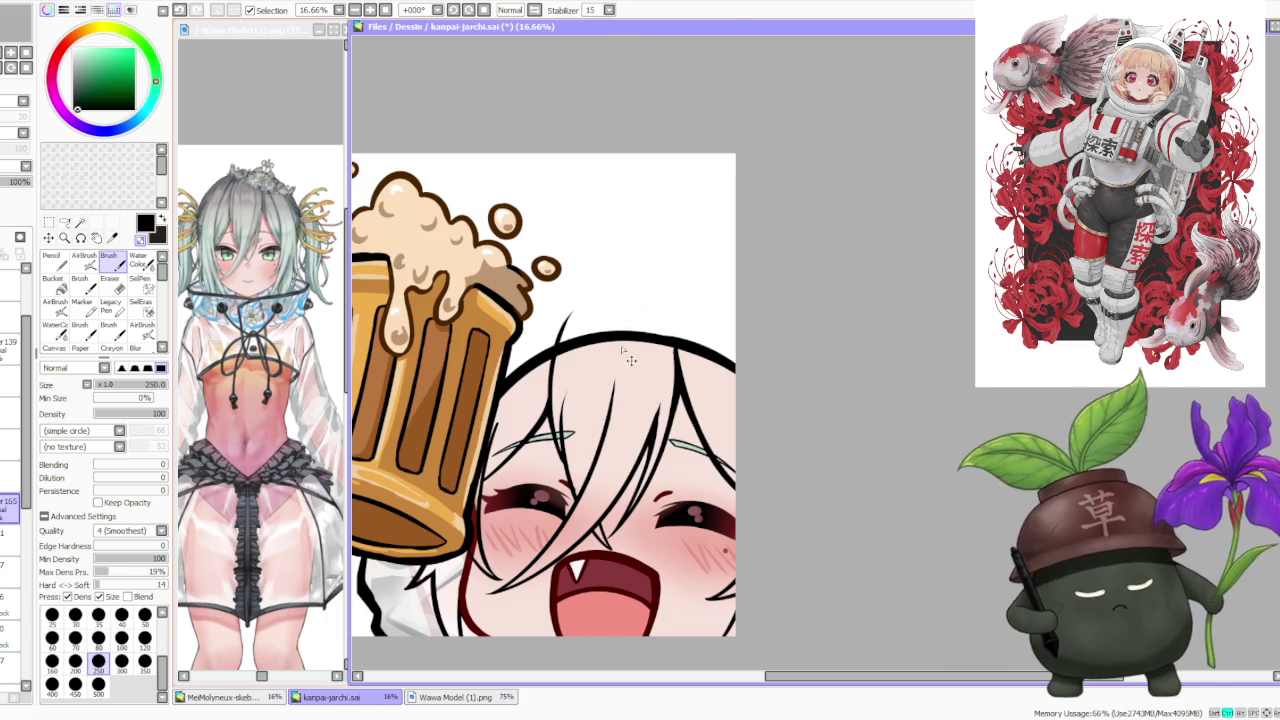
pyautogui.scroll(-2, 620, 365)
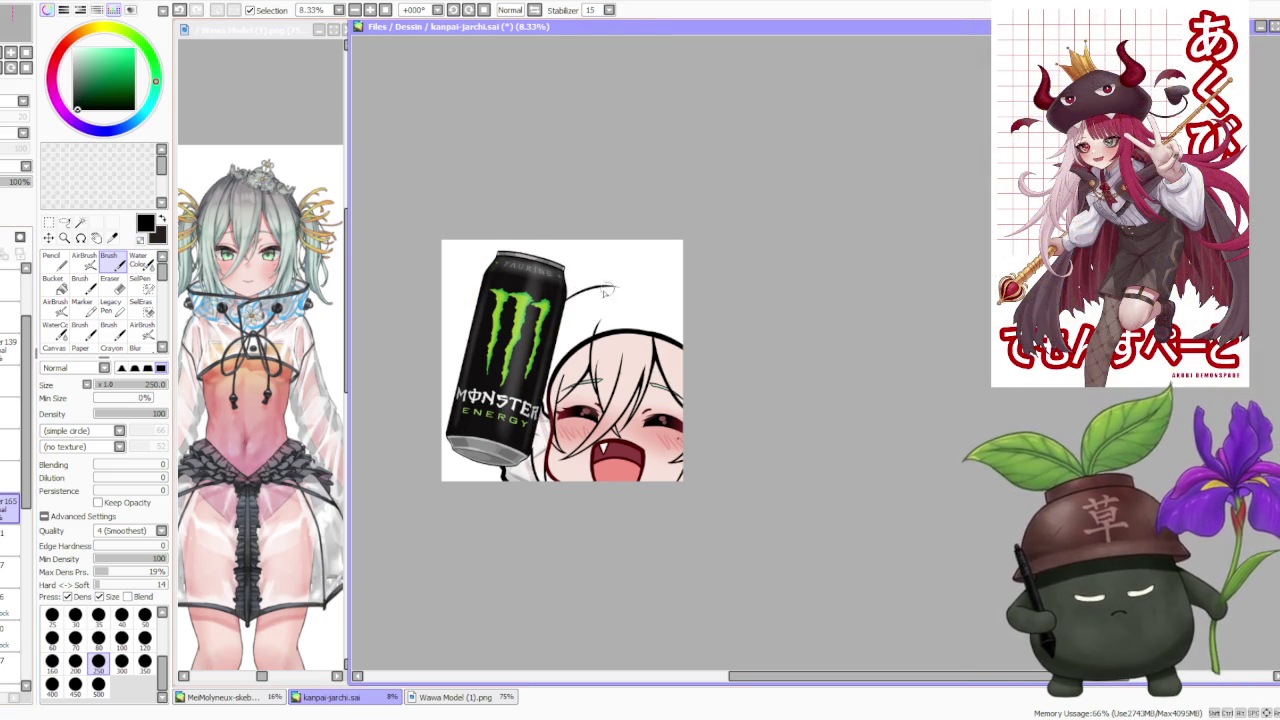
# - Try several dark hair strokes from the can edge toward the right, undoing each attempt
pyautogui.moveTo(560, 312); pyautogui.dragTo(640, 298)
pyautogui.hotkey('ctrl', 'z')
pyautogui.hotkey('ctrl', 'z')
pyautogui.hotkey('ctrl', 'z')
pyautogui.hotkey('ctrl', 'z')
pyautogui.moveTo(556, 314); pyautogui.dragTo(640, 298)
pyautogui.hotkey('ctrl', 'z')
pyautogui.moveTo(560, 318); pyautogui.dragTo(680, 300)
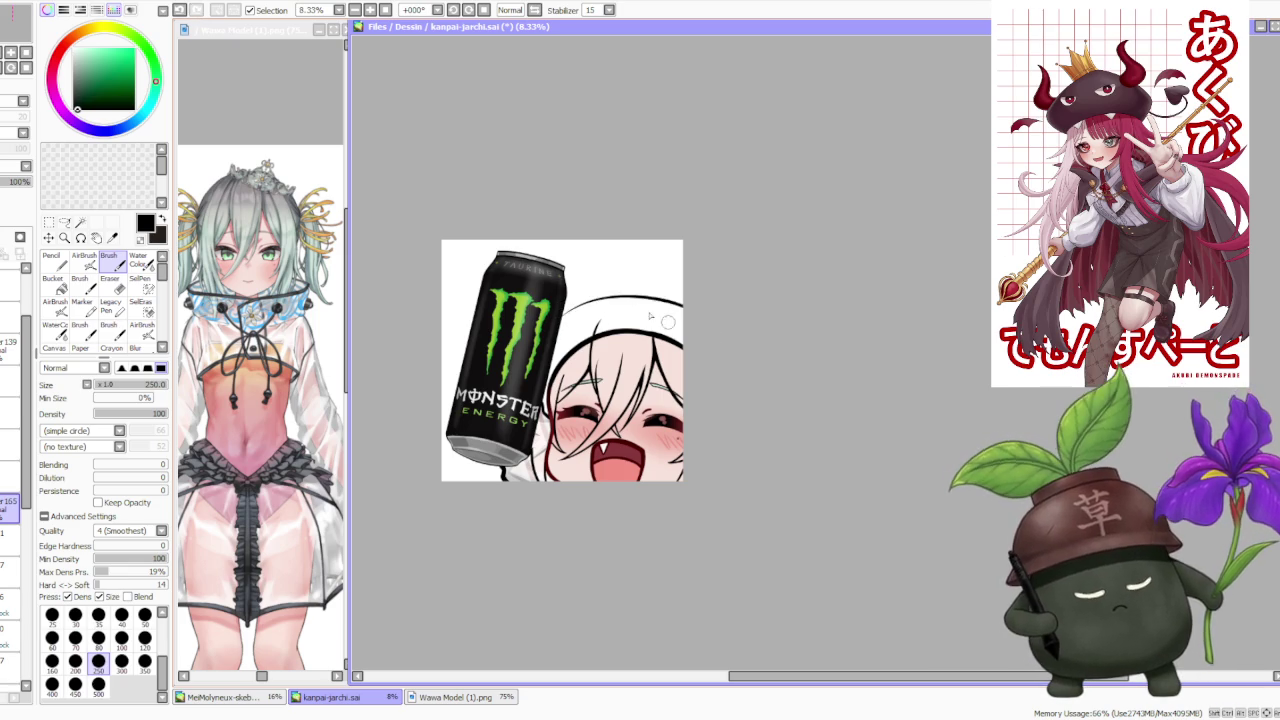
pyautogui.hotkey('ctrl', 'z')
pyautogui.moveTo(556, 314); pyautogui.dragTo(680, 302)
pyautogui.hotkey('ctrl', 'z')
pyautogui.moveTo(560, 316); pyautogui.dragTo(706, 323)
pyautogui.hotkey('ctrl', 'z')
pyautogui.moveTo(556, 314); pyautogui.dragTo(708, 338)
pyautogui.hotkey('ctrl', 'z')
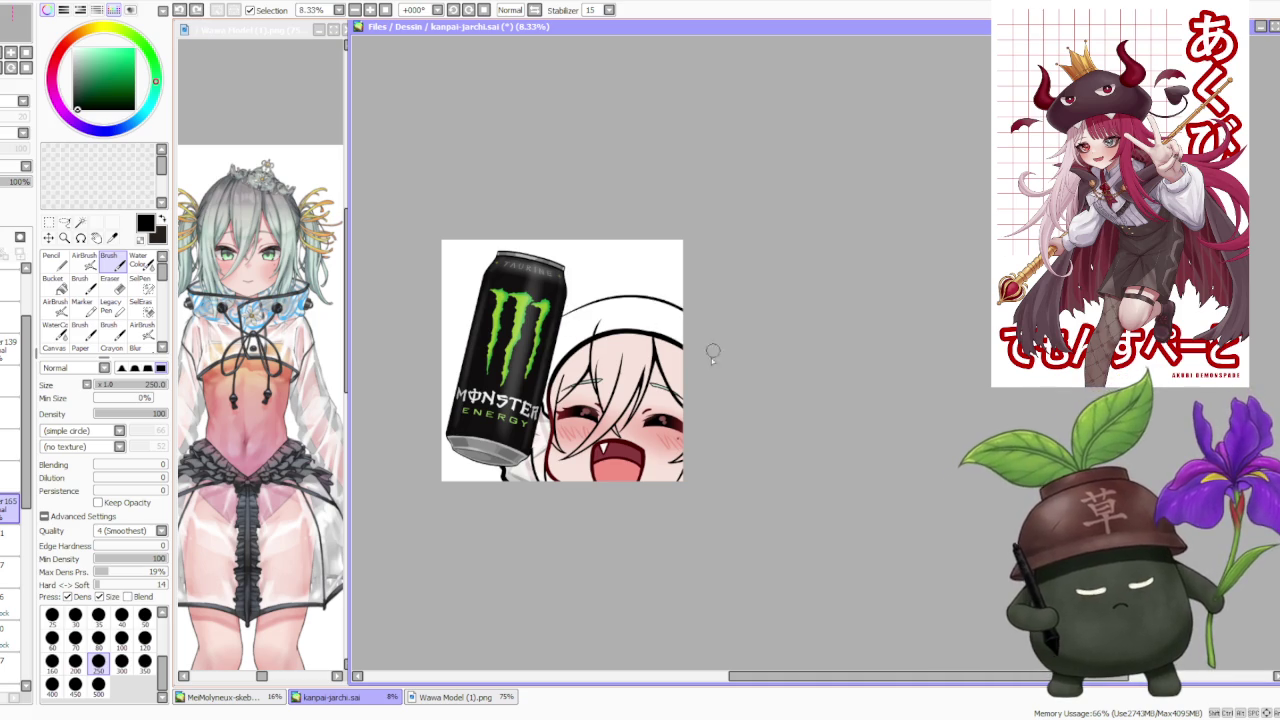
# - Rotate the canvas view counterclockwise to -56° and zoom to check the hair line
pyautogui.click(371, 10)
pyautogui.click(453, 12)
pyautogui.click(453, 12)
pyautogui.scroll(2, 678, 535)
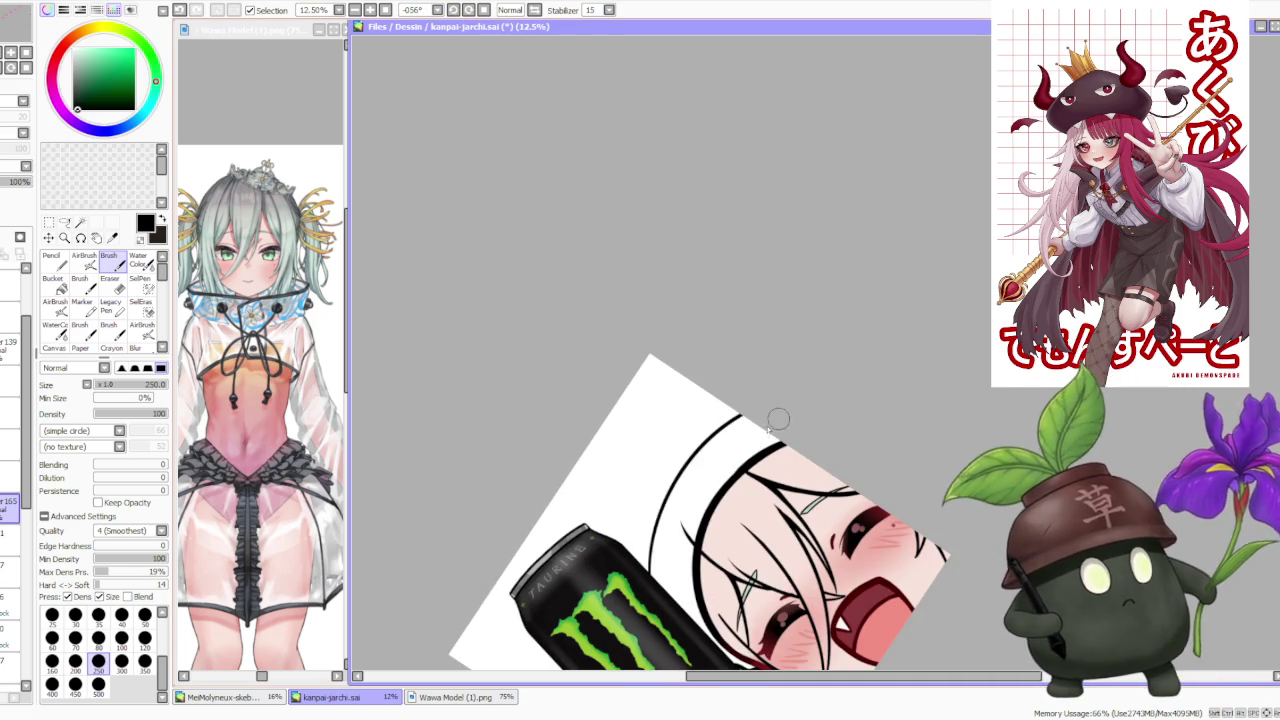
pyautogui.scroll(-4, 800, 378)
pyautogui.scroll(3, 734, 426)
pyautogui.scroll(1, 673, 498)
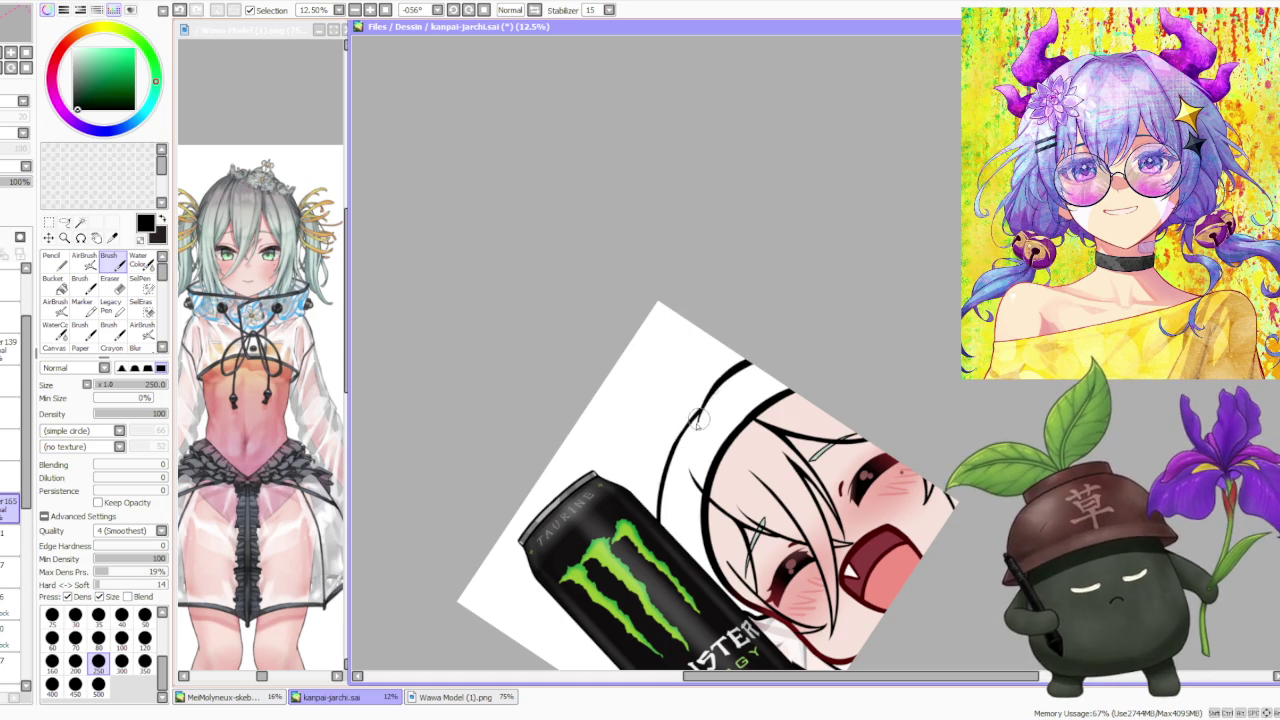
# - Undo the dark stroke on the left hair line and reset the canvas rotation upright
pyautogui.hotkey('ctrl', 'z')
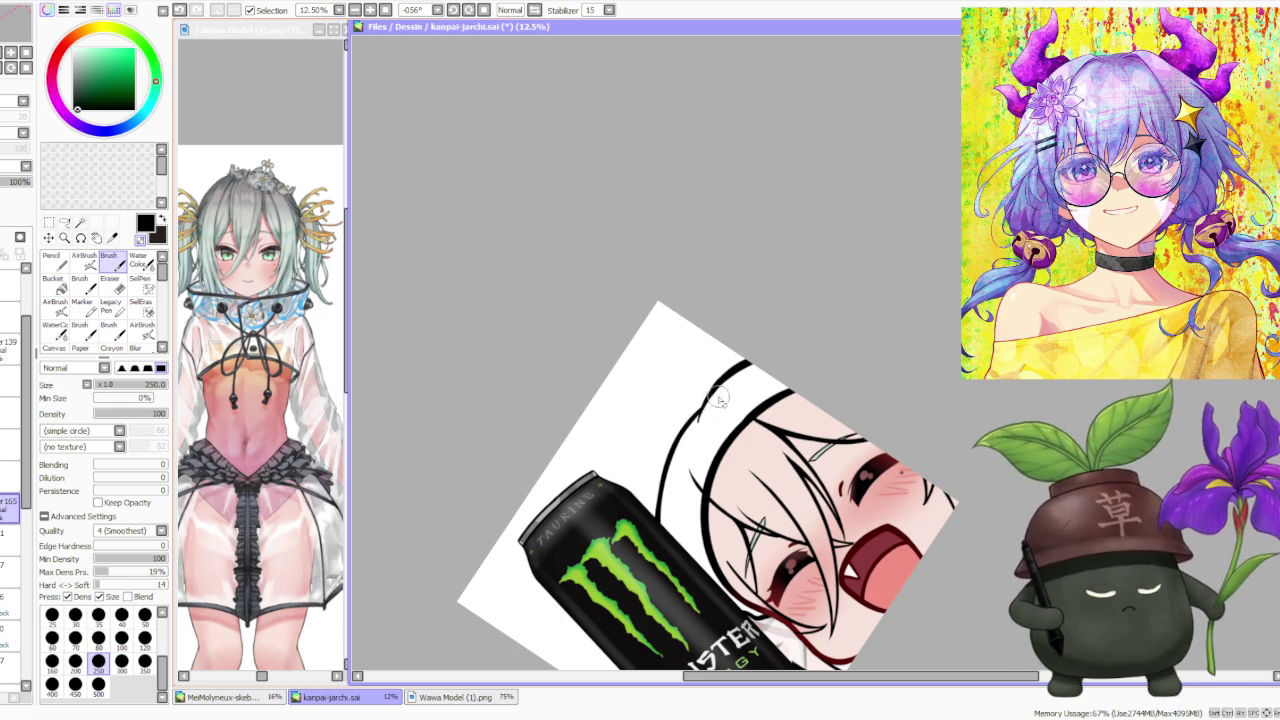
pyautogui.scroll(-1, 713, 405)
pyautogui.scroll(-2, 713, 405)
pyautogui.press('Home')
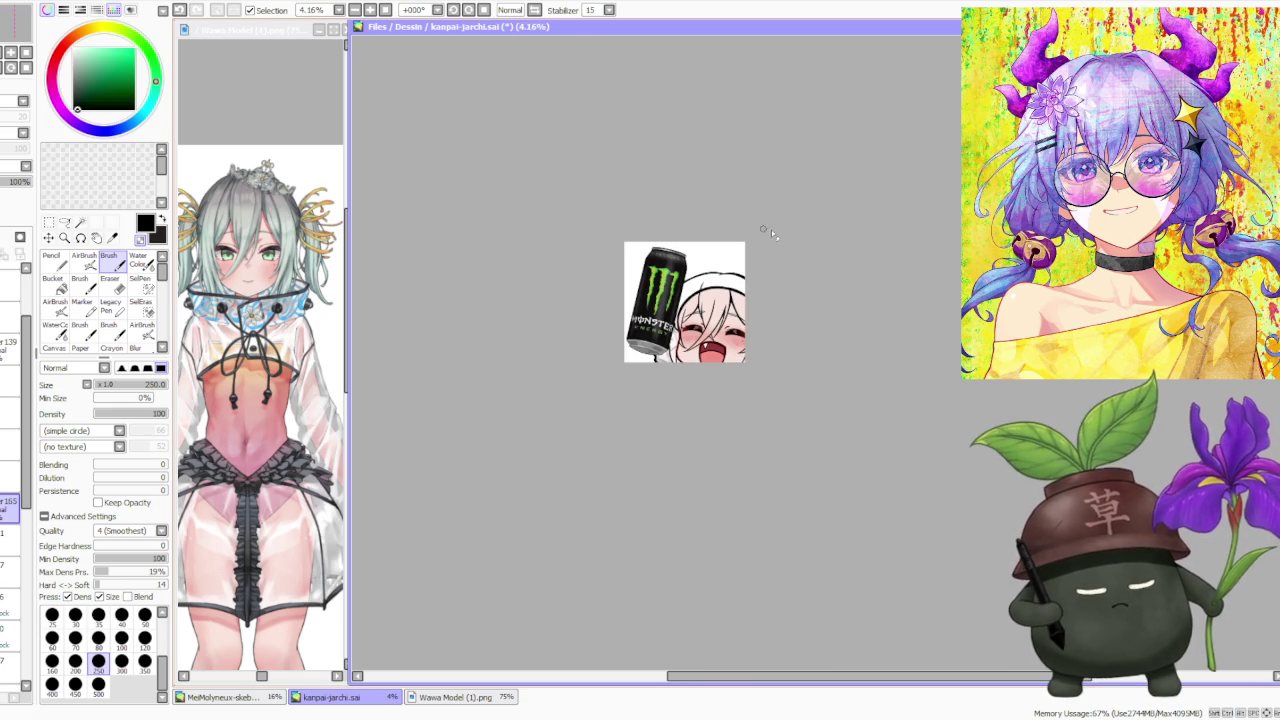
pyautogui.scroll(3, 788, 230)
pyautogui.scroll(-2, 780, 232)
pyautogui.scroll(1, 761, 233)
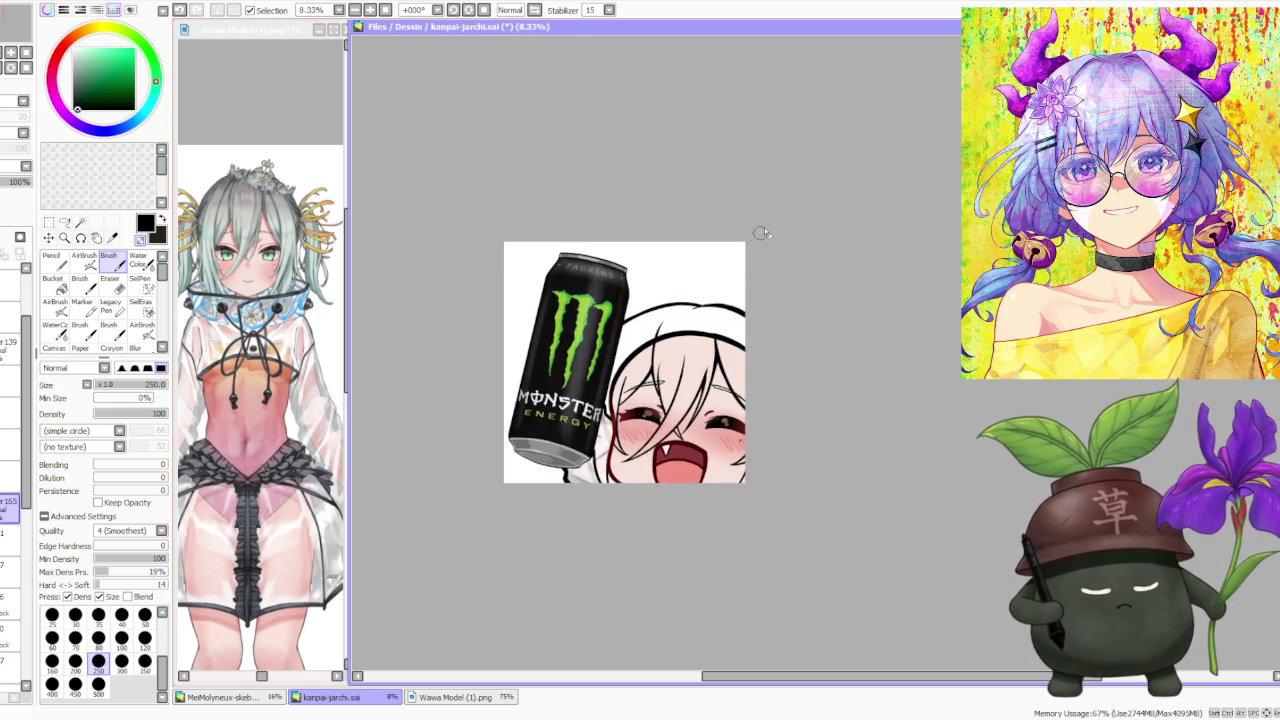
# - Tilt the view to -33° and -78°, then reset it upright and zoom out
pyautogui.click(453, 10)
pyautogui.scroll(1, 632, 440)
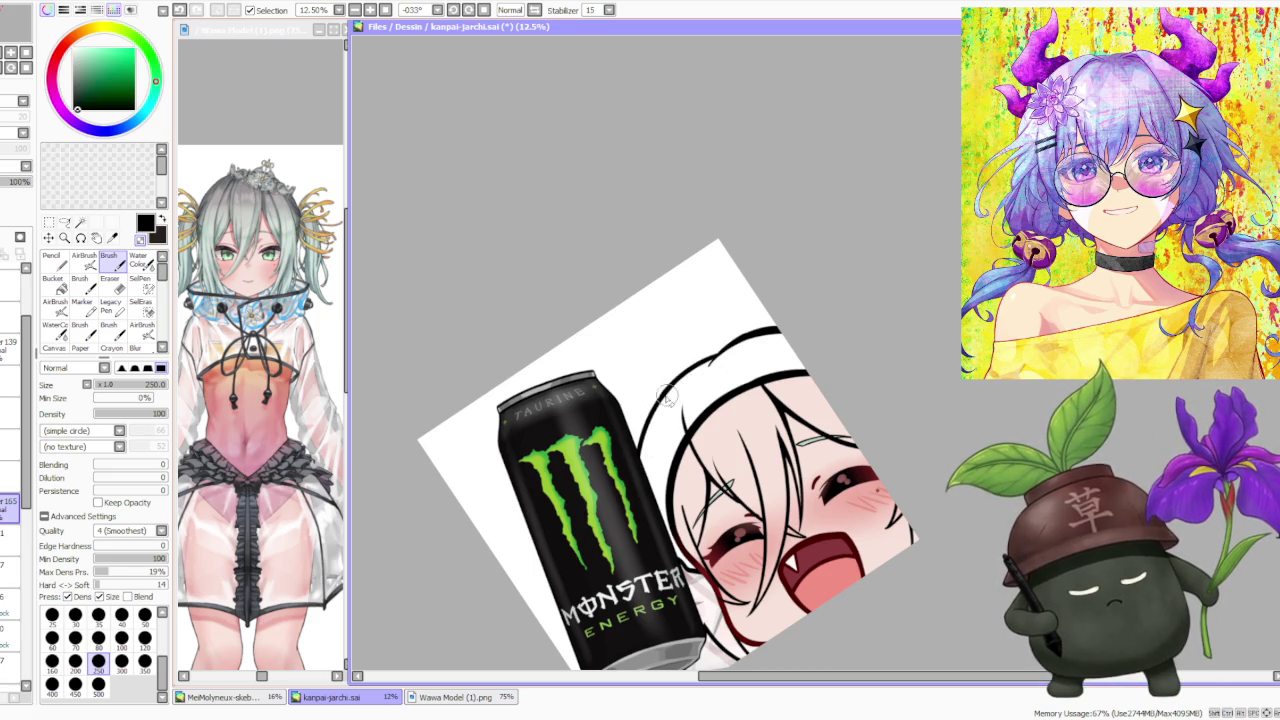
pyautogui.scroll(-1, 680, 330)
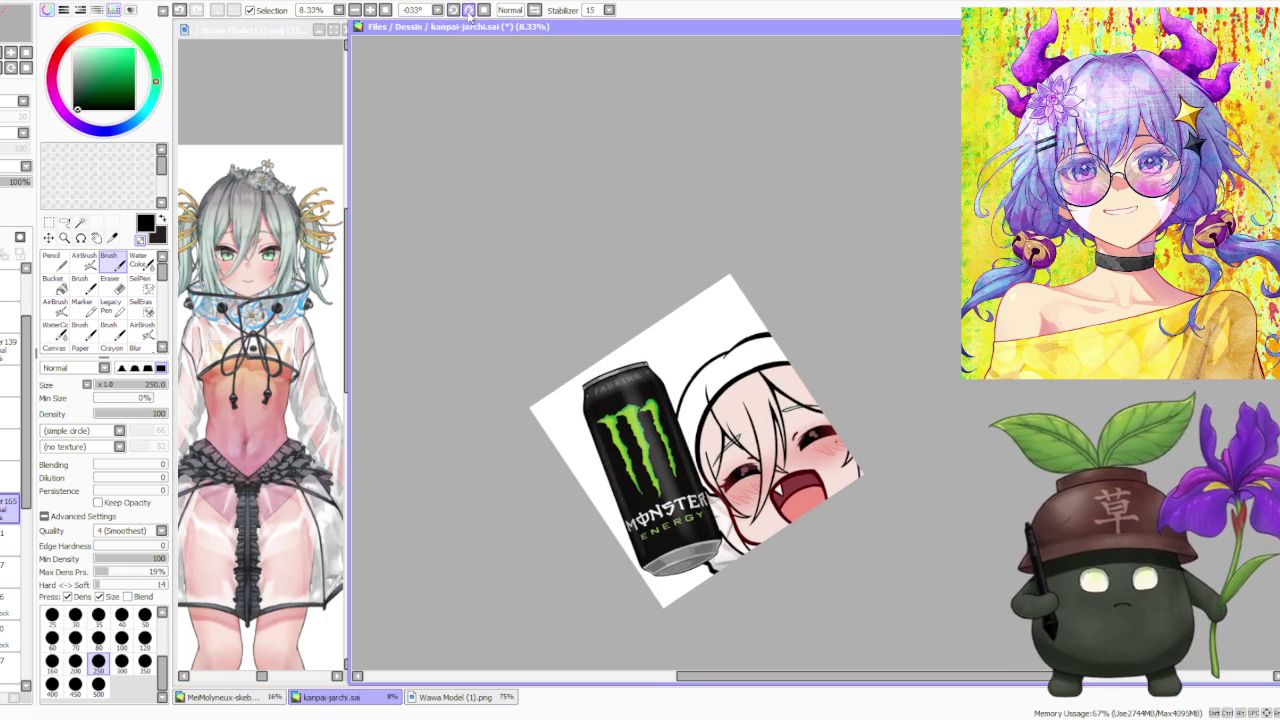
pyautogui.click(469, 10)
pyautogui.scroll(1, 757, 428)
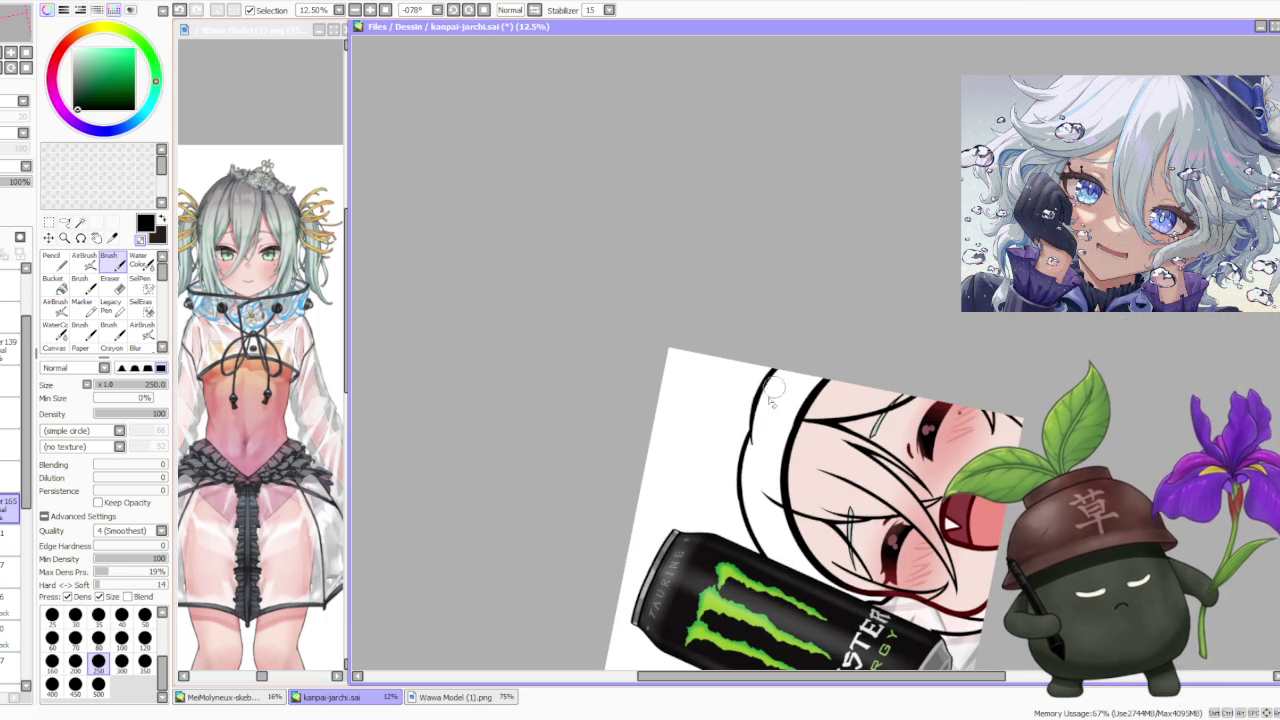
pyautogui.click(483, 10)
pyautogui.scroll(-2, 620, 97)
pyautogui.scroll(-1, 620, 97)
pyautogui.scroll(1, 736, 168)
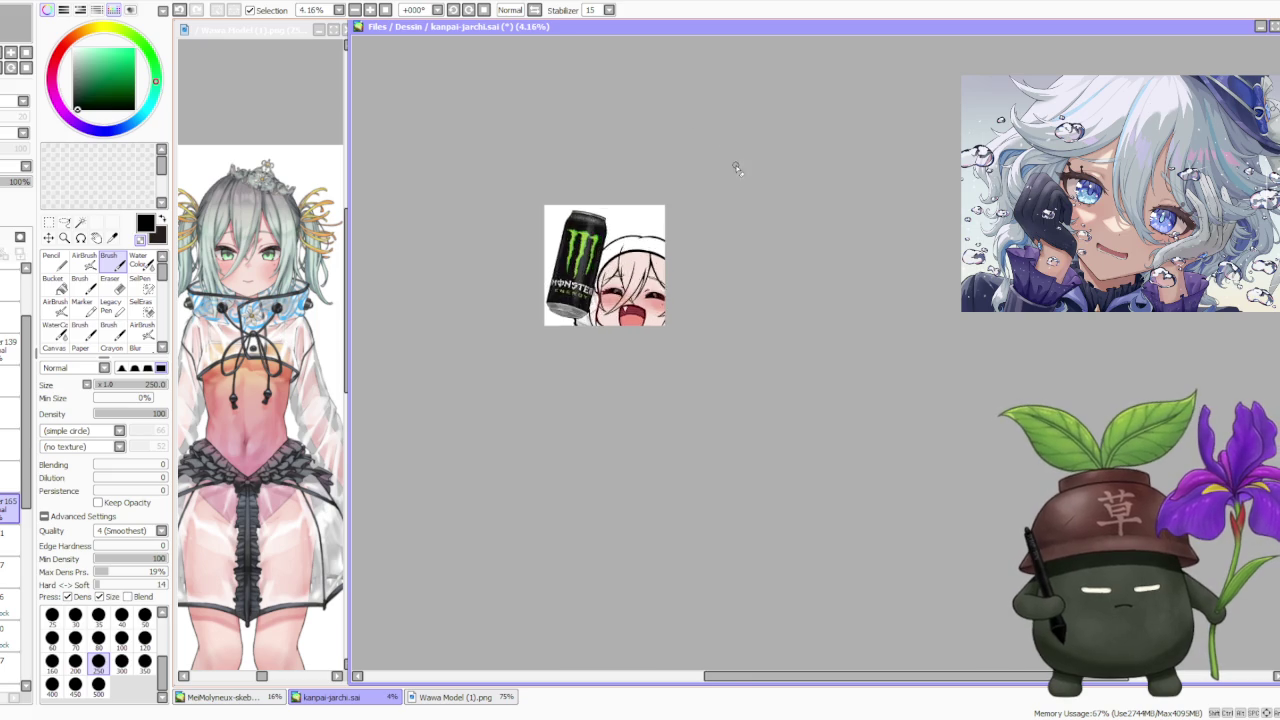
pyautogui.scroll(2, 736, 168)
pyautogui.scroll(-1, 640, 328)
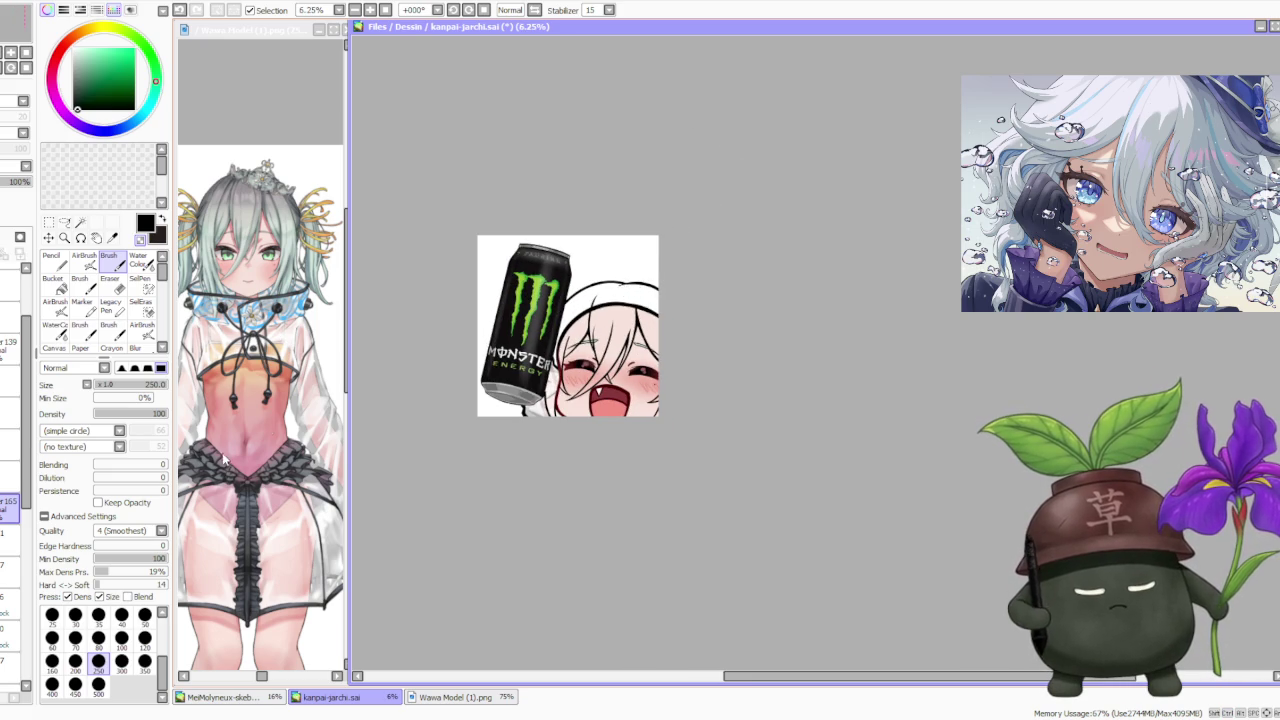
pyautogui.moveTo(28, 472); pyautogui.dragTo(13, 662)
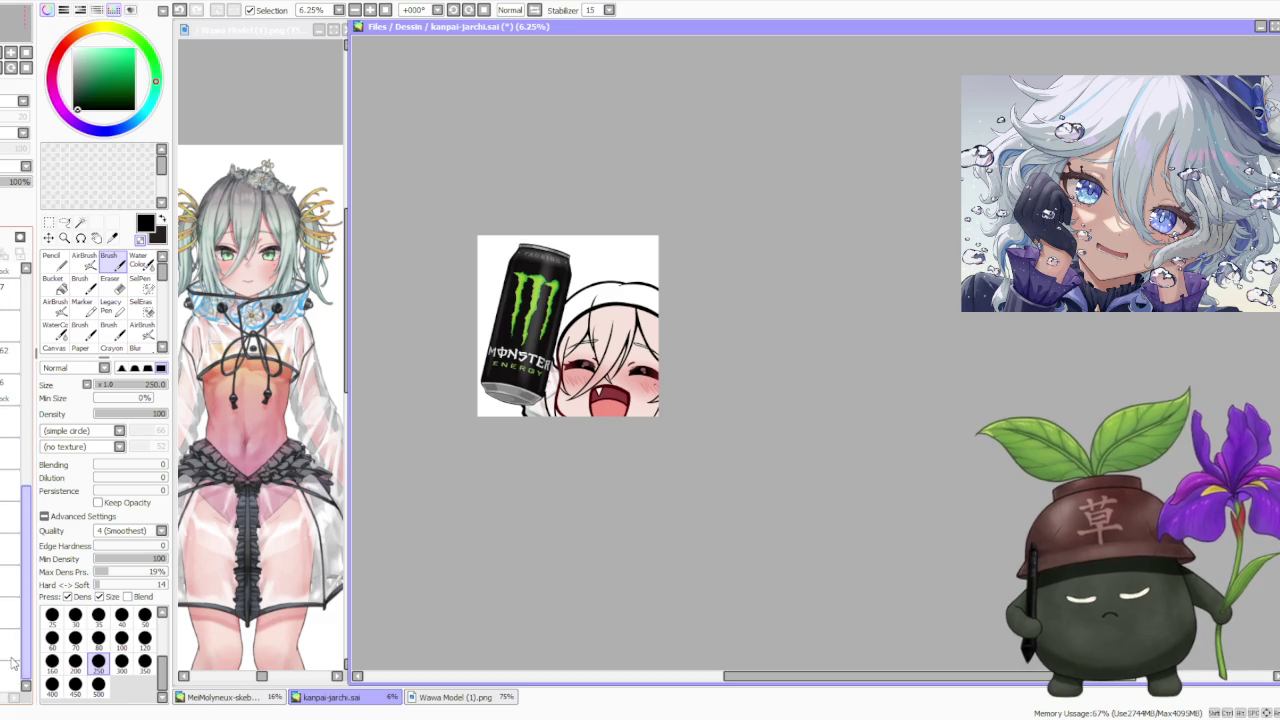
# - Select two layers in the layer list, then undo to bring back the foamy beer mug
pyautogui.click(10, 454)
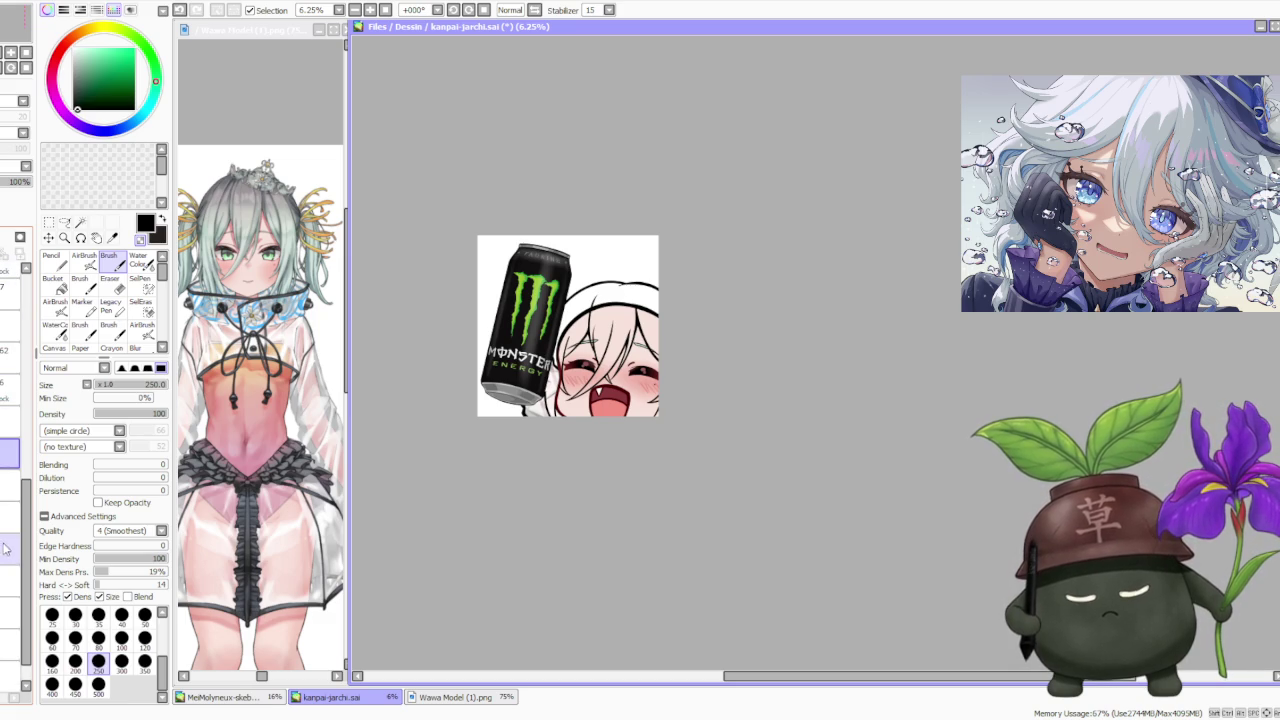
pyautogui.click(10, 646)
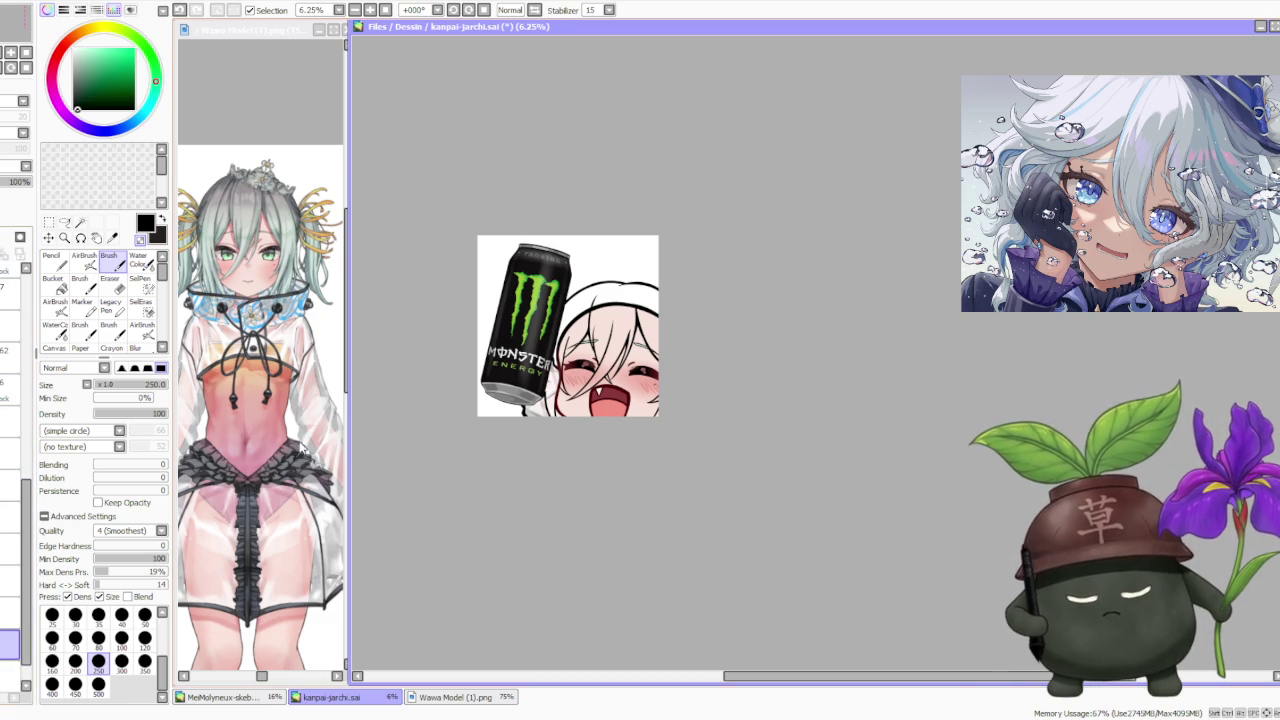
pyautogui.scroll(-1, 287, 417)
pyautogui.scroll(3, 287, 417)
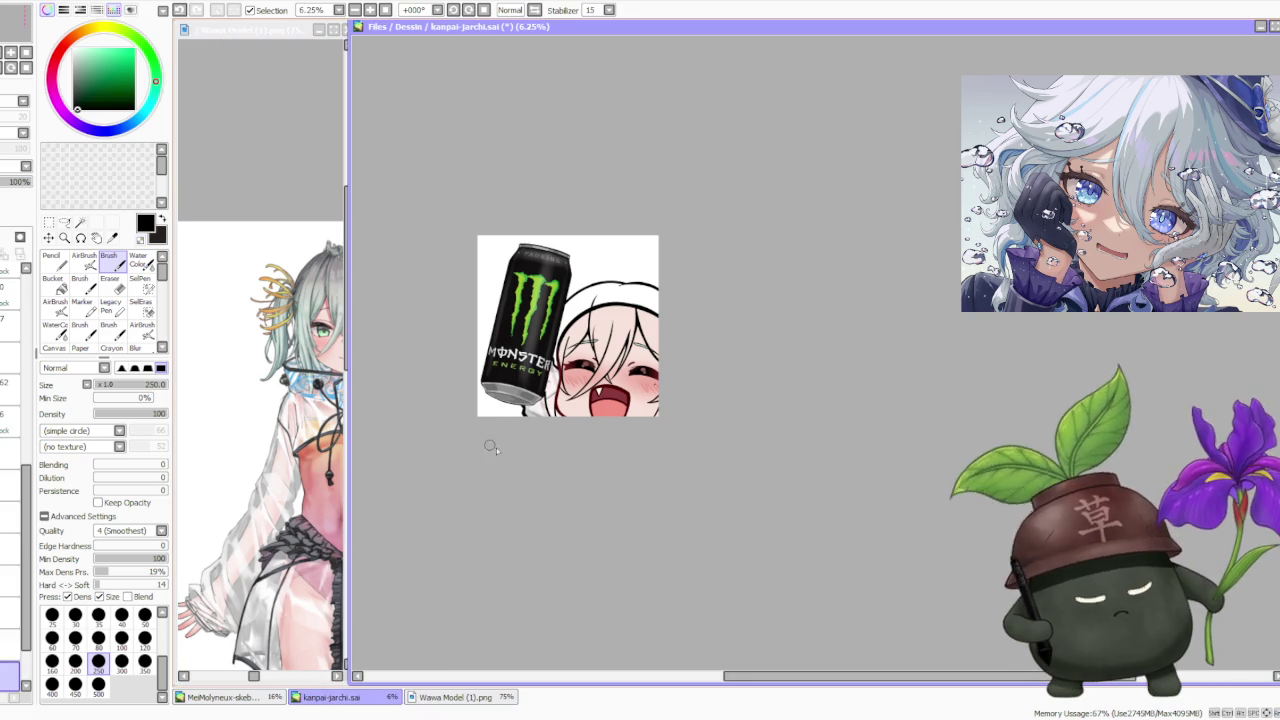
pyautogui.scroll(1, 510, 390)
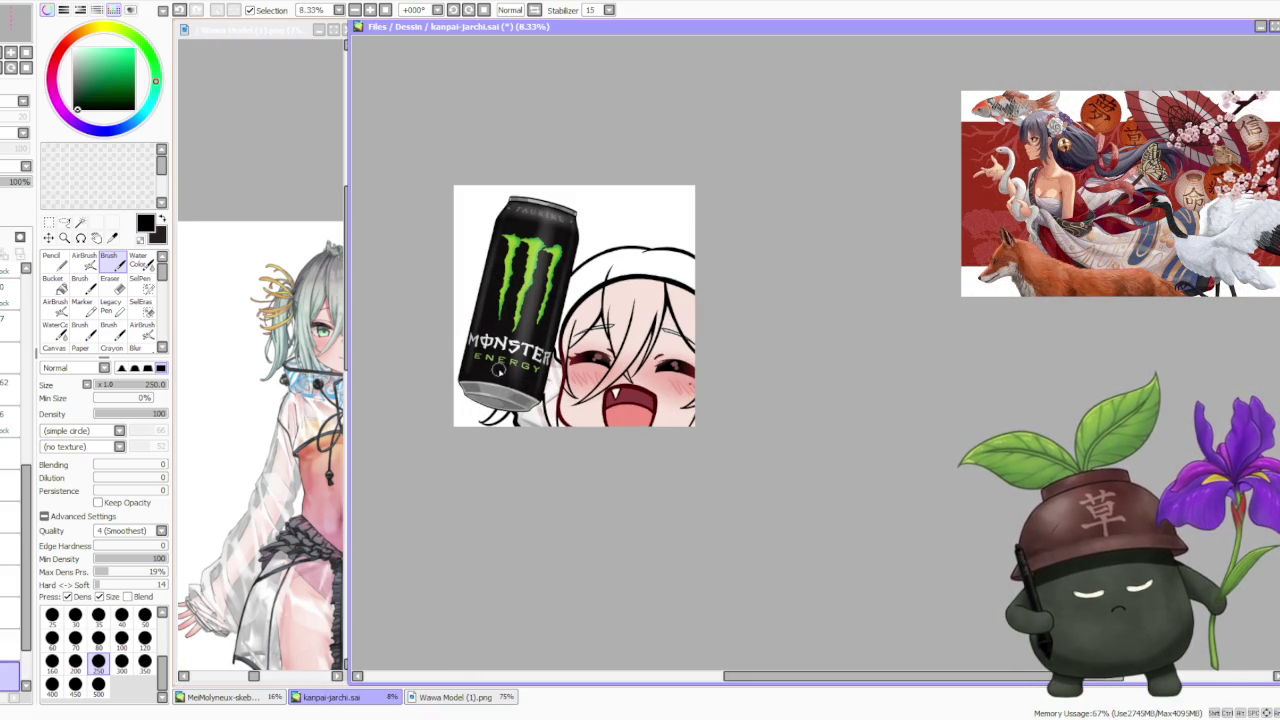
pyautogui.scroll(5, 15, 450)
pyautogui.scroll(5, 15, 450)
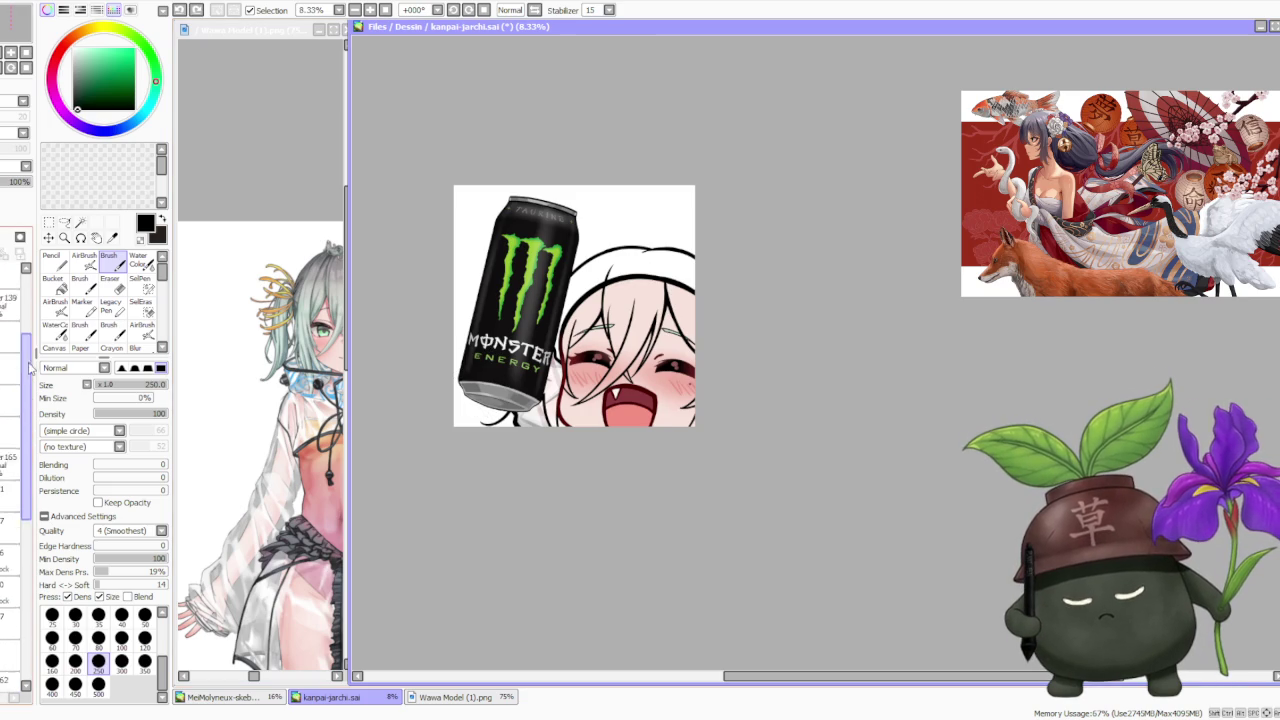
pyautogui.scroll(5, 15, 450)
pyautogui.hotkey('ctrl', 'z')
pyautogui.hotkey('ctrl', 'z')
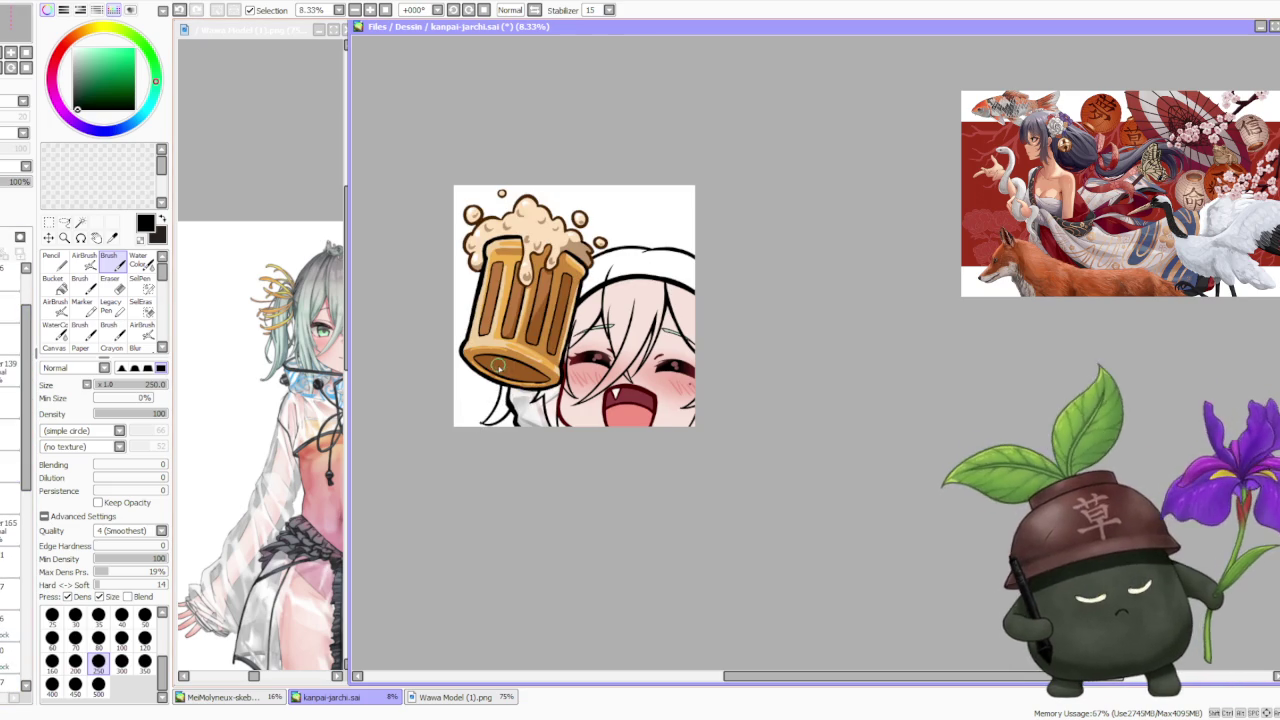
# - Undo and redo the last change, then zoom around to review the beer-mug emote
pyautogui.hotkey('ctrl', 'z')
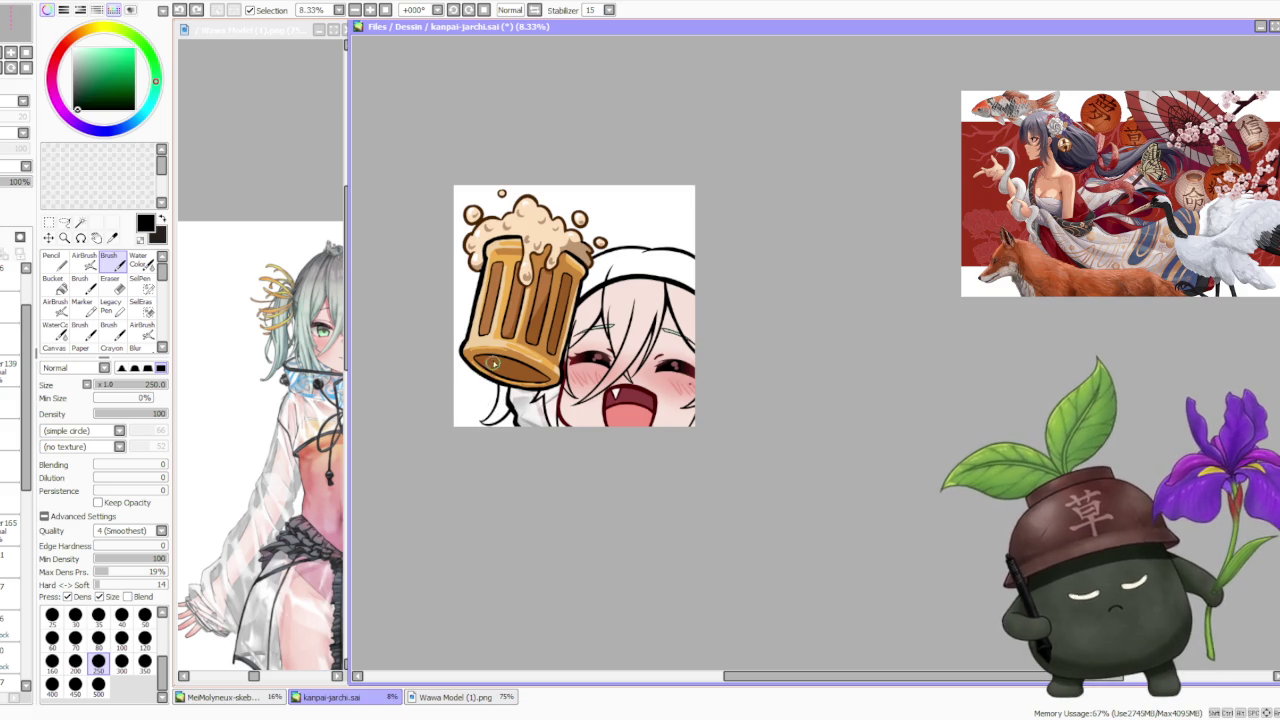
pyautogui.hotkey('ctrl', 'y')
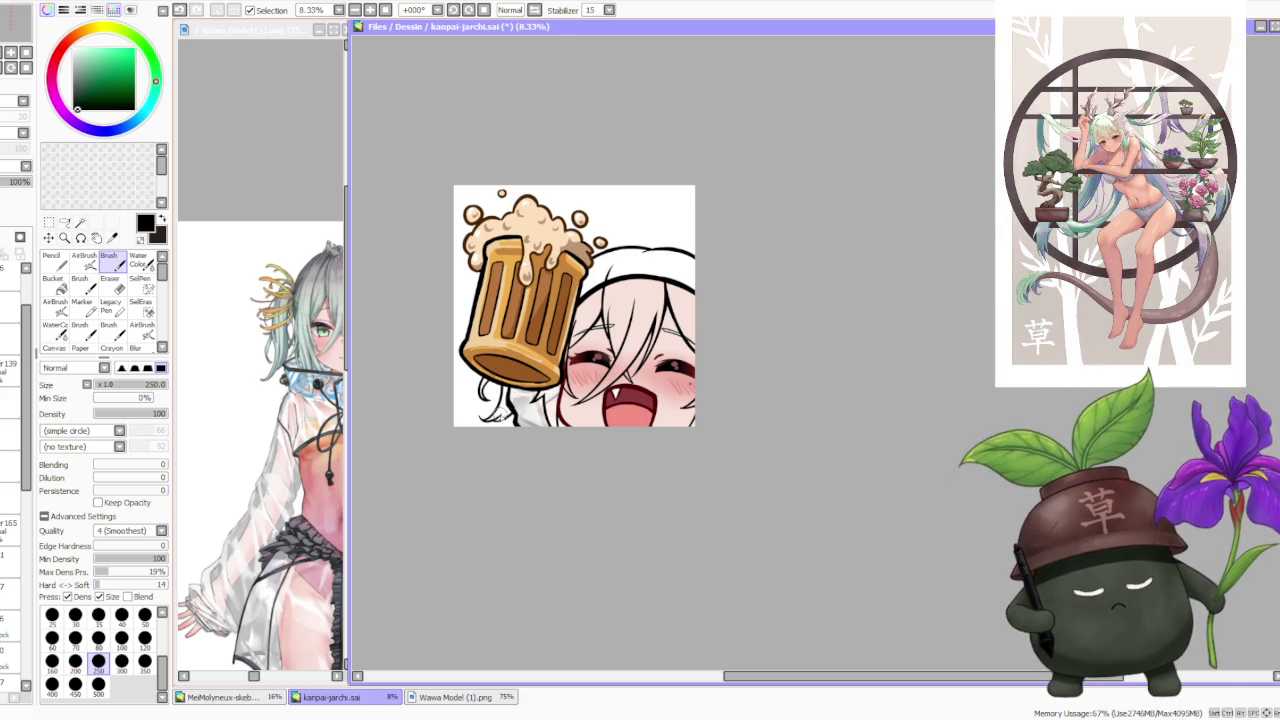
pyautogui.scroll(-2, 610, 235)
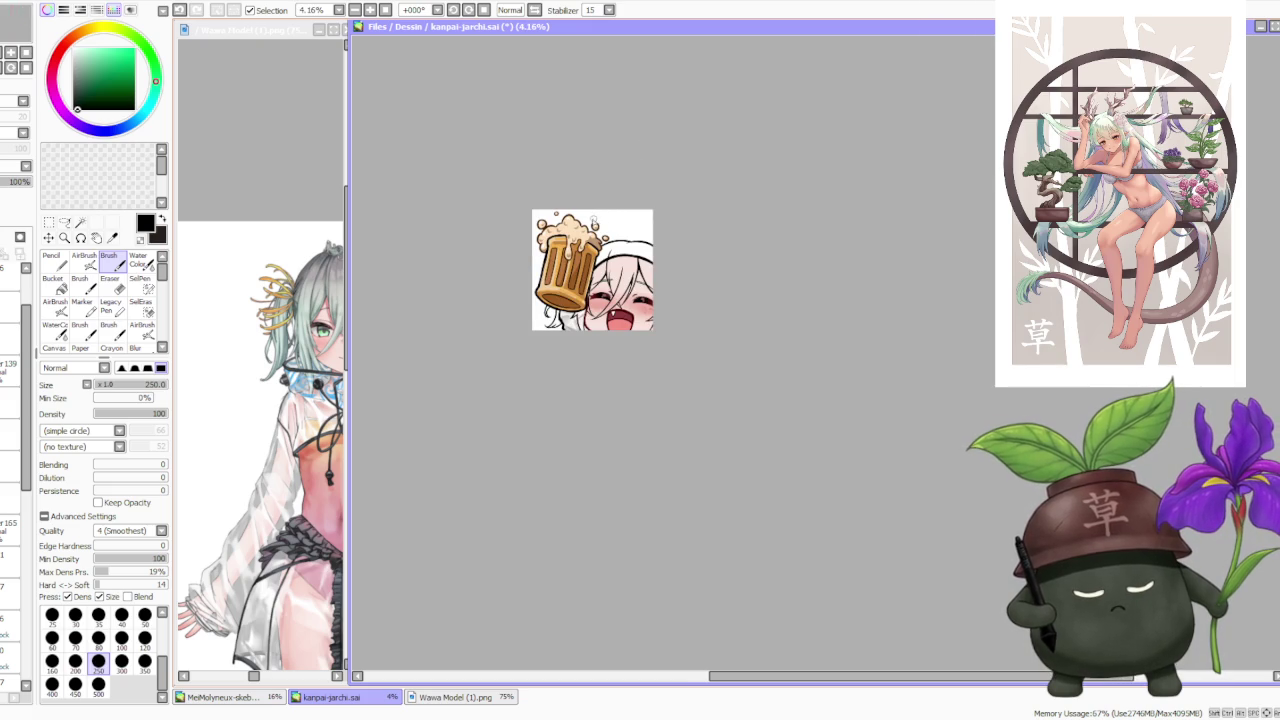
pyautogui.scroll(1, 578, 232)
pyautogui.scroll(1, 566, 262)
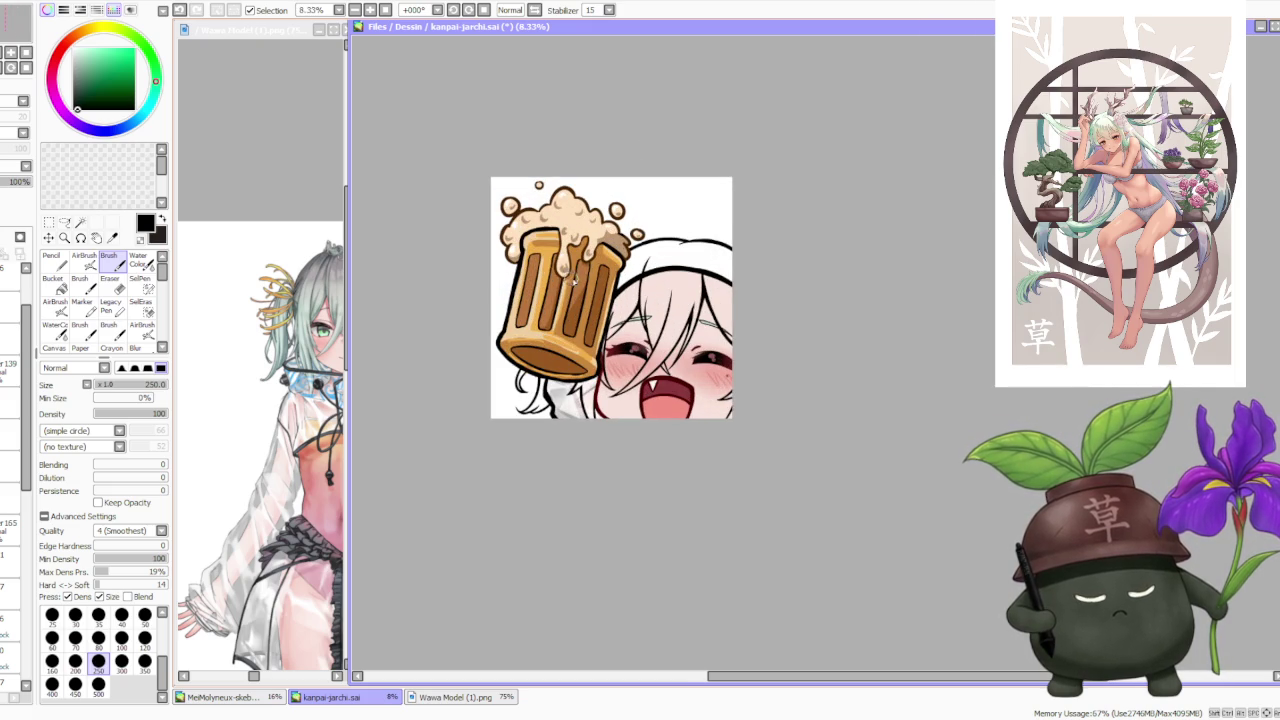
pyautogui.scroll(-1, 622, 292)
pyautogui.scroll(1, 717, 166)
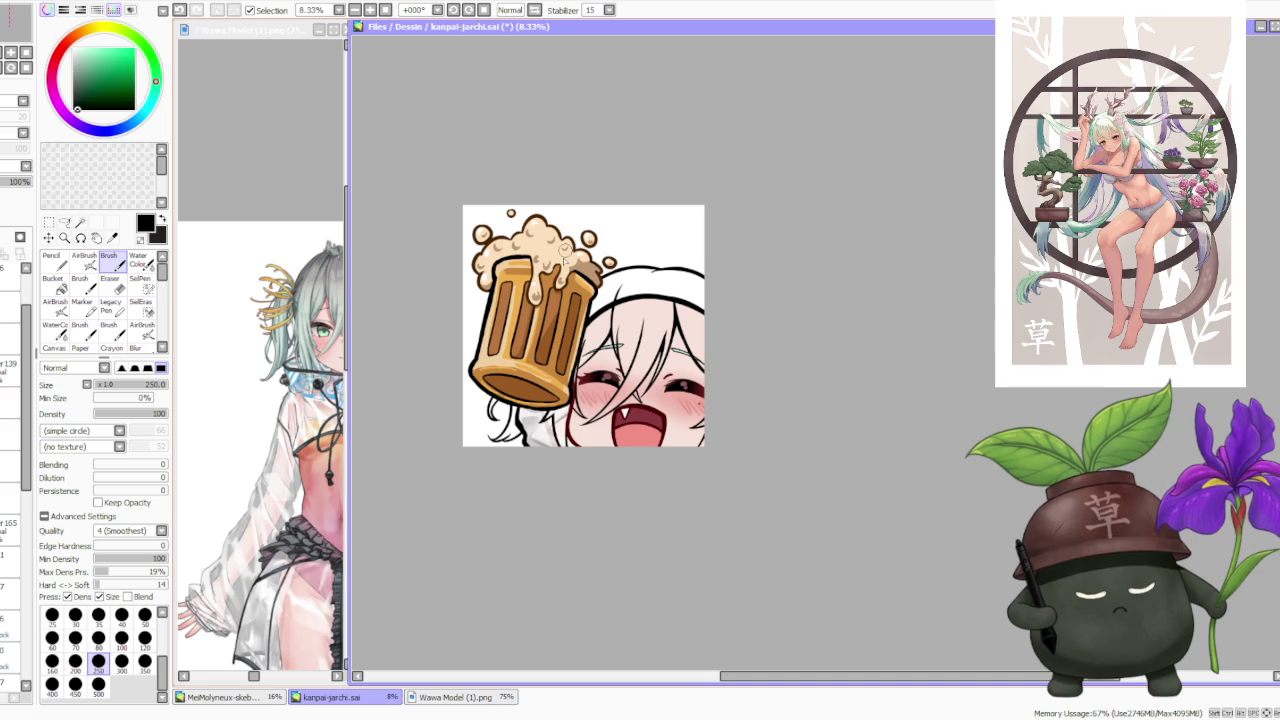
pyautogui.scroll(-1, 629, 258)
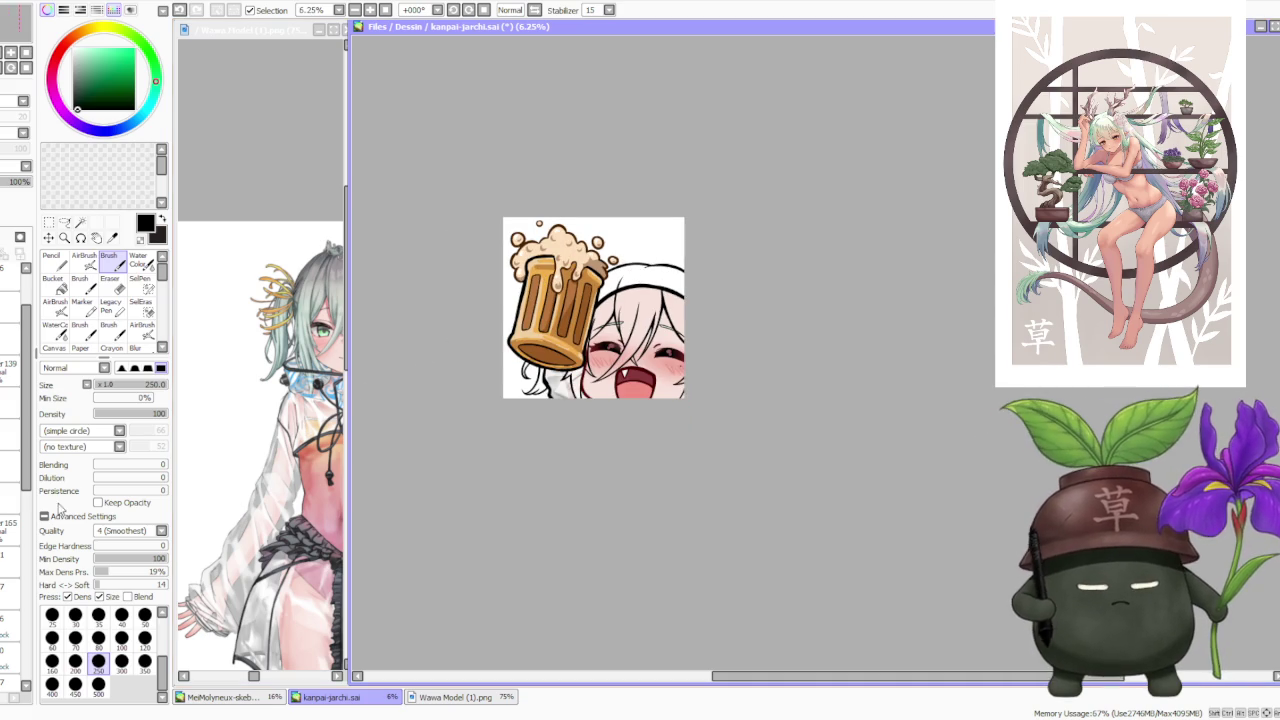
# - Select the layer to paint on and pick a greyish teal colour
pyautogui.scroll(-1, 15, 640)
pyautogui.scroll(-1, 10, 670)
pyautogui.click(8, 686)
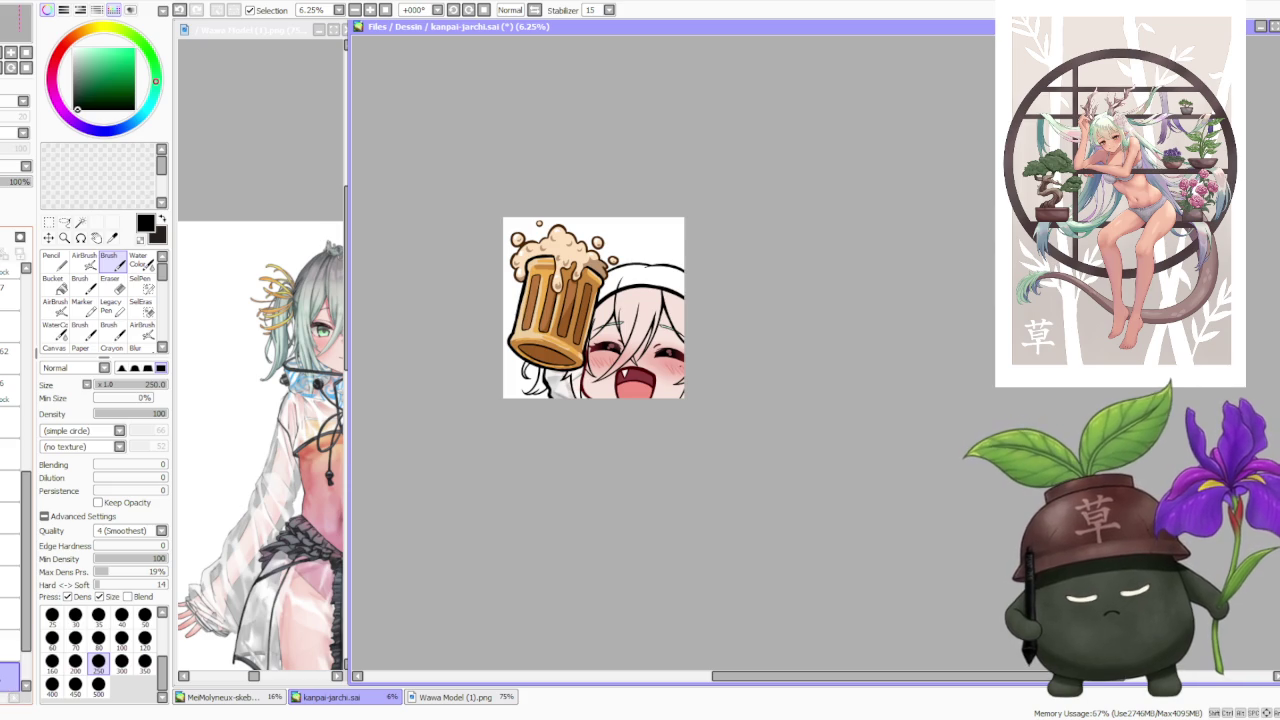
pyautogui.click(121, 660)
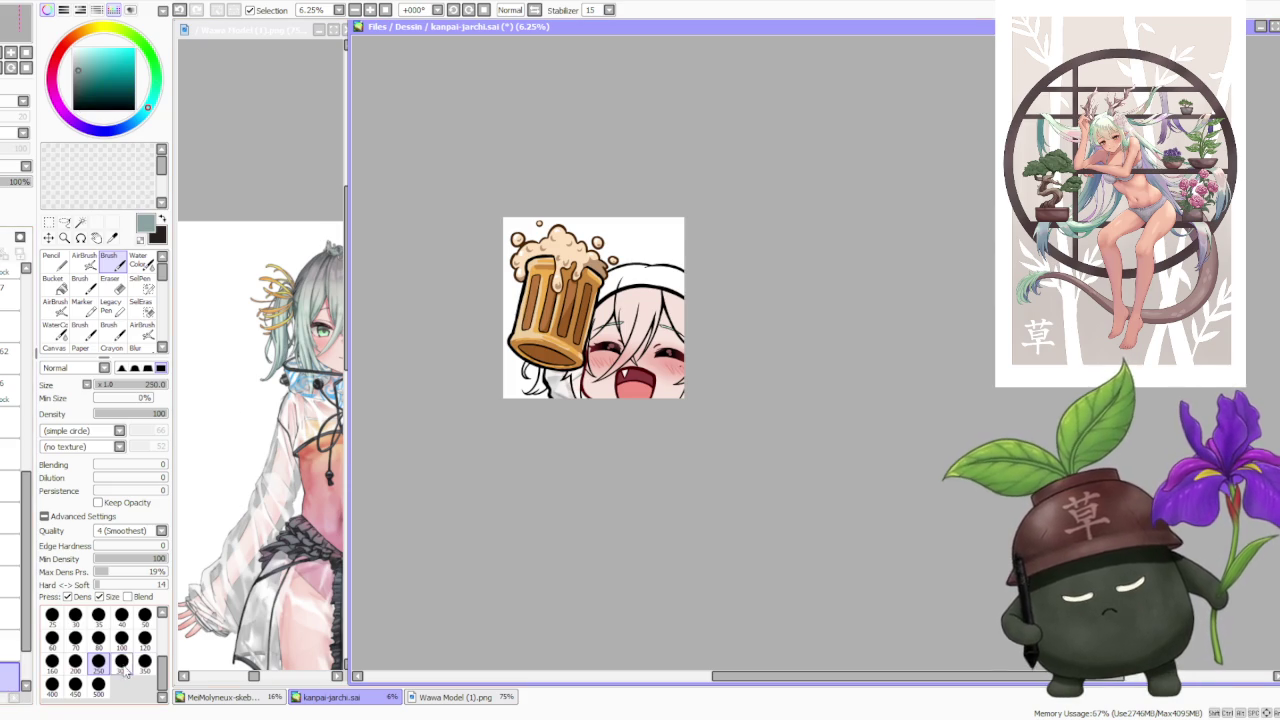
# - Paint a trial teal stroke on the hair below the mug, then undo it
pyautogui.scroll(2, 537, 389)
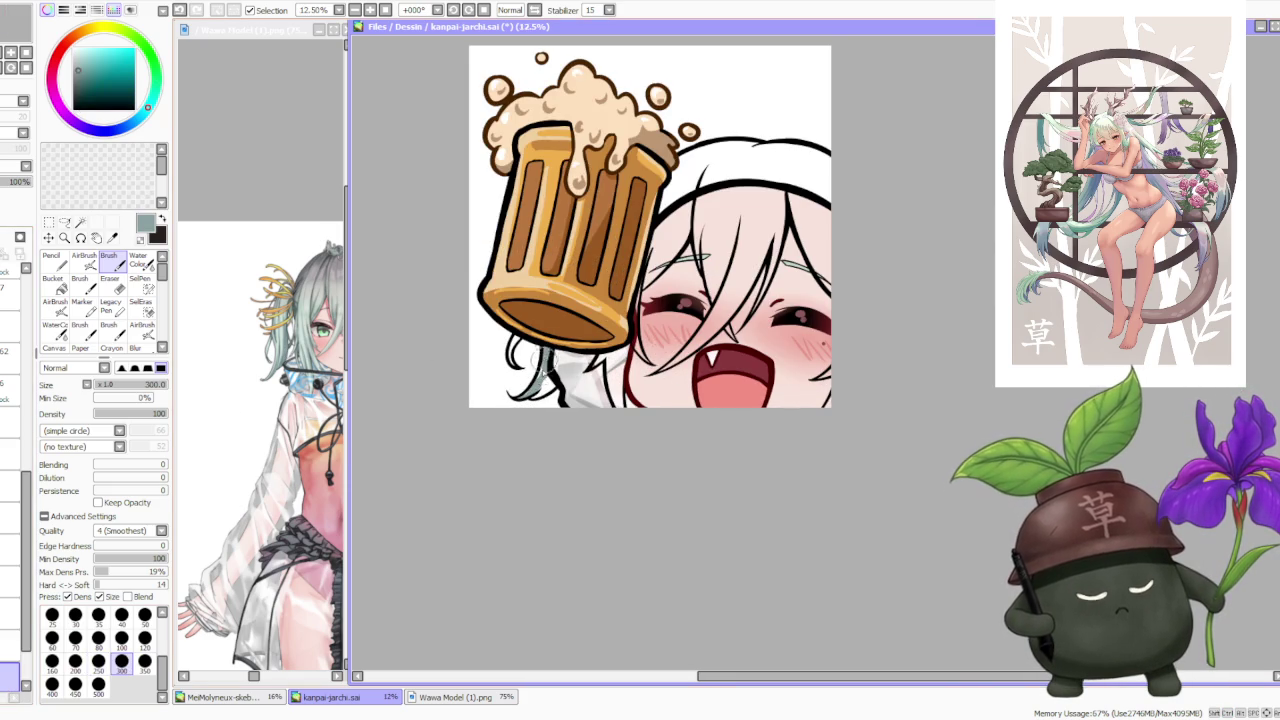
pyautogui.moveTo(537, 398); pyautogui.dragTo(548, 382)
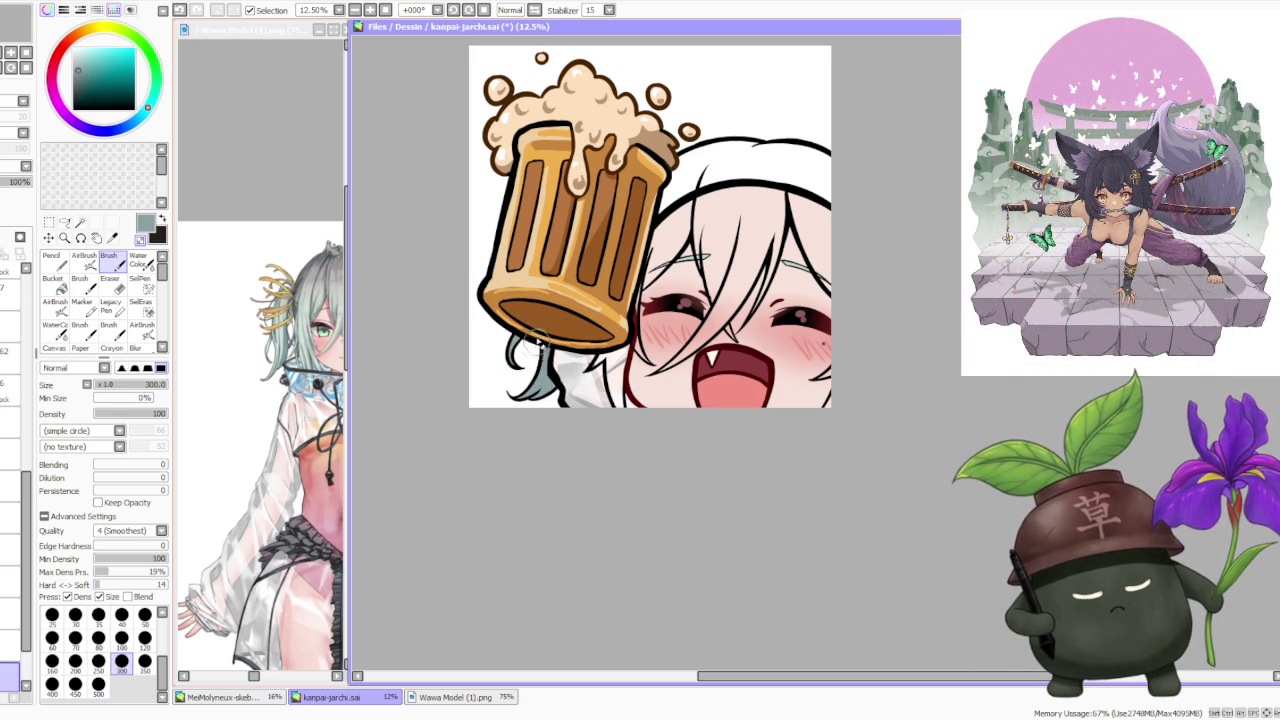
pyautogui.scroll(2, 551, 291)
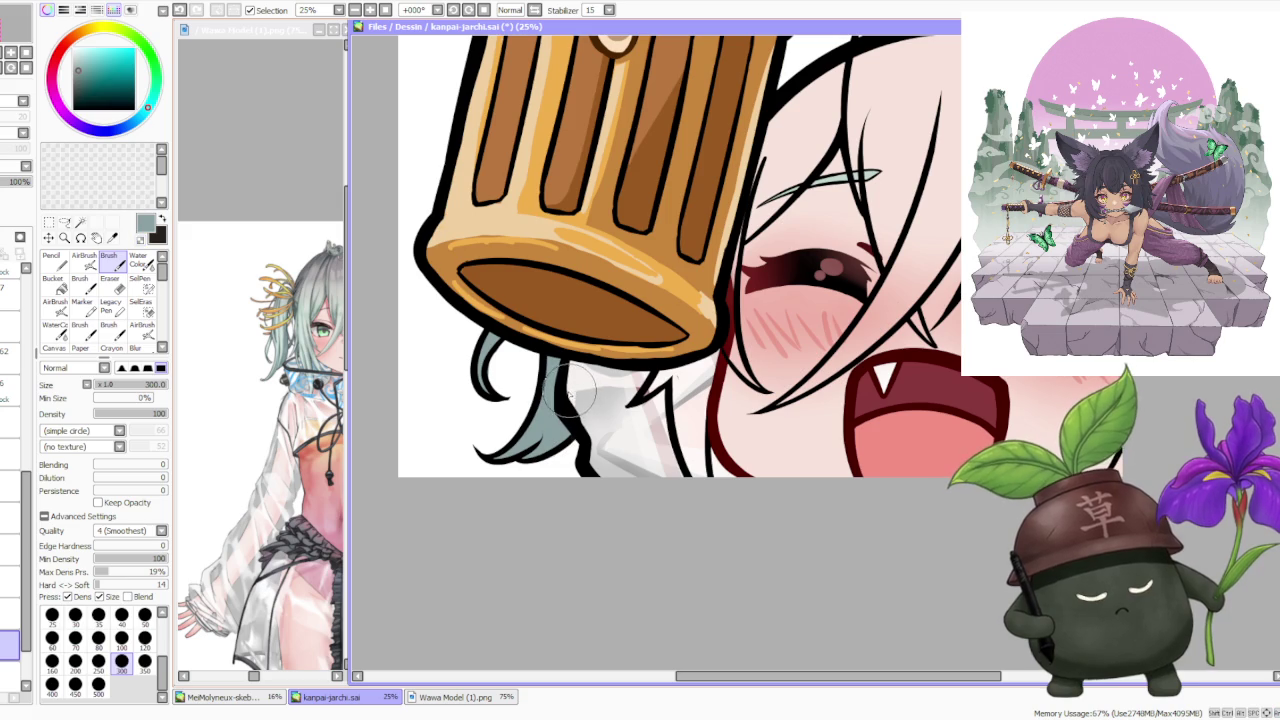
pyautogui.scroll(1, 500, 372)
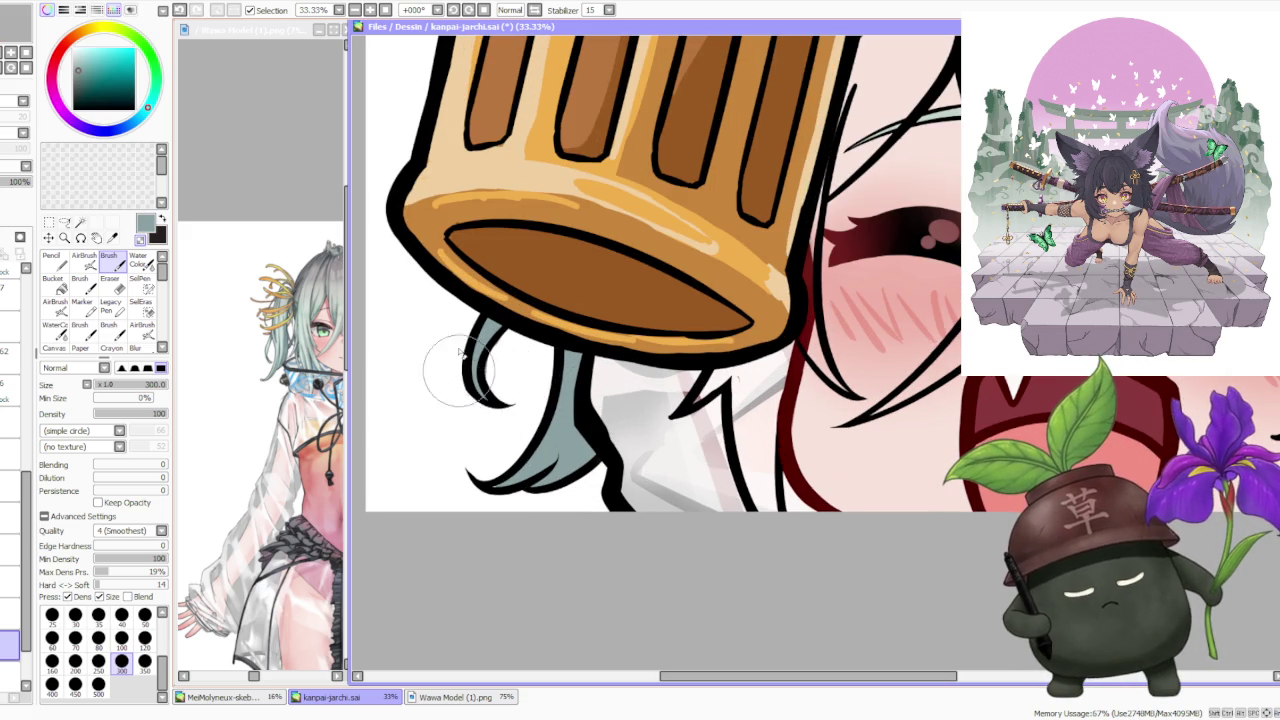
pyautogui.hotkey('ctrl', 'z')
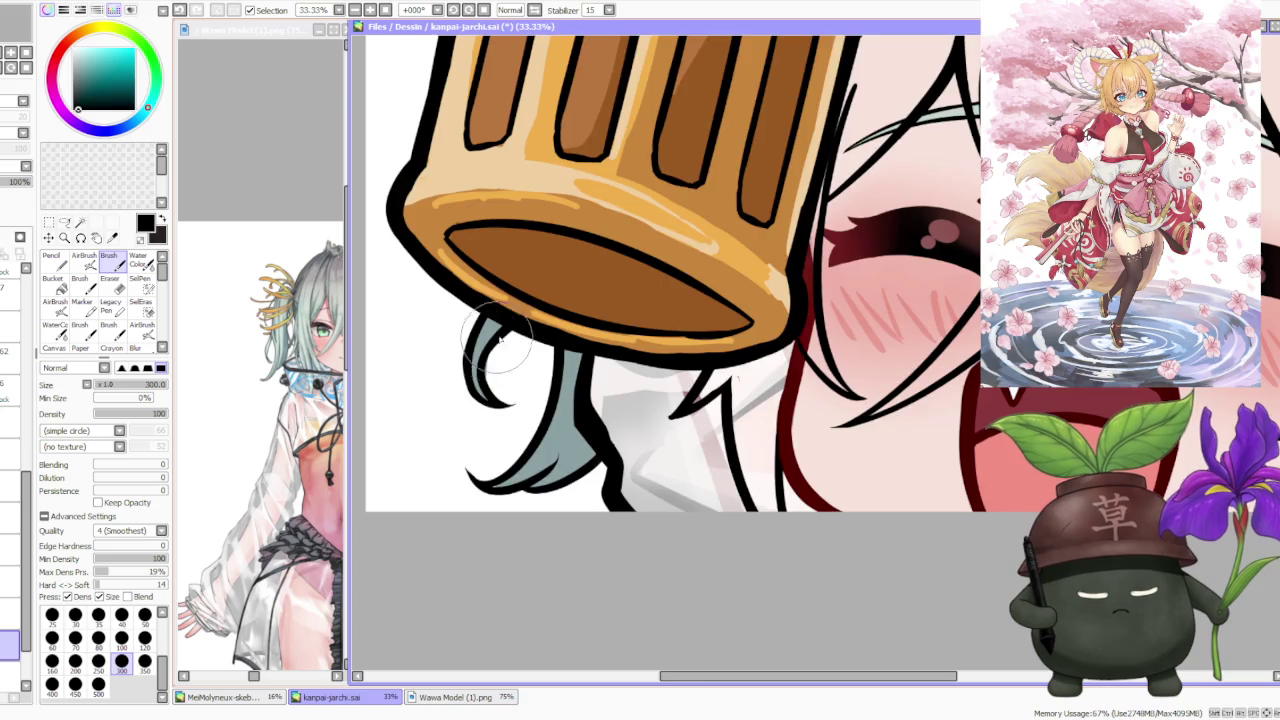
pyautogui.scroll(-3, 520, 323)
pyautogui.scroll(1, 30, 622)
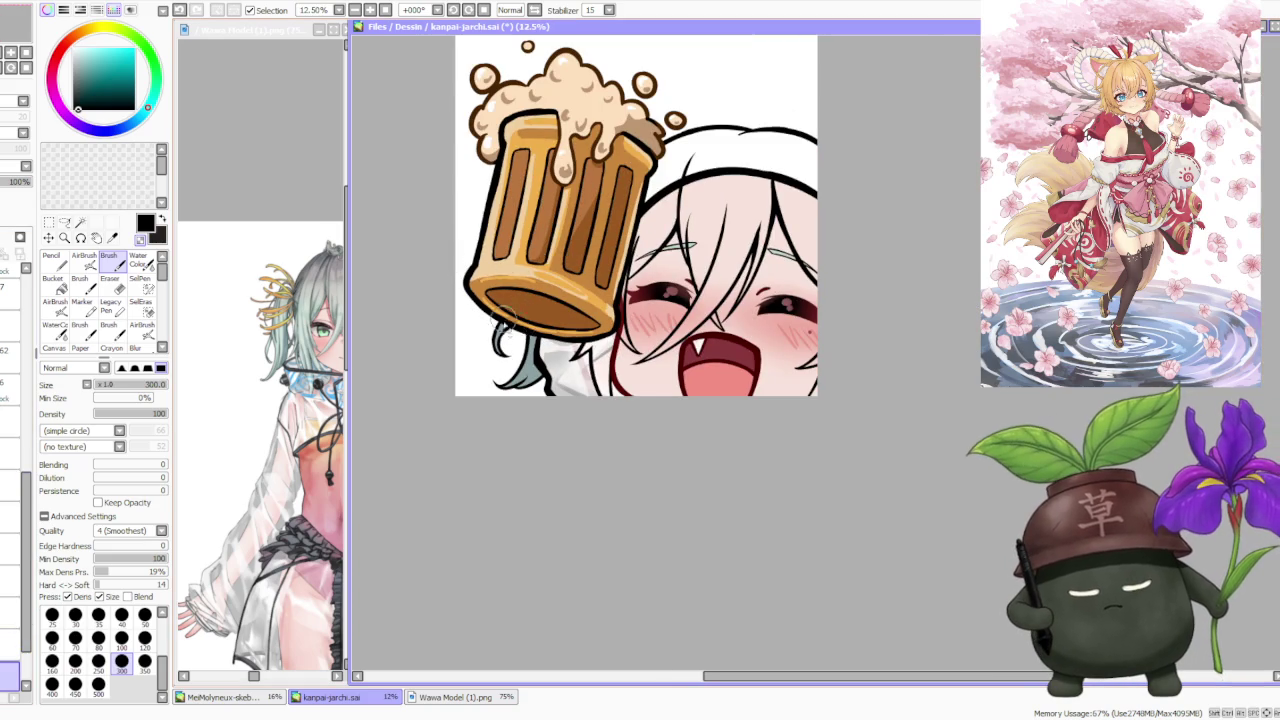
pyautogui.scroll(2, 503, 322)
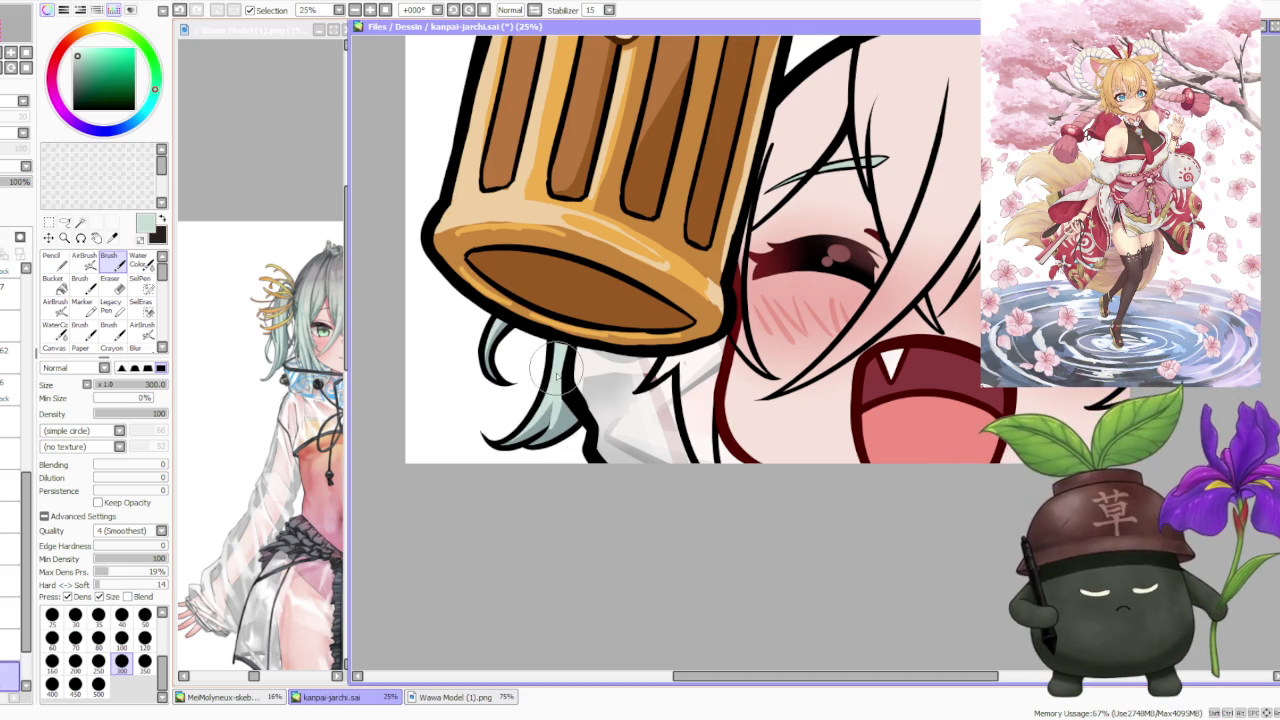
# - Fill the hair strand under the mug with two pale cyan strokes
pyautogui.moveTo(557, 385); pyautogui.dragTo(547, 430)
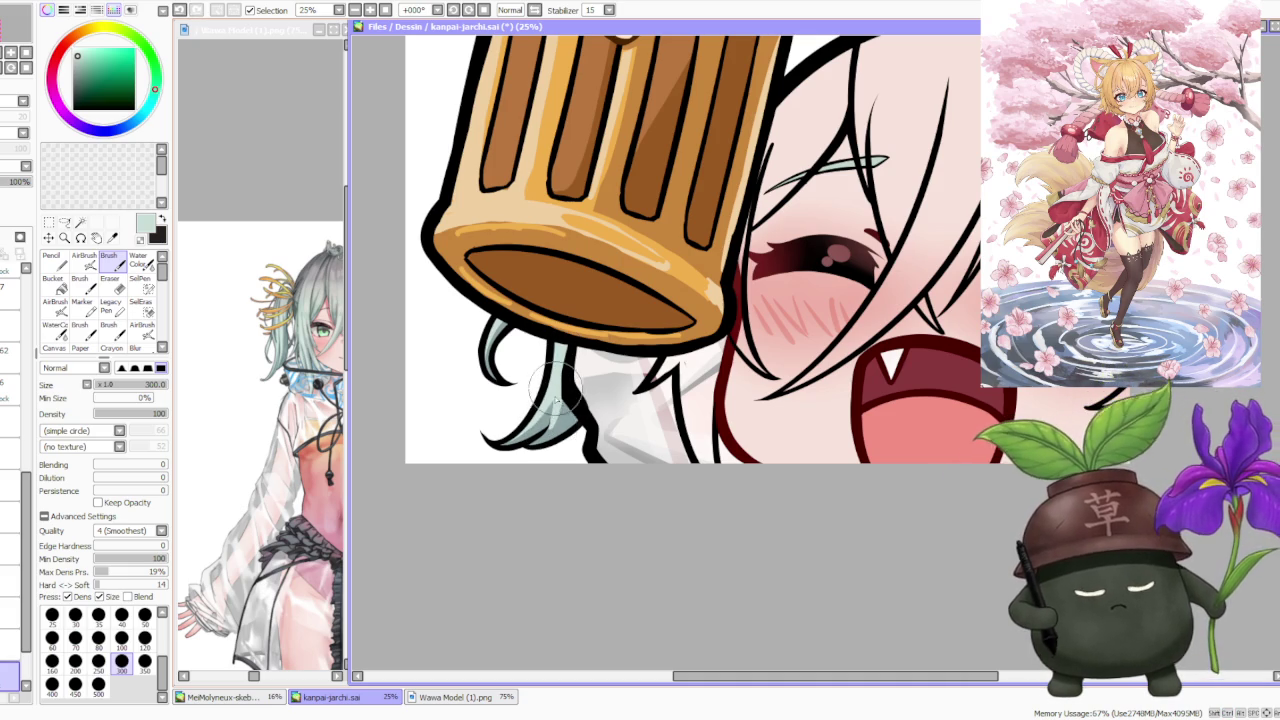
pyautogui.moveTo(557, 375); pyautogui.dragTo(553, 425)
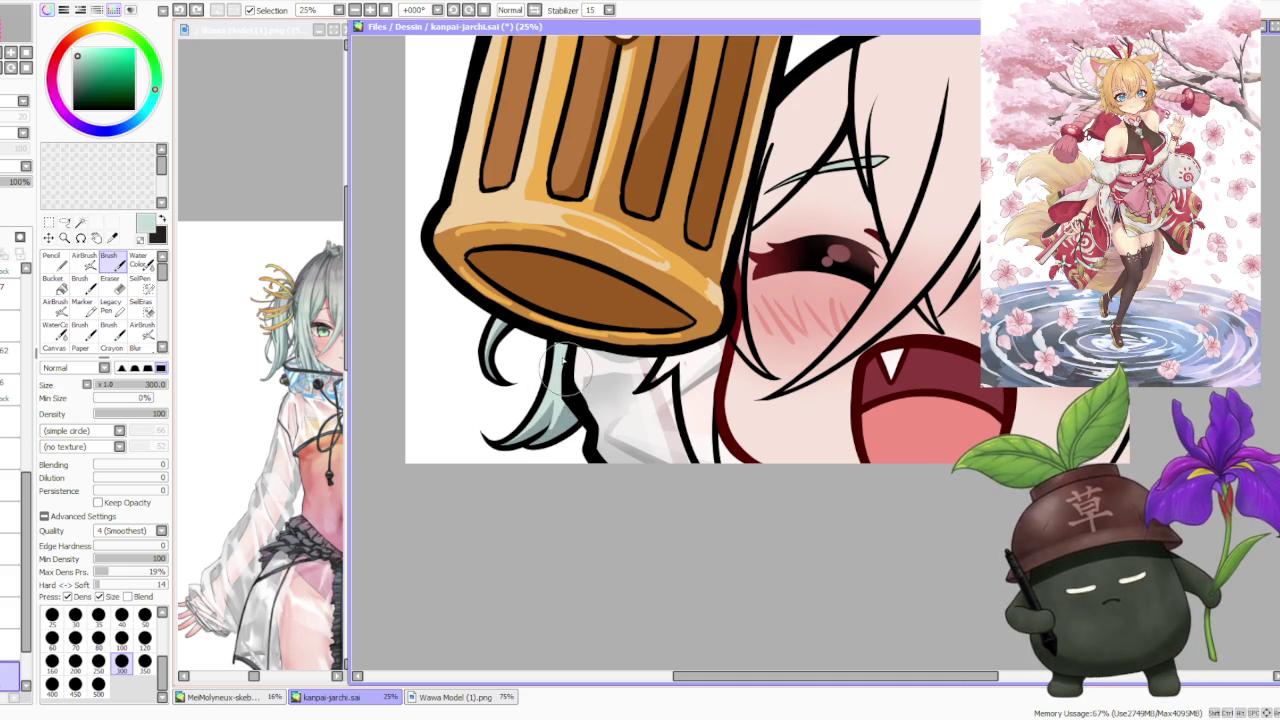
pyautogui.scroll(-4, 575, 313)
pyautogui.scroll(-1, 575, 312)
pyautogui.scroll(1, 580, 305)
pyautogui.scroll(1, 600, 285)
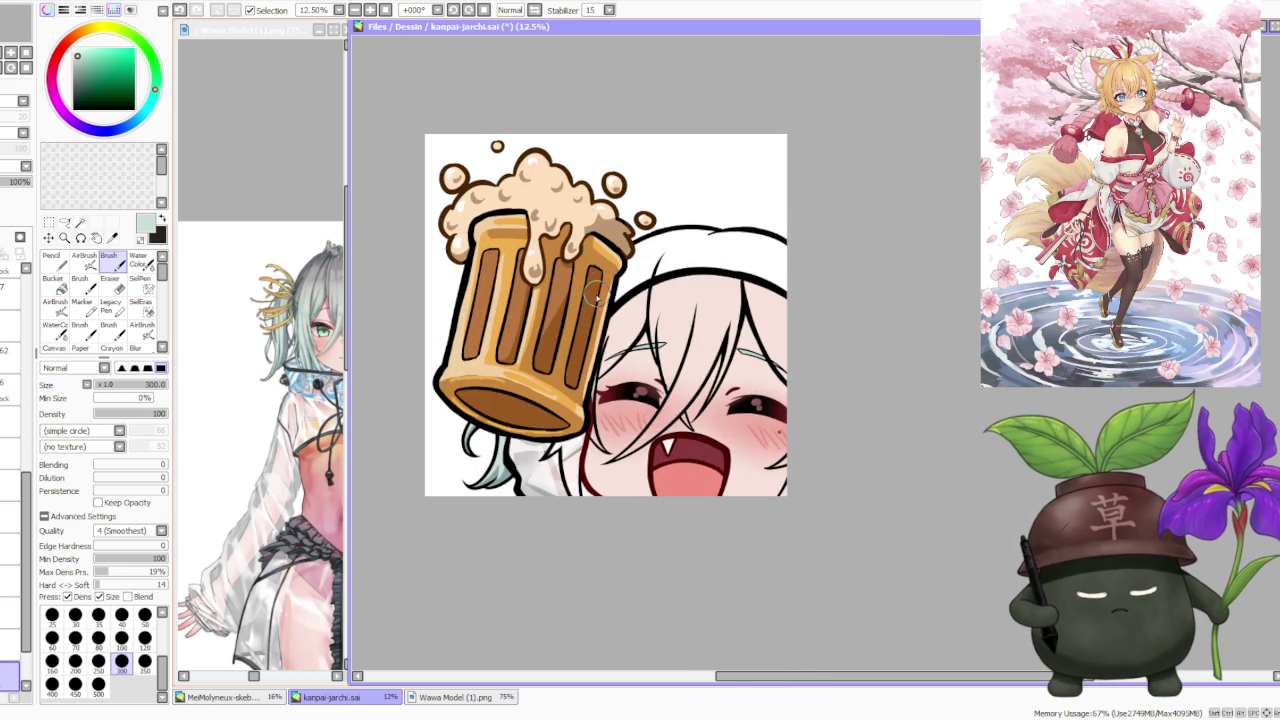
pyautogui.scroll(-3, 543, 474)
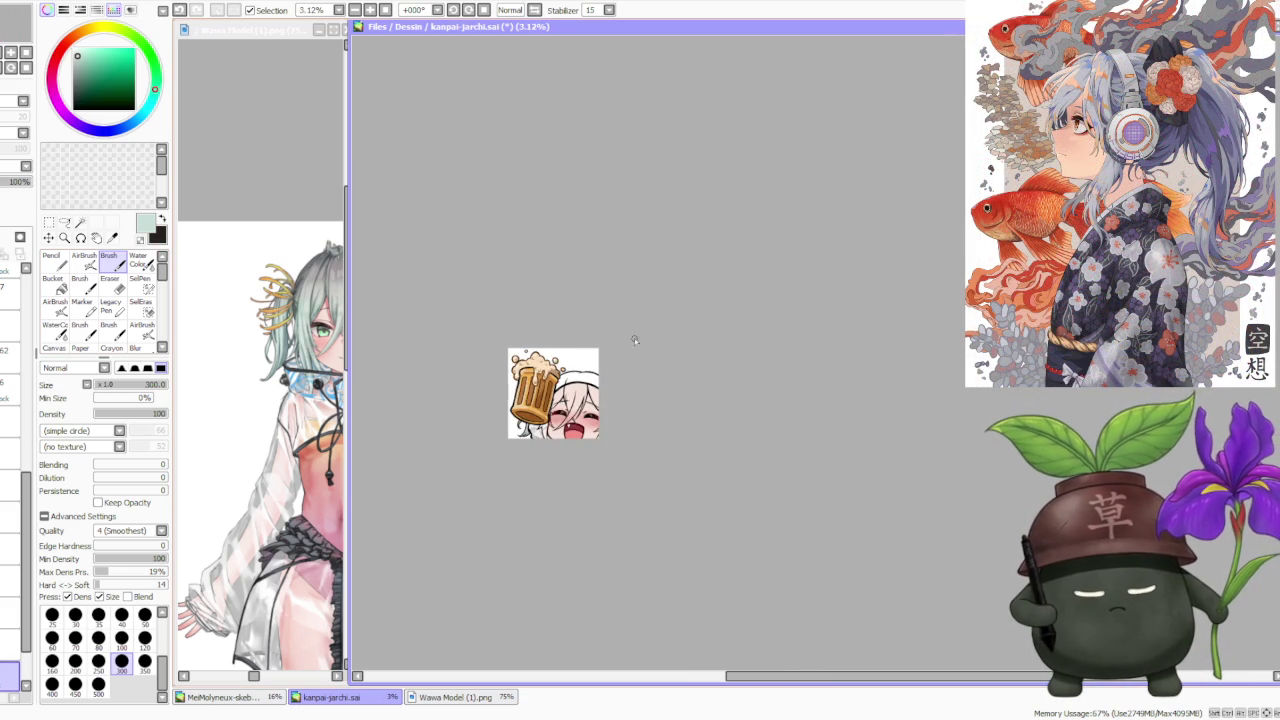
# - Select the can layer and drag it in the layer list to swap it with the mug layer
pyautogui.scroll(1, 605, 386)
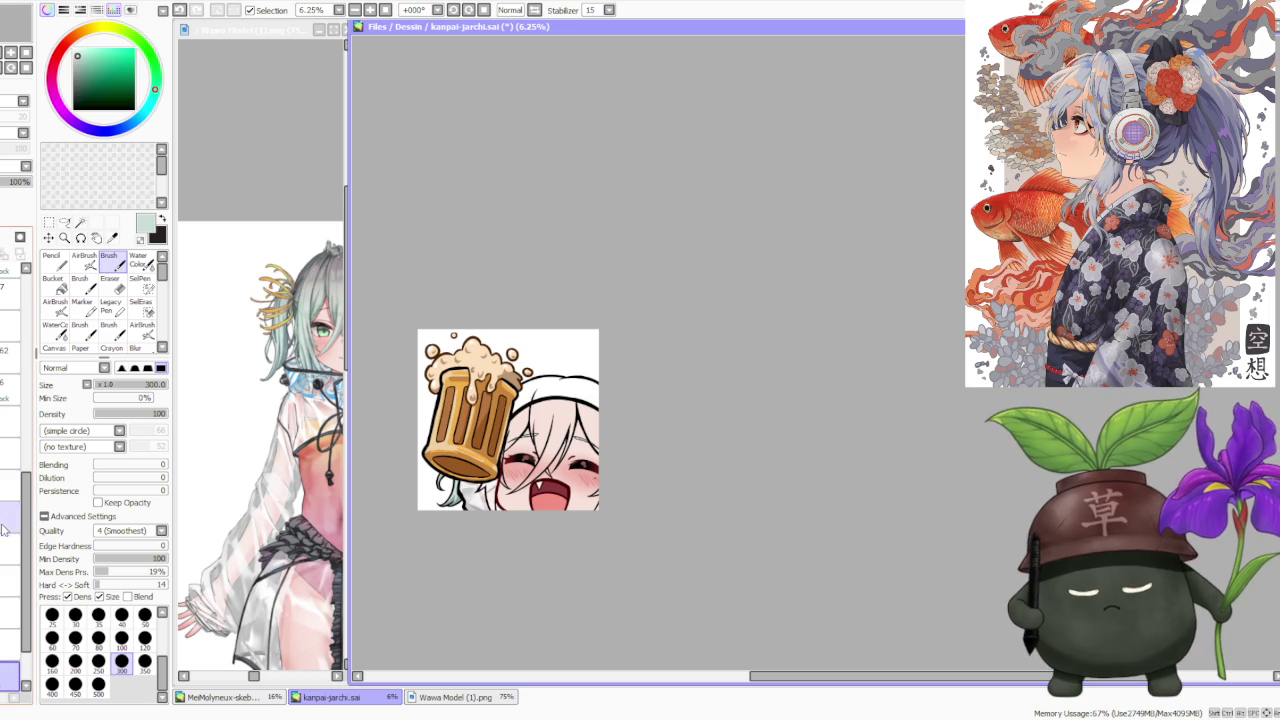
pyautogui.click(10, 613)
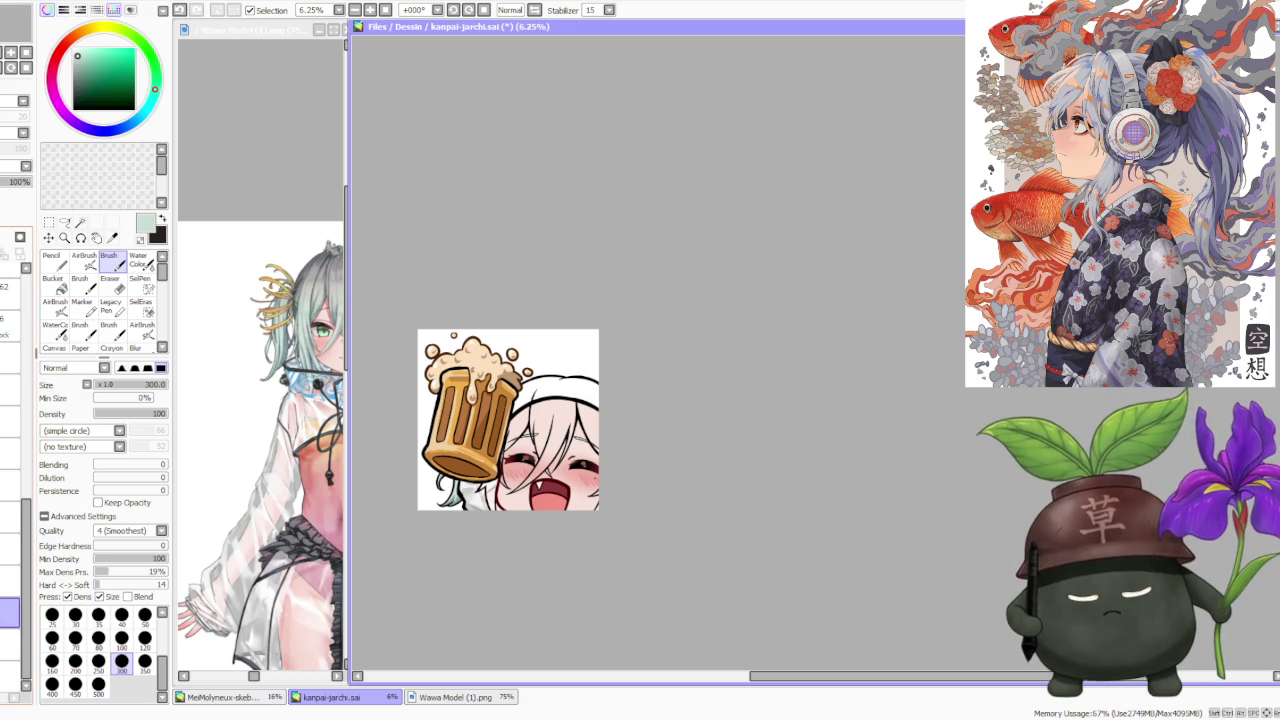
pyautogui.scroll(2, 14, 557)
pyautogui.scroll(1, 14, 557)
pyautogui.scroll(1, 14, 557)
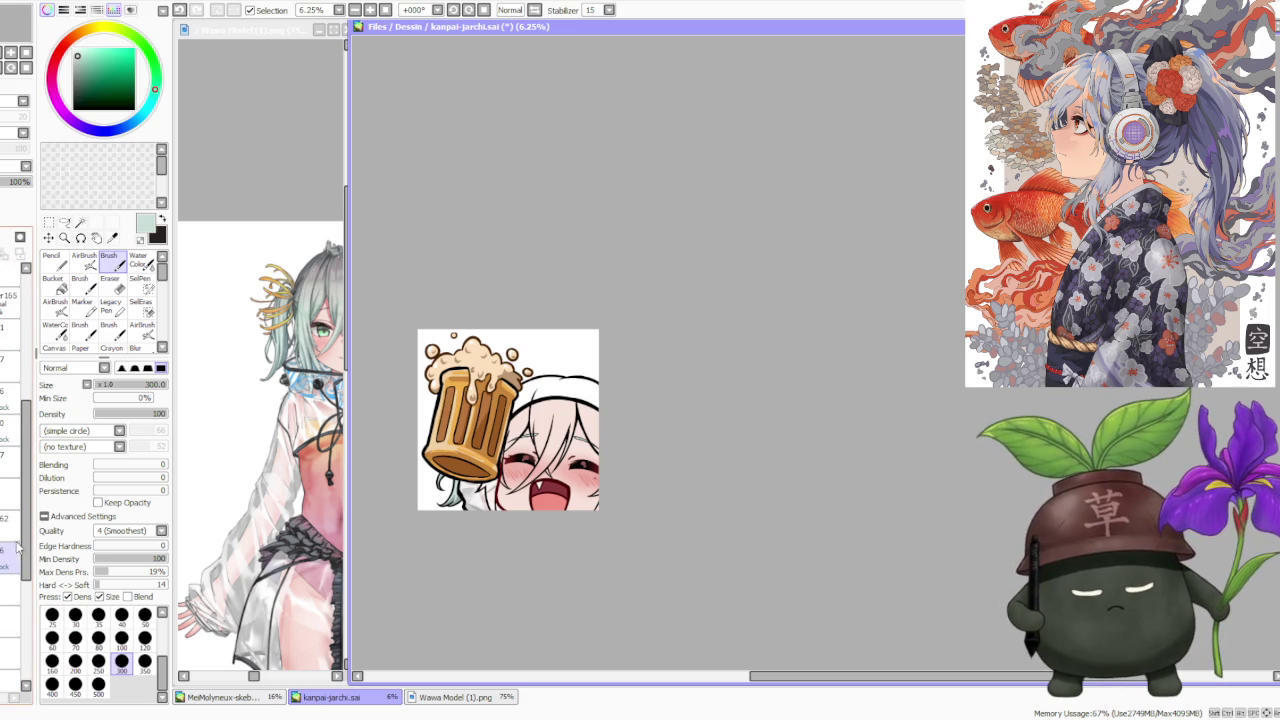
pyautogui.scroll(1, 14, 528)
pyautogui.scroll(1, 10, 505)
pyautogui.scroll(1, 5, 465)
pyautogui.click(8, 418)
pyautogui.moveTo(8, 418)
pyautogui.mouseDown()
pyautogui.moveTo(8, 450)
pyautogui.moveTo(8, 322)
pyautogui.mouseUp()
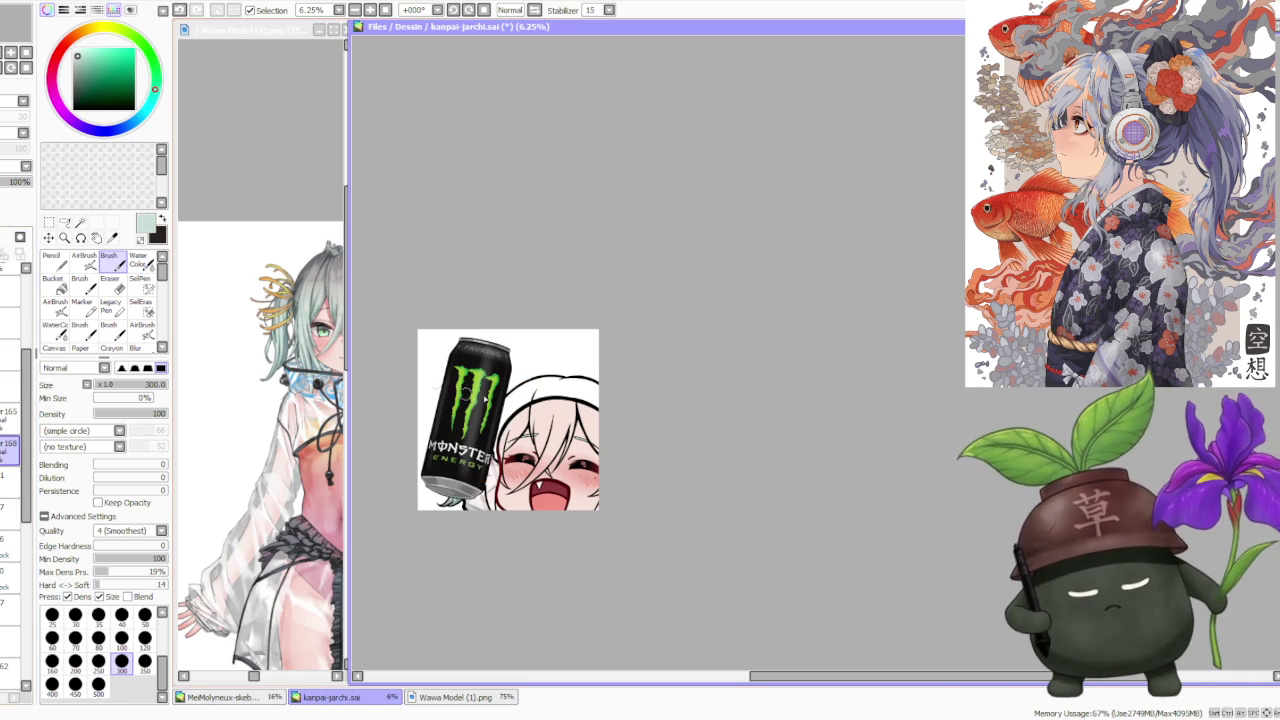
# - With brush size 350, paint mint over the hair beside the can and between the eyes
pyautogui.click(145, 661)
pyautogui.scroll(3, 485, 480)
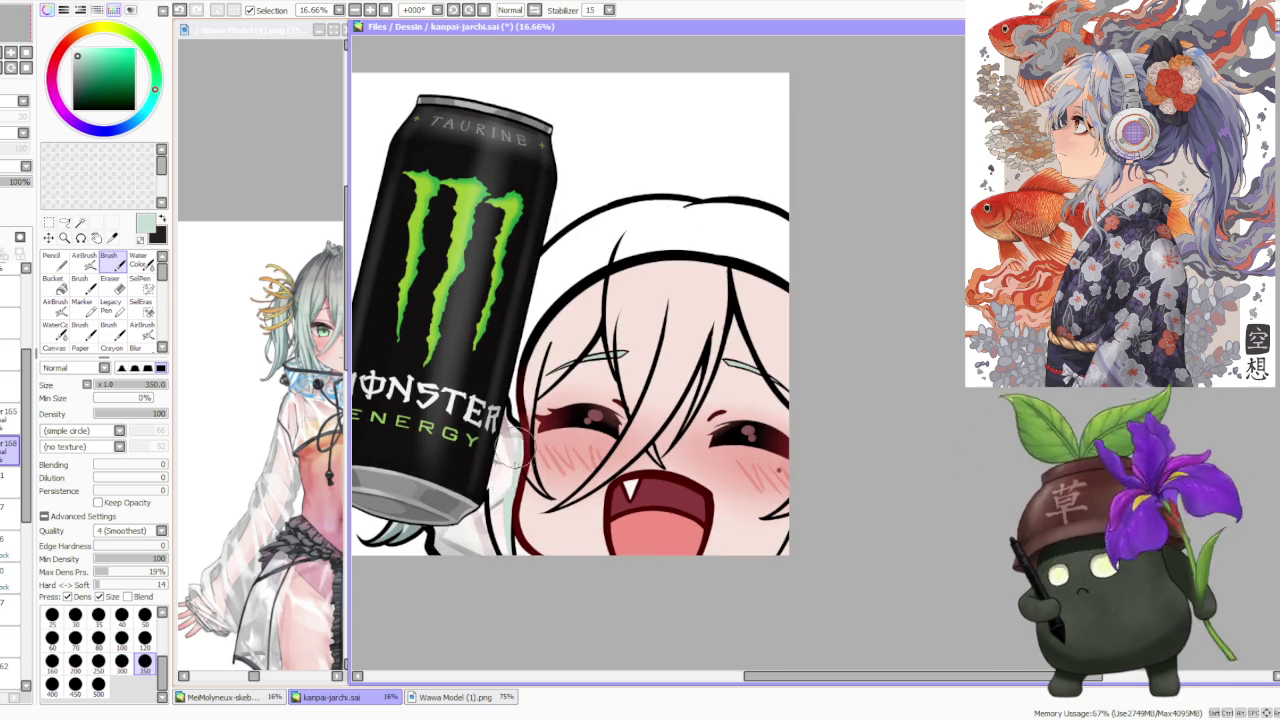
pyautogui.moveTo(510, 445)
pyautogui.mouseDown()
pyautogui.moveTo(518, 430)
pyautogui.moveTo(495, 493)
pyautogui.mouseUp()
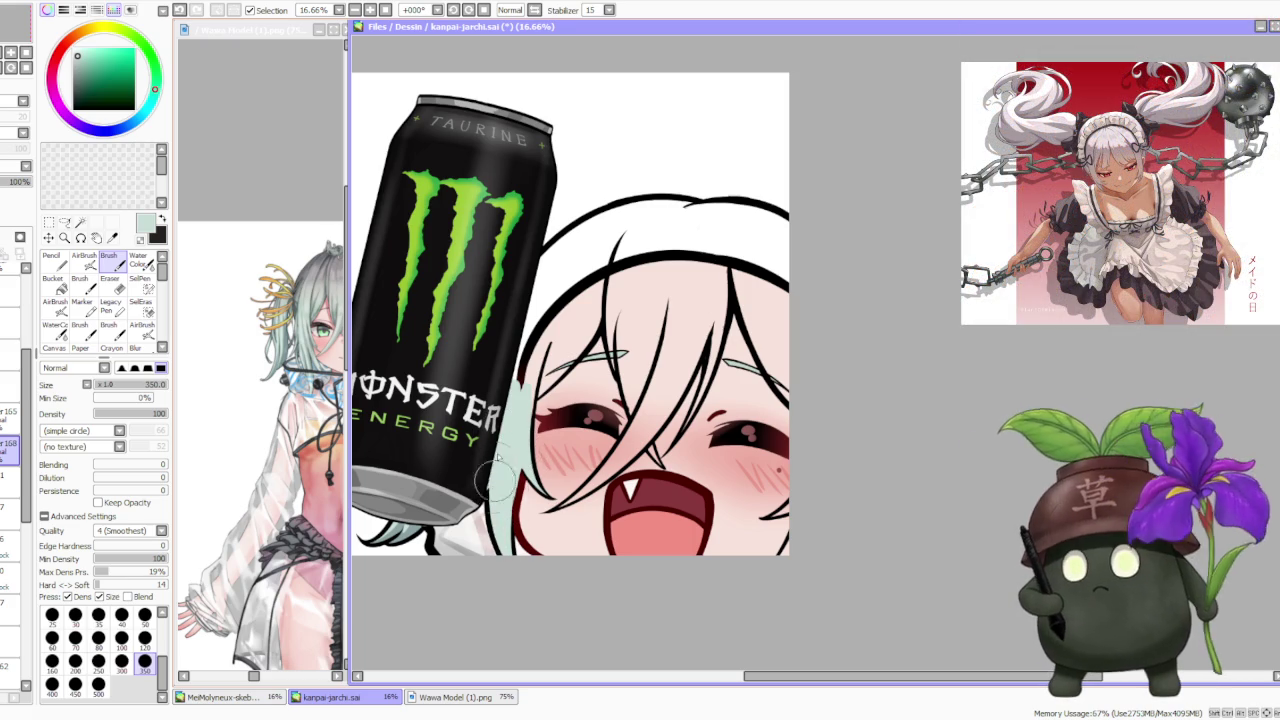
pyautogui.moveTo(520, 365); pyautogui.dragTo(540, 330)
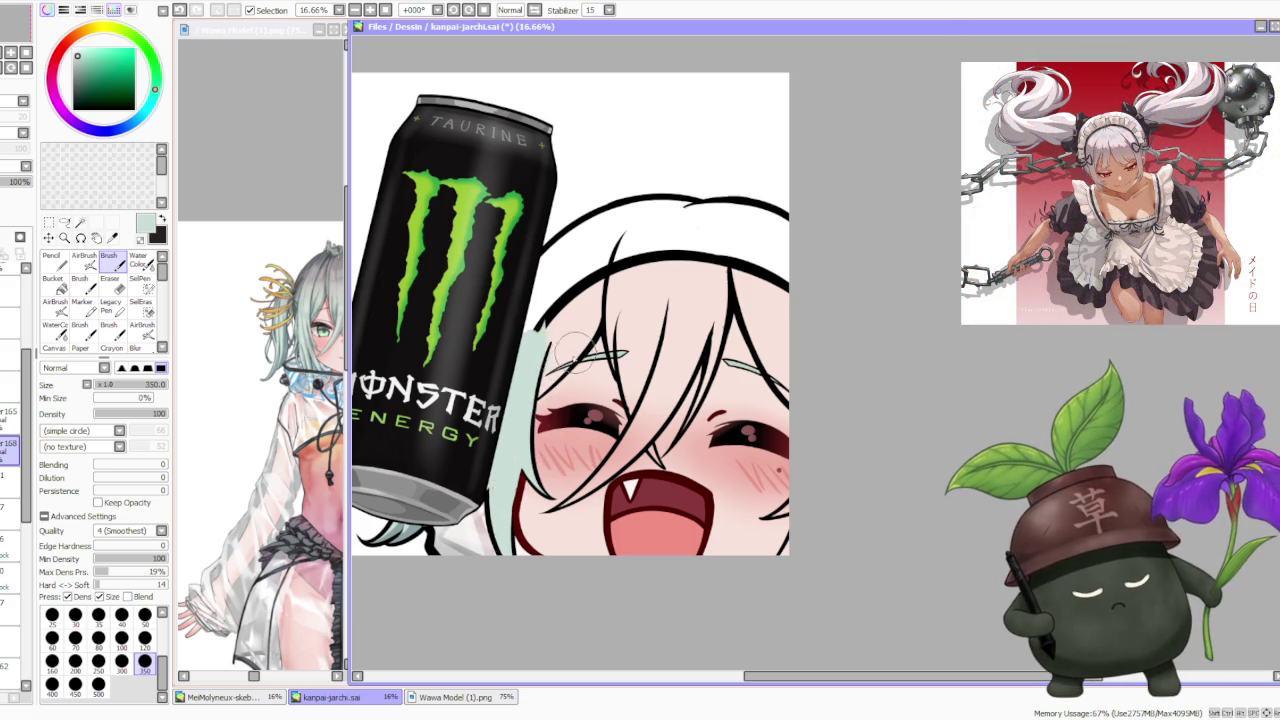
pyautogui.moveTo(535, 392)
pyautogui.mouseDown()
pyautogui.moveTo(620, 280)
pyautogui.moveTo(550, 310)
pyautogui.mouseUp()
pyautogui.moveTo(590, 255)
pyautogui.mouseDown()
pyautogui.moveTo(528, 305)
pyautogui.moveTo(542, 266)
pyautogui.mouseUp()
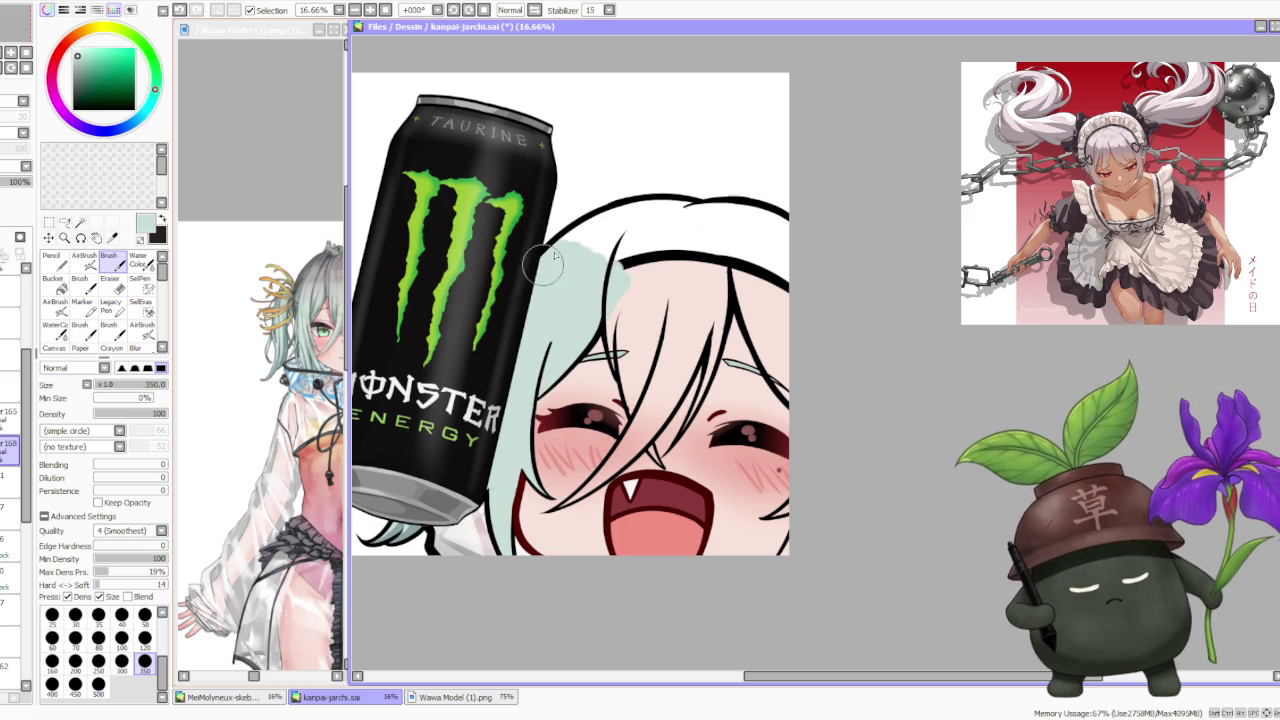
pyautogui.moveTo(620, 365)
pyautogui.mouseDown()
pyautogui.moveTo(622, 380)
pyautogui.moveTo(630, 258)
pyautogui.moveTo(638, 368)
pyautogui.mouseUp()
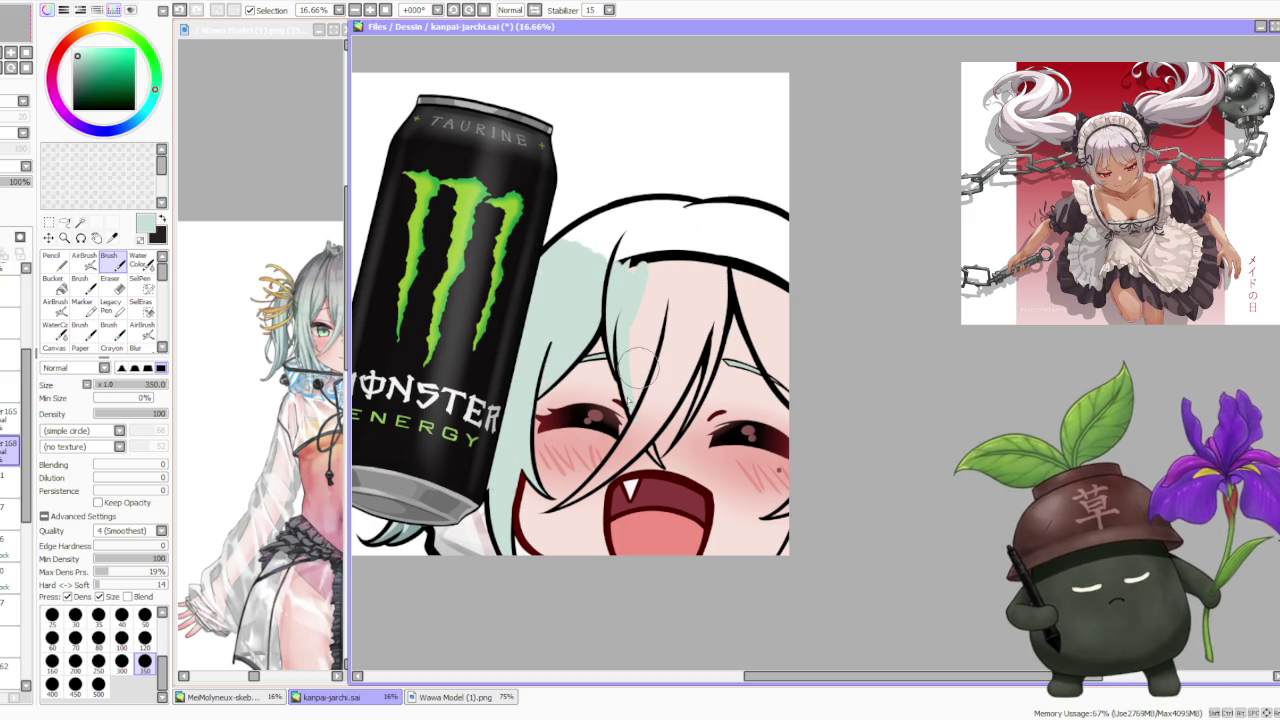
pyautogui.moveTo(612, 470); pyautogui.dragTo(660, 400)
pyautogui.moveTo(572, 497); pyautogui.dragTo(663, 397)
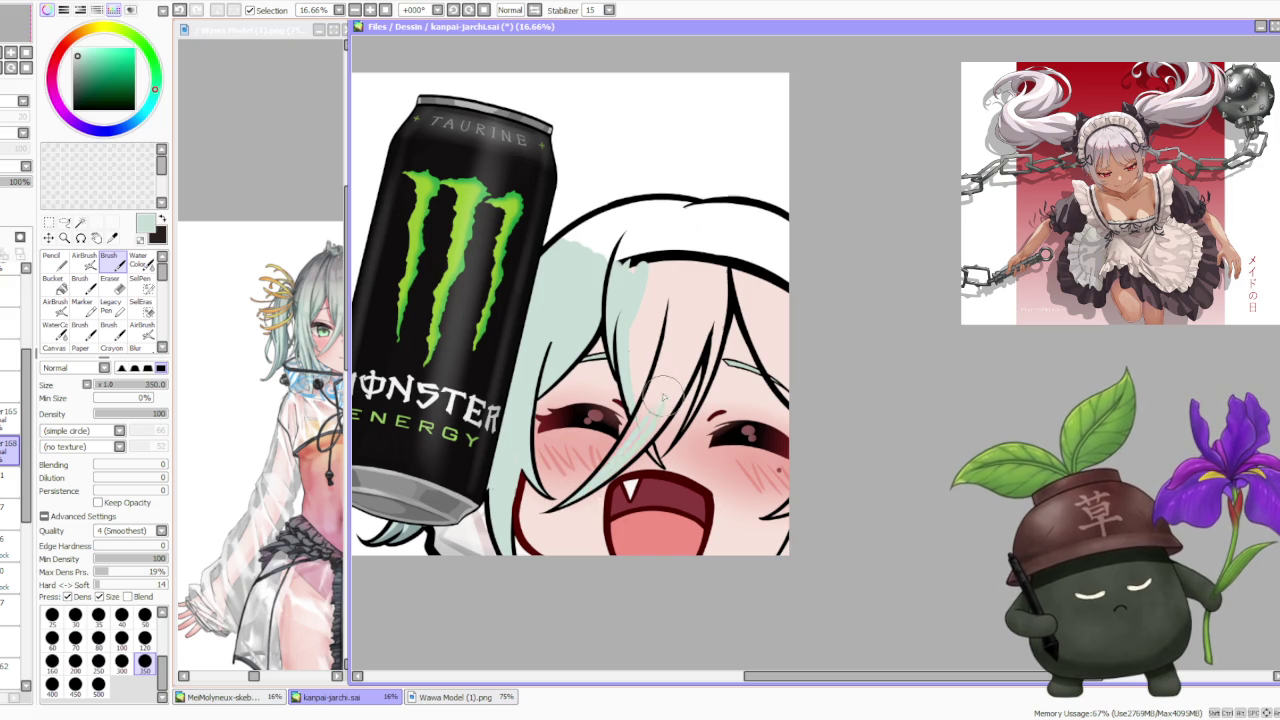
pyautogui.moveTo(618, 458); pyautogui.dragTo(678, 375)
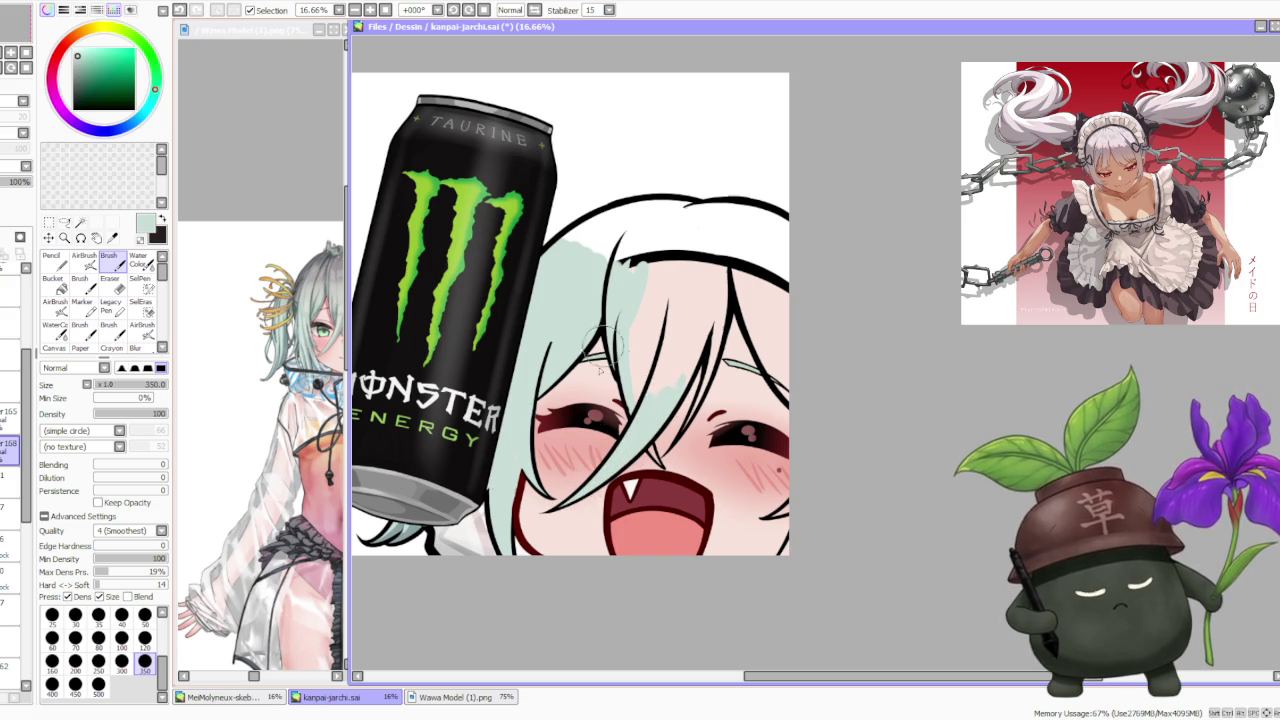
pyautogui.moveTo(648, 408)
pyautogui.mouseDown()
pyautogui.moveTo(635, 310)
pyautogui.moveTo(645, 370)
pyautogui.moveTo(700, 318)
pyautogui.mouseUp()
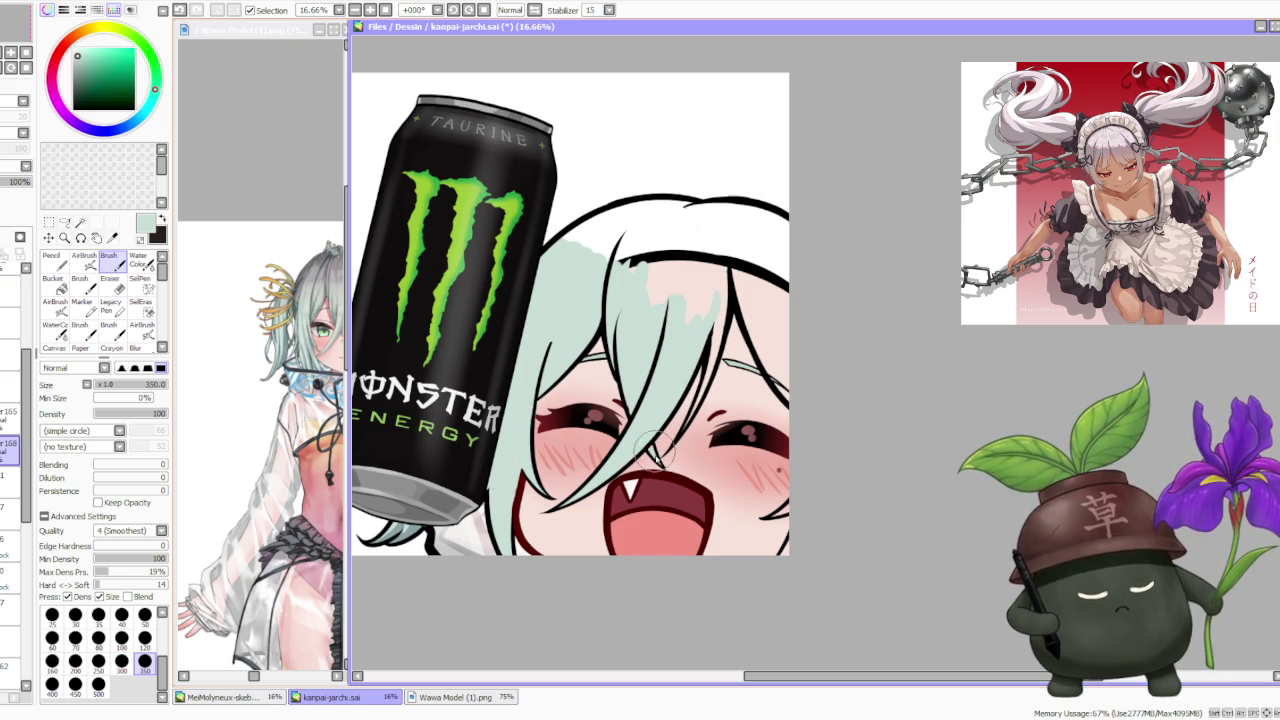
pyautogui.moveTo(715, 340)
pyautogui.mouseDown()
pyautogui.moveTo(725, 275)
pyautogui.moveTo(705, 265)
pyautogui.moveTo(690, 280)
pyautogui.mouseUp()
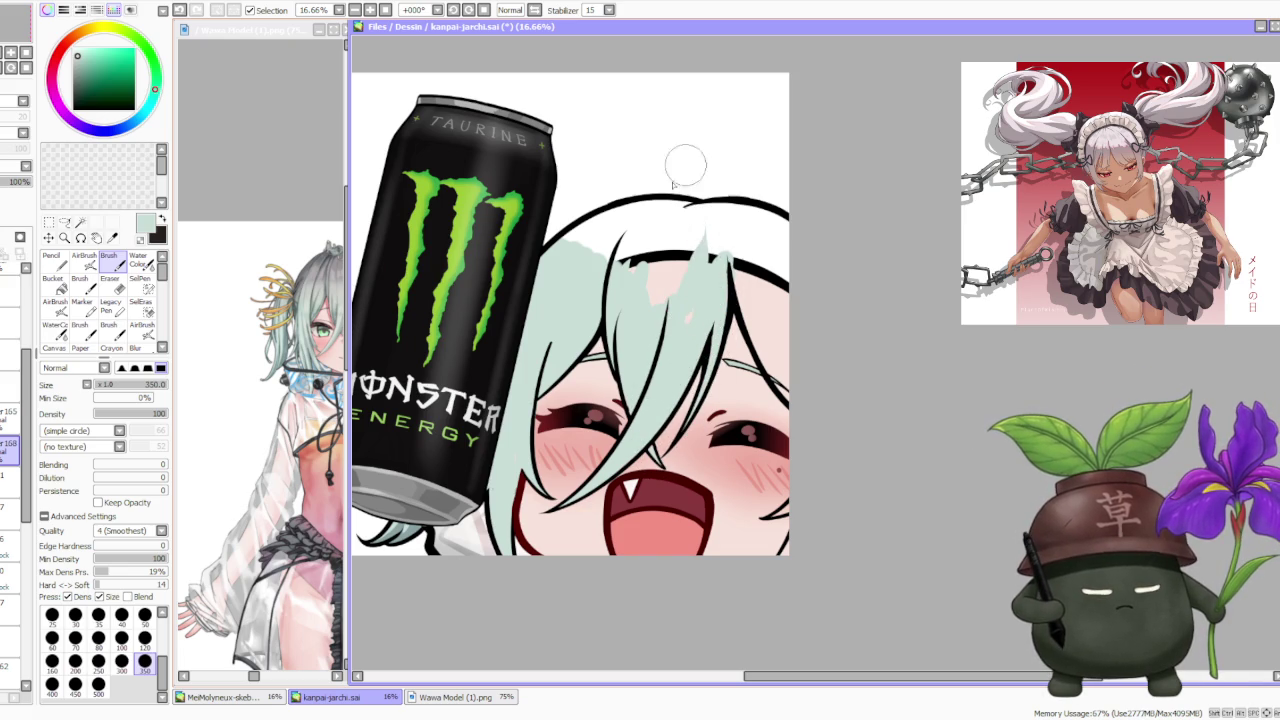
# - Raise the brush size to 500 and fill the upper and right-side hair mint
pyautogui.press(']')
pyautogui.press(']')
pyautogui.press(']')
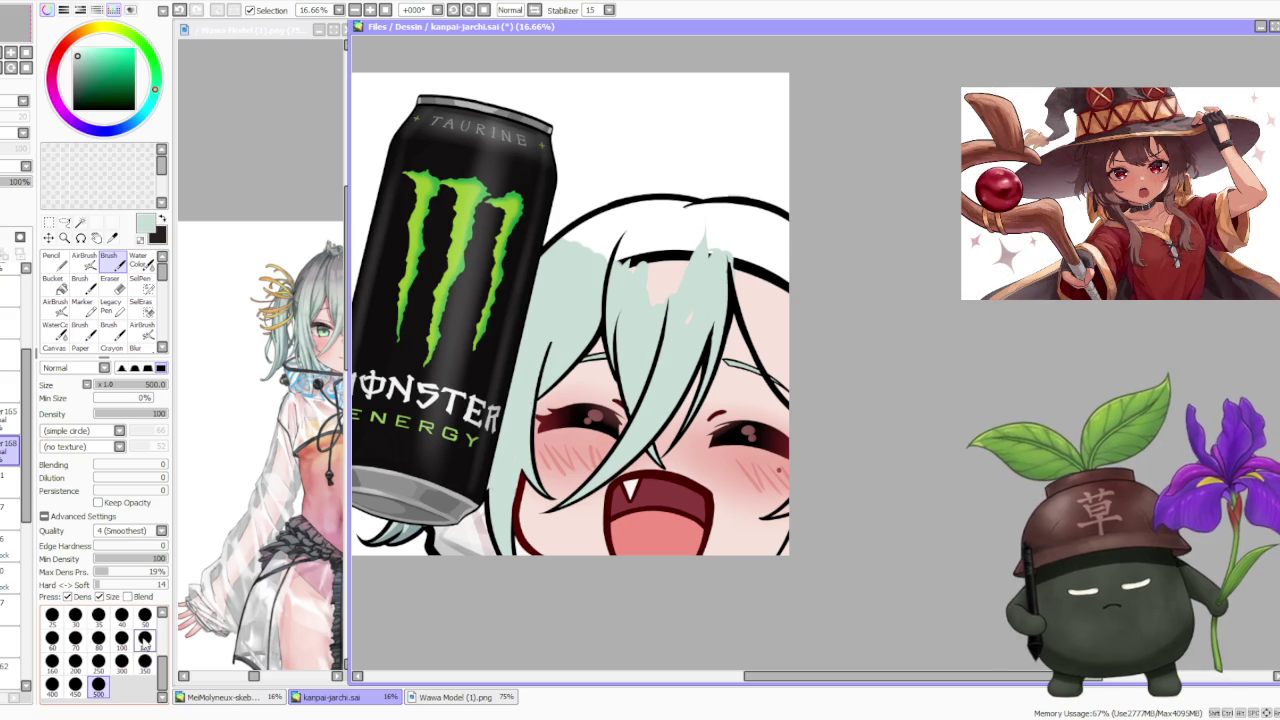
pyautogui.moveTo(684, 322)
pyautogui.mouseDown()
pyautogui.moveTo(705, 245)
pyautogui.moveTo(674, 234)
pyautogui.moveTo(620, 256)
pyautogui.mouseUp()
pyautogui.moveTo(750, 290)
pyautogui.mouseDown()
pyautogui.moveTo(785, 390)
pyautogui.moveTo(750, 275)
pyautogui.moveTo(805, 335)
pyautogui.moveTo(765, 289)
pyautogui.mouseUp()
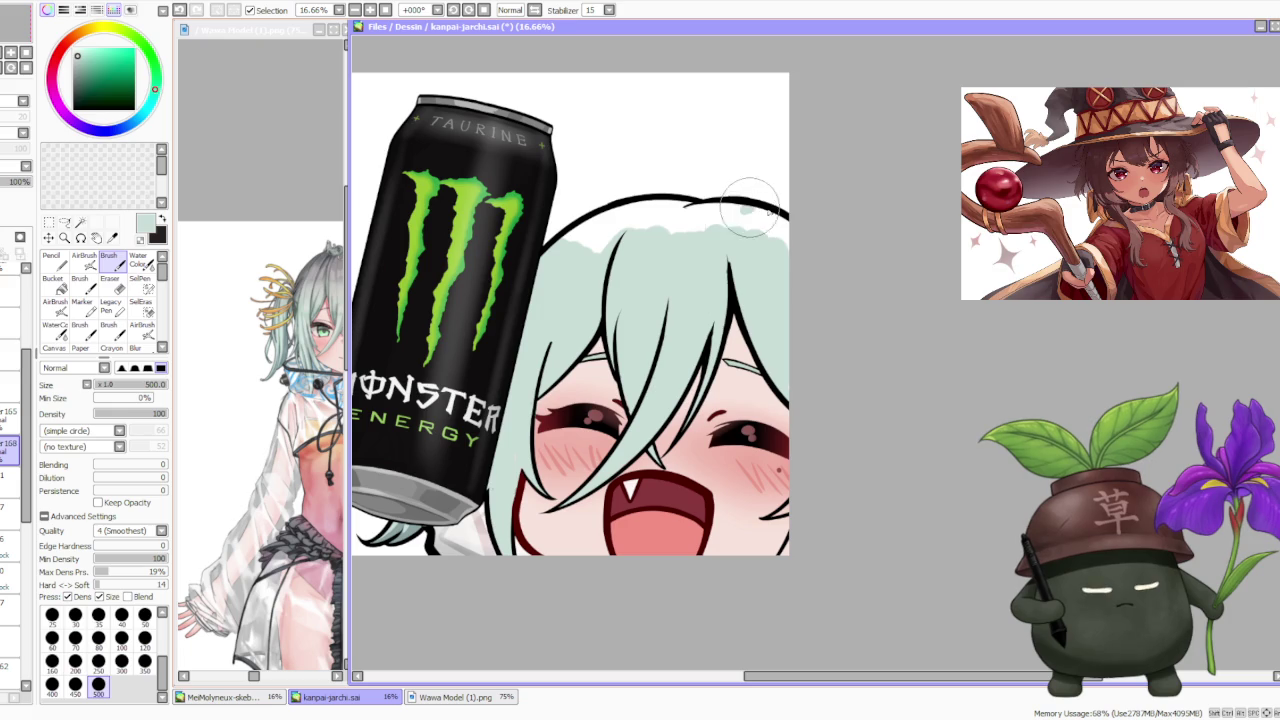
pyautogui.scroll(-1, 712, 90)
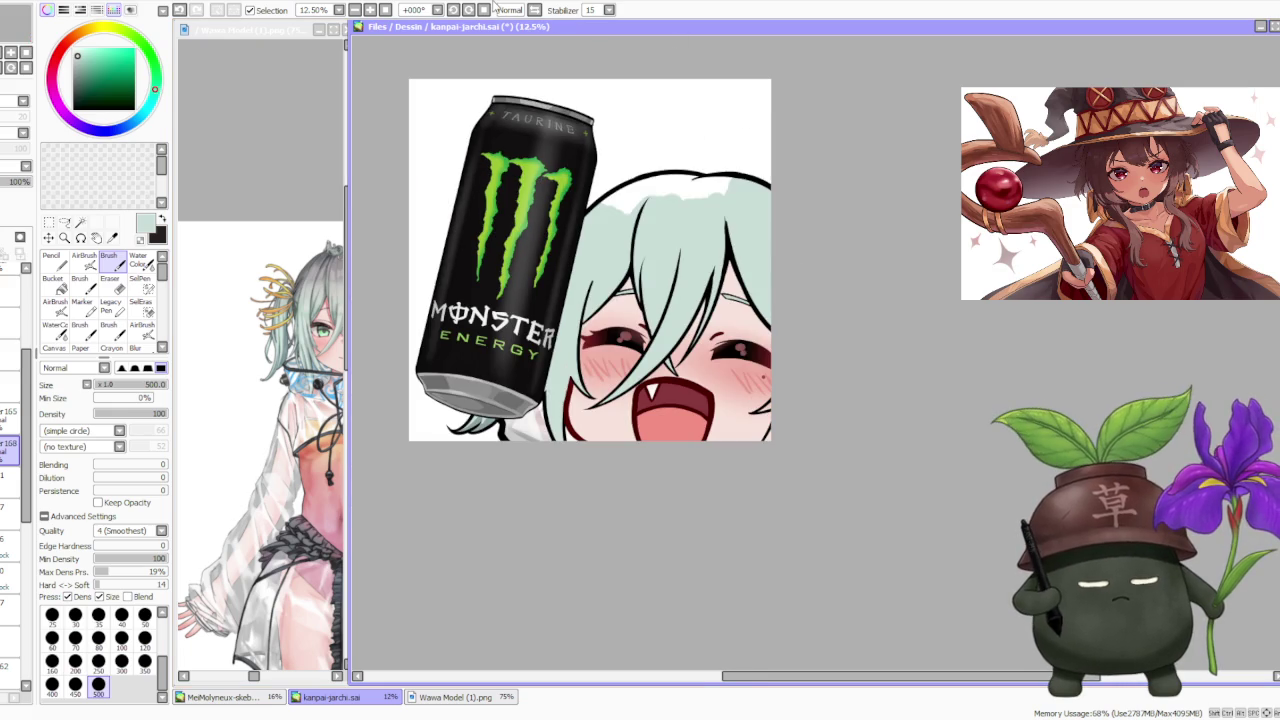
# - Rotate the view 45° and fill the white gaps near the top-left hair outline
pyautogui.click(453, 10)
pyautogui.moveTo(587, 390); pyautogui.dragTo(650, 285)
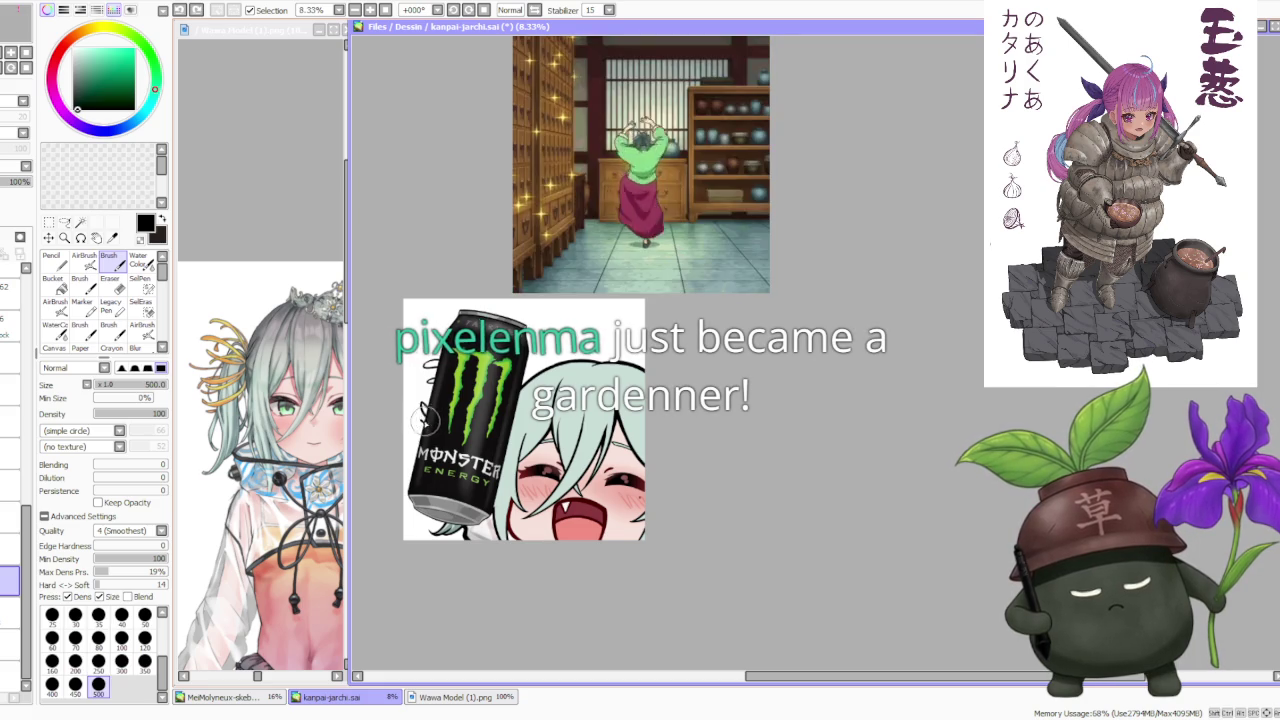
pyautogui.scroll(-2, 482, 228)
pyautogui.scroll(1, 492, 251)
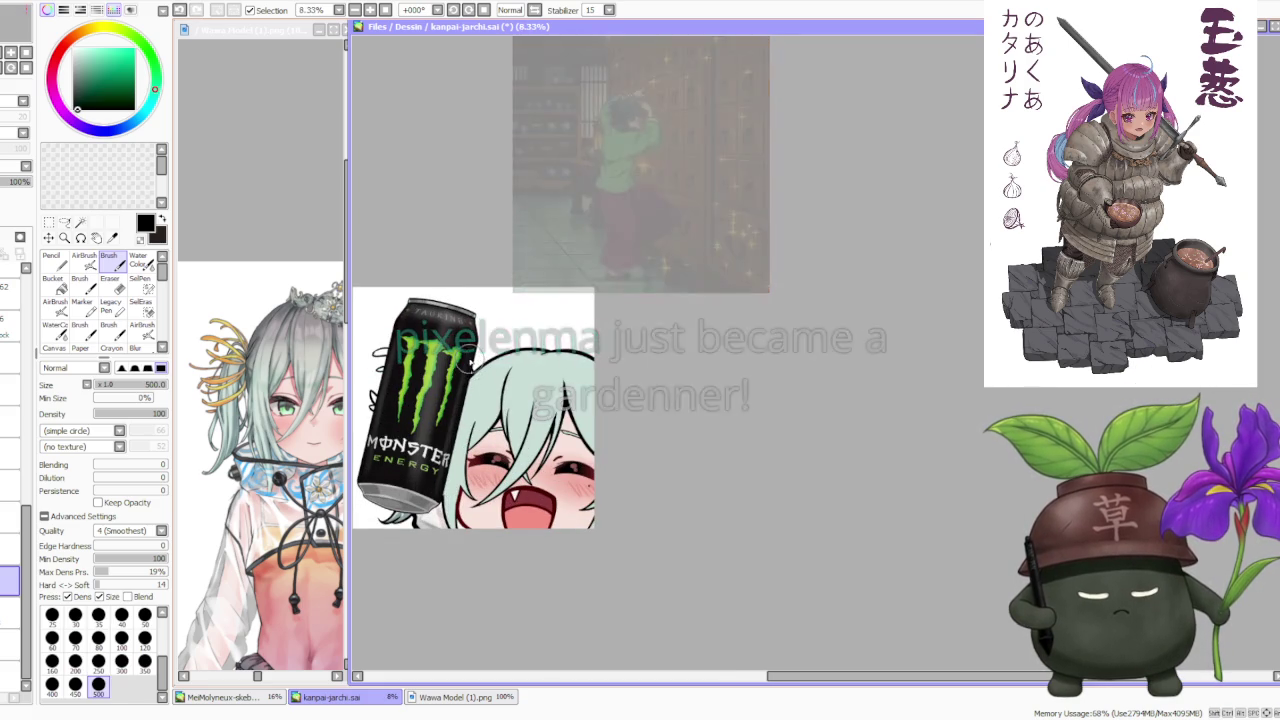
# - Zoom in and out repeatedly to inspect the hair and the area left of the can
pyautogui.scroll(-1, 460, 328)
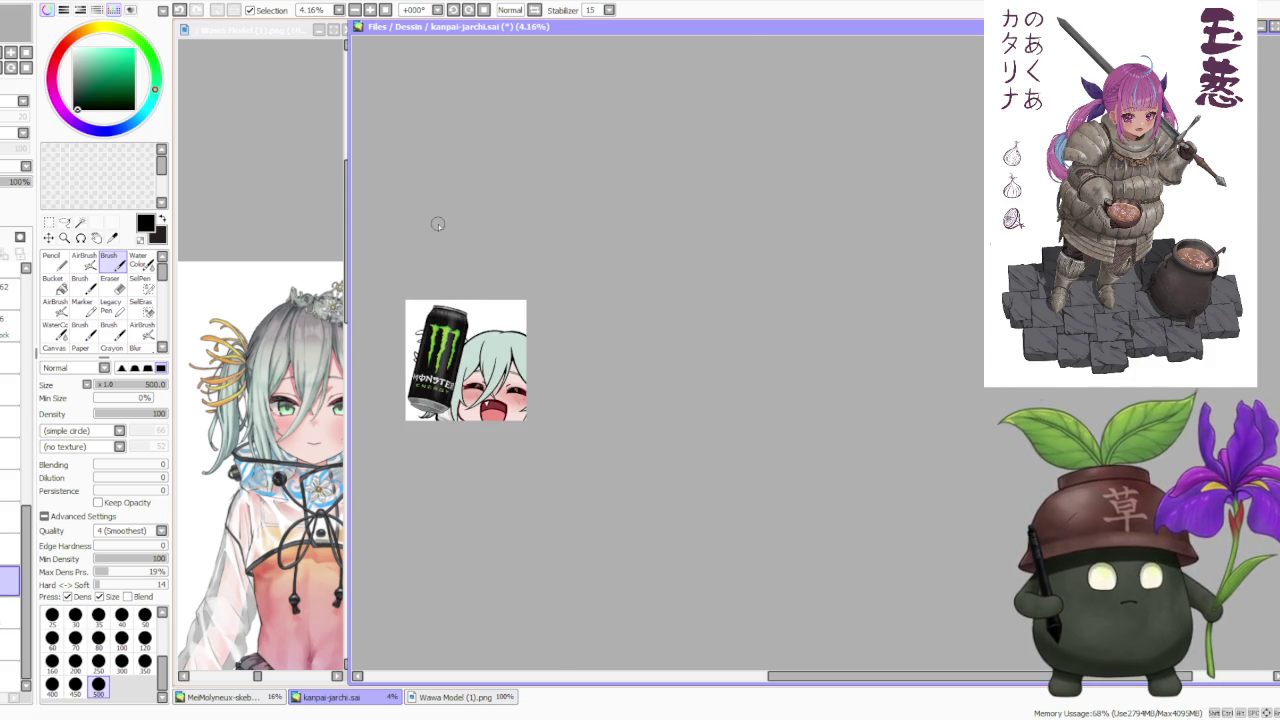
pyautogui.scroll(1, 404, 288)
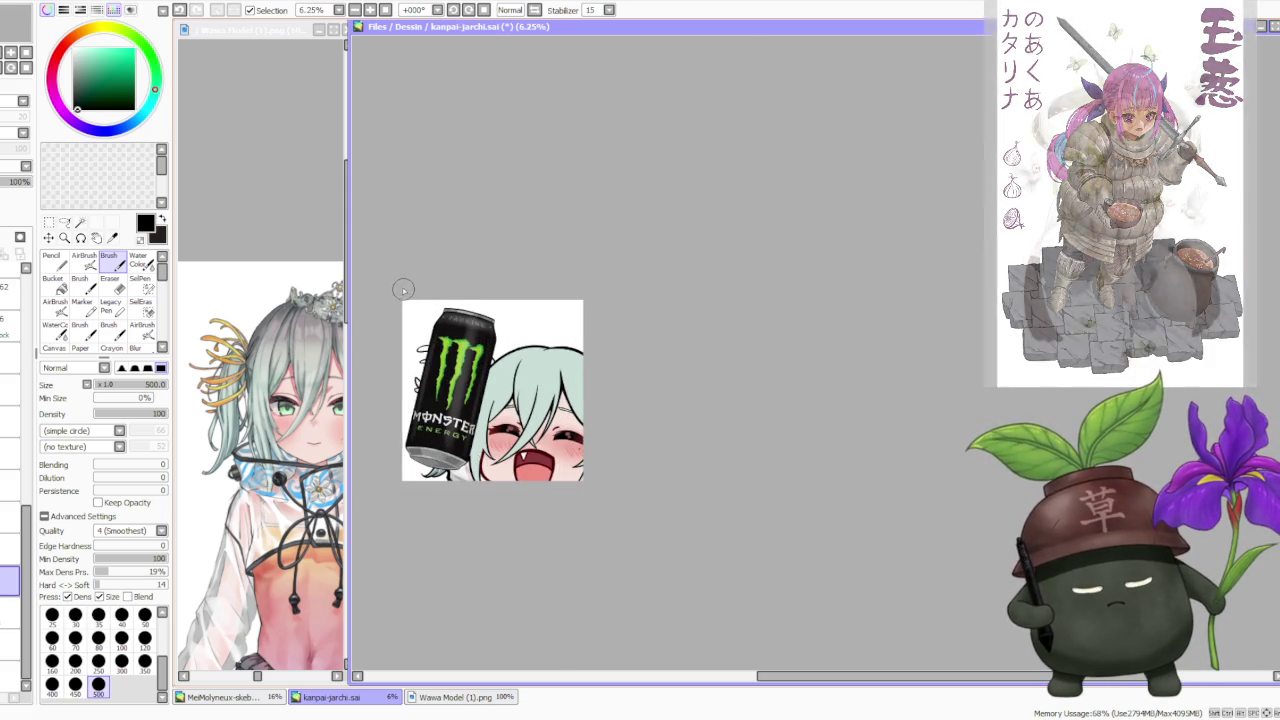
pyautogui.scroll(1, 413, 300)
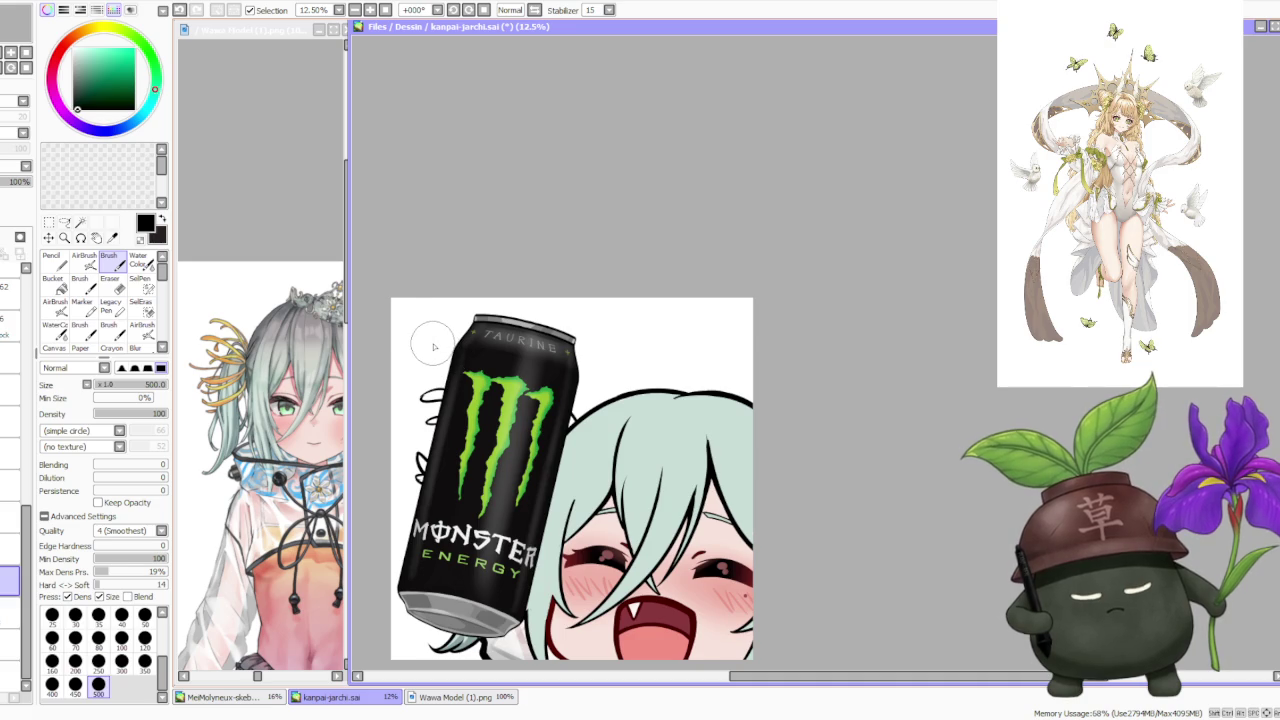
pyautogui.scroll(-1, 433, 346)
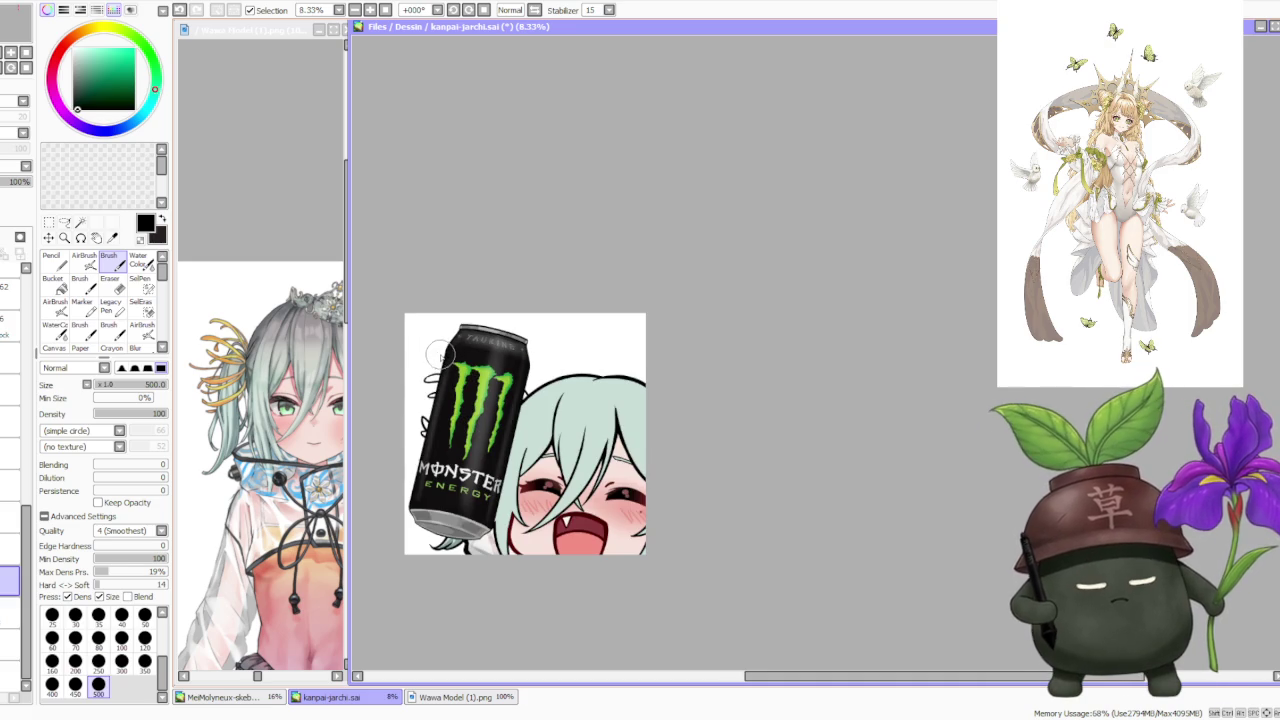
pyautogui.scroll(2, 433, 346)
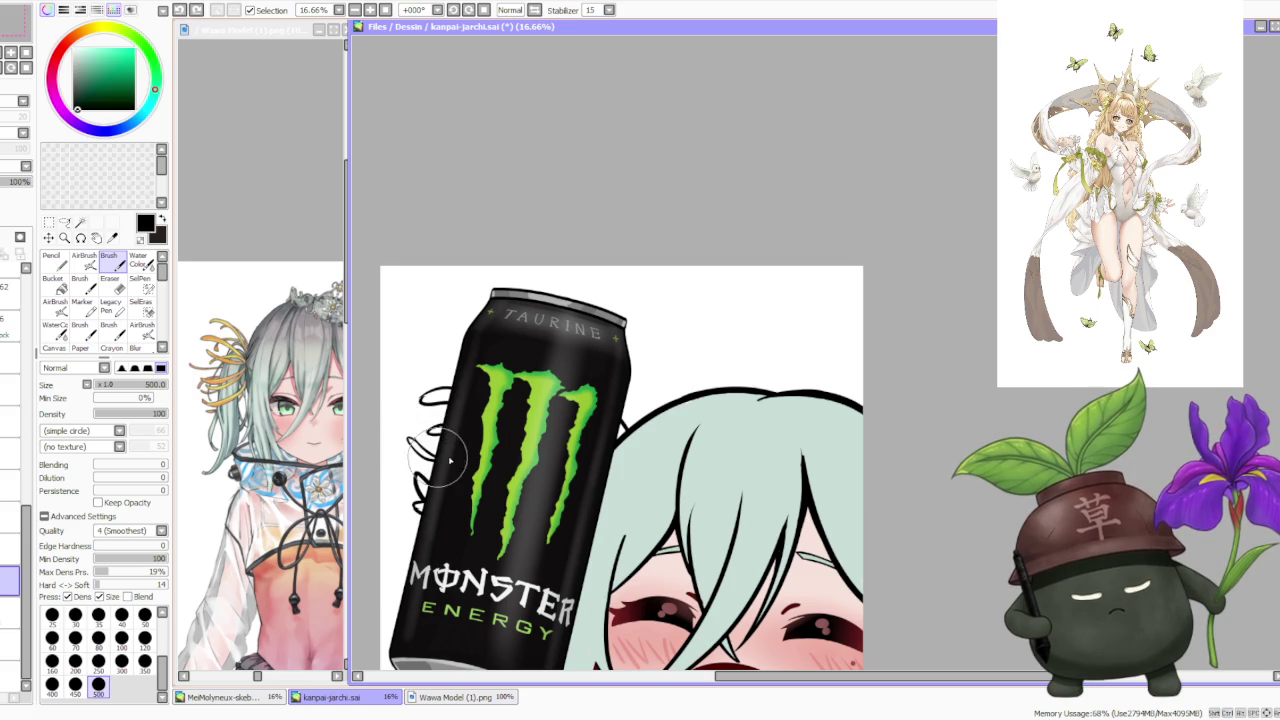
pyautogui.scroll(-1, 414, 430)
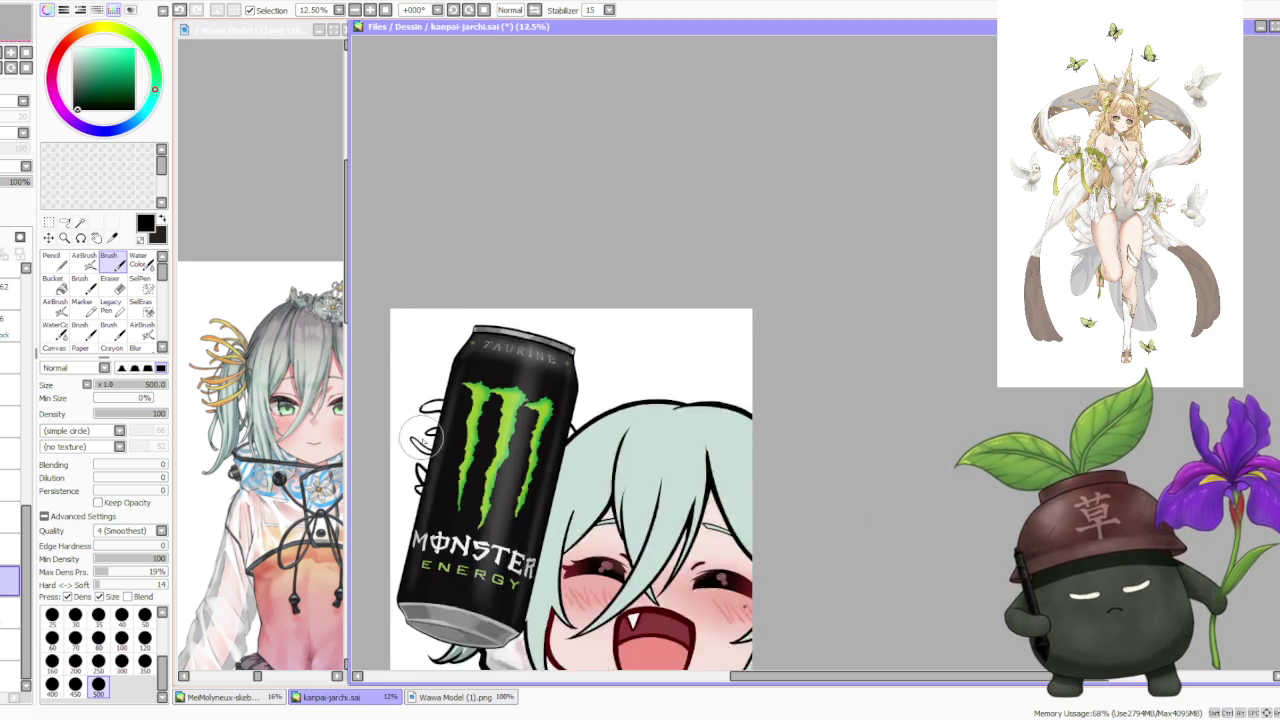
pyautogui.scroll(-2, 405, 405)
pyautogui.scroll(1, 412, 407)
pyautogui.scroll(1, 416, 440)
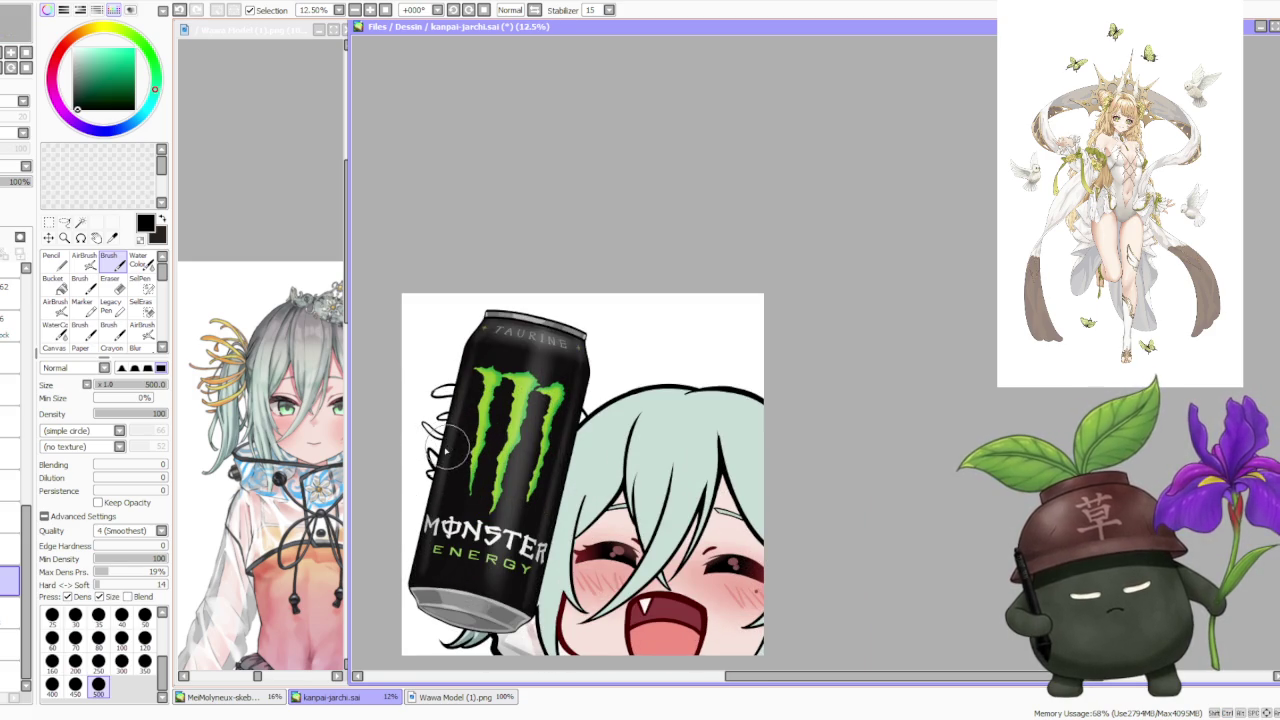
pyautogui.scroll(2, 440, 450)
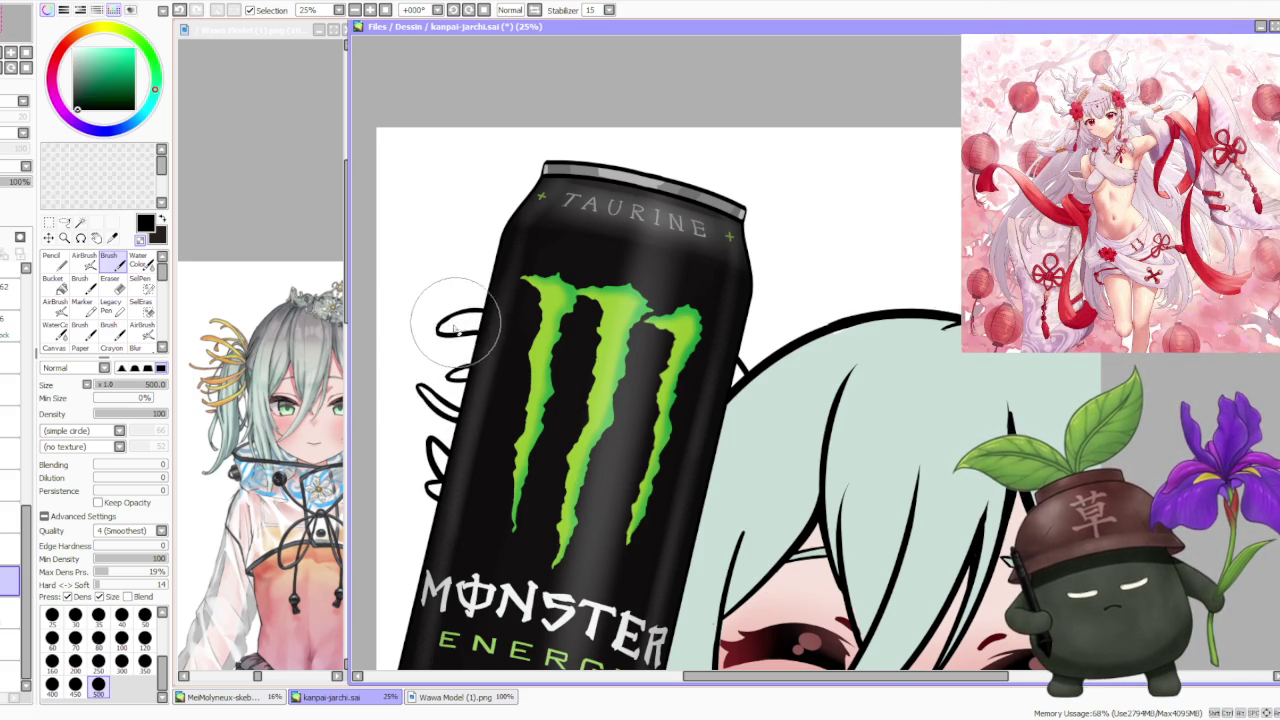
pyautogui.scroll(-8, 459, 323)
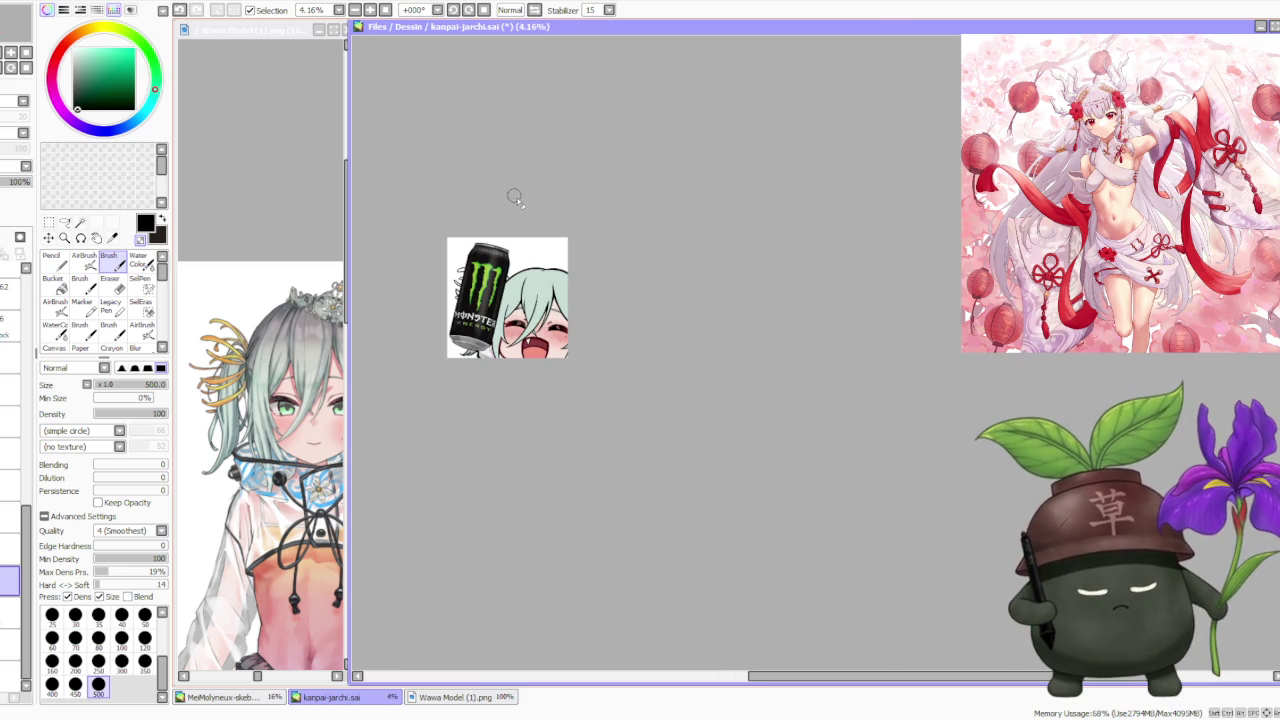
pyautogui.scroll(2, 514, 197)
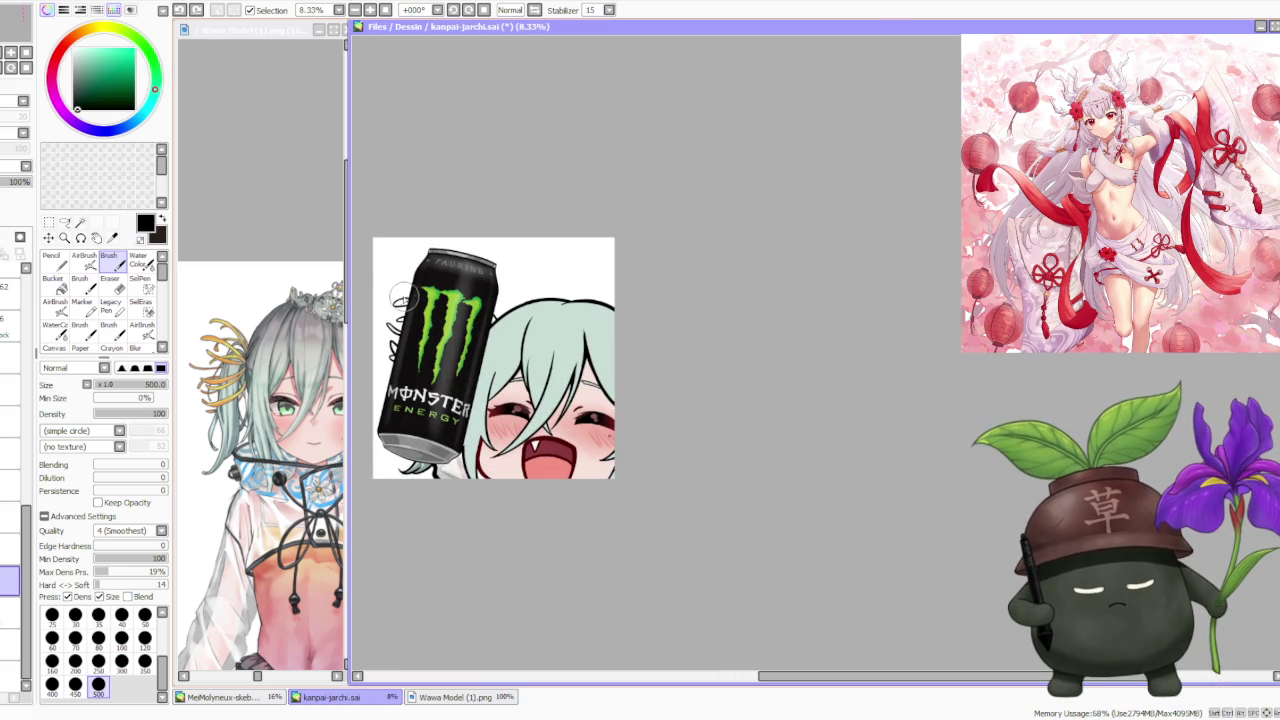
pyautogui.scroll(-2, 436, 230)
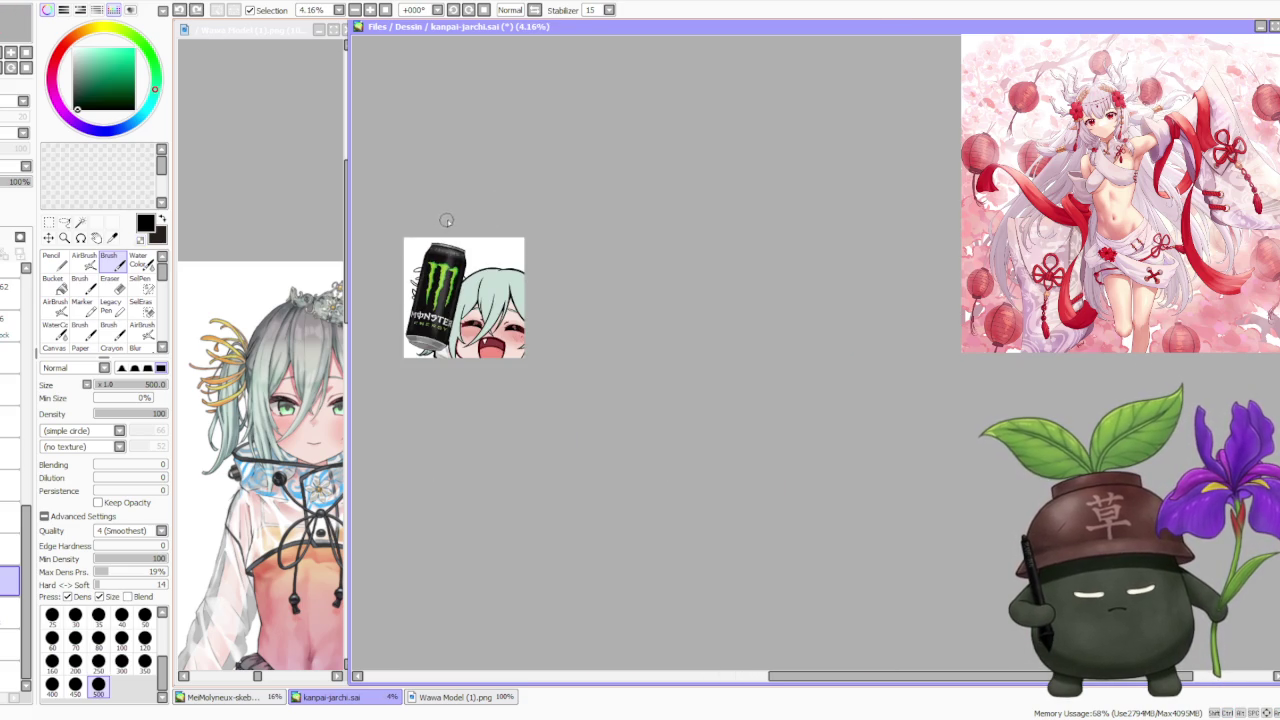
pyautogui.scroll(1, 447, 219)
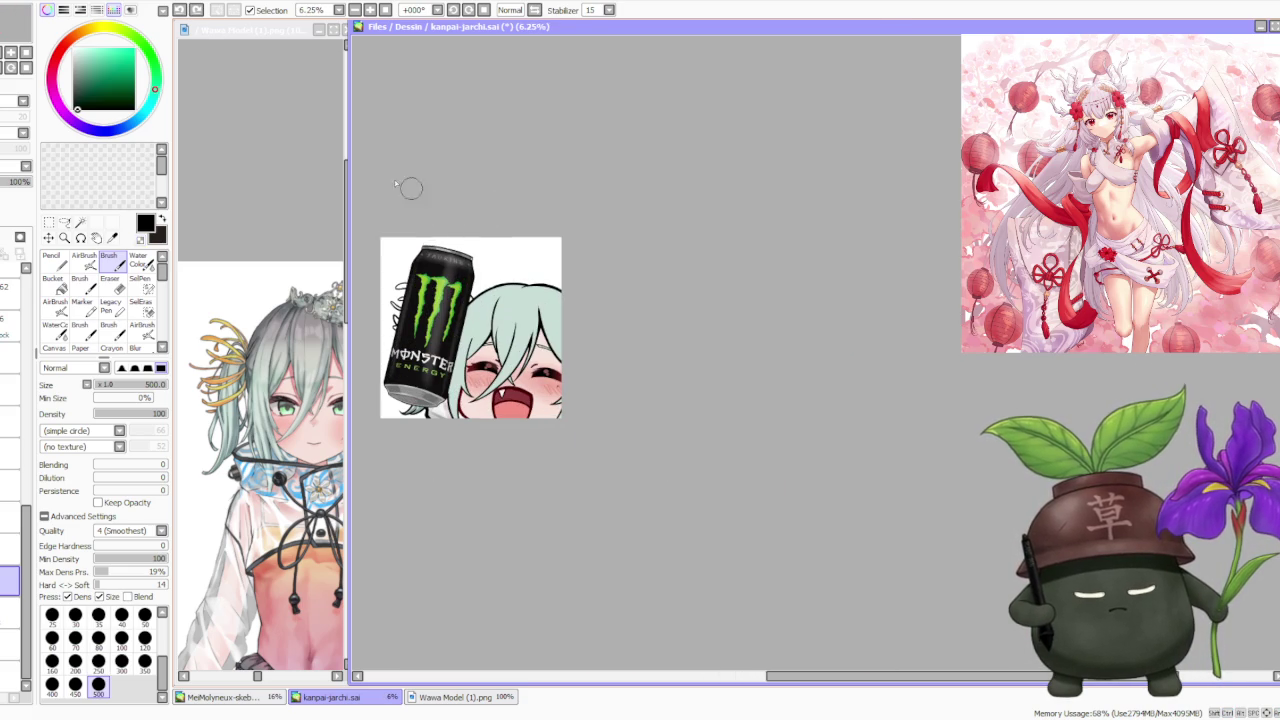
# - Sample the hair ornament's orange and paint it over the shapes left of the can
pyautogui.keyDown('alt'); pyautogui.click(224, 347); pyautogui.keyUp('alt')
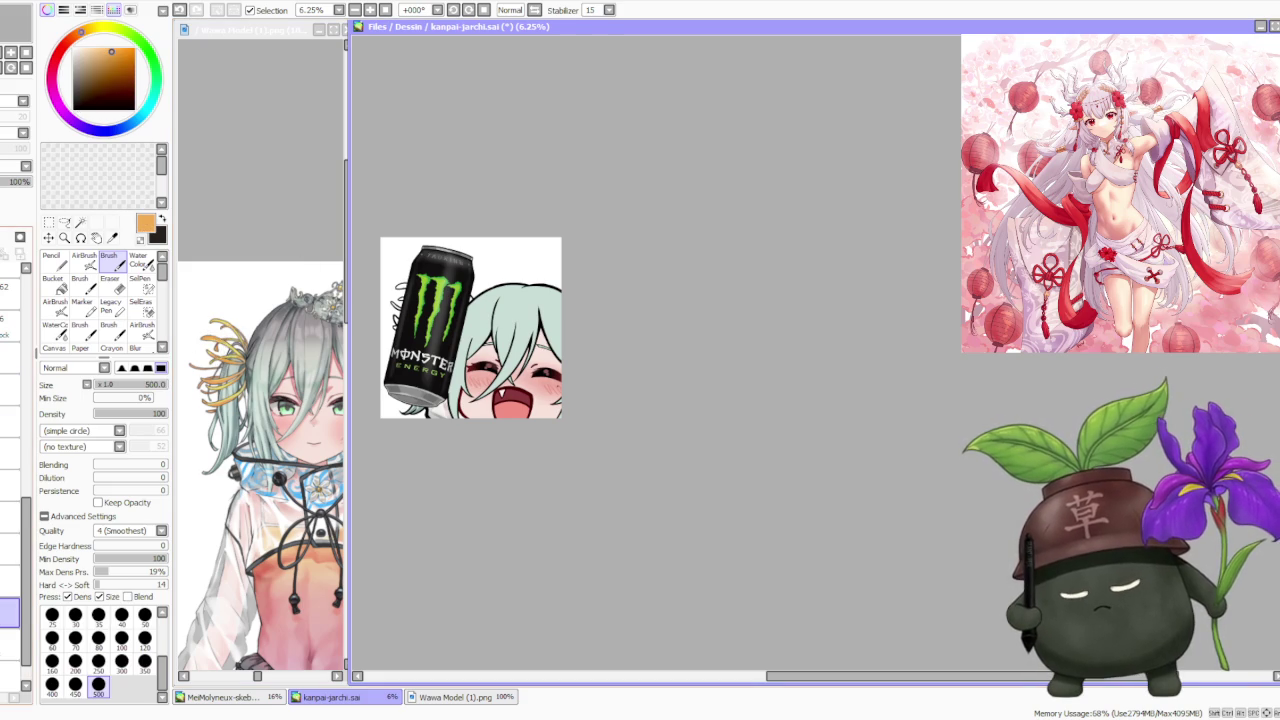
pyautogui.scroll(3, 380, 275)
pyautogui.moveTo(395, 300); pyautogui.dragTo(418, 301)
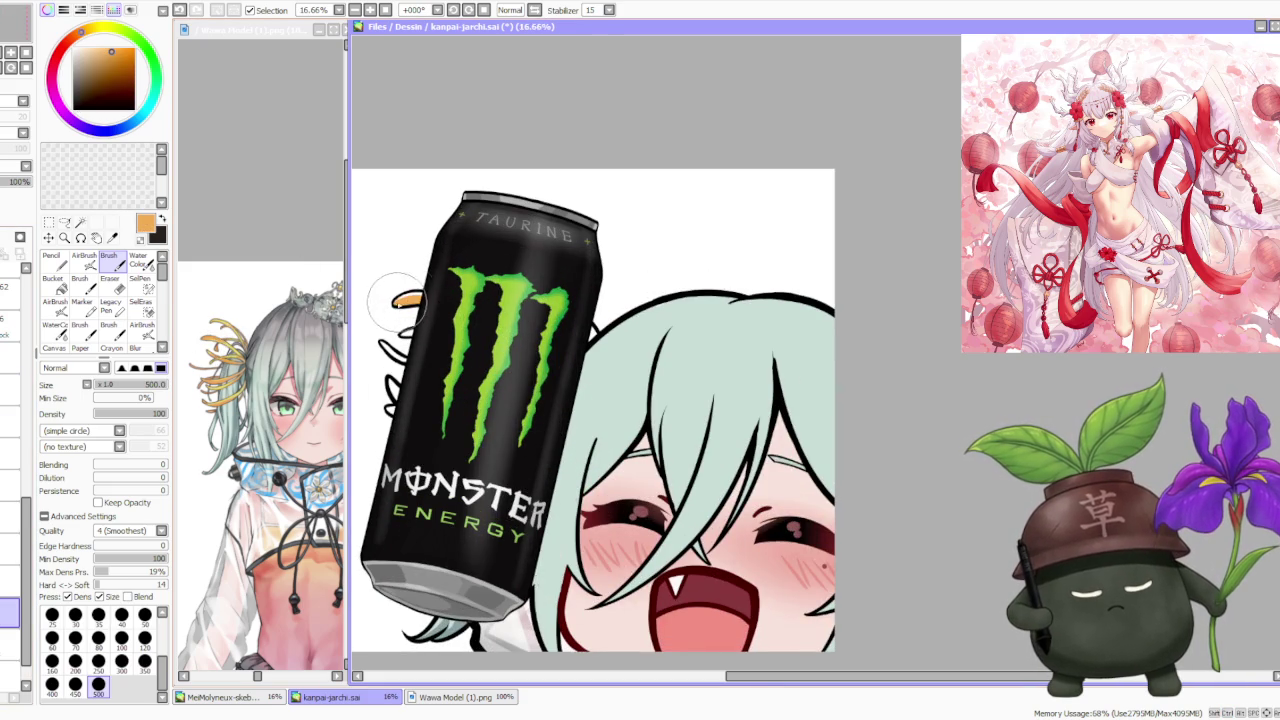
pyautogui.moveTo(588, 328); pyautogui.dragTo(595, 334)
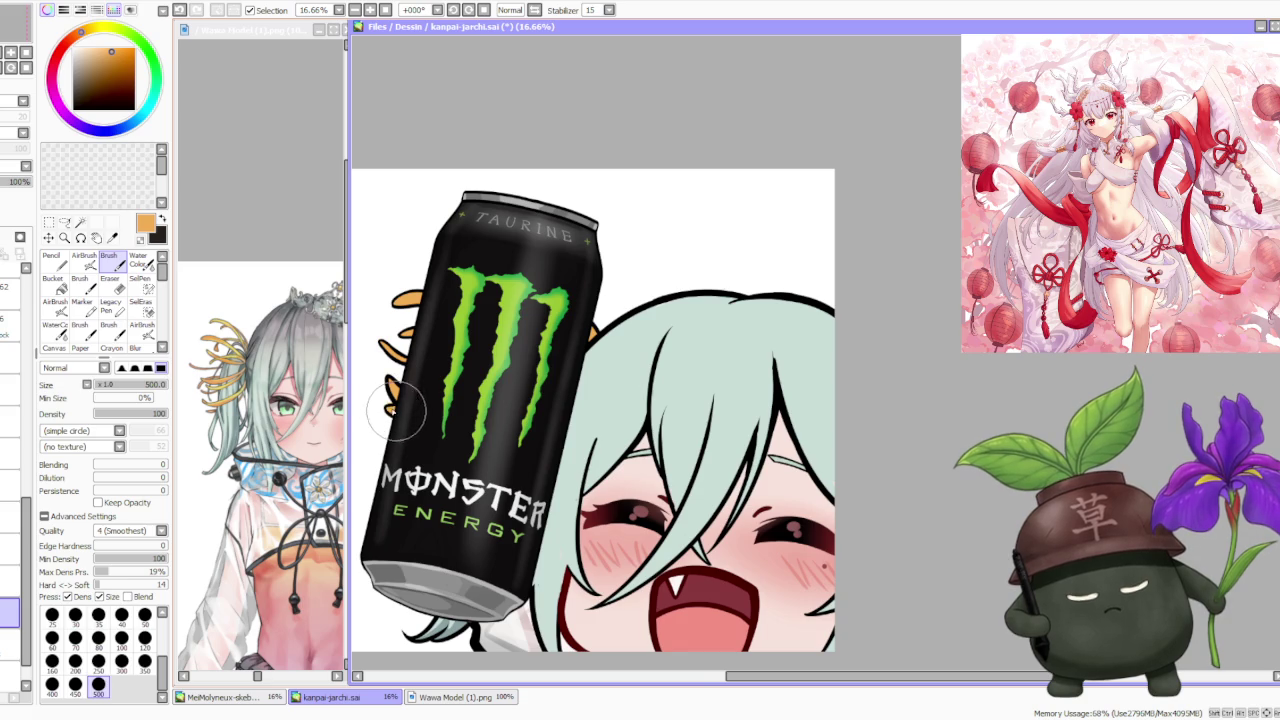
pyautogui.scroll(-3, 418, 290)
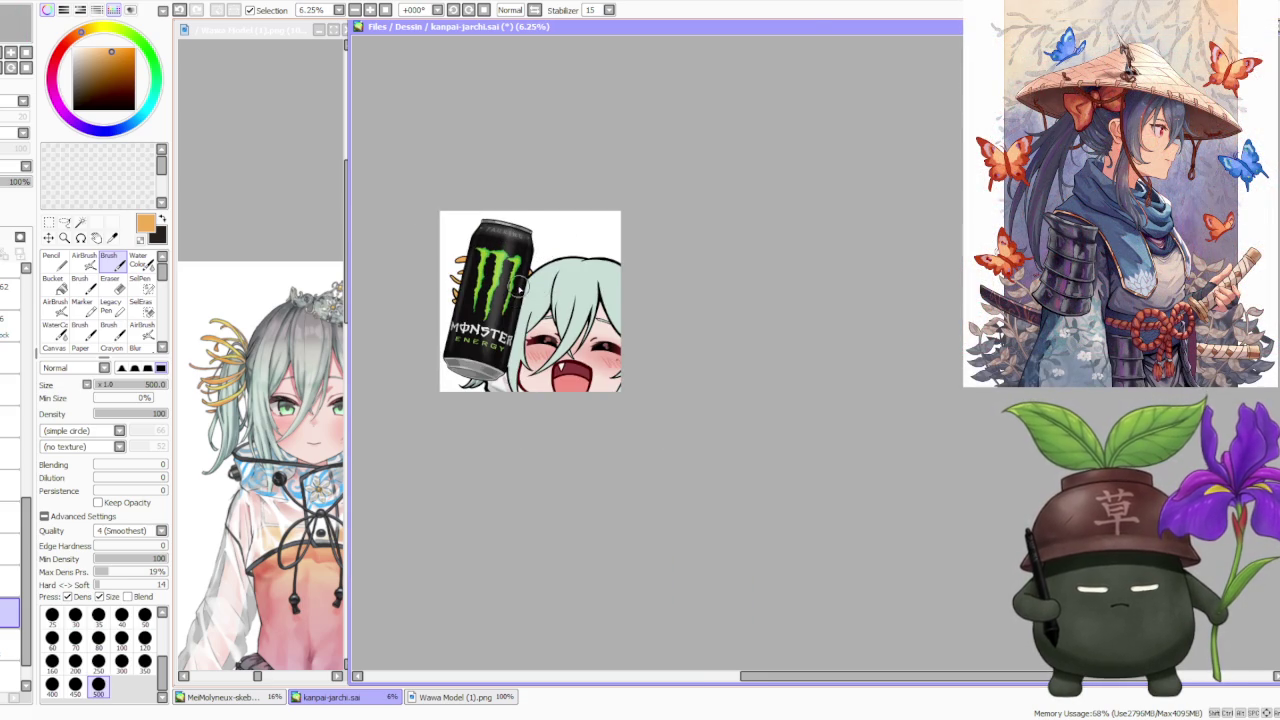
pyautogui.scroll(-1, 540, 270)
pyautogui.scroll(1, 545, 240)
pyautogui.scroll(1, 550, 245)
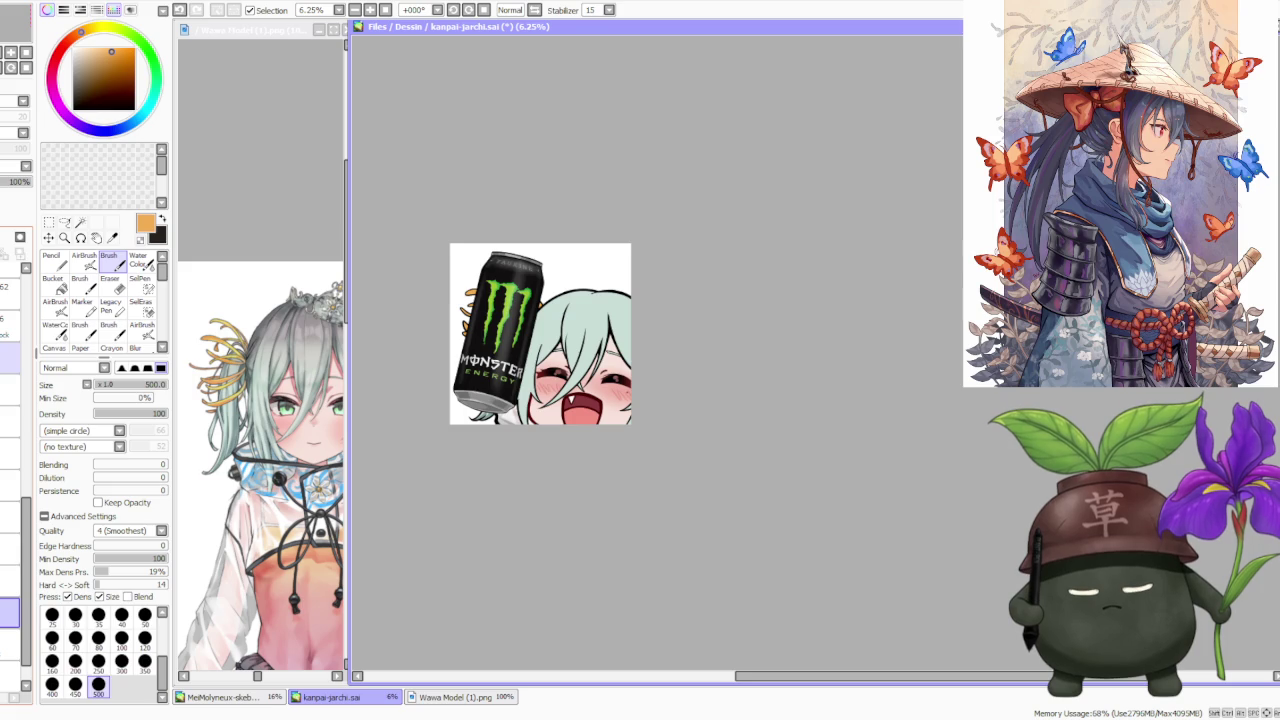
pyautogui.scroll(5, 29, 562)
pyautogui.scroll(3, 29, 562)
pyautogui.scroll(3, 29, 562)
pyautogui.scroll(2, 29, 562)
pyautogui.click(10, 534)
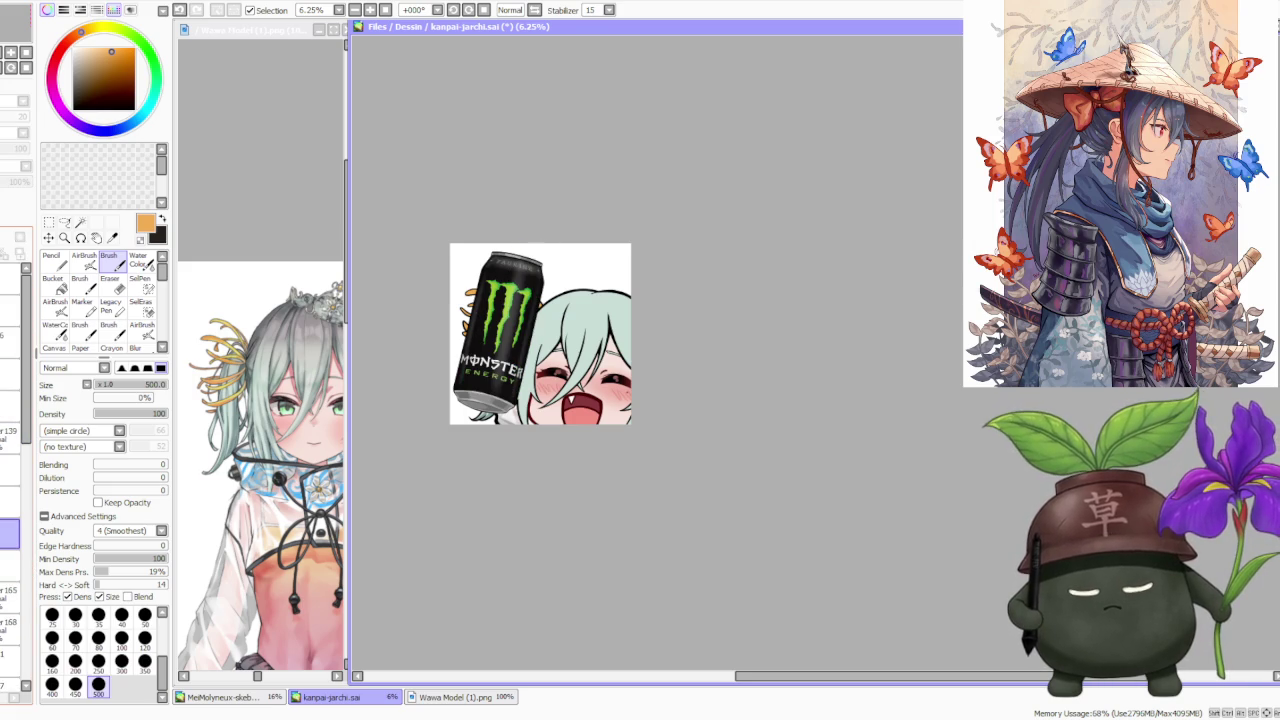
pyautogui.click(20, 237)
pyautogui.click(10, 503)
pyautogui.click(25, 166)
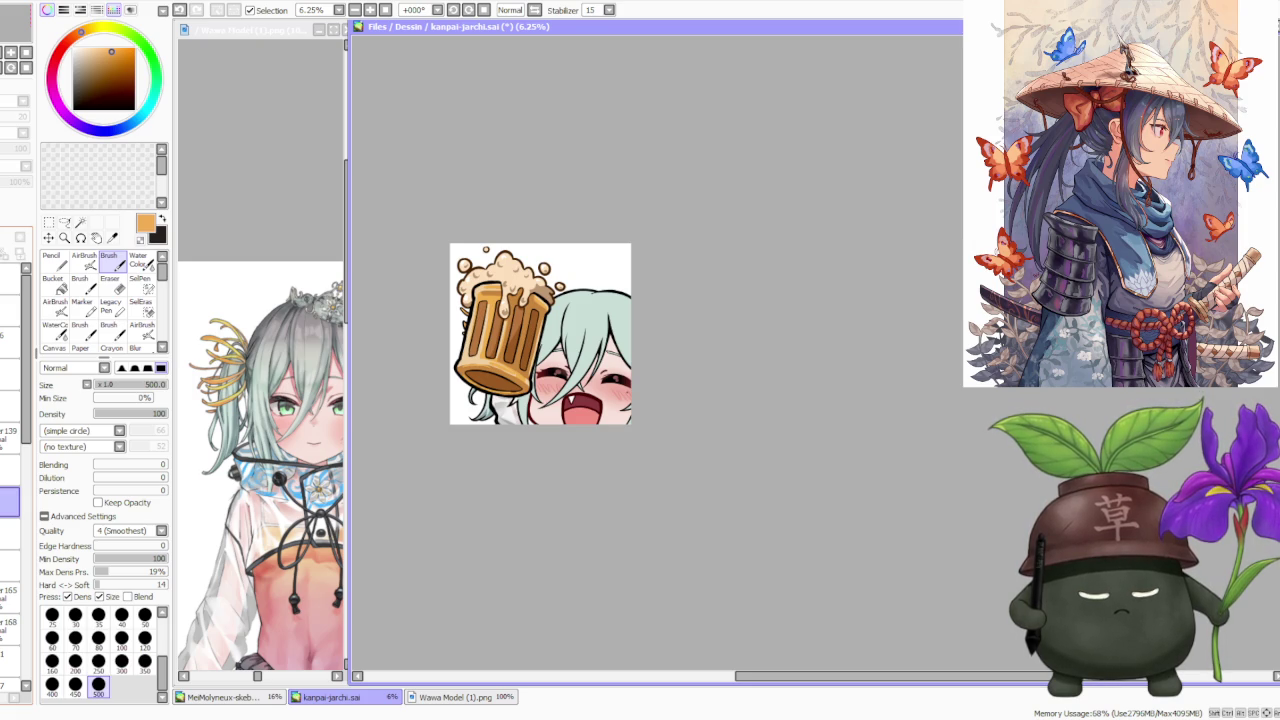
pyautogui.click(25, 166)
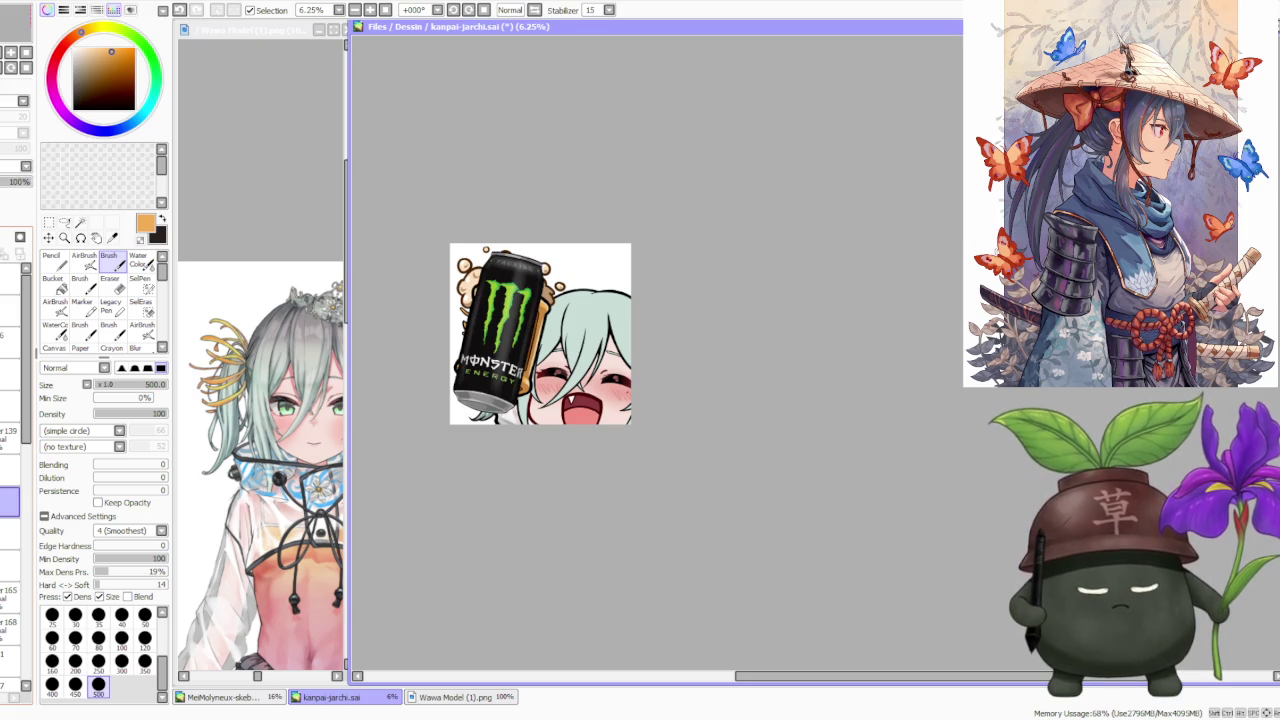
pyautogui.scroll(-1, 516, 286)
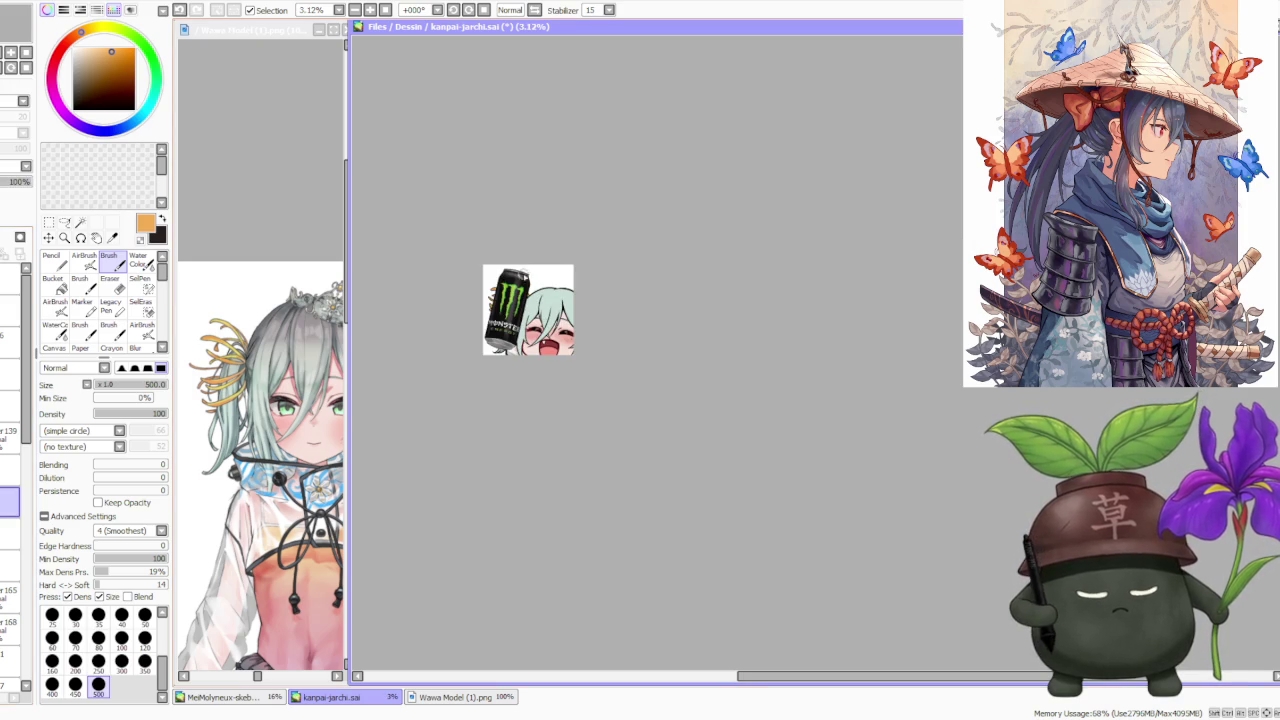
pyautogui.scroll(1, 556, 251)
pyautogui.scroll(2, 540, 280)
pyautogui.scroll(1, 537, 286)
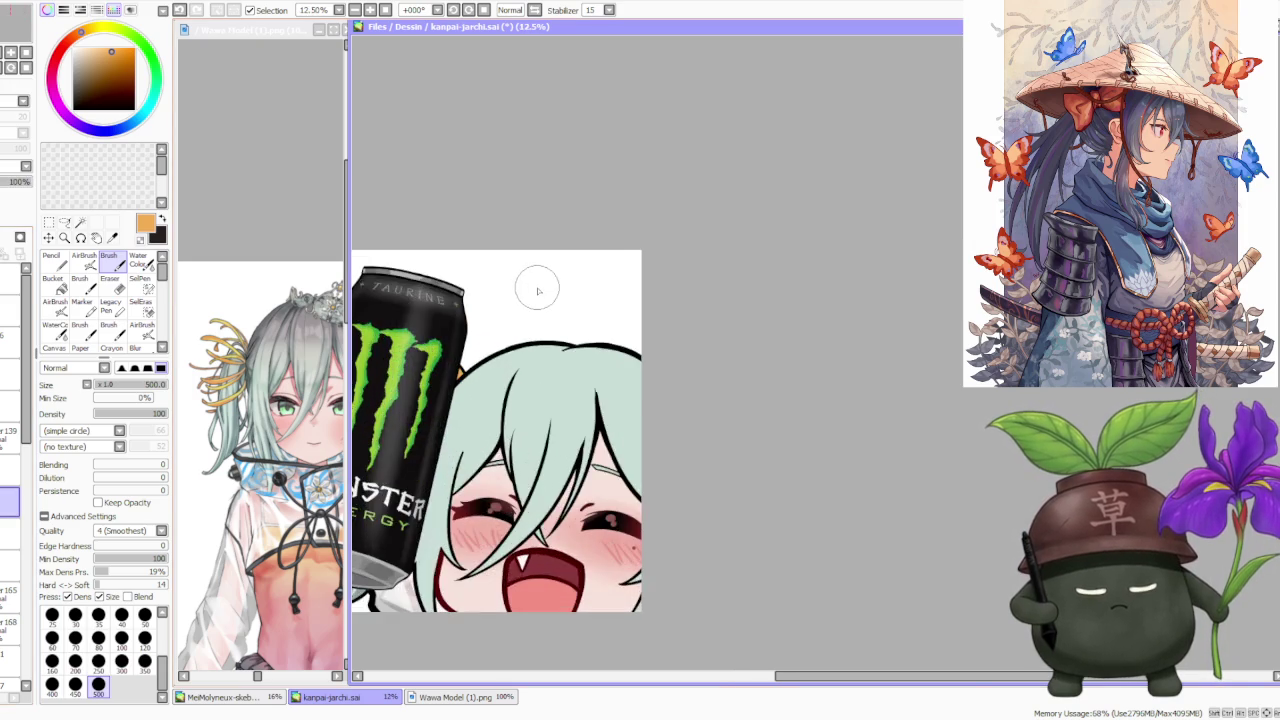
pyautogui.scroll(-2, 537, 290)
pyautogui.scroll(-1, 535, 299)
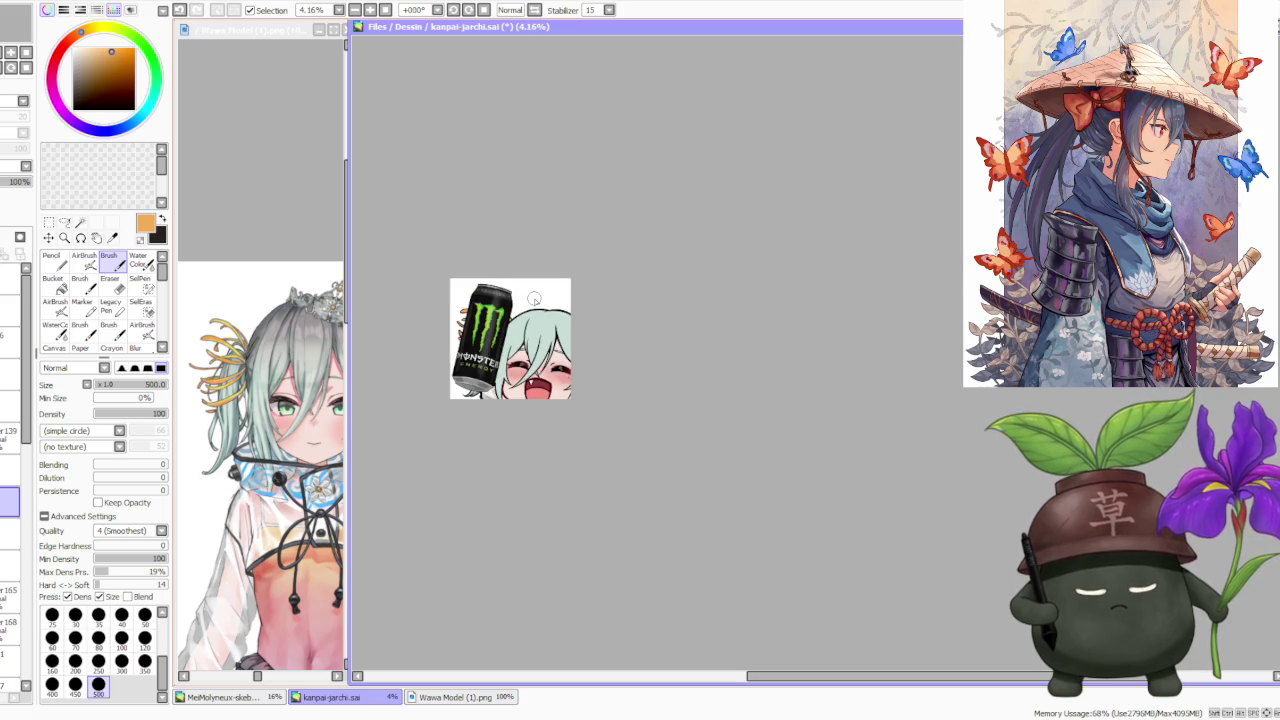
pyautogui.scroll(3, 534, 299)
pyautogui.scroll(-2, 555, 305)
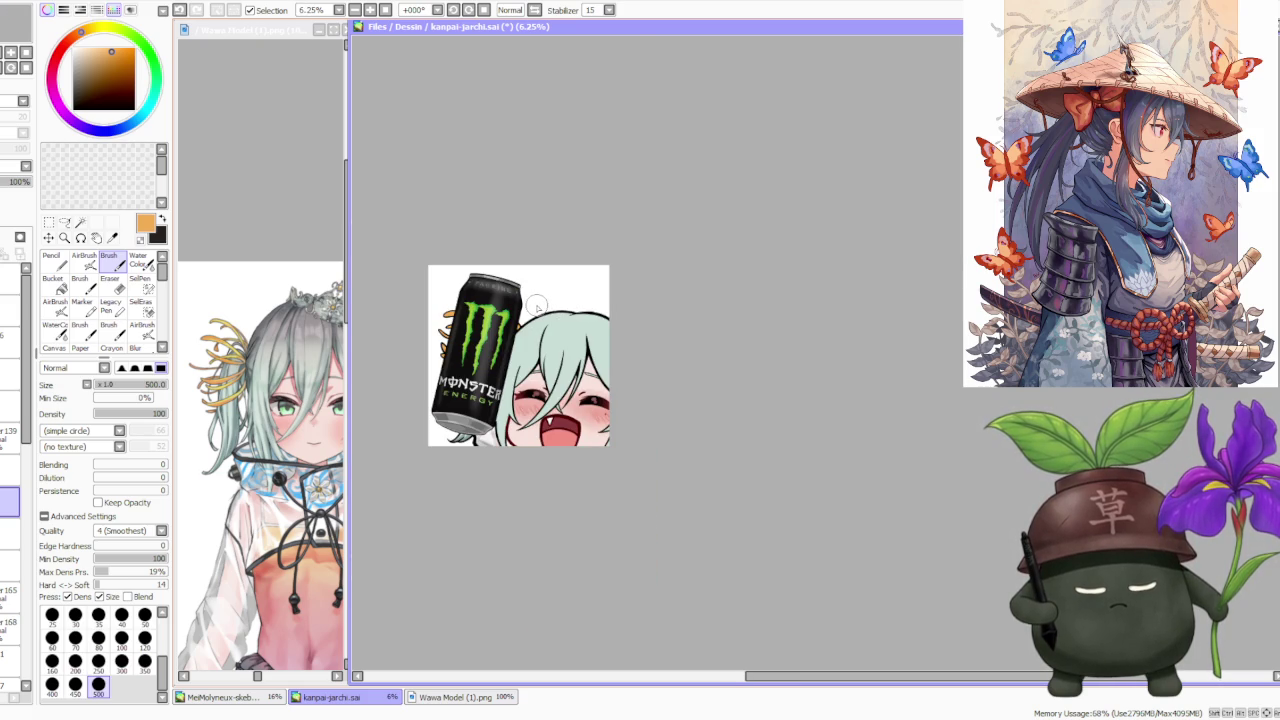
pyautogui.moveTo(25, 418); pyautogui.dragTo(35, 600)
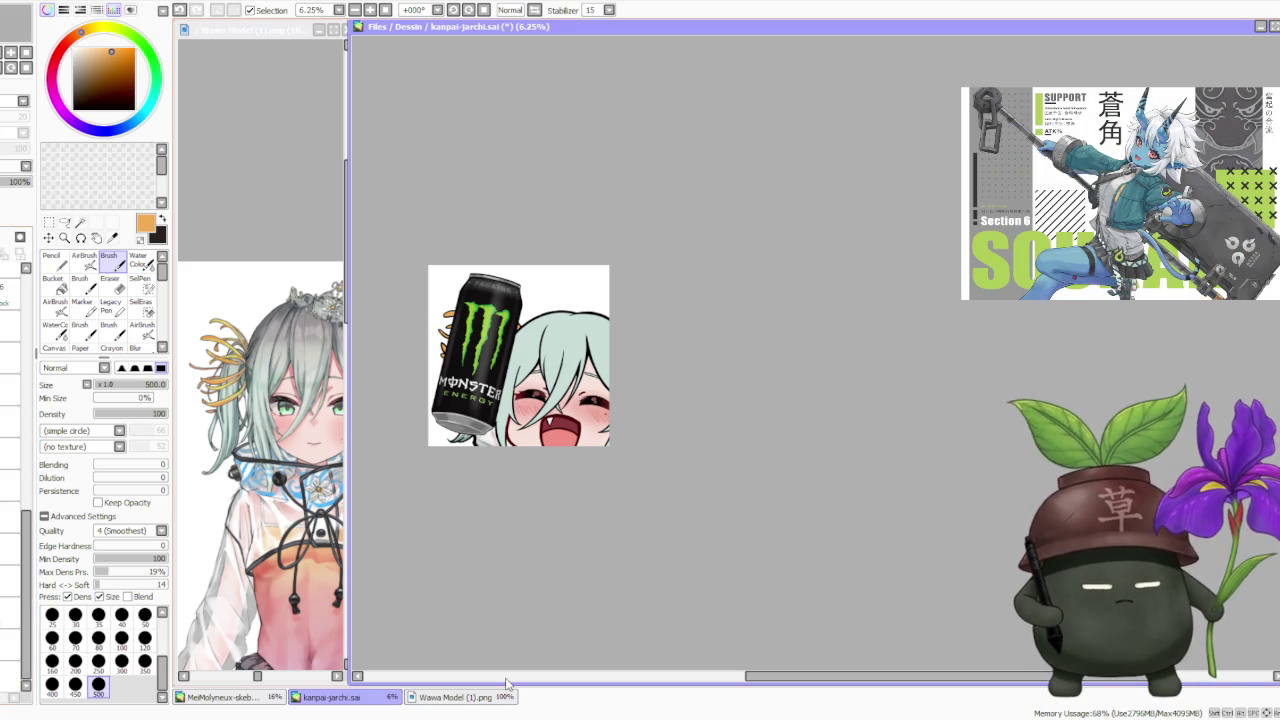
pyautogui.scroll(1, 509, 266)
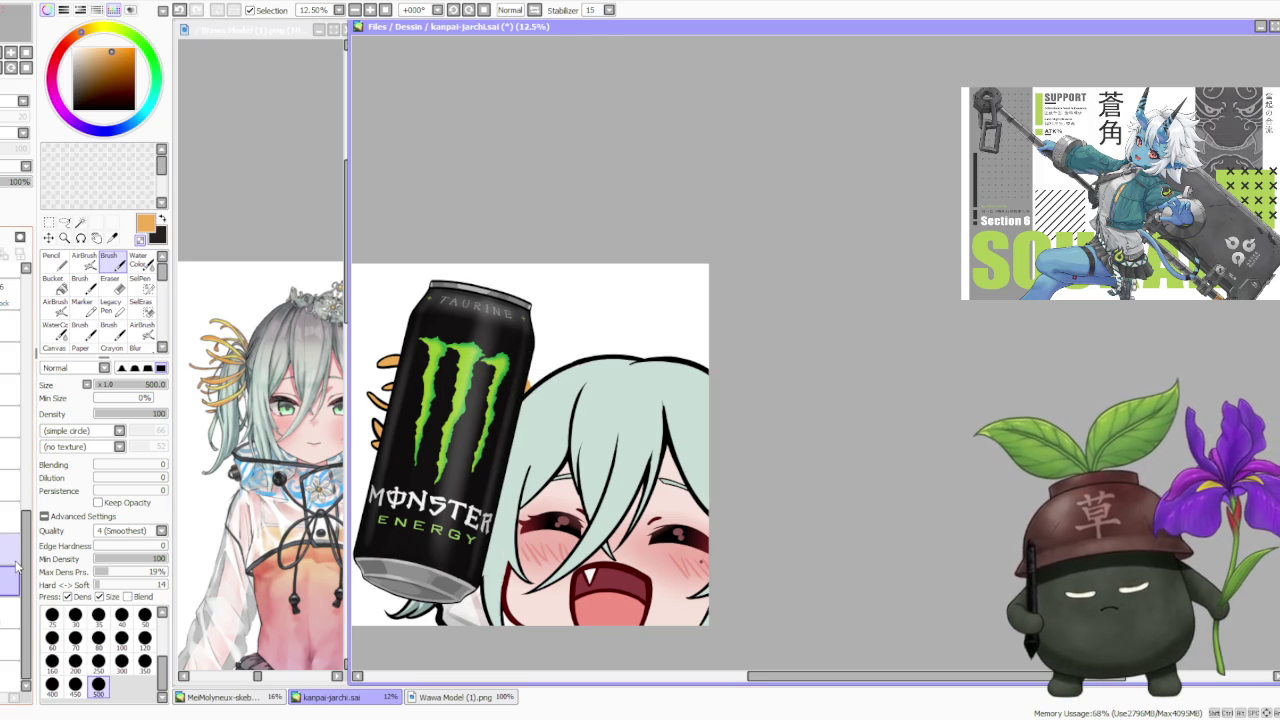
pyautogui.scroll(-1, 535, 358)
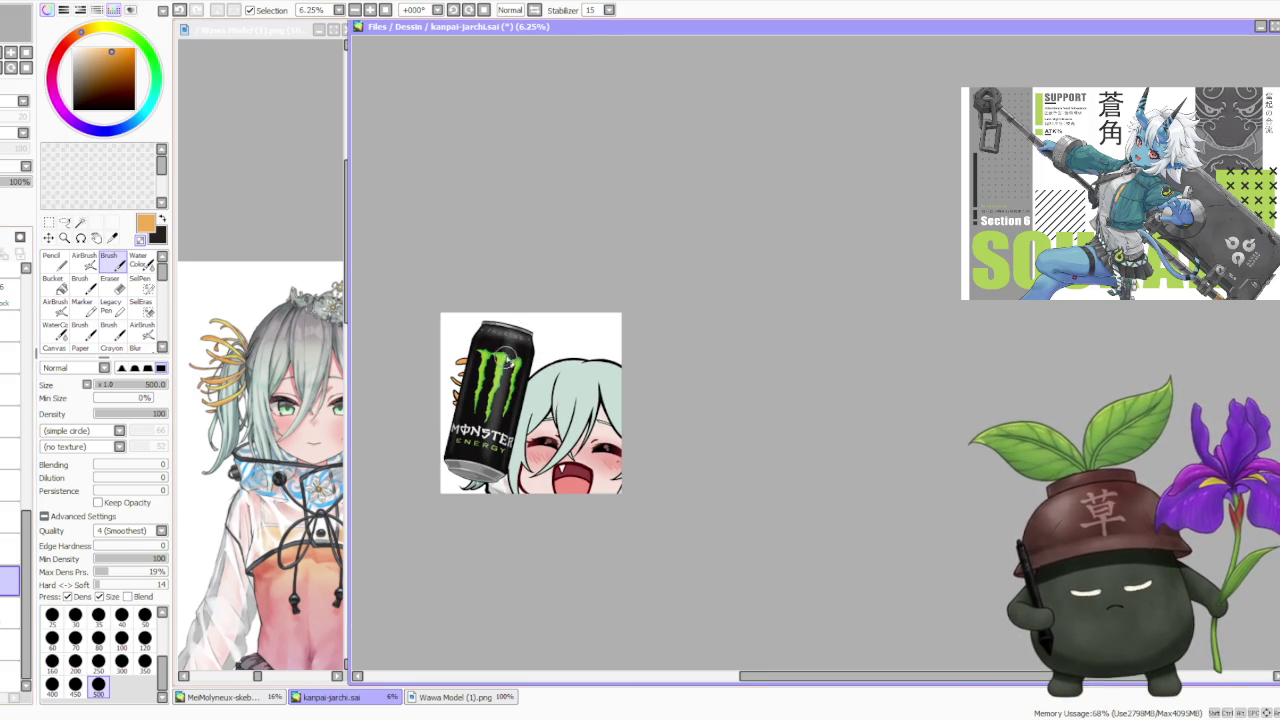
pyautogui.scroll(1, 520, 340)
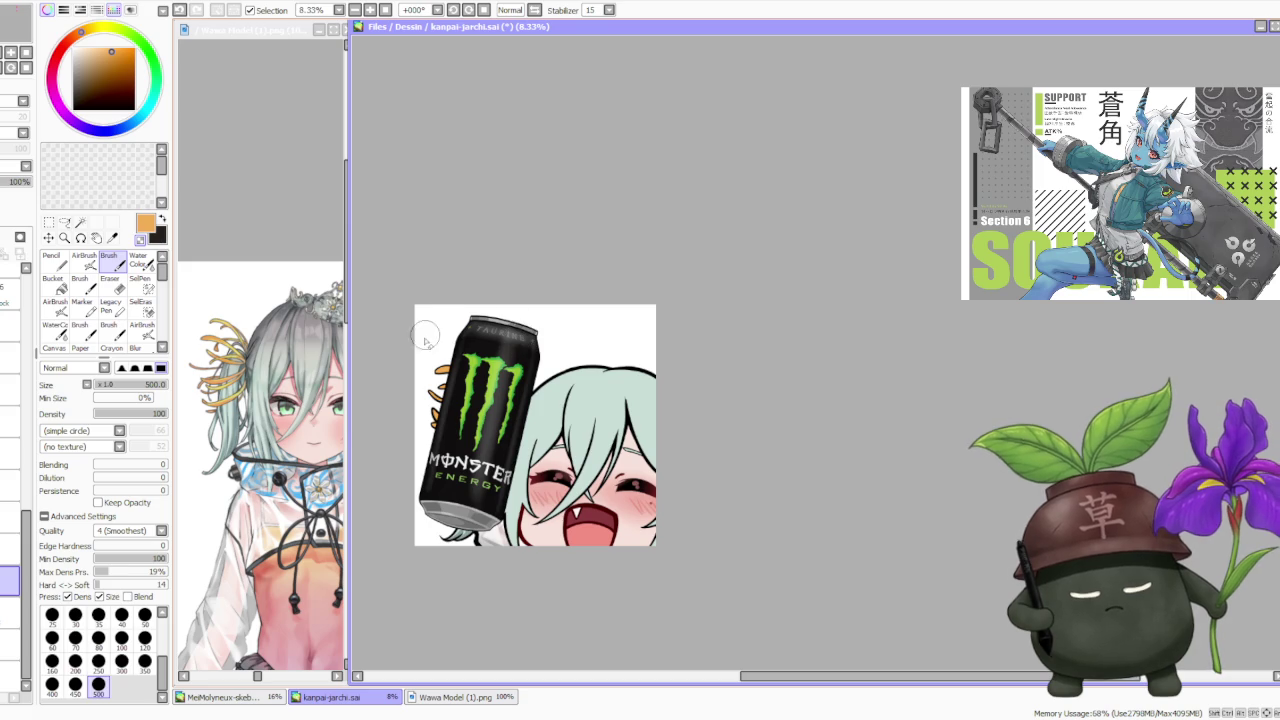
pyautogui.scroll(1, 430, 372)
pyautogui.scroll(1, 430, 370)
pyautogui.rightClick(448, 362)
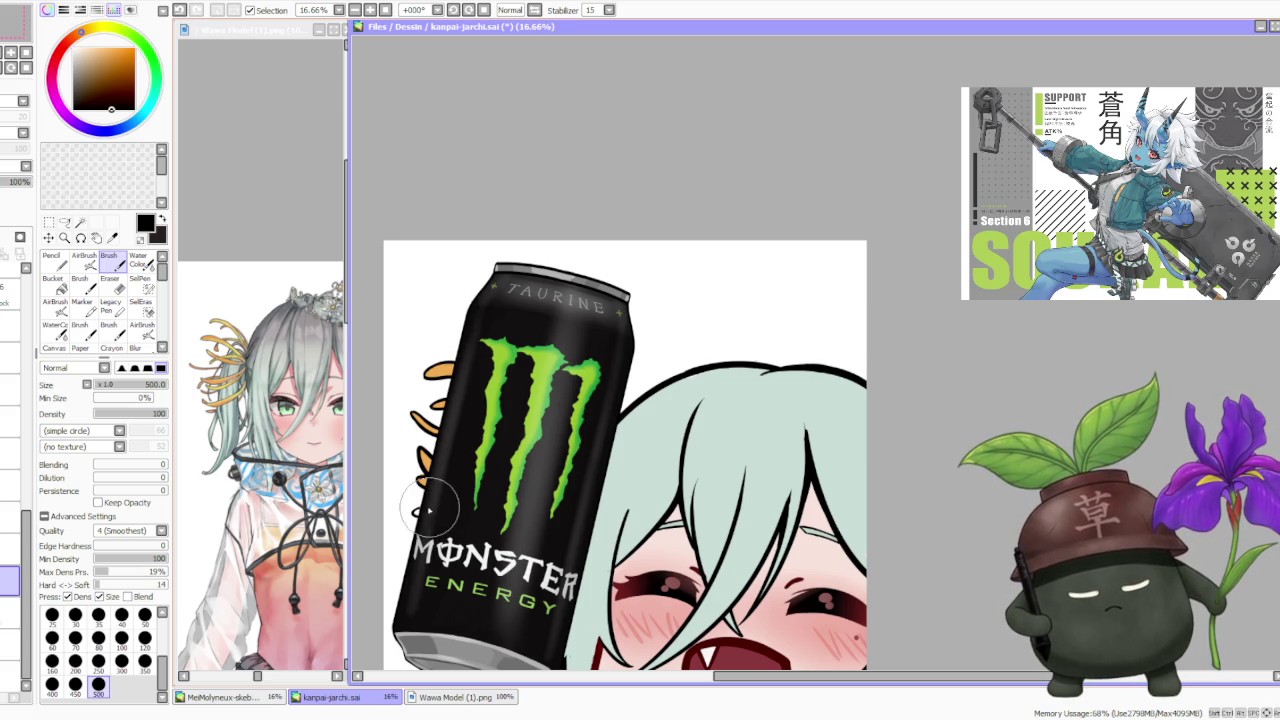
pyautogui.keyDown('alt'); pyautogui.click(428, 458); pyautogui.keyUp('alt')
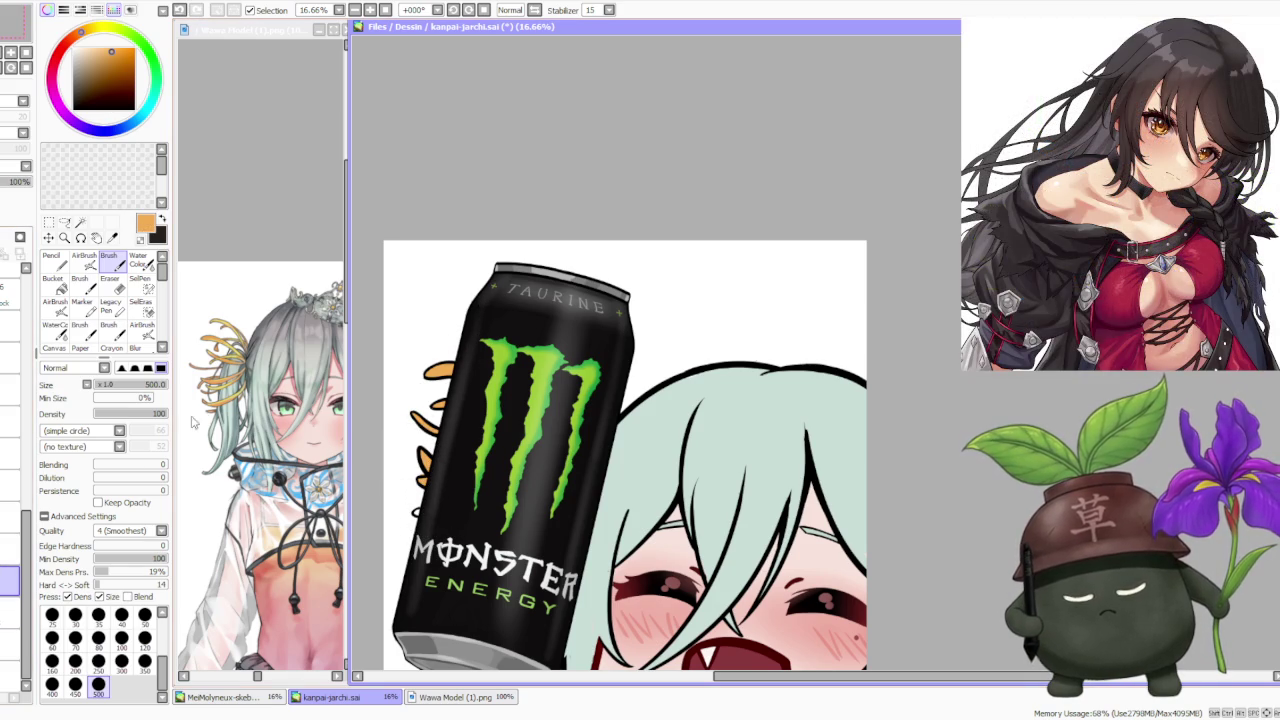
pyautogui.keyDown('alt'); pyautogui.click(439, 466); pyautogui.keyUp('alt')
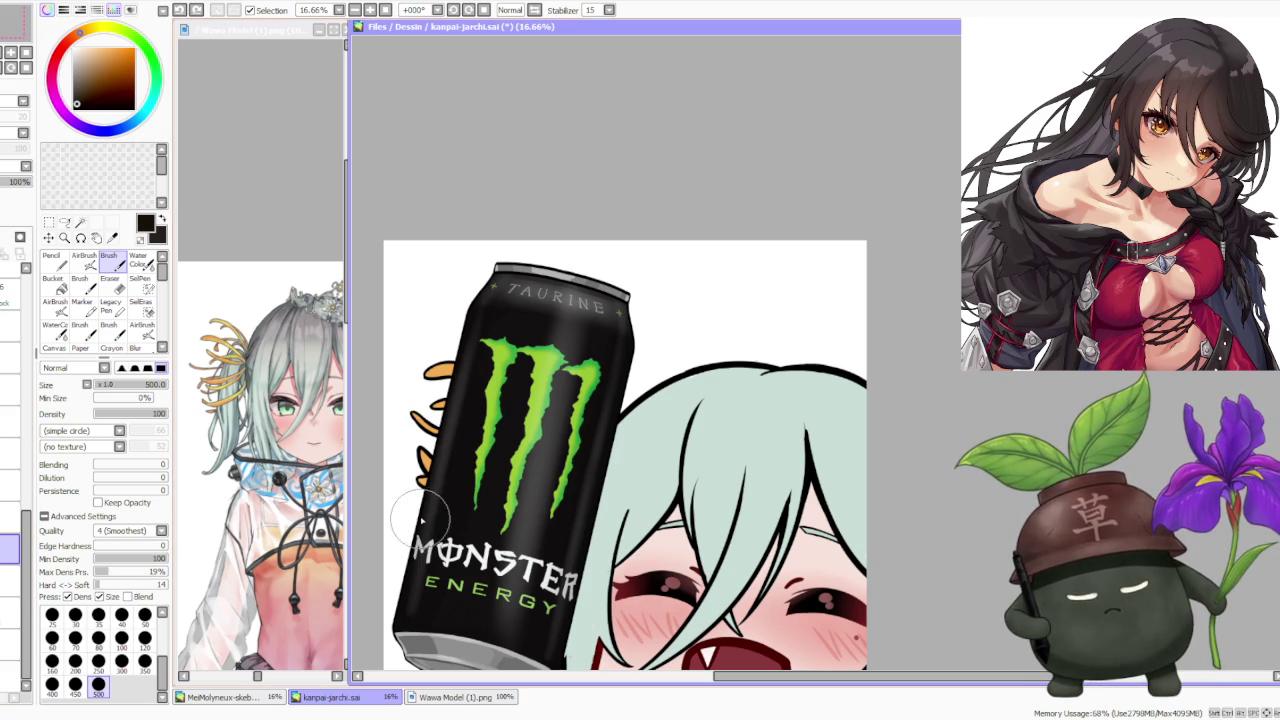
pyautogui.keyDown('alt'); pyautogui.click(415, 455); pyautogui.keyUp('alt')
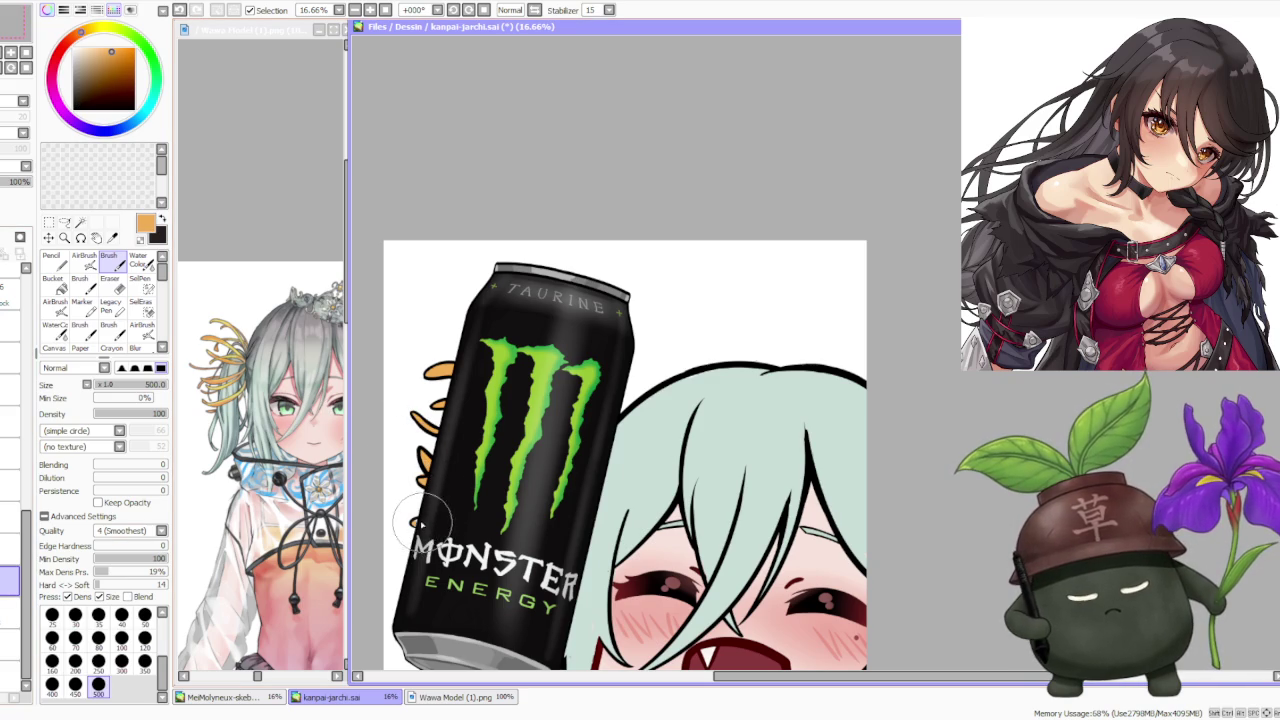
pyautogui.scroll(-3, 726, 312)
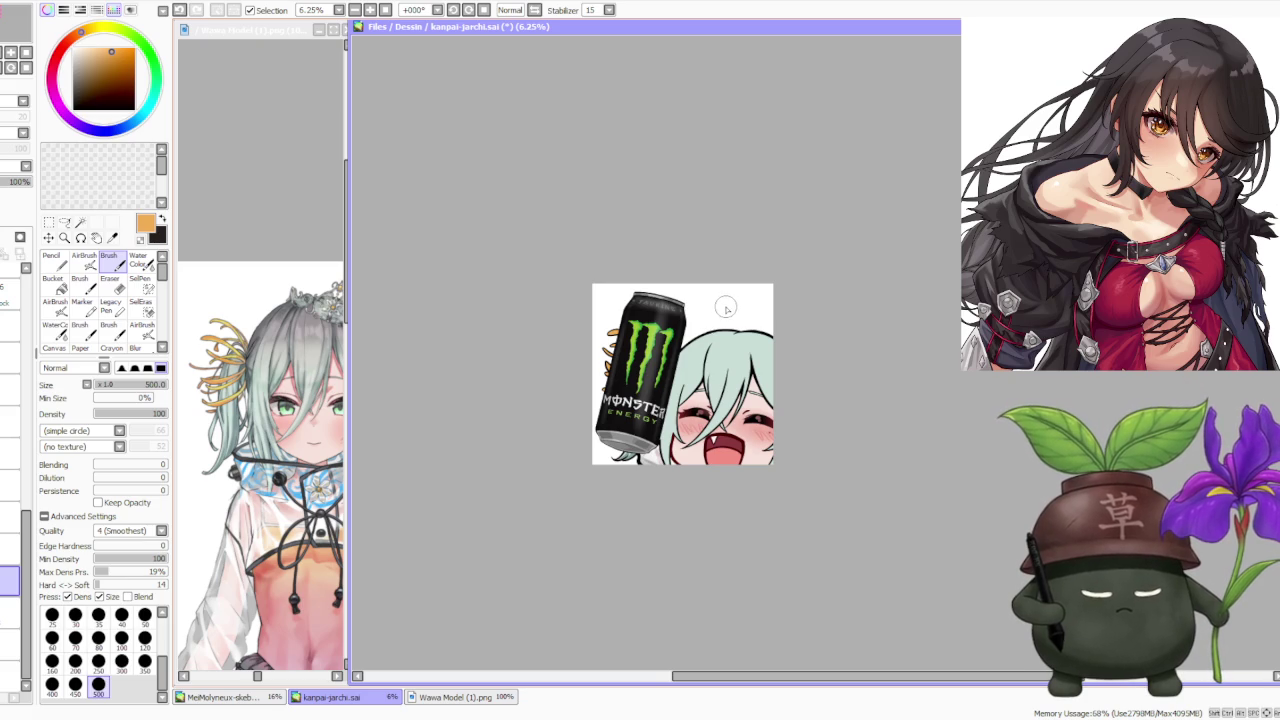
pyautogui.scroll(-1, 726, 308)
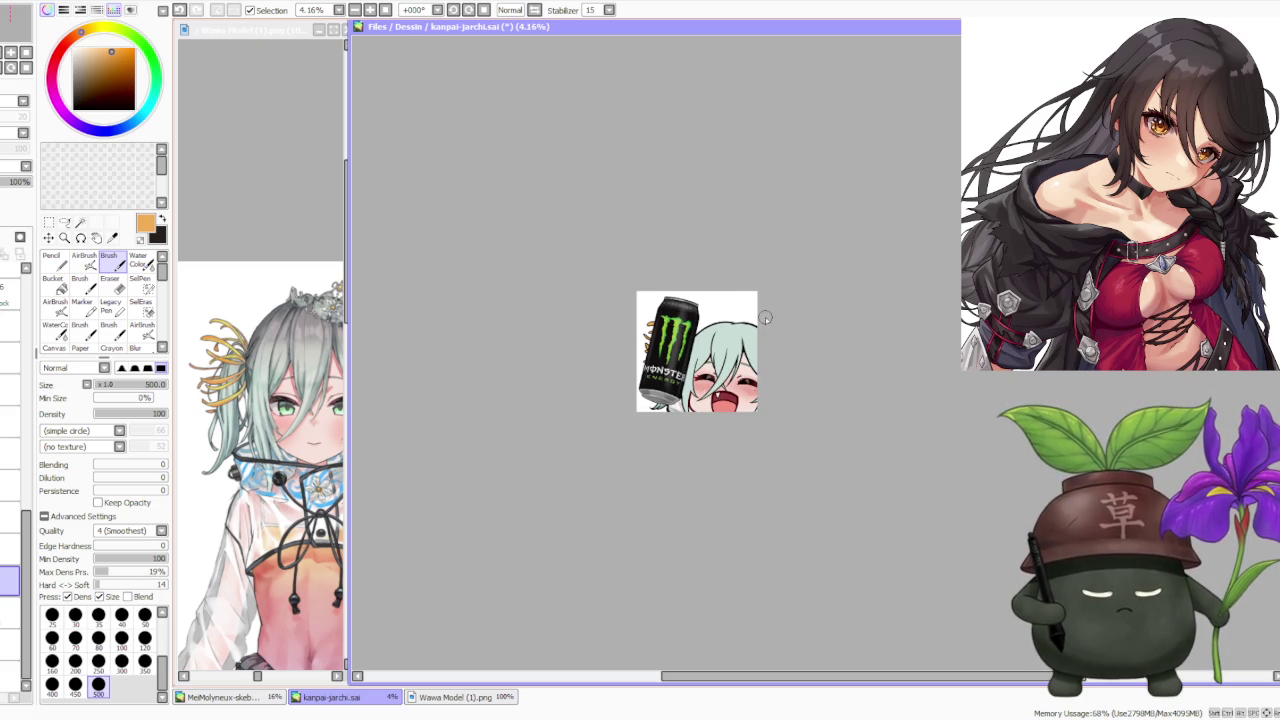
pyautogui.scroll(2, 765, 317)
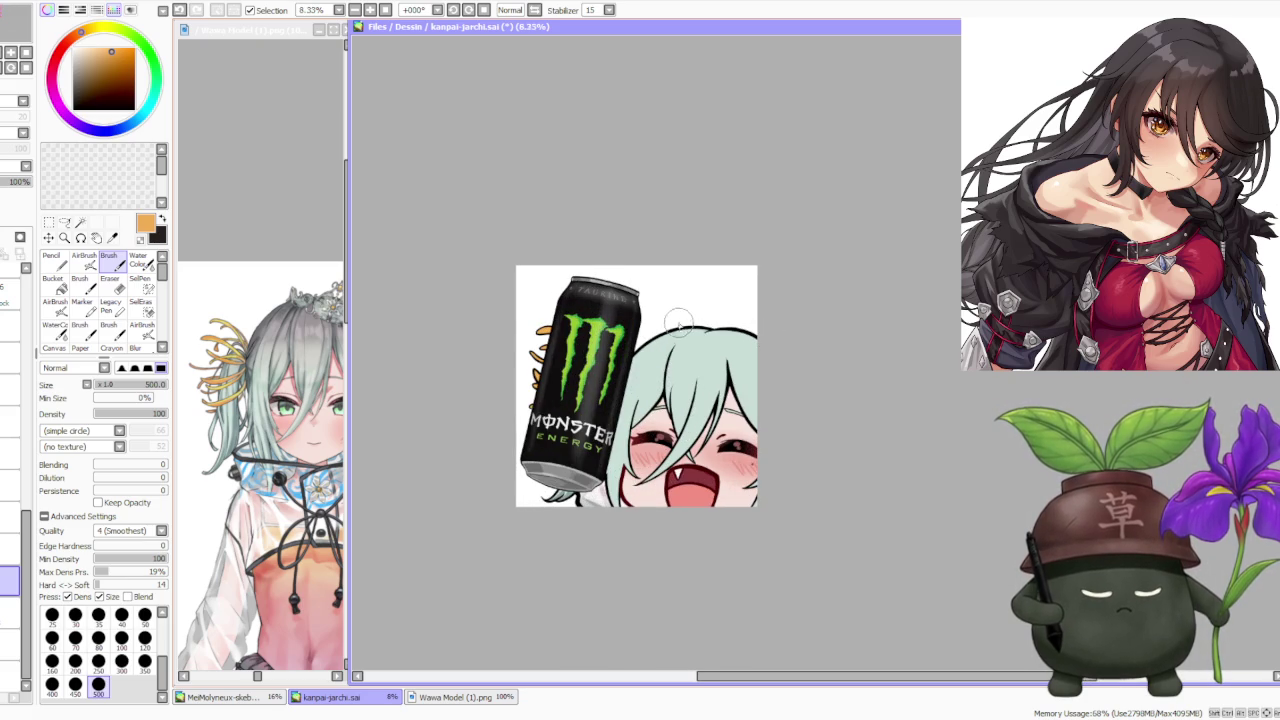
pyautogui.scroll(-1, 678, 319)
pyautogui.scroll(1, 751, 319)
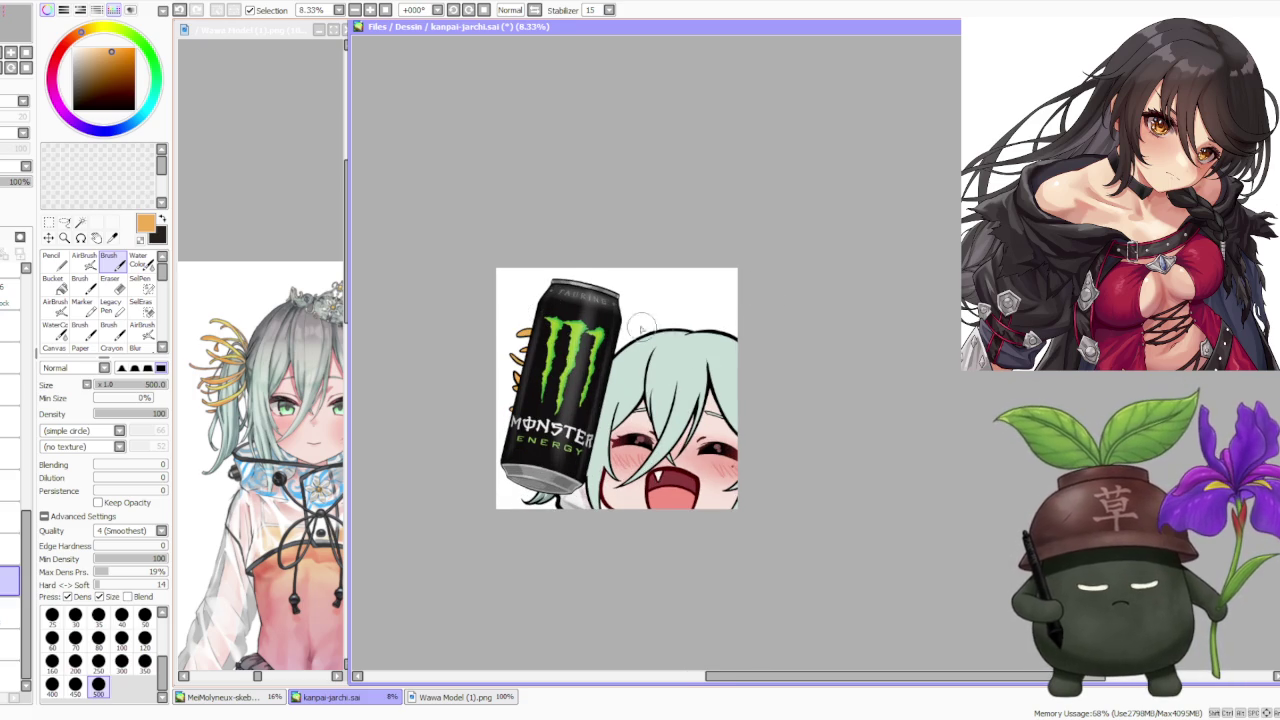
pyautogui.scroll(-1, 641, 325)
pyautogui.click(283, 270)
pyautogui.scroll(-2, 300, 300)
pyautogui.scroll(2, 300, 320)
pyautogui.scroll(-1, 330, 340)
pyautogui.scroll(2, 300, 355)
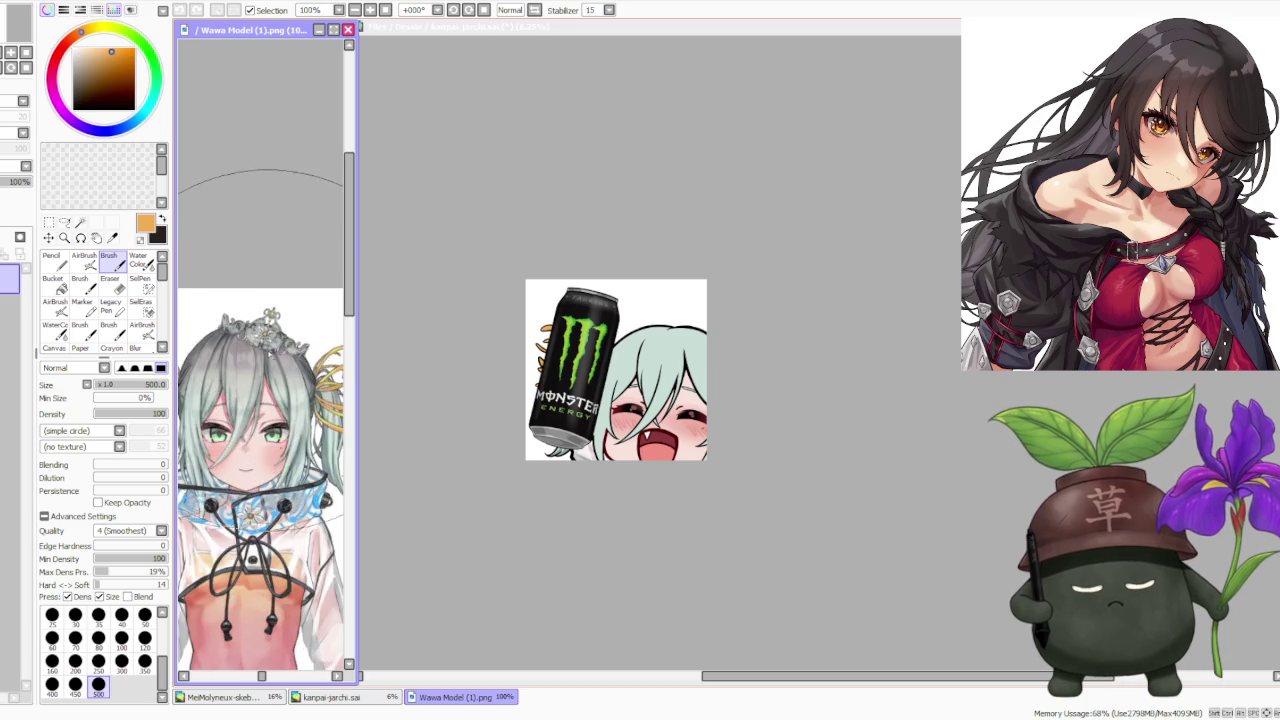
pyautogui.scroll(1, 266, 370)
pyautogui.scroll(-1, 266, 370)
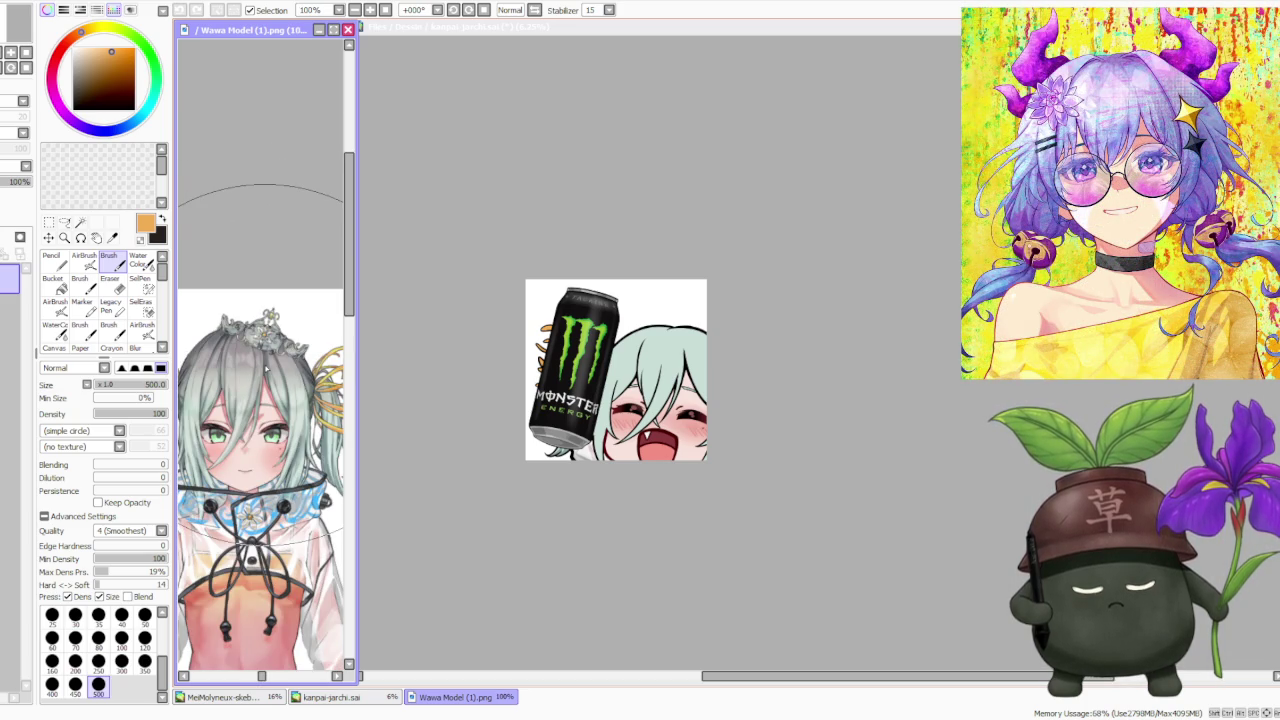
pyautogui.click(885, 503)
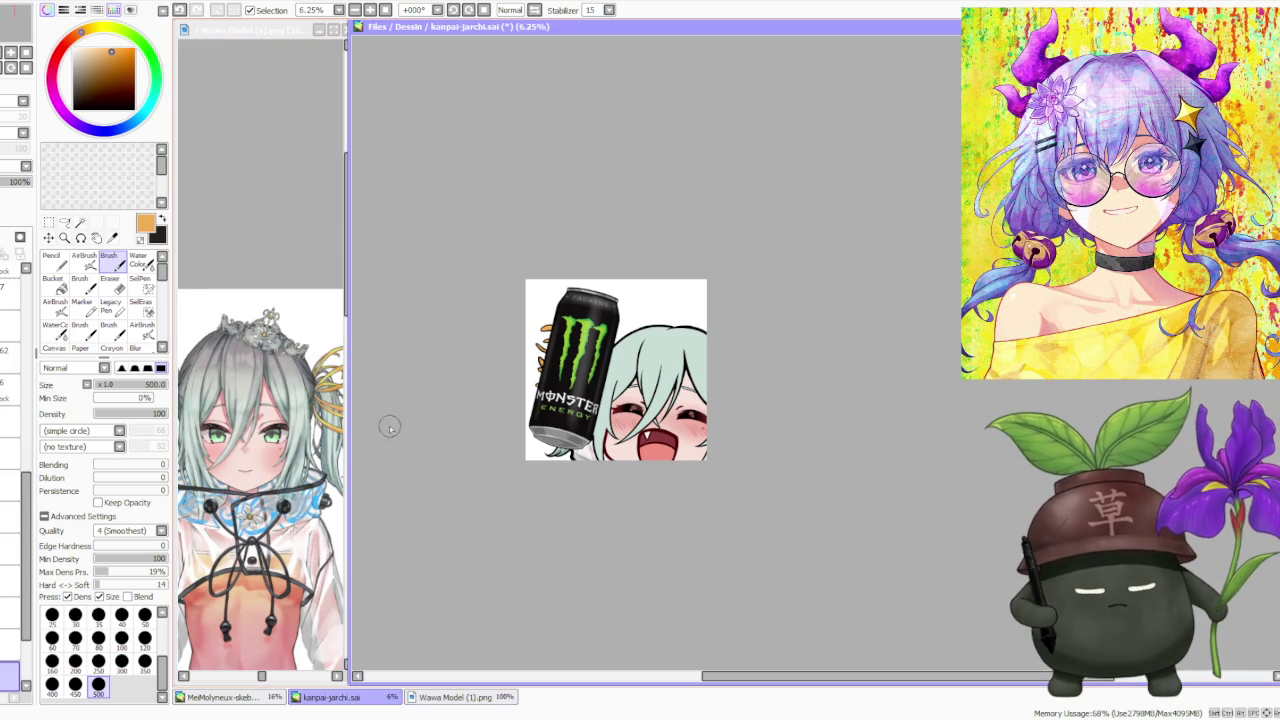
pyautogui.scroll(-2, 268, 437)
pyautogui.scroll(1, 268, 437)
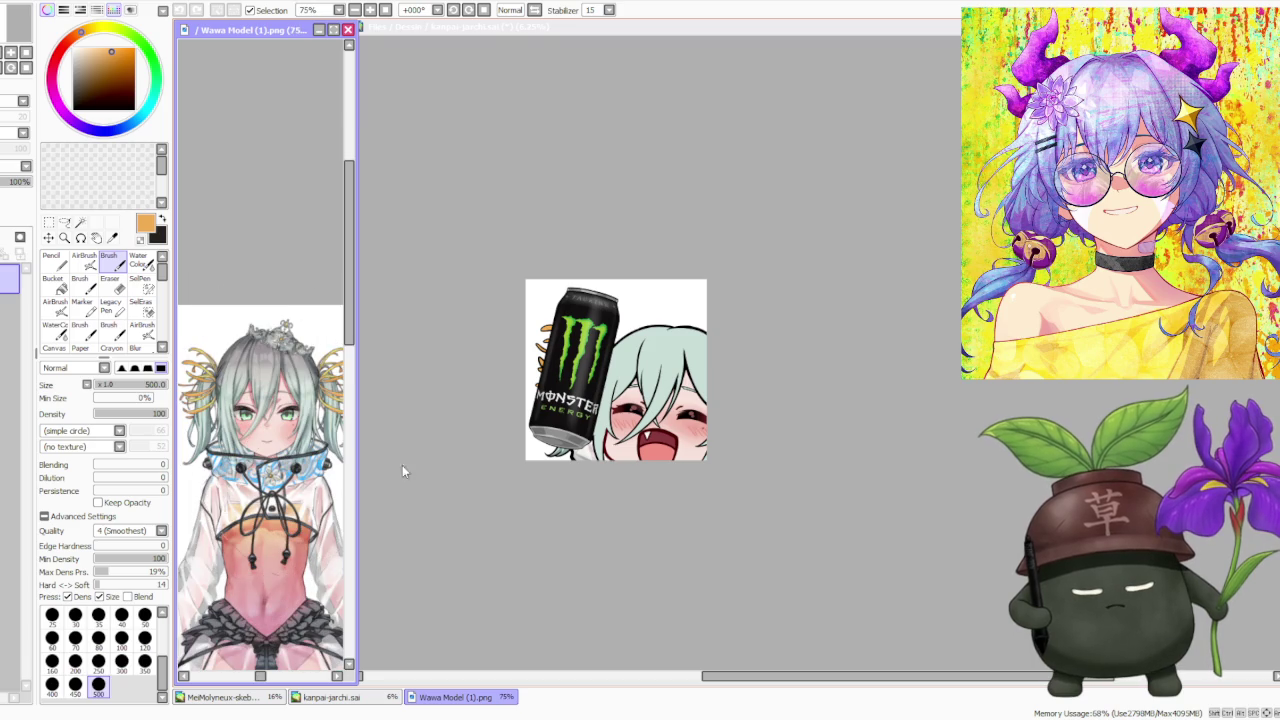
pyautogui.scroll(1, 610, 476)
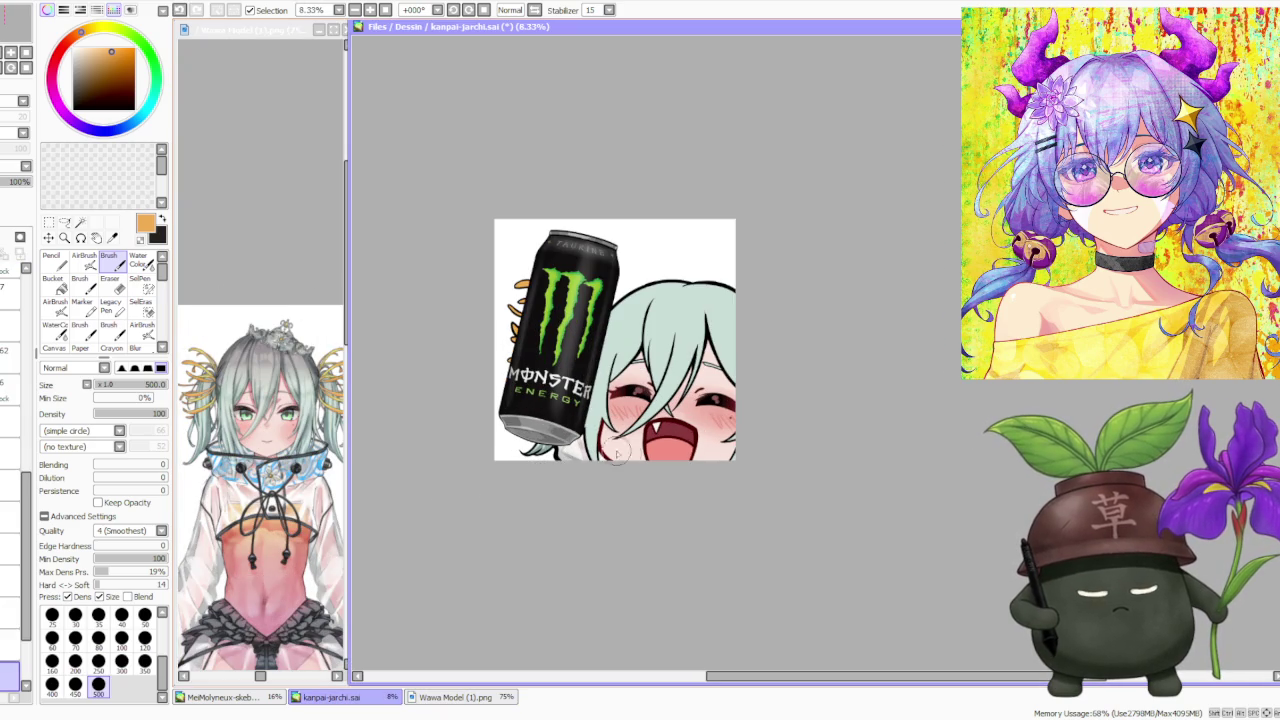
pyautogui.click(260, 440)
pyautogui.scroll(2, 250, 420)
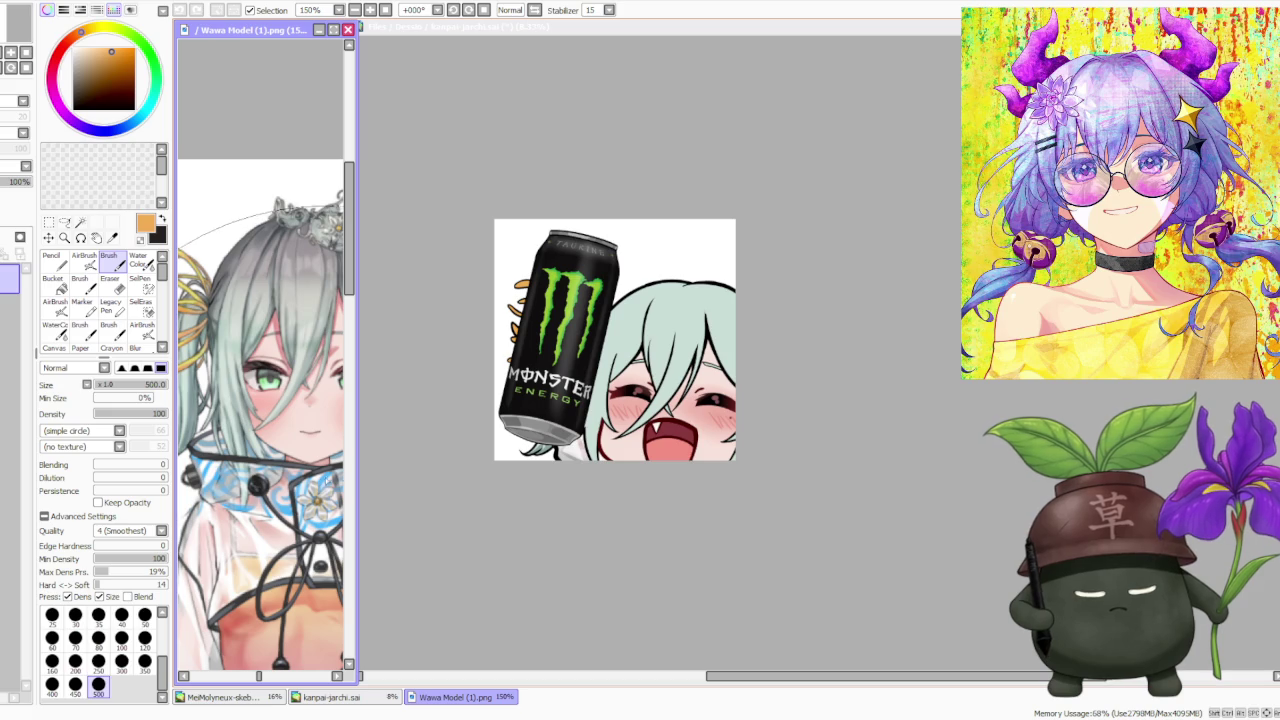
pyautogui.click(418, 465)
pyautogui.click(272, 434)
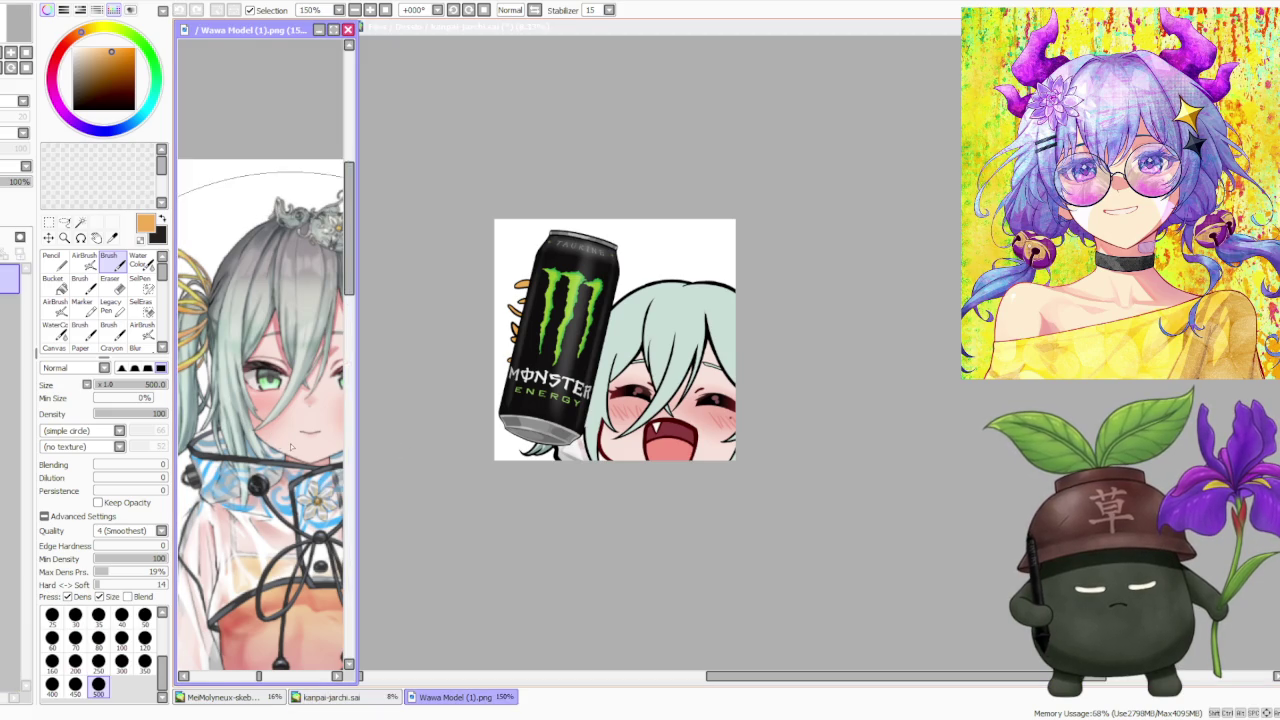
pyautogui.scroll(-2, 272, 434)
pyautogui.click(442, 464)
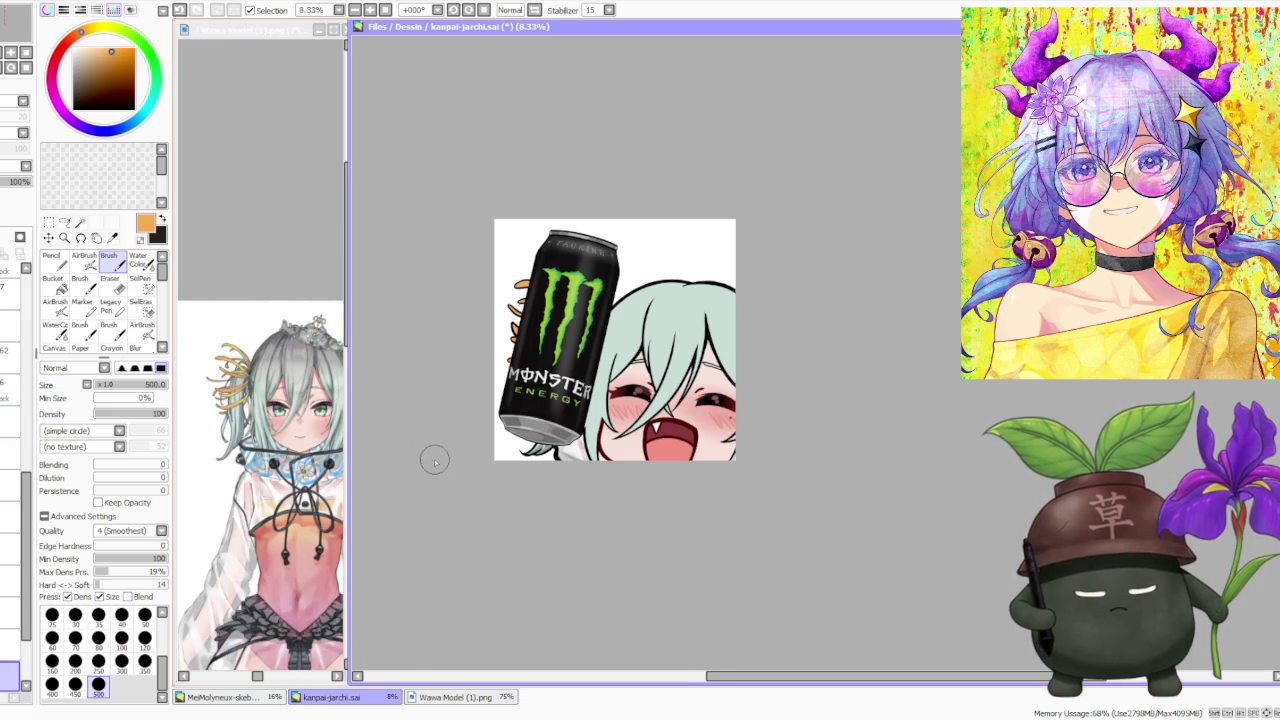
pyautogui.moveTo(28, 490); pyautogui.dragTo(24, 364)
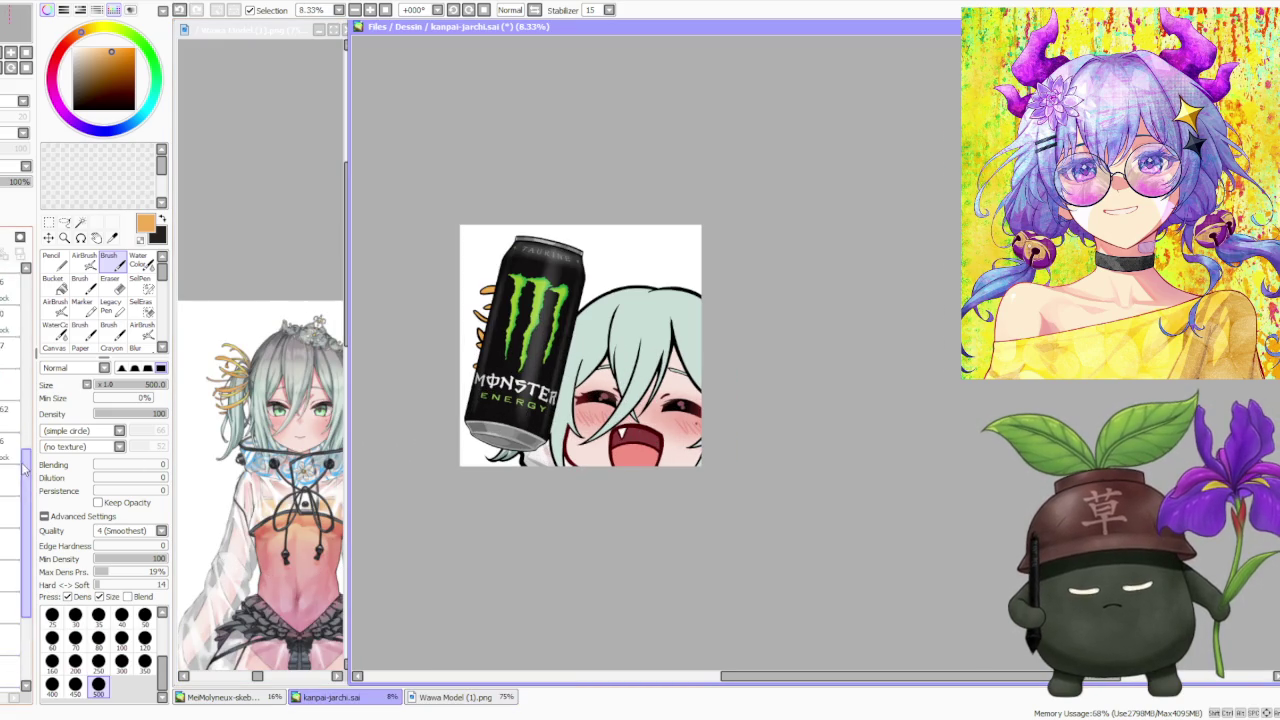
# - Pick black and draw a black line along the canvas bottom, extending it toward the face
pyautogui.scroll(-3, 24, 364)
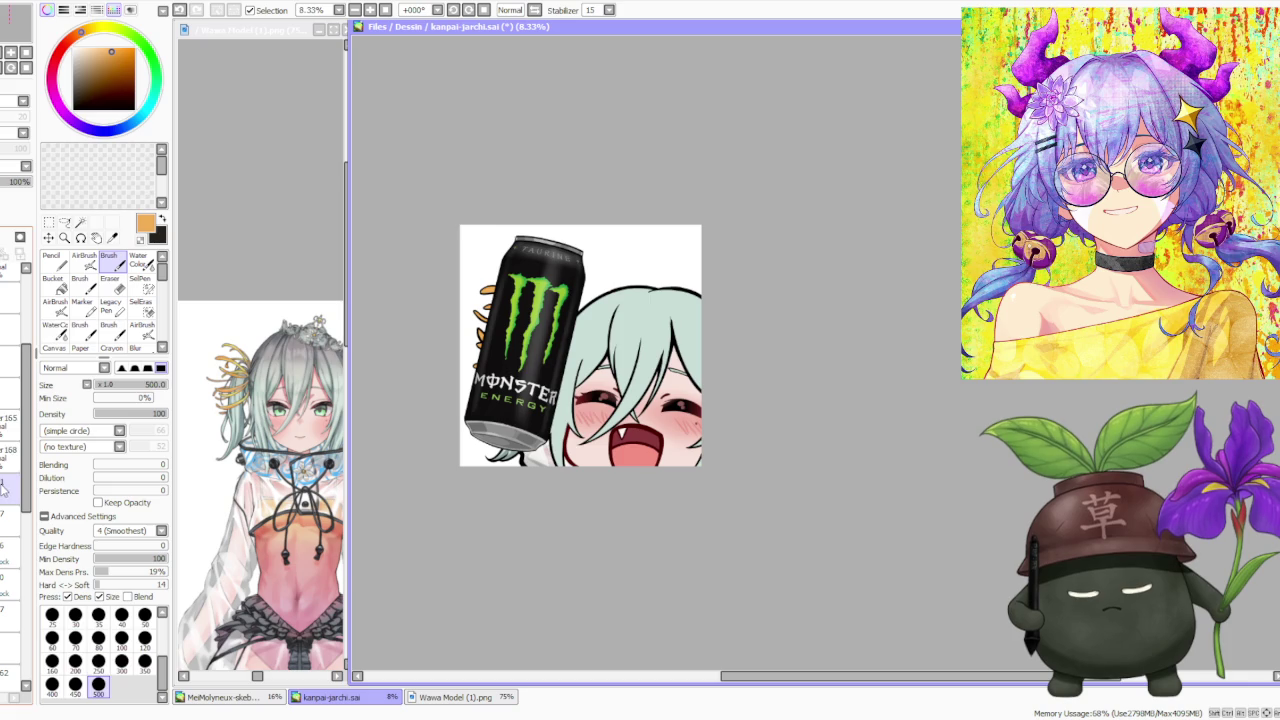
pyautogui.scroll(-2, 10, 400)
pyautogui.scroll(1, 10, 450)
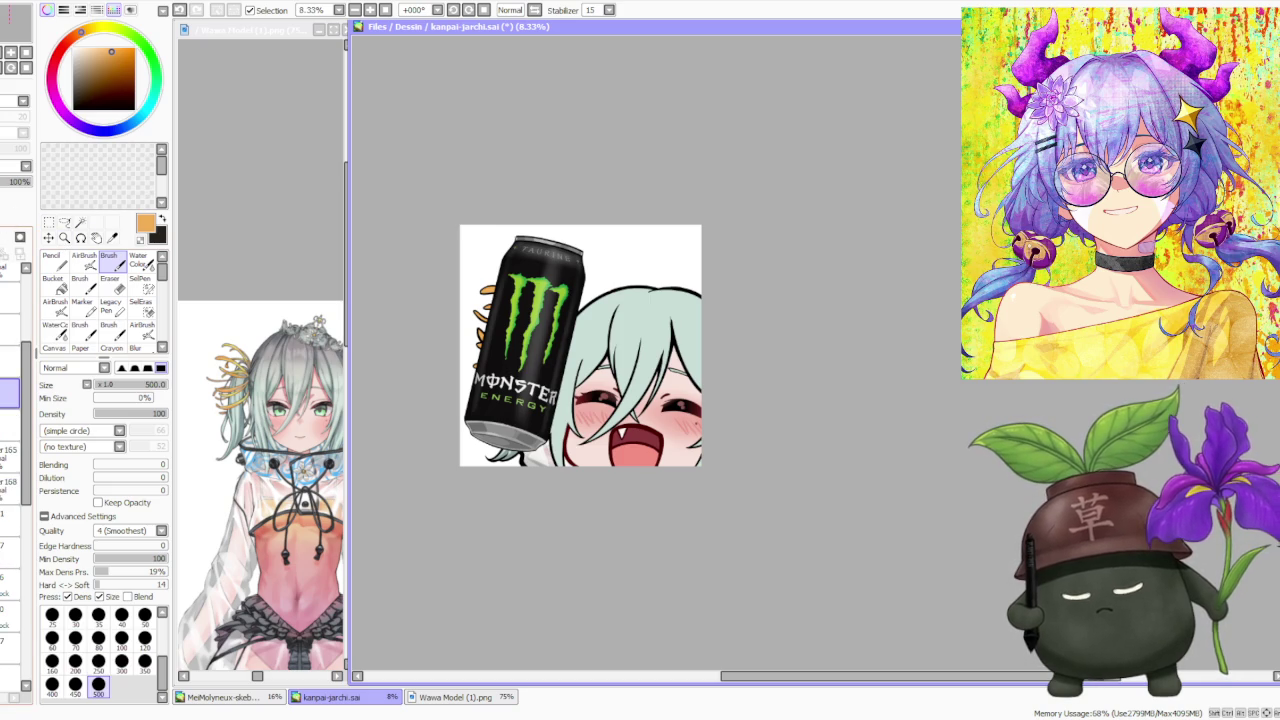
pyautogui.scroll(1, 10, 420)
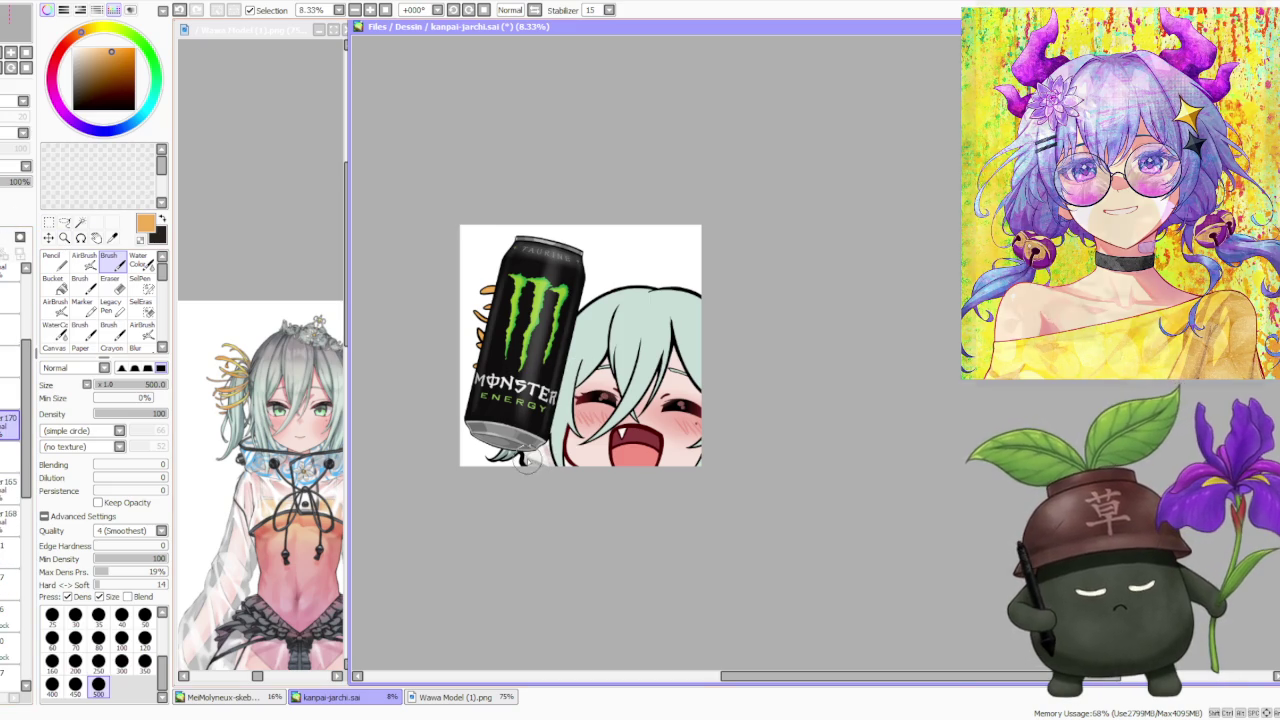
pyautogui.keyDown('alt'); pyautogui.click(520, 440); pyautogui.keyUp('alt')
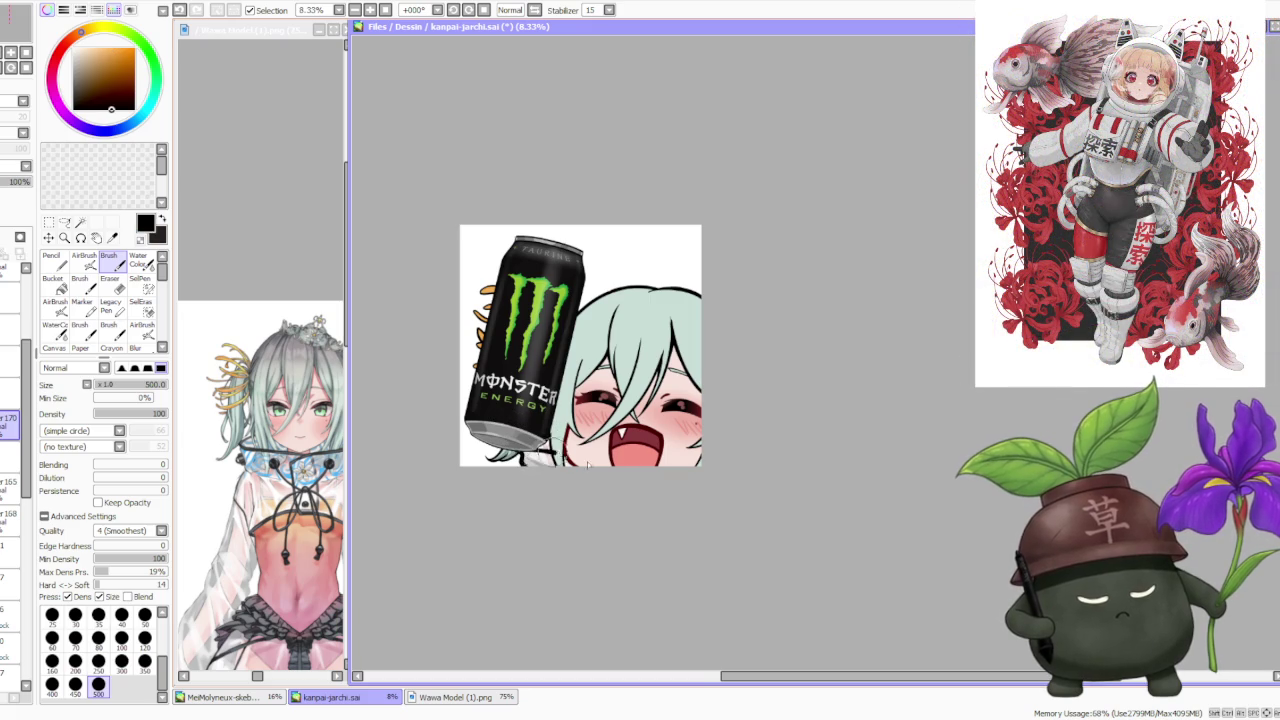
pyautogui.moveTo(530, 456); pyautogui.dragTo(620, 484)
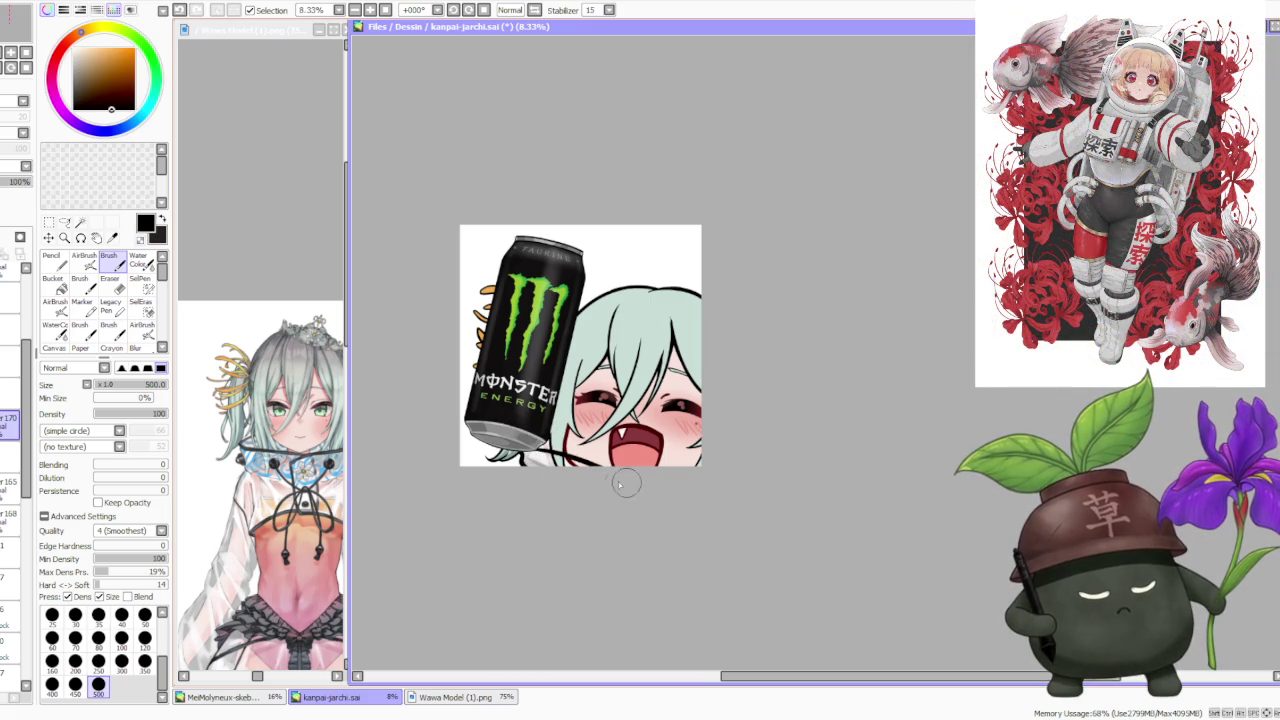
pyautogui.moveTo(520, 458); pyautogui.dragTo(600, 464)
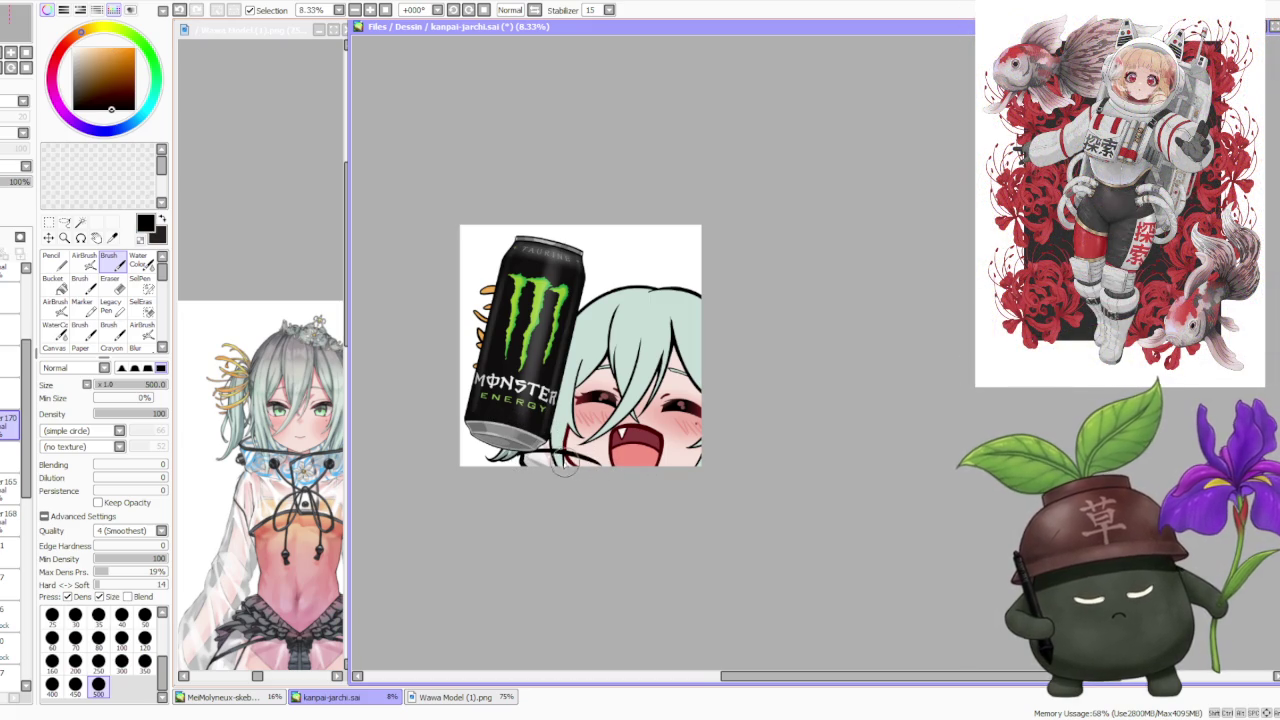
# - Redraw the black bottom line beneath the can several times, undoing each attempt
pyautogui.hotkey('ctrl', 'z')
pyautogui.hotkey('ctrl', 'z')
pyautogui.moveTo(520, 458); pyautogui.dragTo(638, 480)
pyautogui.hotkey('ctrl', 'z')
pyautogui.moveTo(520, 458); pyautogui.dragTo(640, 462)
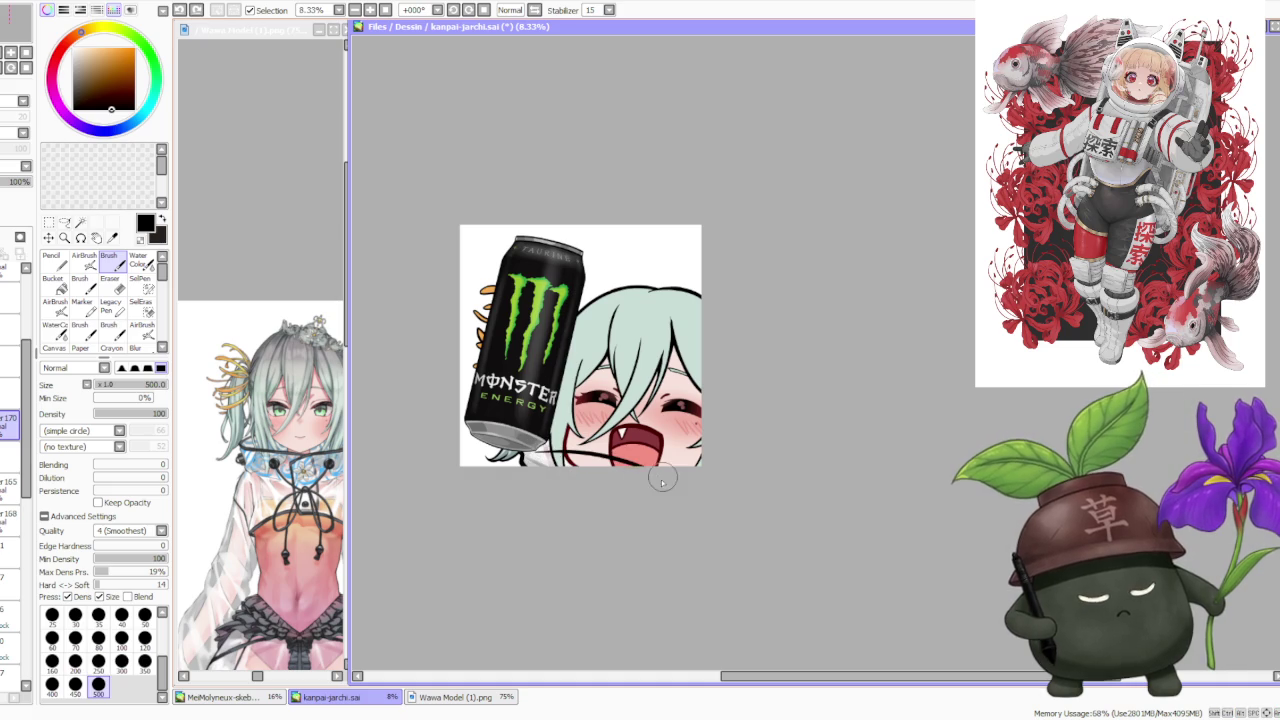
pyautogui.hotkey('ctrl', 'z')
pyautogui.moveTo(520, 458); pyautogui.dragTo(645, 462)
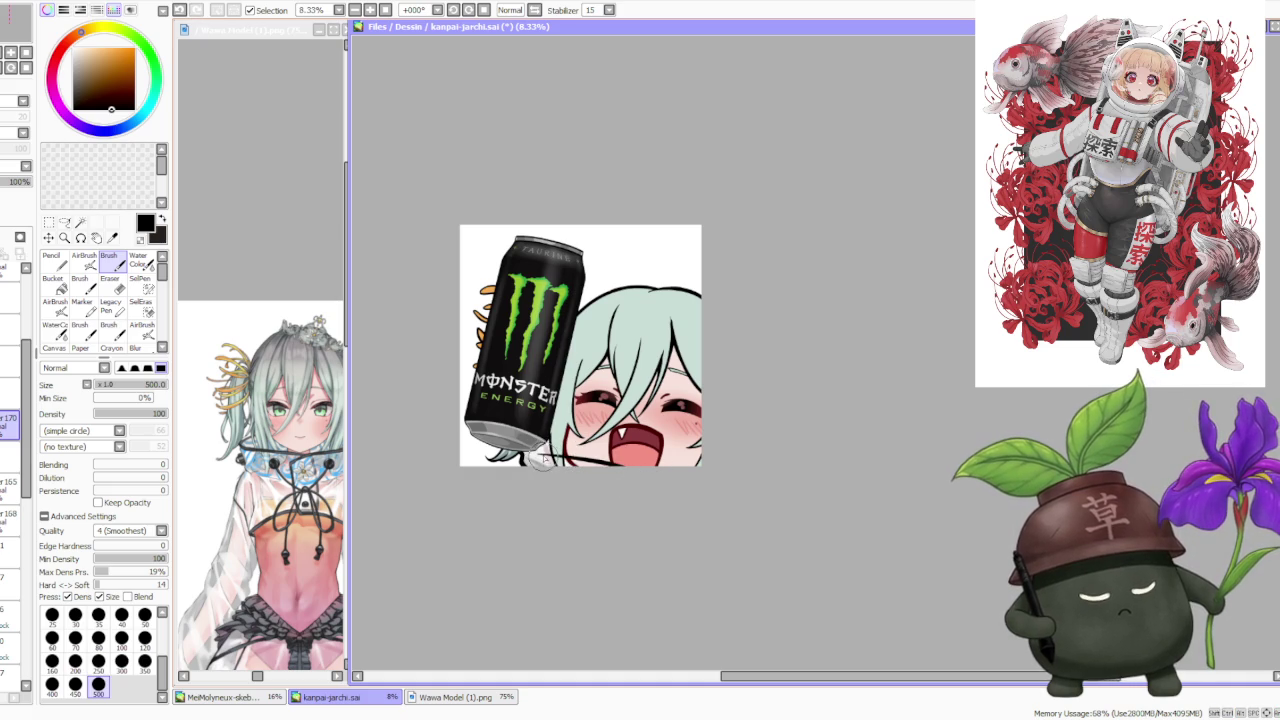
pyautogui.hotkey('ctrl', 'z')
pyautogui.moveTo(540, 458); pyautogui.dragTo(556, 464)
pyautogui.hotkey('ctrl', 'z')
pyautogui.hotkey('ctrl', 'z')
pyautogui.hotkey('ctrl', 'z')
pyautogui.hotkey('ctrl', 'z')
pyautogui.hotkey('ctrl', 'z')
pyautogui.hotkey('ctrl', 'z')
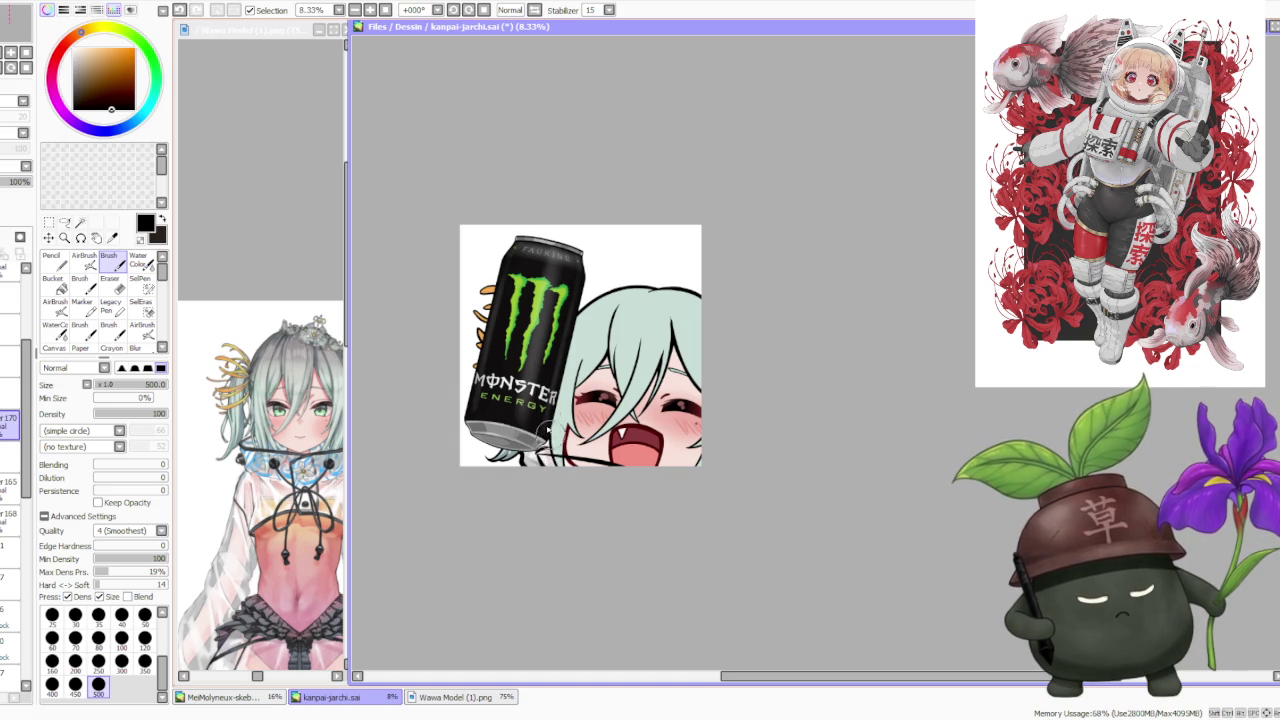
# - Try a short black stroke near the can's bottom and undo it
pyautogui.scroll(-1, 562, 324)
pyautogui.scroll(1, 582, 332)
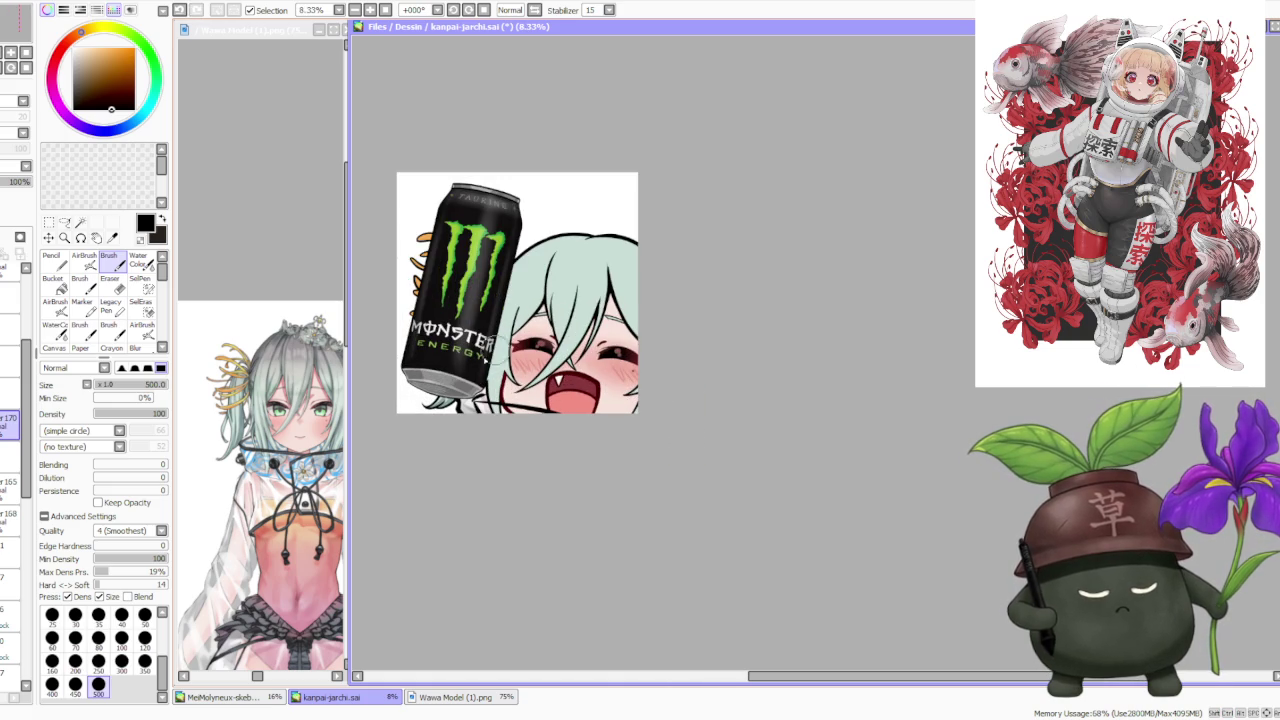
pyautogui.hotkey('ctrl', 'z')
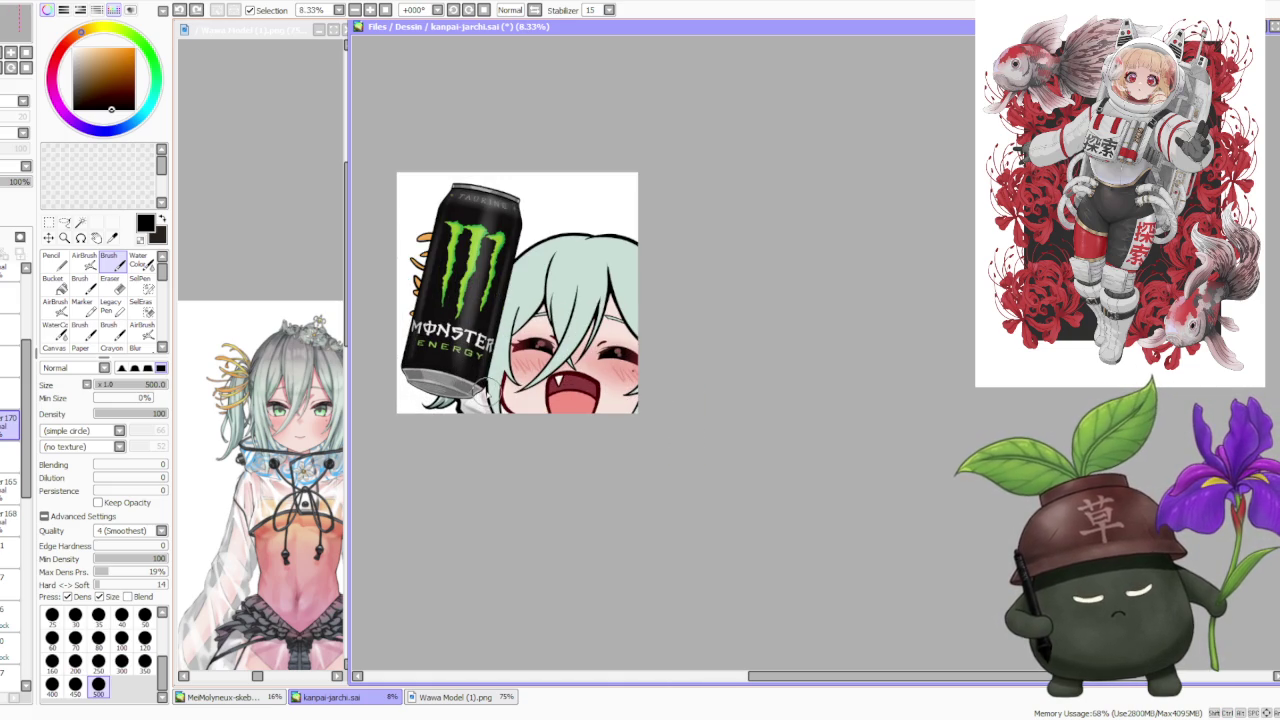
pyautogui.moveTo(478, 398)
pyautogui.mouseDown()
pyautogui.moveTo(500, 405)
pyautogui.moveTo(476, 402)
pyautogui.mouseUp()
pyautogui.hotkey('ctrl', 'z')
pyautogui.hotkey('ctrl', 'z')
pyautogui.hotkey('ctrl', 'z')
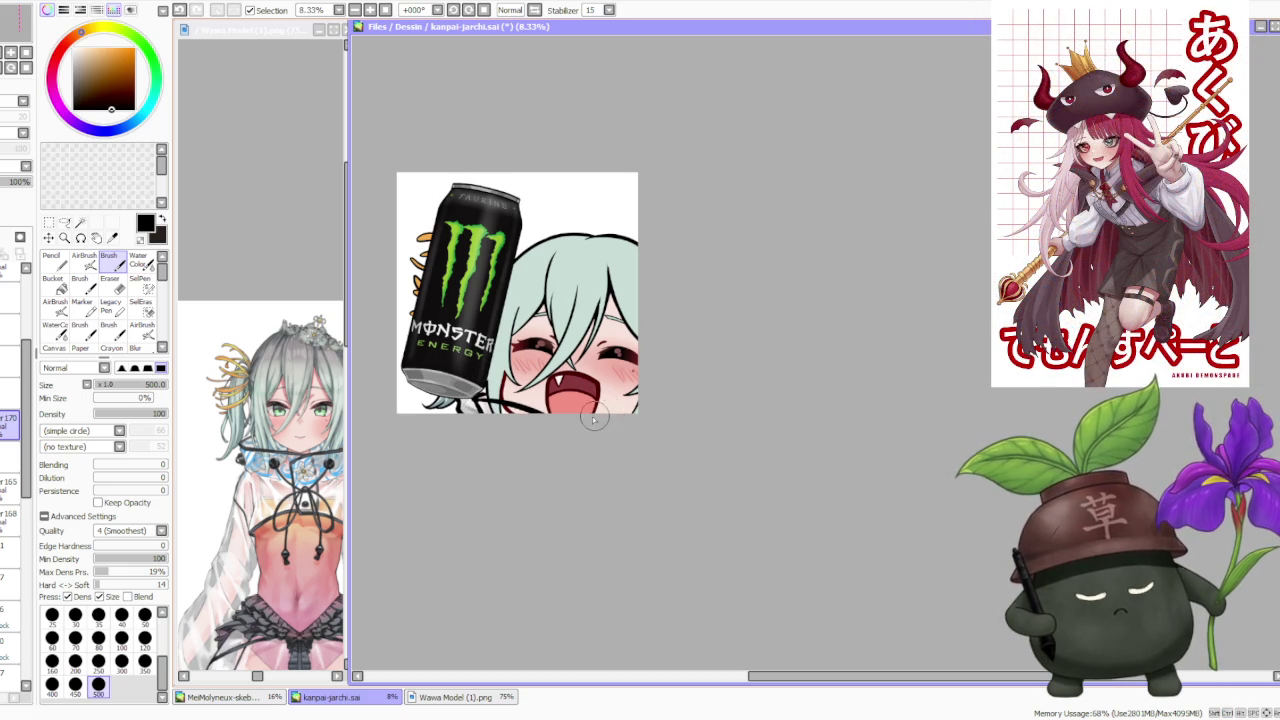
# - Add a new layer beneath layer 170 at 71% opacity and draw lineart along the face's bottom
pyautogui.scroll(-3, 580, 300)
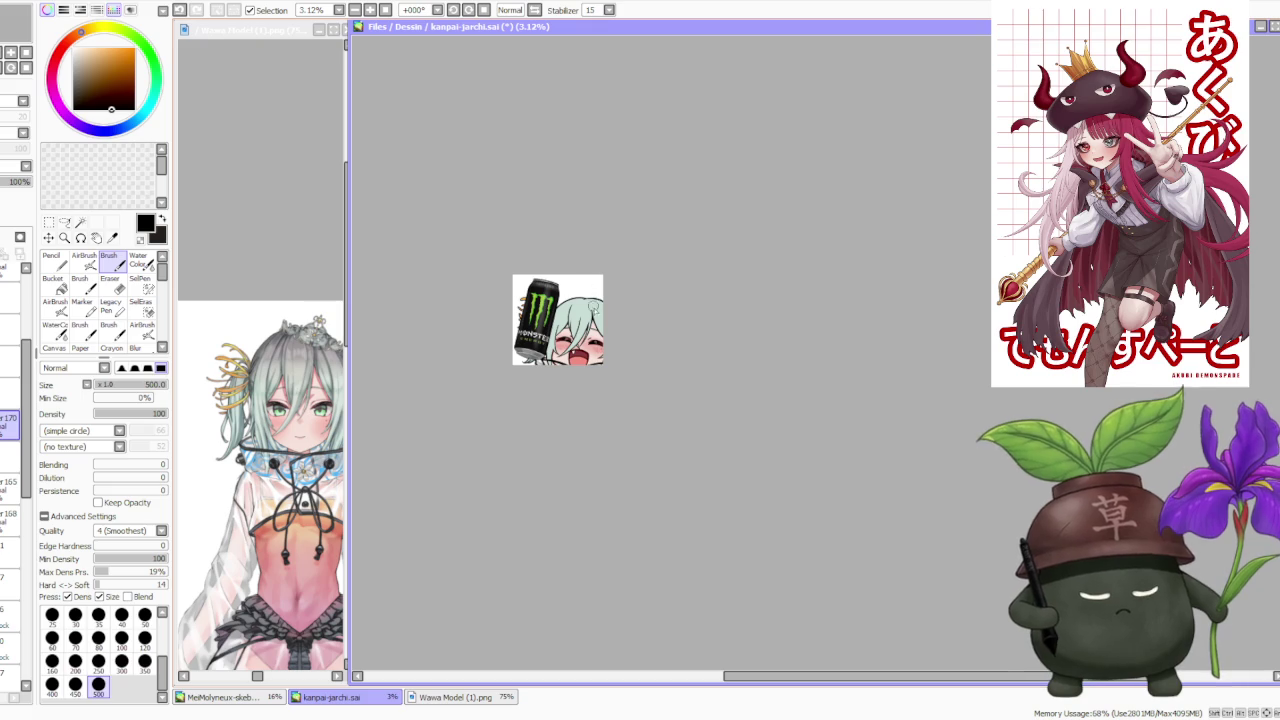
pyautogui.scroll(1, 599, 335)
pyautogui.scroll(1, 595, 336)
pyautogui.scroll(1, 590, 337)
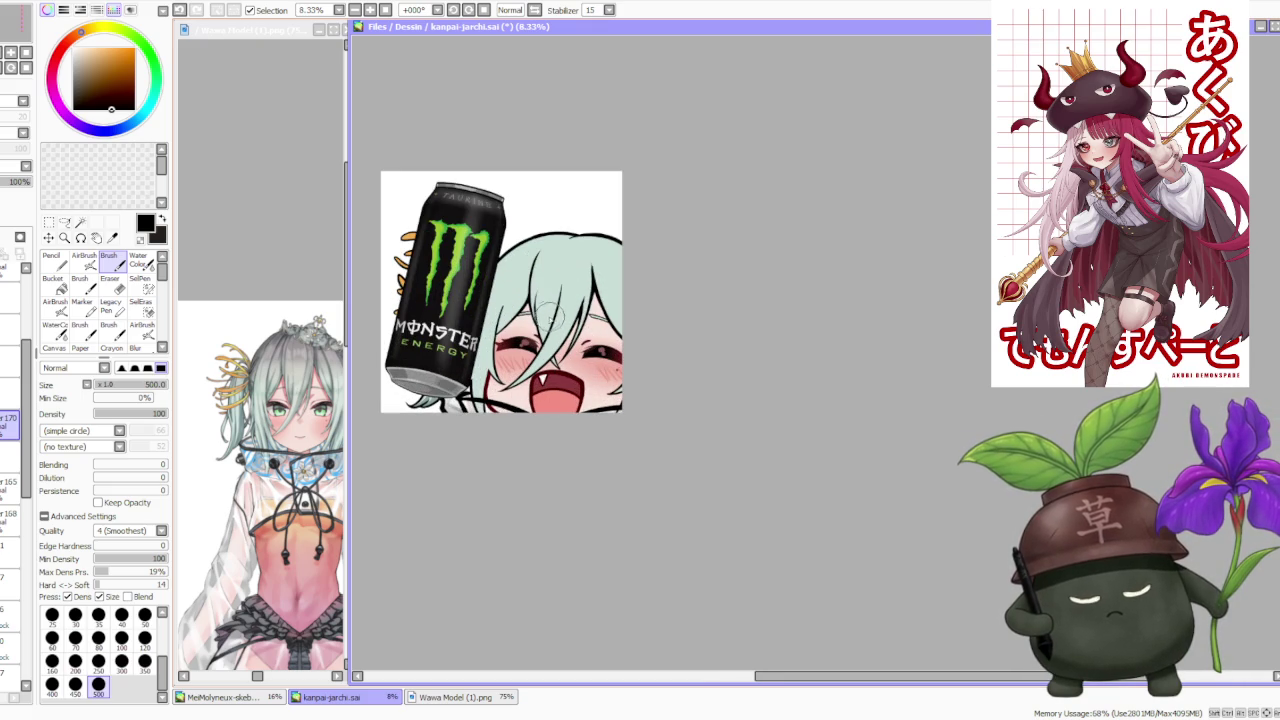
pyautogui.scroll(1, 550, 316)
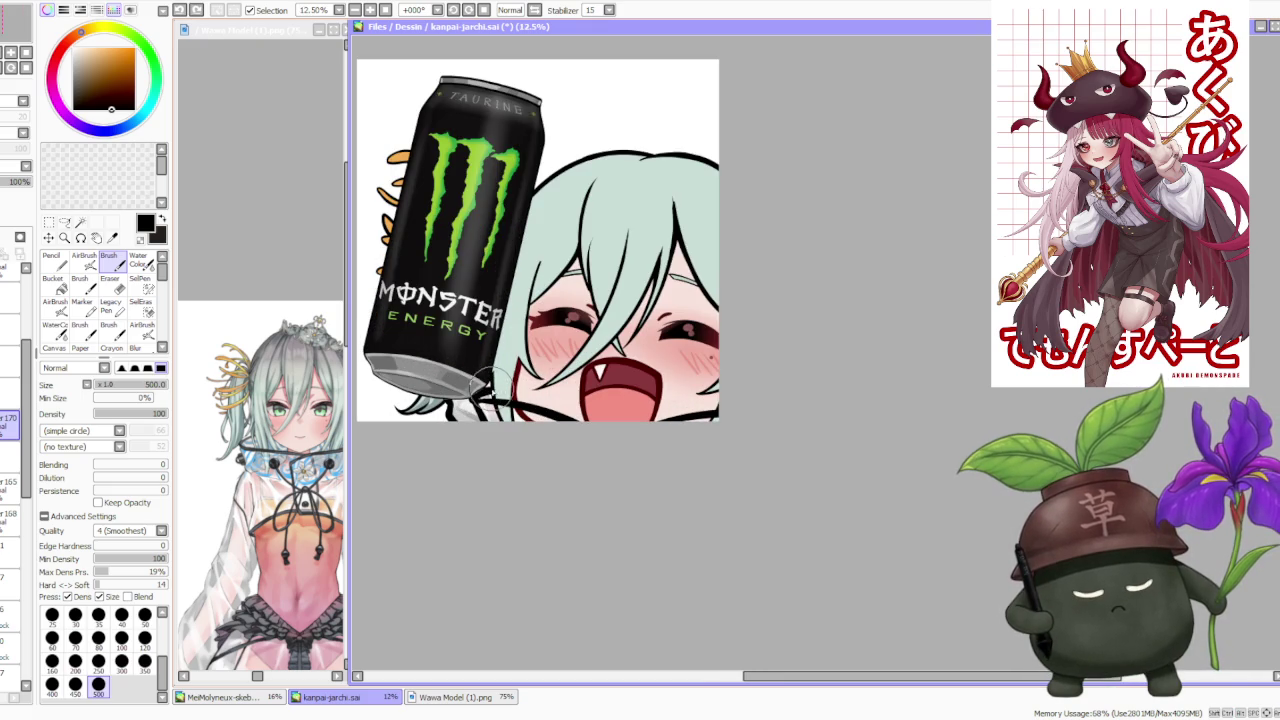
pyautogui.scroll(1, 488, 383)
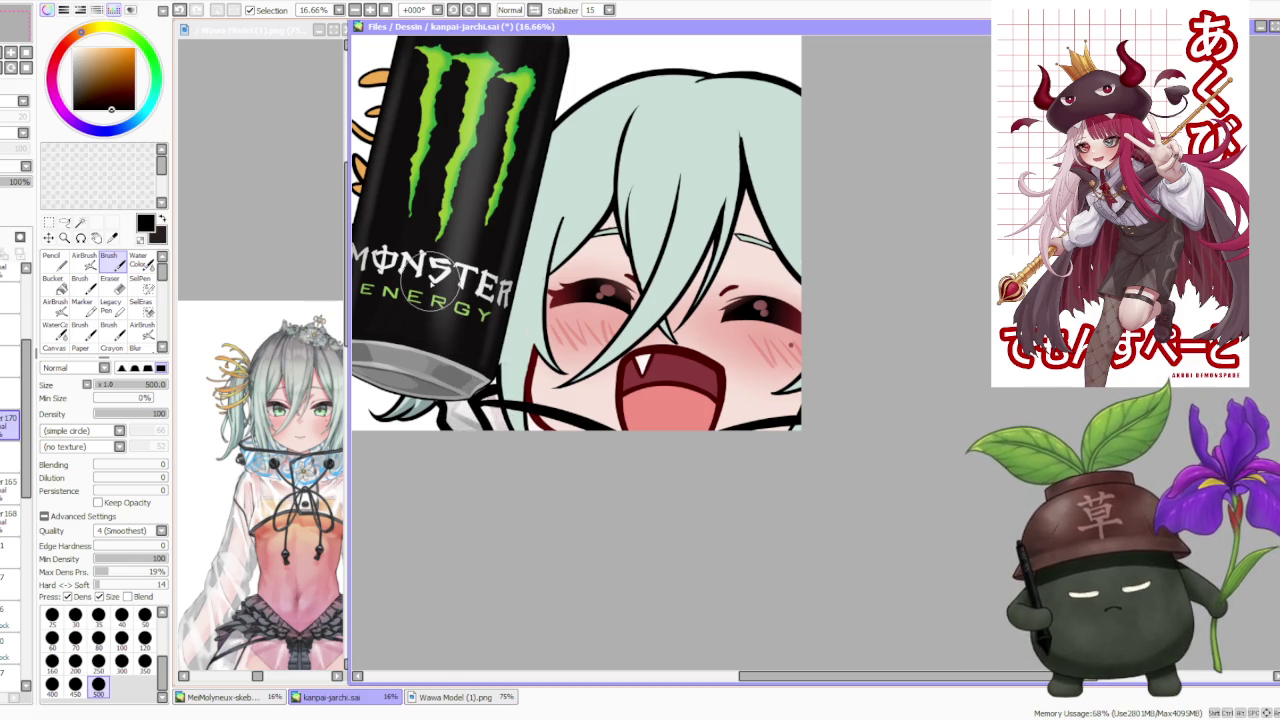
pyautogui.hotkey('ctrl', 'shift', 'n')
pyautogui.moveTo(10, 425); pyautogui.dragTo(10, 455)
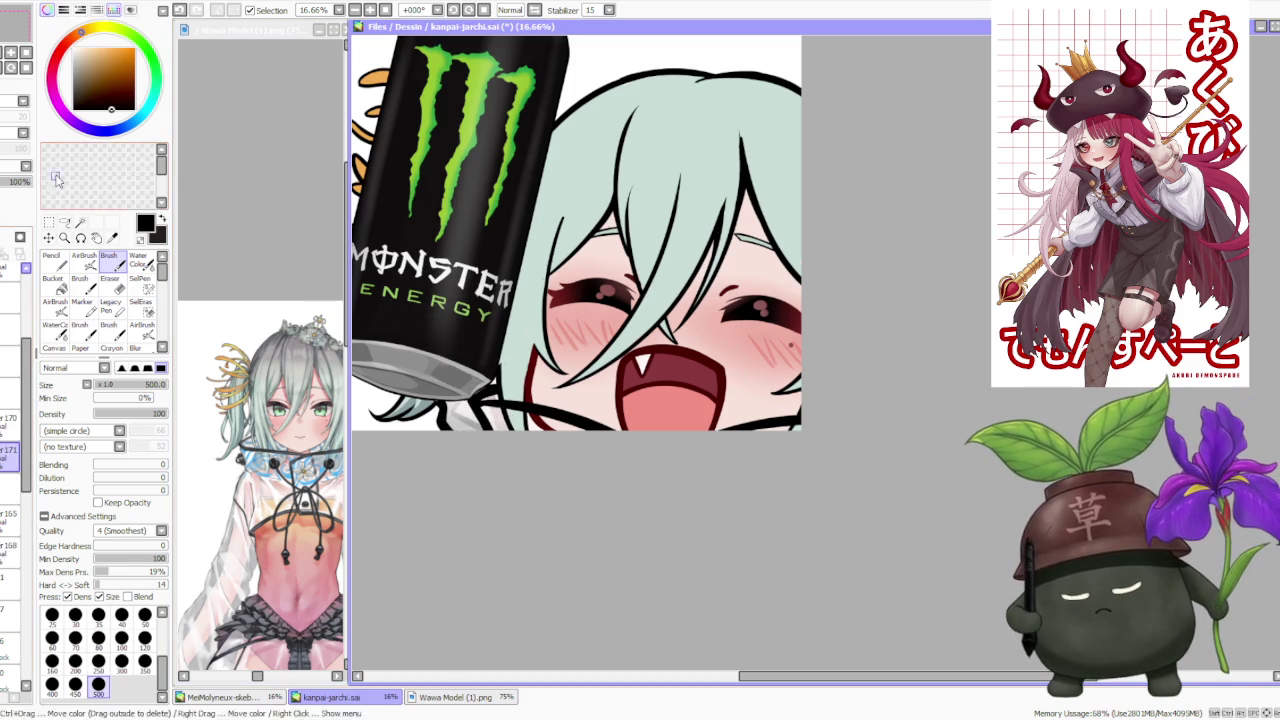
pyautogui.moveTo(12, 186); pyautogui.dragTo(8, 186)
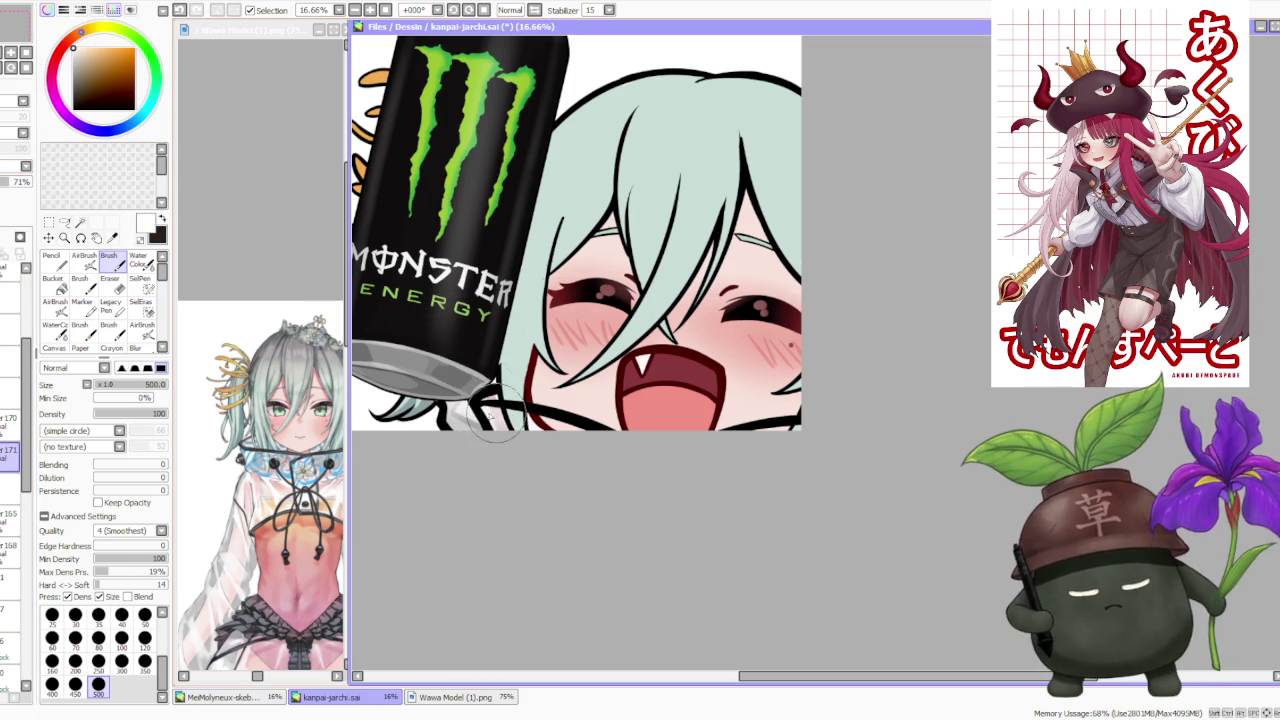
pyautogui.moveTo(490, 420)
pyautogui.mouseDown()
pyautogui.moveTo(748, 443)
pyautogui.moveTo(818, 430)
pyautogui.mouseUp()
# - On another new layer, pick pale sky blue and paint collar trim under the chin
pyautogui.scroll(-3, 716, 245)
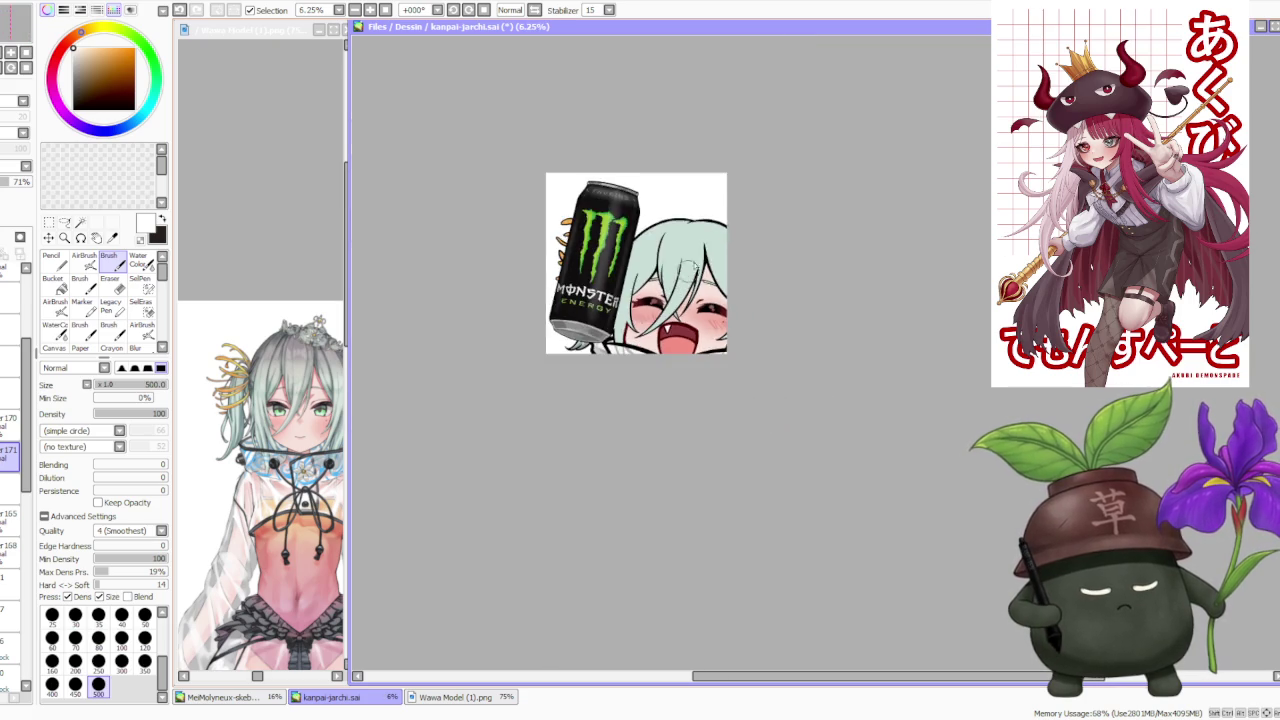
pyautogui.scroll(-1, 716, 245)
pyautogui.scroll(1, 731, 273)
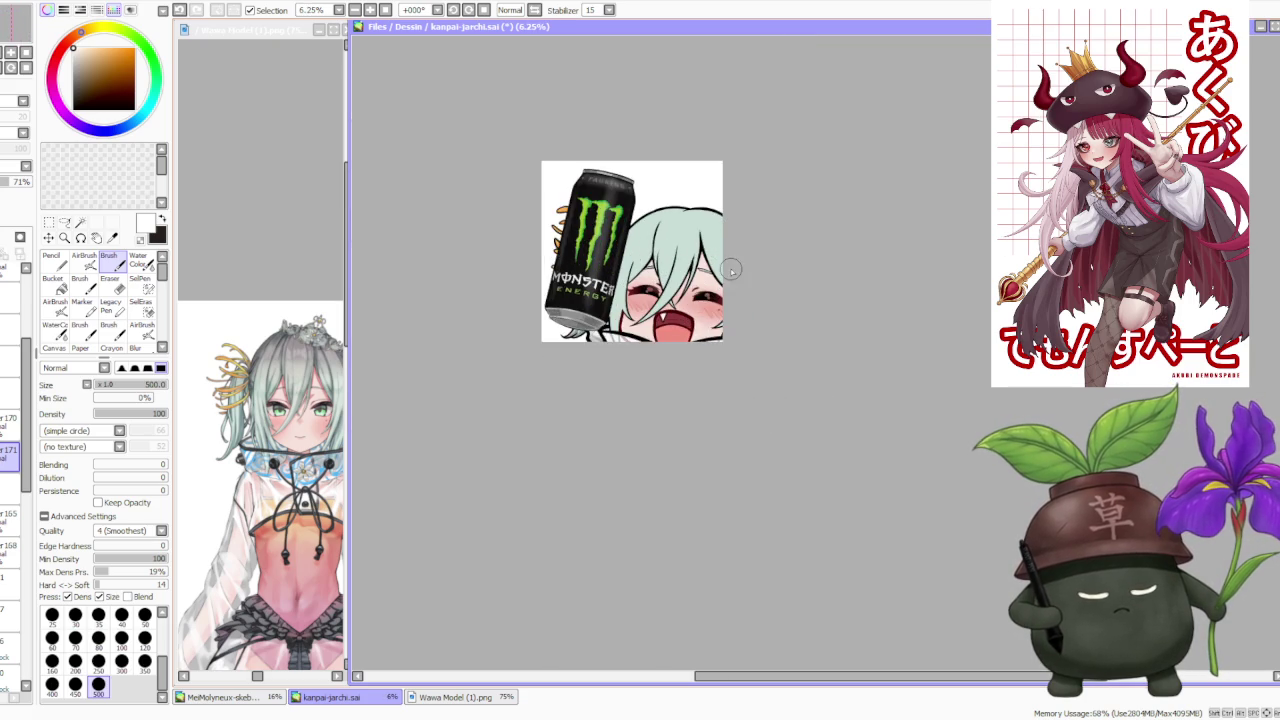
pyautogui.scroll(1, 731, 273)
pyautogui.hotkey('ctrl', 'shift', 'n')
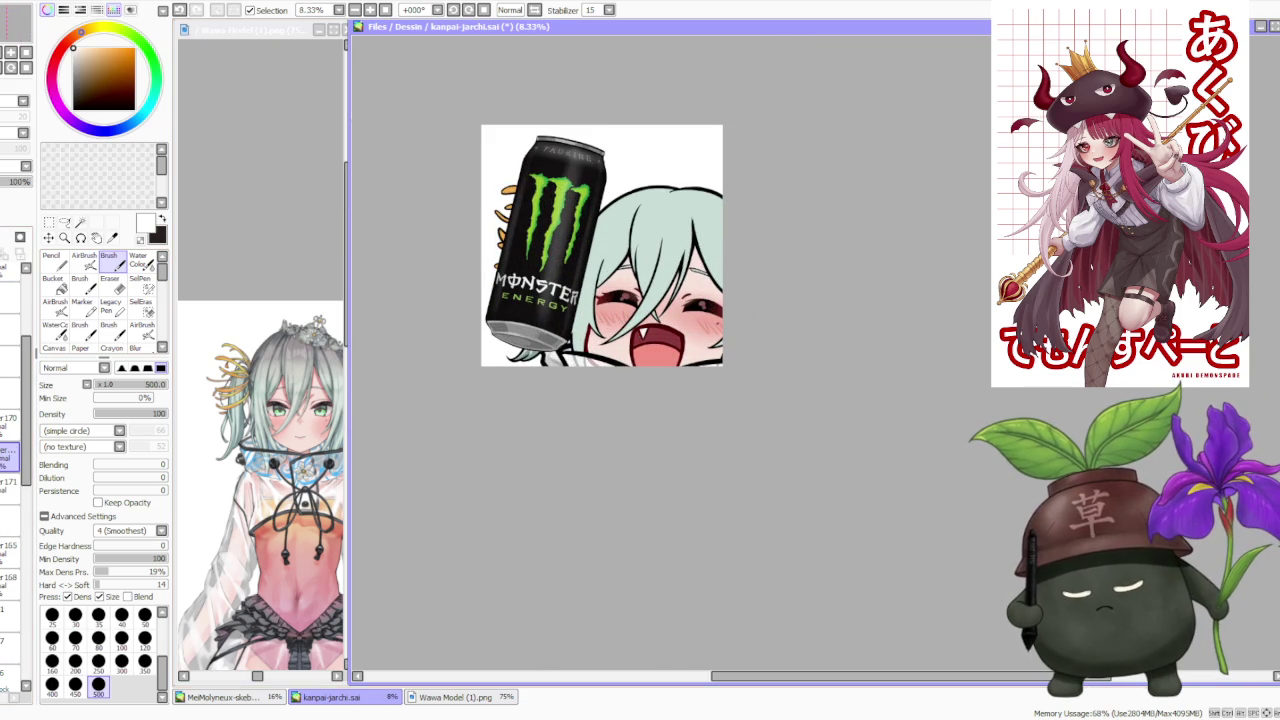
pyautogui.click(113, 129)
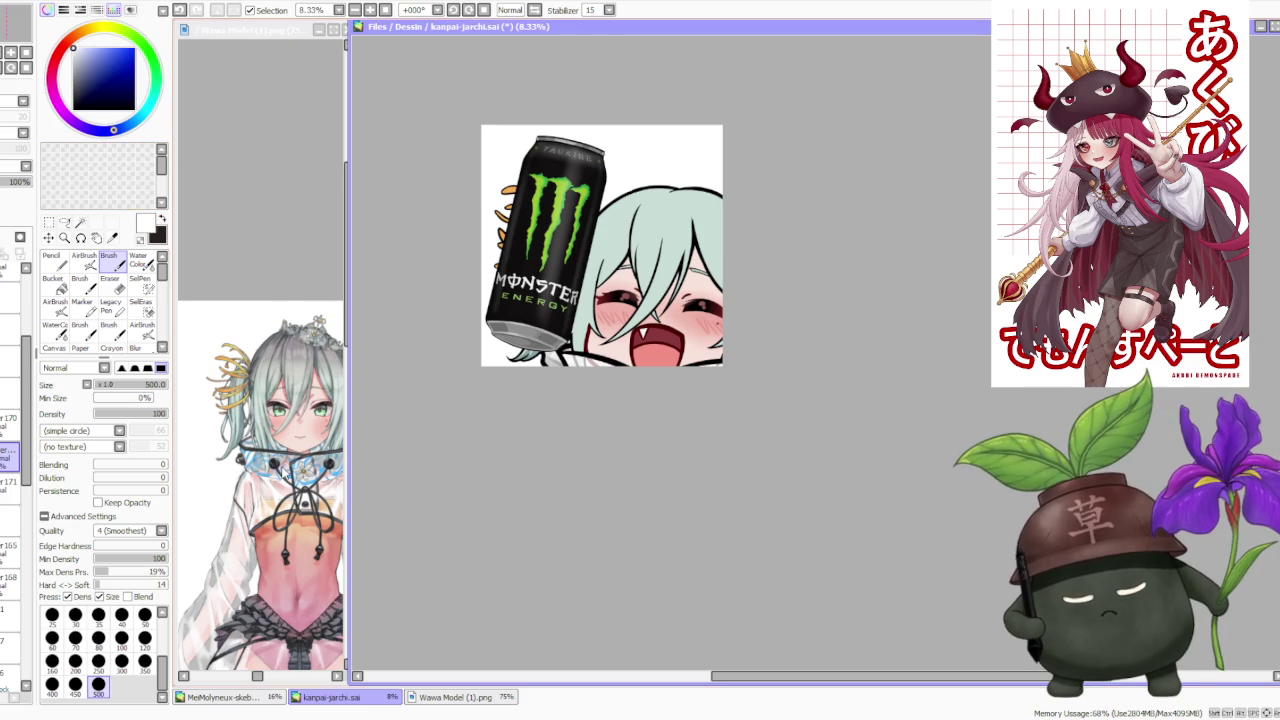
pyautogui.click(115, 48)
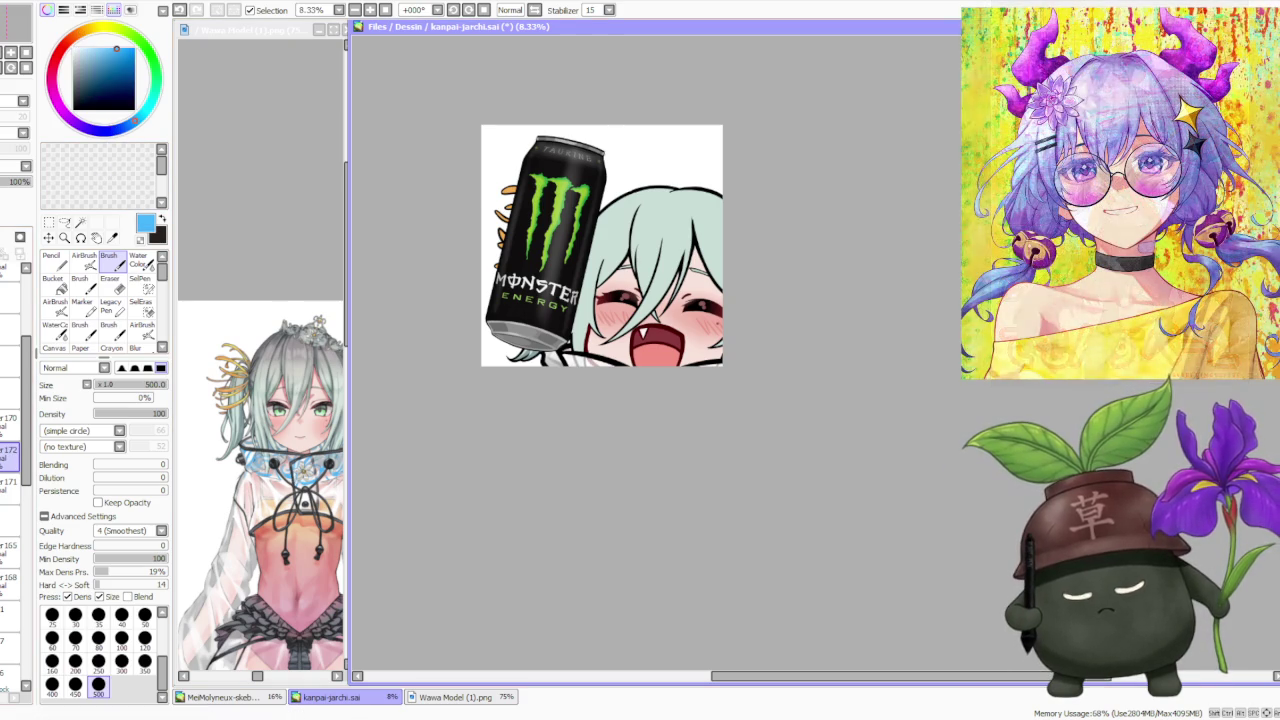
pyautogui.scroll(1, 524, 366)
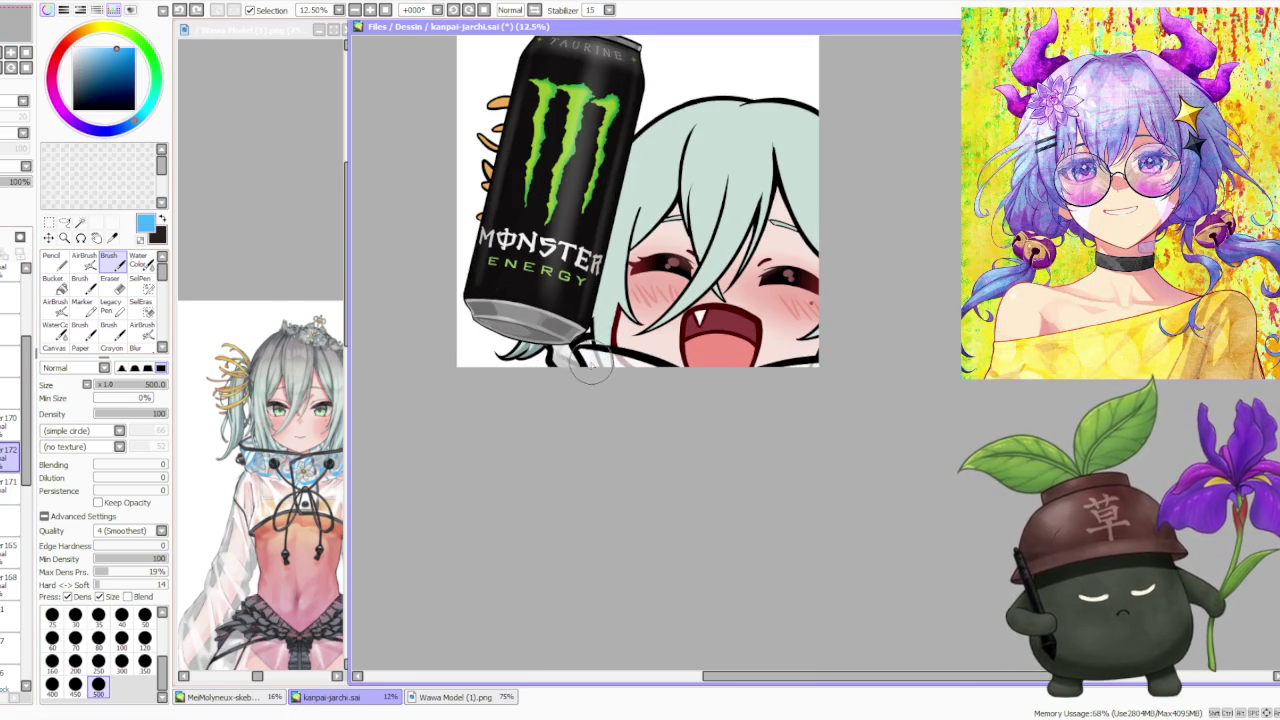
pyautogui.moveTo(605, 365); pyautogui.dragTo(630, 368)
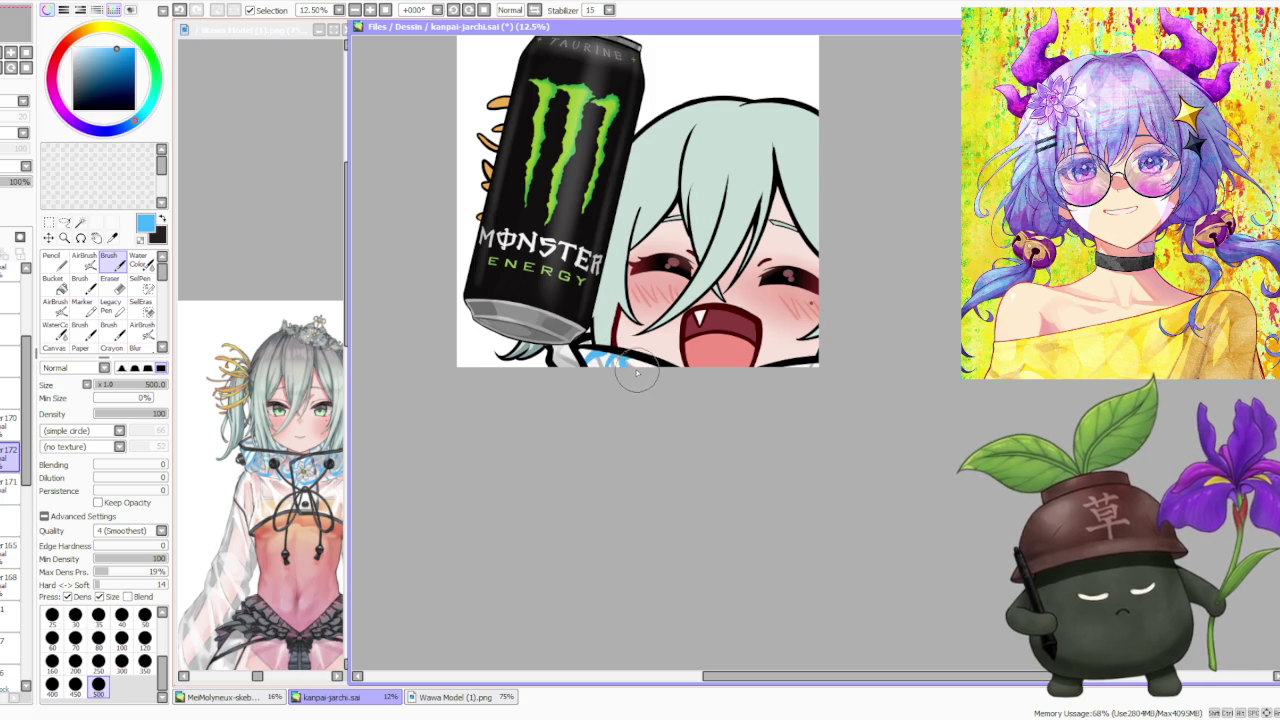
pyautogui.moveTo(630, 368); pyautogui.dragTo(640, 367)
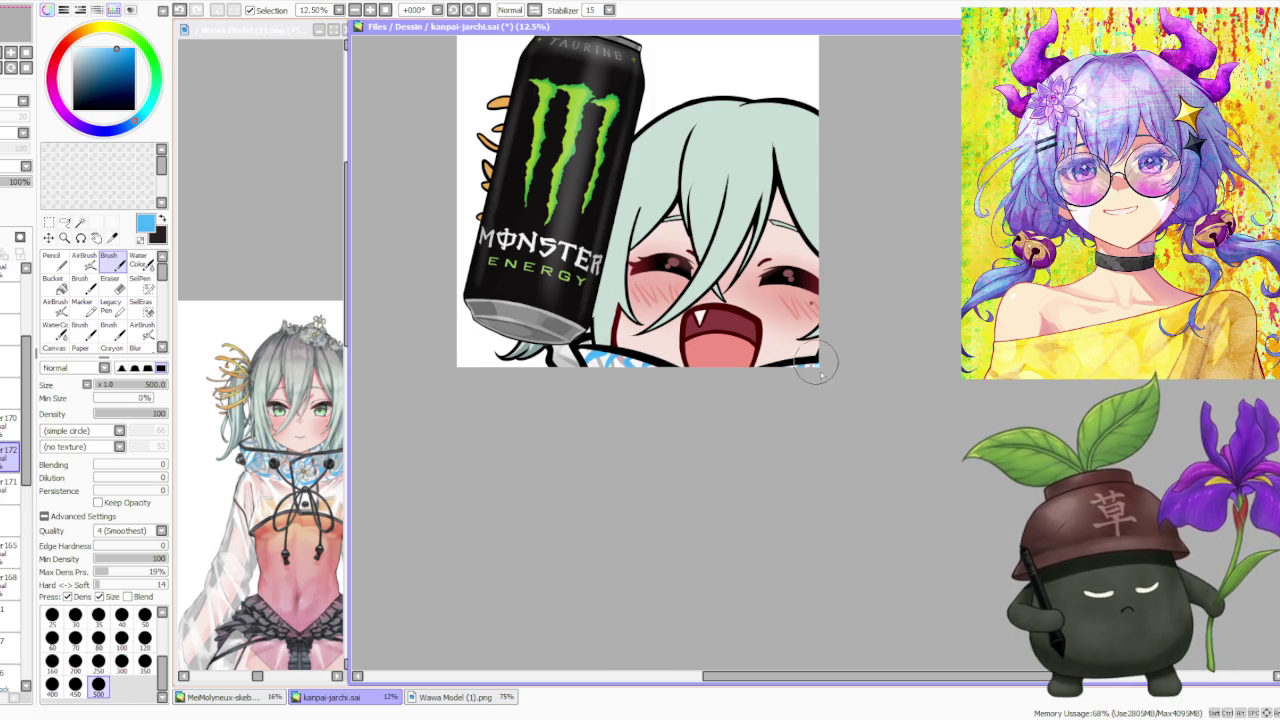
pyautogui.scroll(-3, 806, 350)
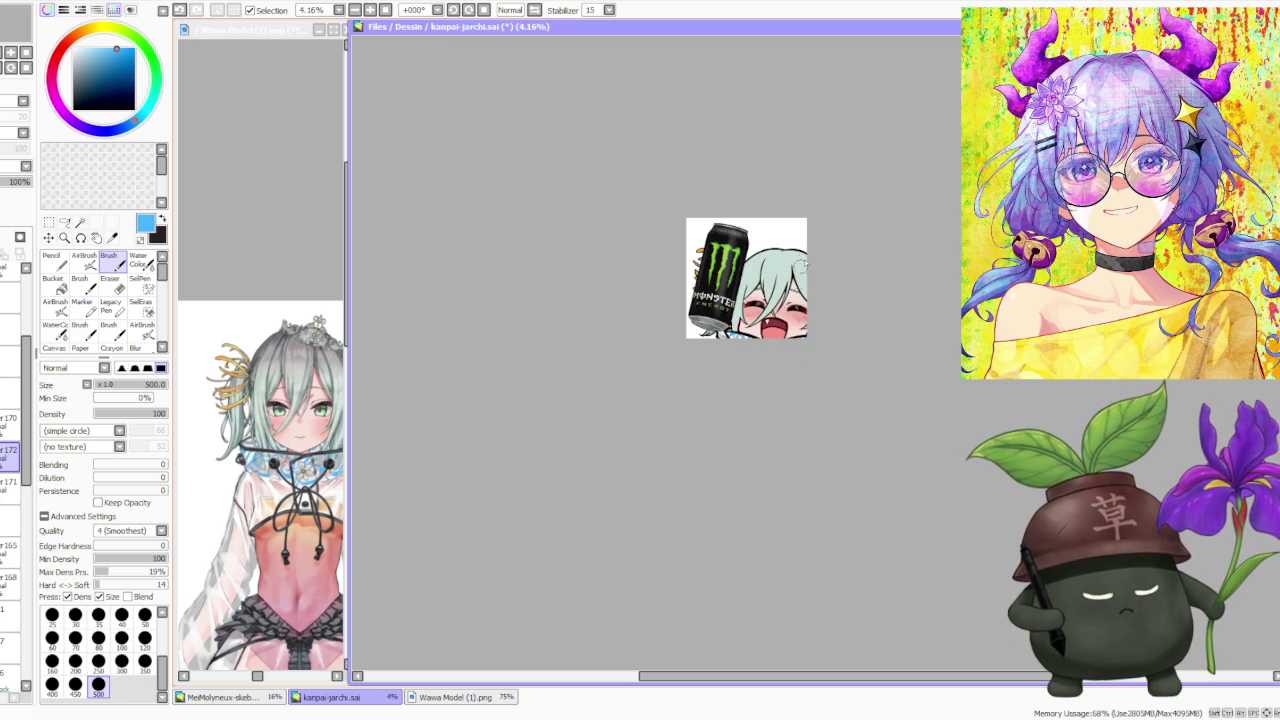
# - Select the lower layer and eyedrop black from the outline, then a grey tone
pyautogui.scroll(4, 832, 250)
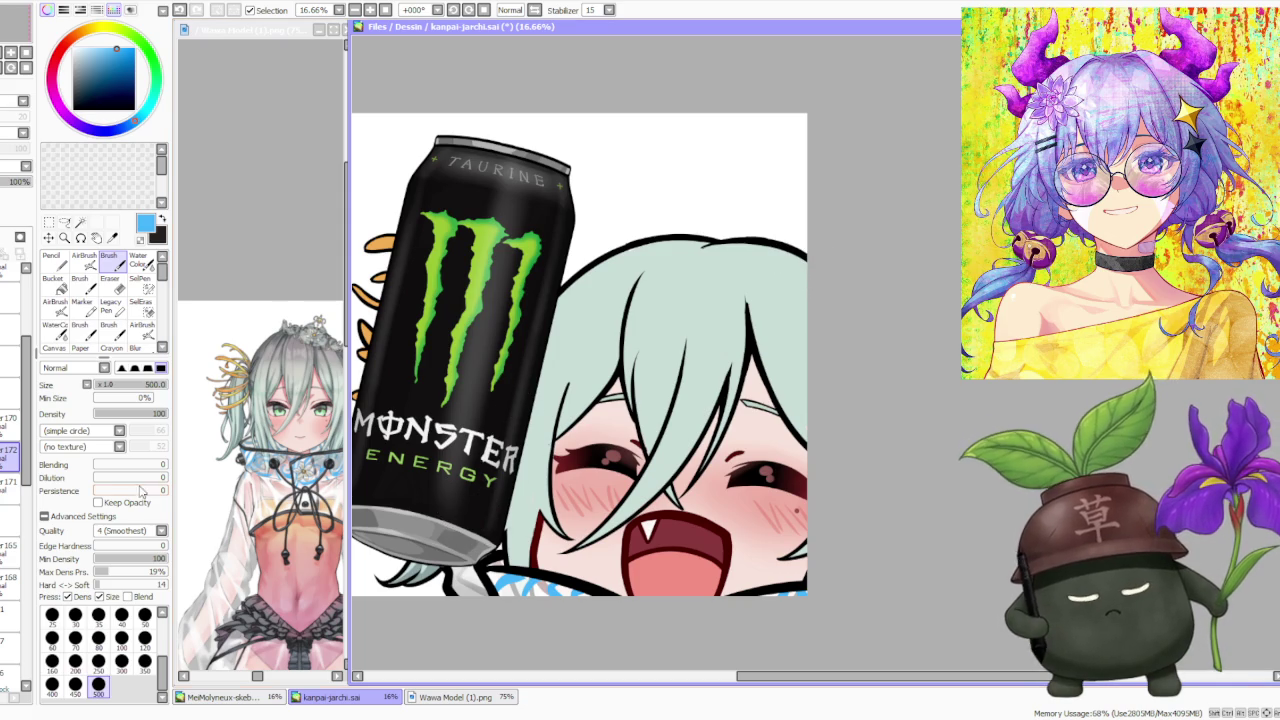
pyautogui.click(20, 422)
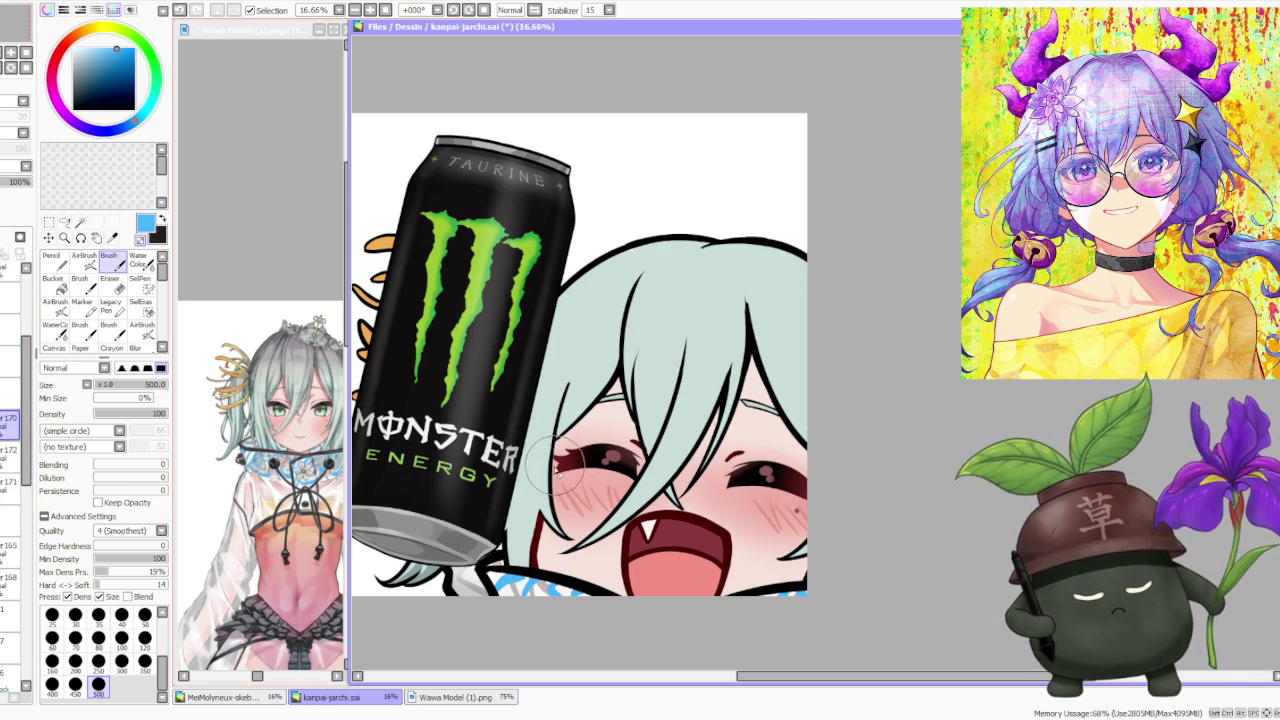
pyautogui.scroll(-1, 544, 476)
pyautogui.scroll(-1, 516, 516)
pyautogui.scroll(1, 527, 510)
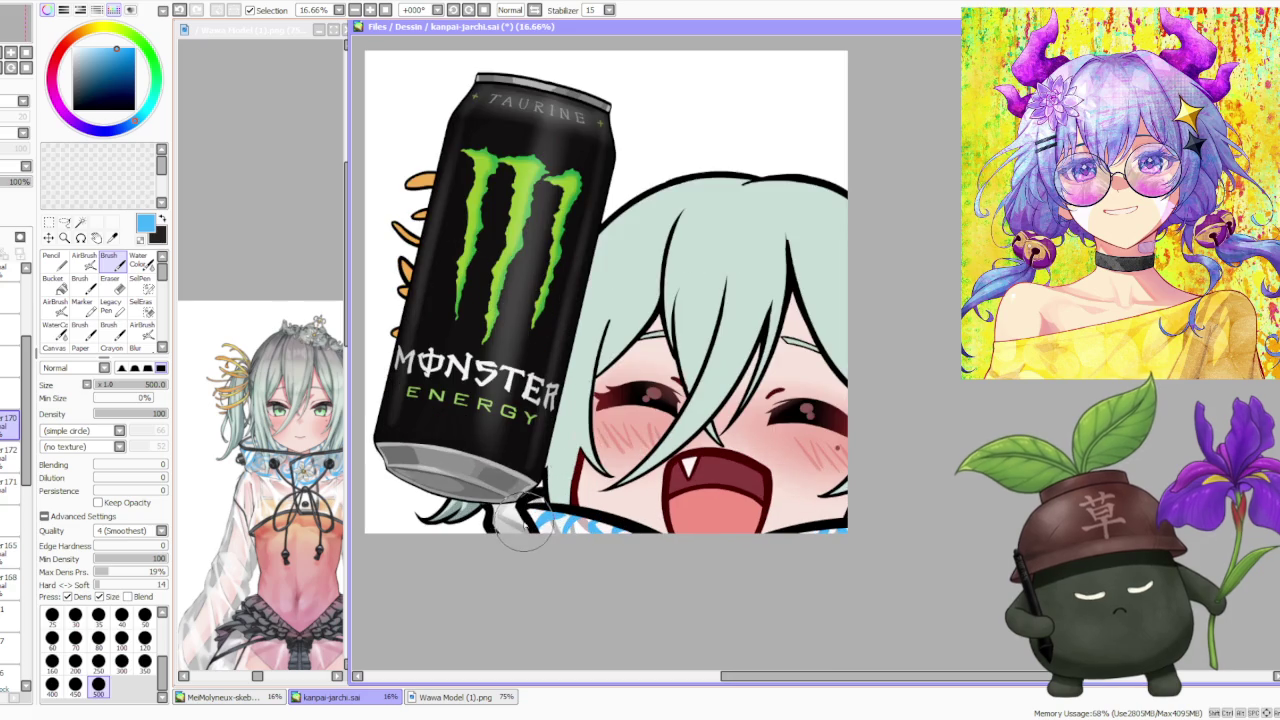
pyautogui.keyDown('alt'); pyautogui.click(521, 518); pyautogui.keyUp('alt')
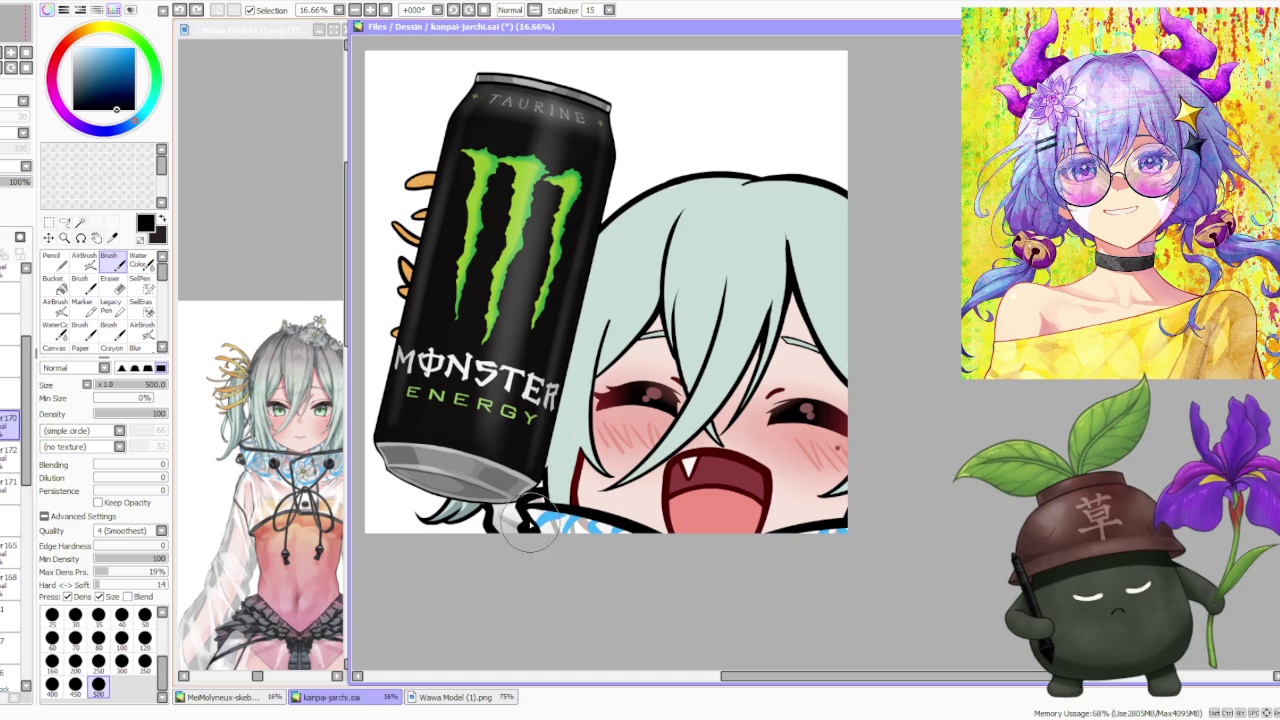
pyautogui.scroll(-2, 600, 450)
pyautogui.scroll(-1, 682, 362)
pyautogui.scroll(-1, 702, 372)
pyautogui.scroll(3, 692, 397)
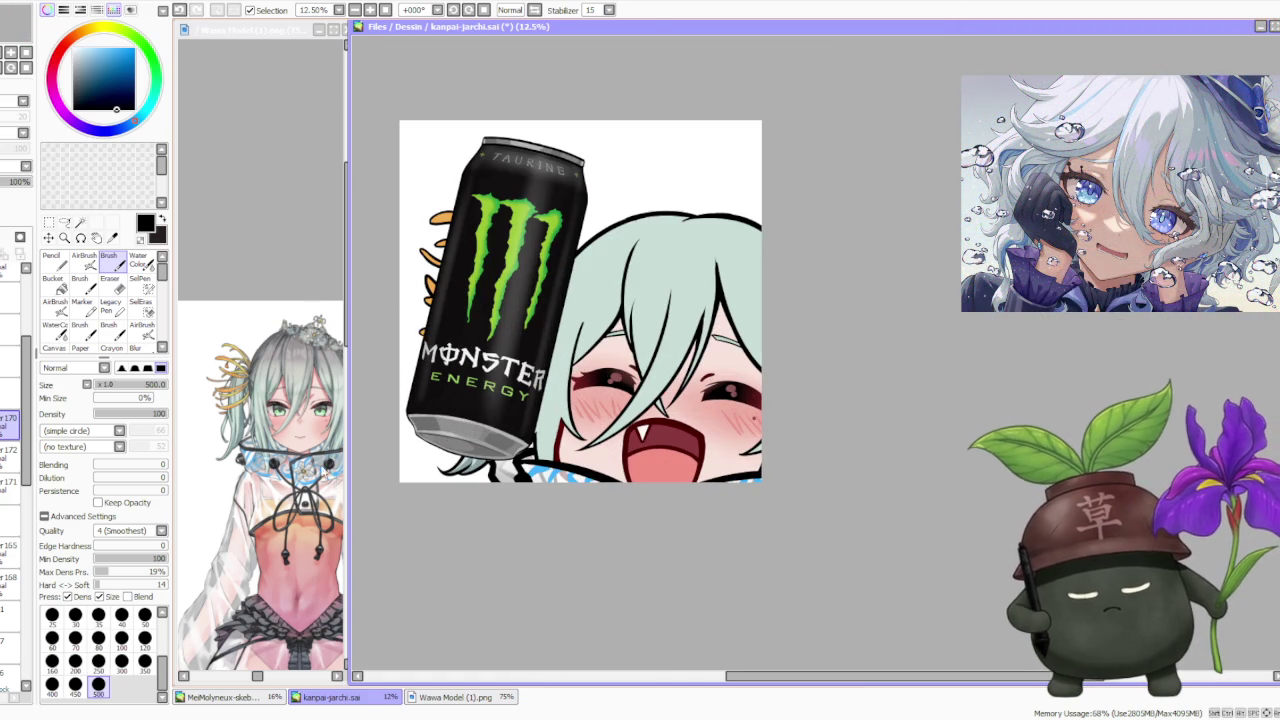
pyautogui.rightClick(250, 462)
# - Undo two strokes, then paint dark grey over the line at the can's base
pyautogui.scroll(1, 520, 480)
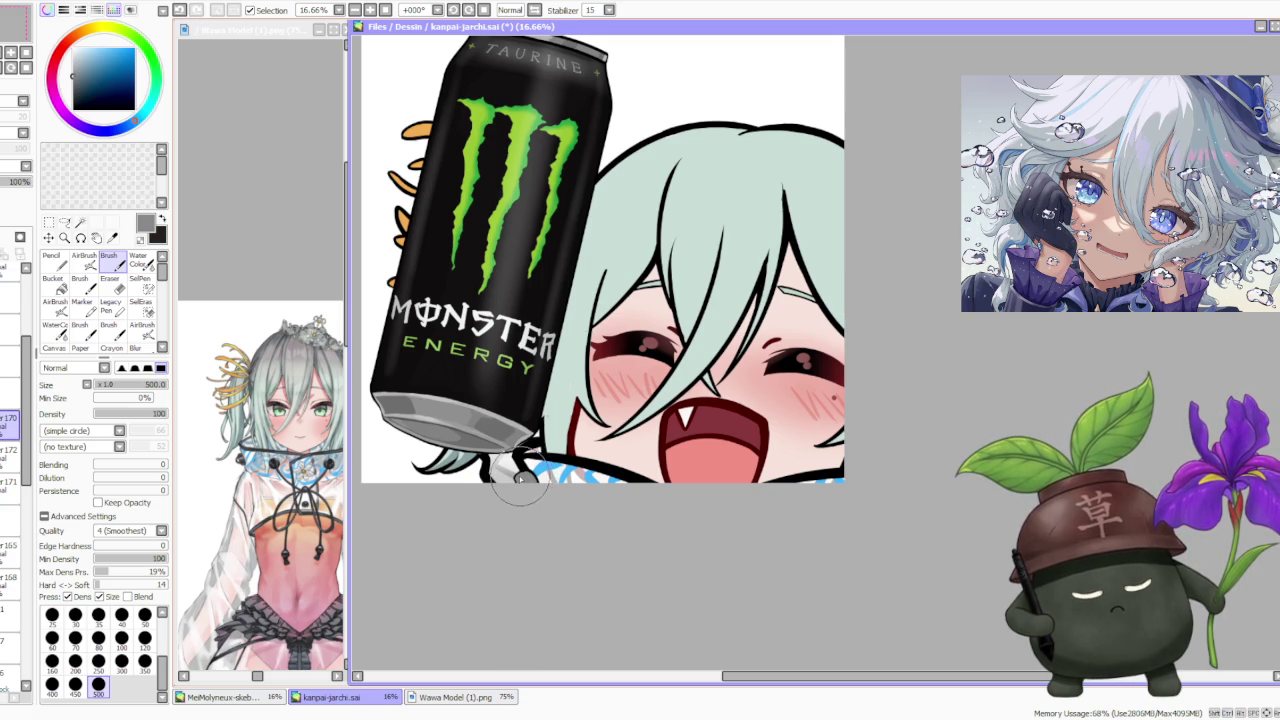
pyautogui.hotkey('ctrl', 'z')
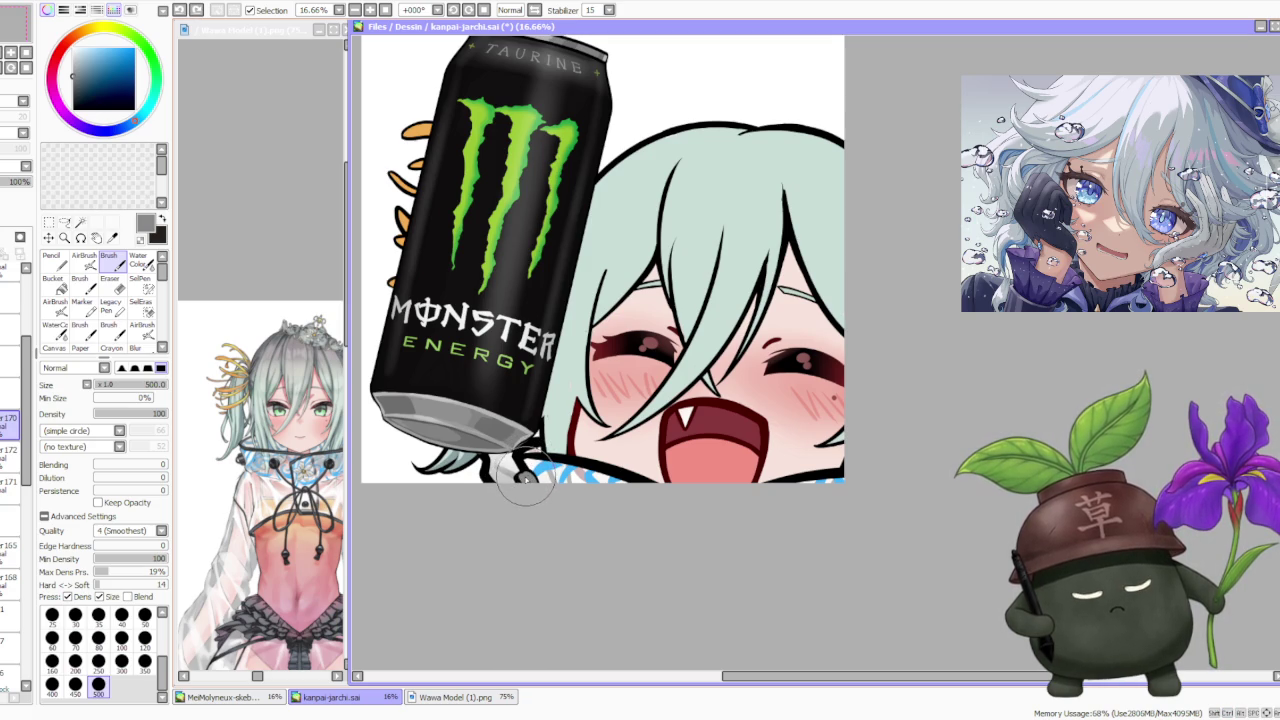
pyautogui.hotkey('ctrl', 'z')
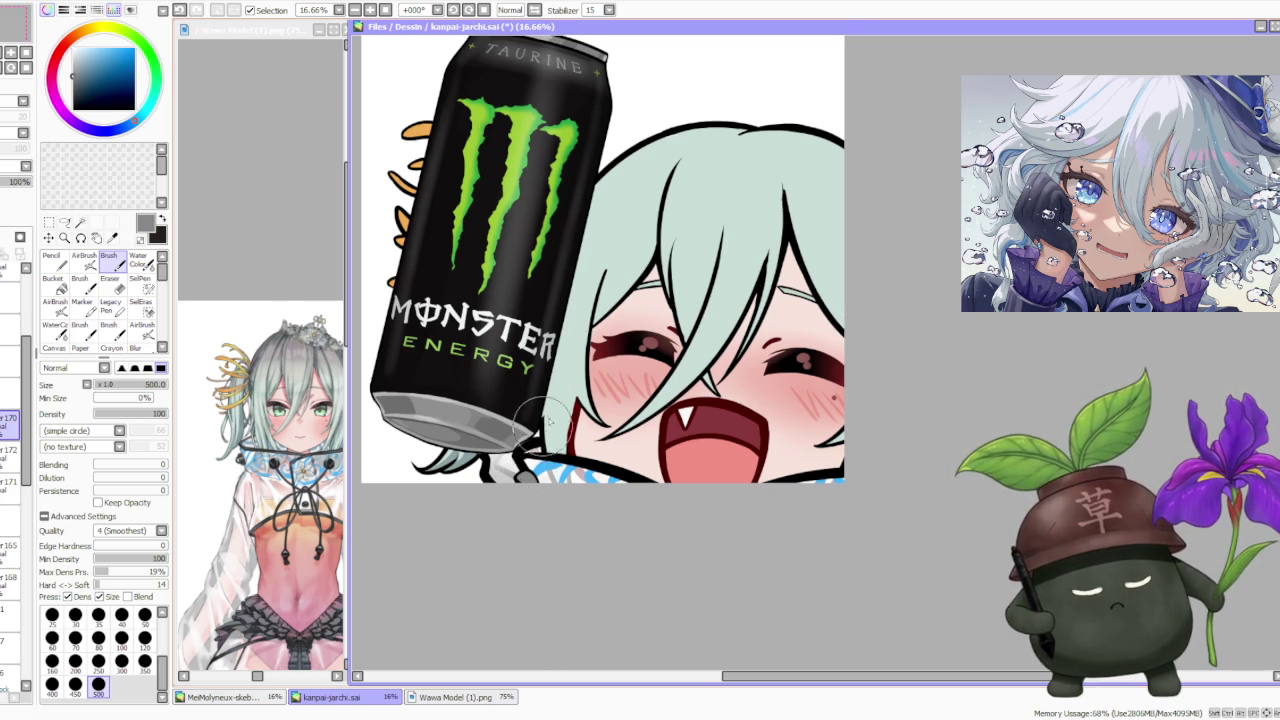
pyautogui.scroll(-2, 547, 421)
pyautogui.scroll(1, 547, 421)
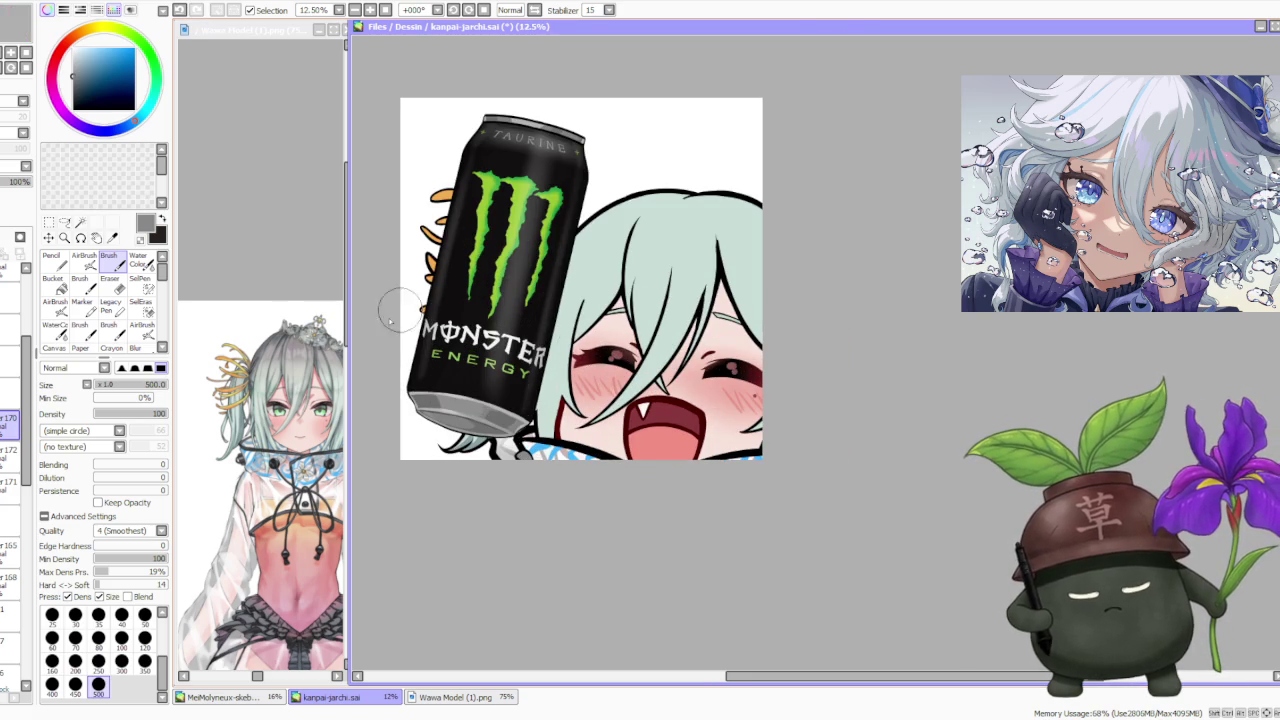
pyautogui.keyDown('alt'); pyautogui.click(257, 459); pyautogui.keyUp('alt')
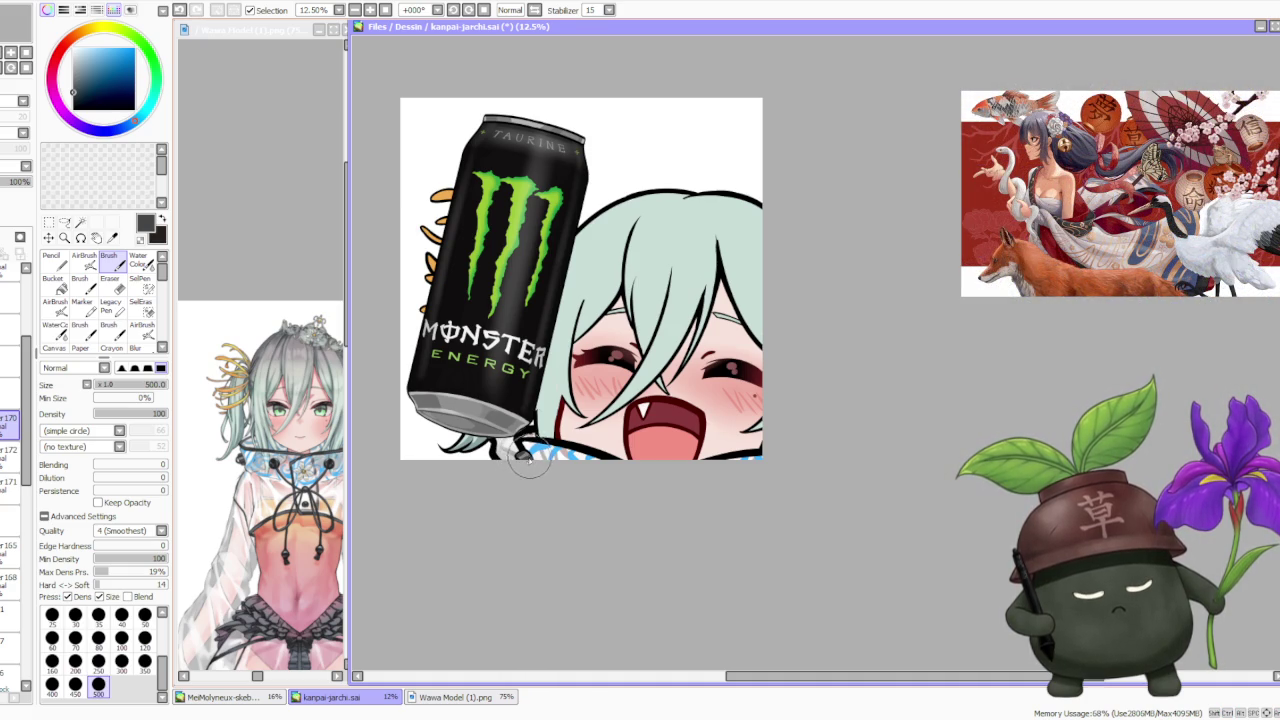
pyautogui.scroll(1, 524, 455)
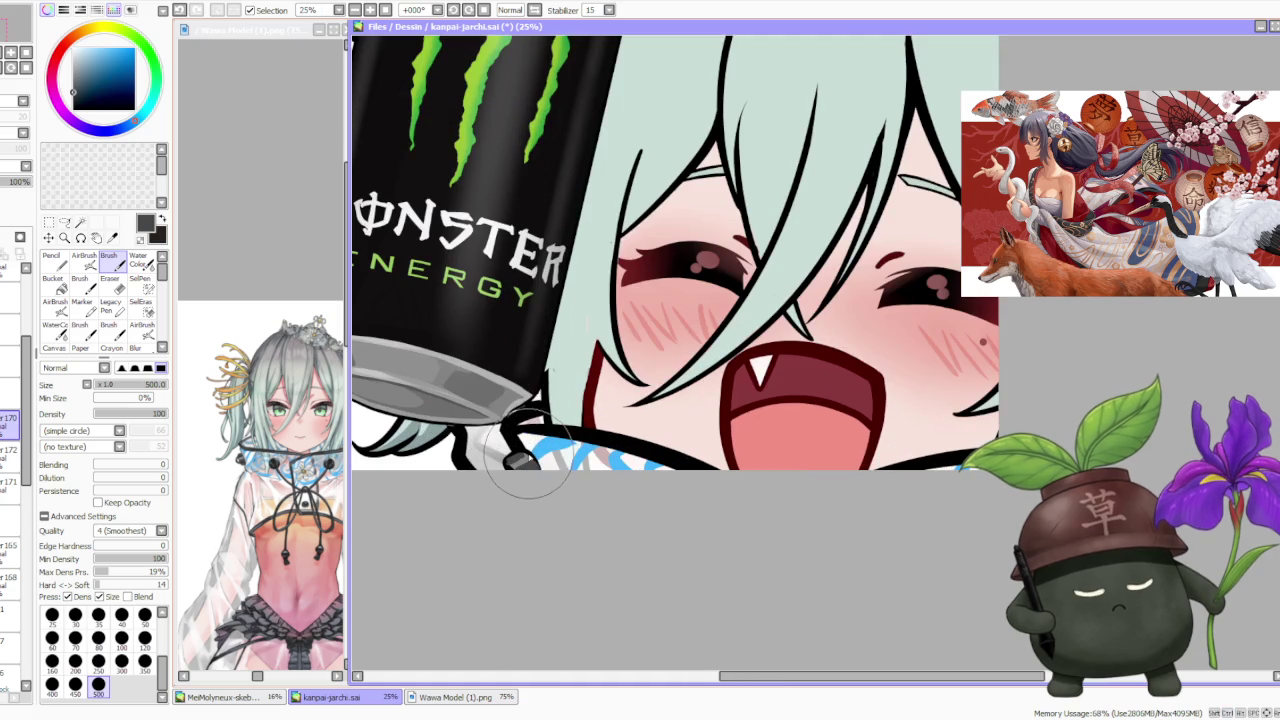
pyautogui.moveTo(514, 457); pyautogui.dragTo(500, 471)
pyautogui.keyDown('alt'); pyautogui.click(505, 468); pyautogui.keyUp('alt')
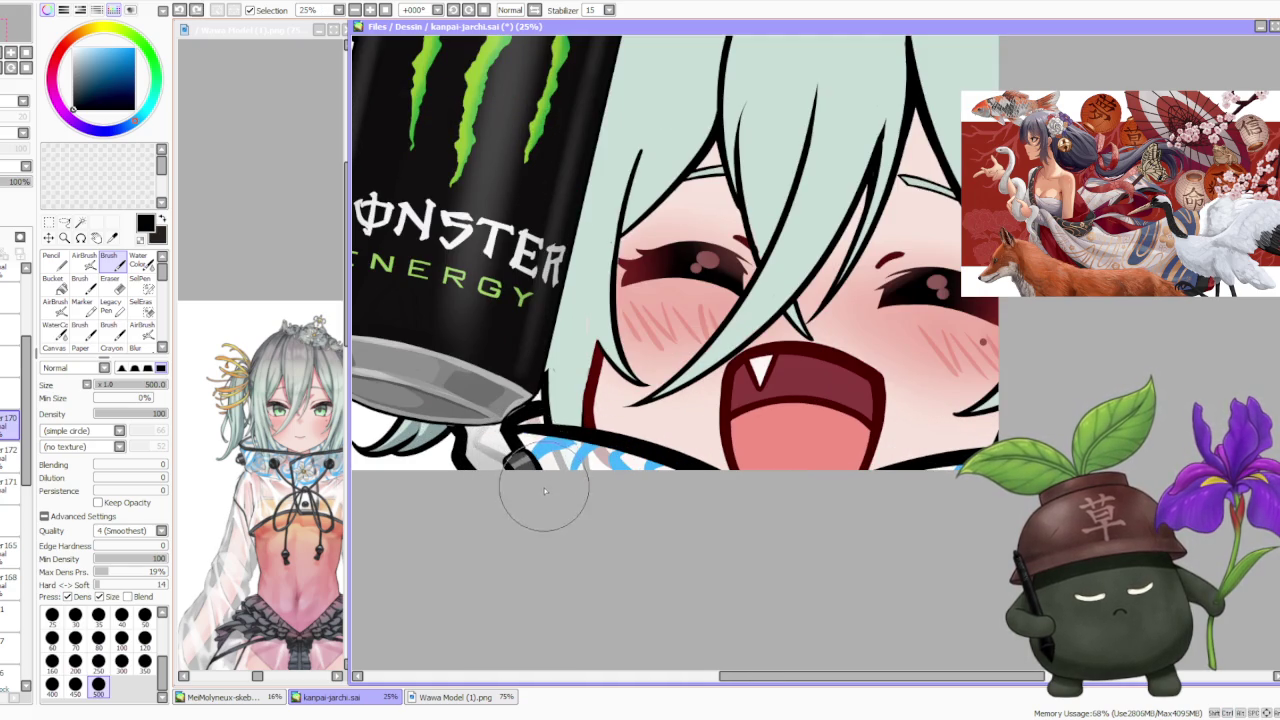
pyautogui.scroll(-2, 543, 471)
pyautogui.scroll(-1, 628, 312)
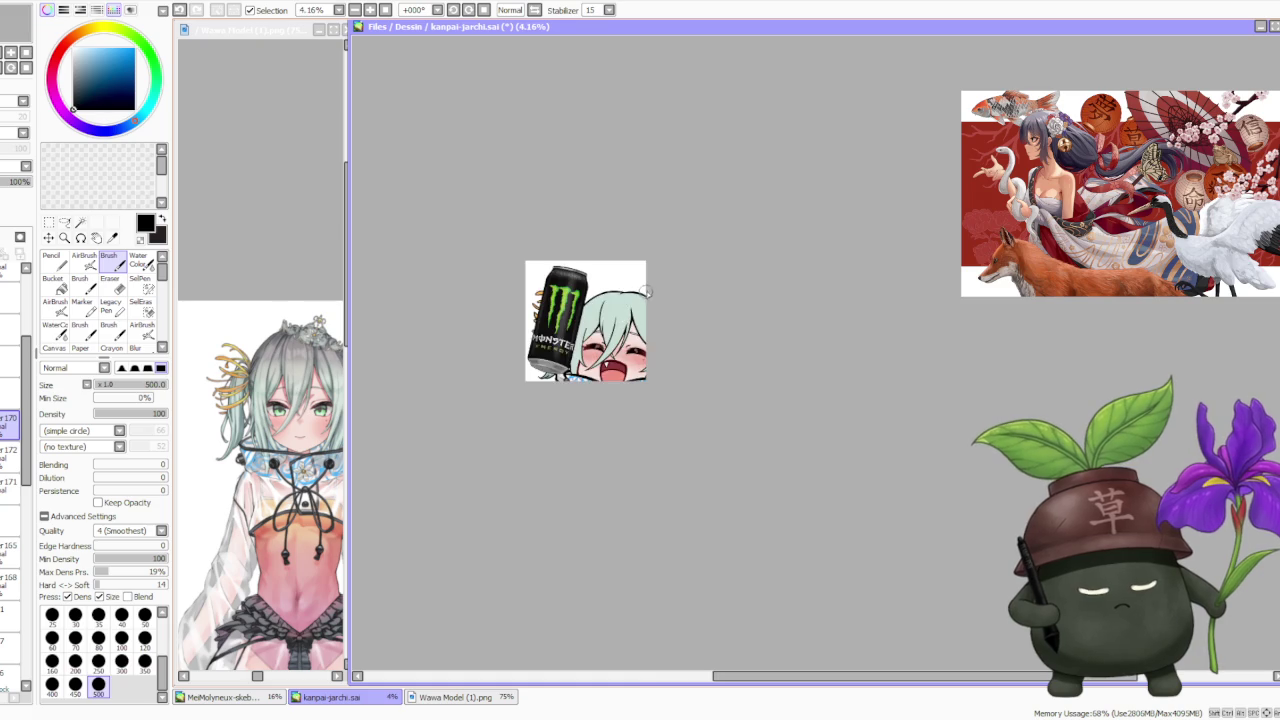
# - Zoom in on the Wawa Model reference's face and tiara, then return to the emote canvas
pyautogui.scroll(1, 640, 300)
pyautogui.scroll(-1, 648, 285)
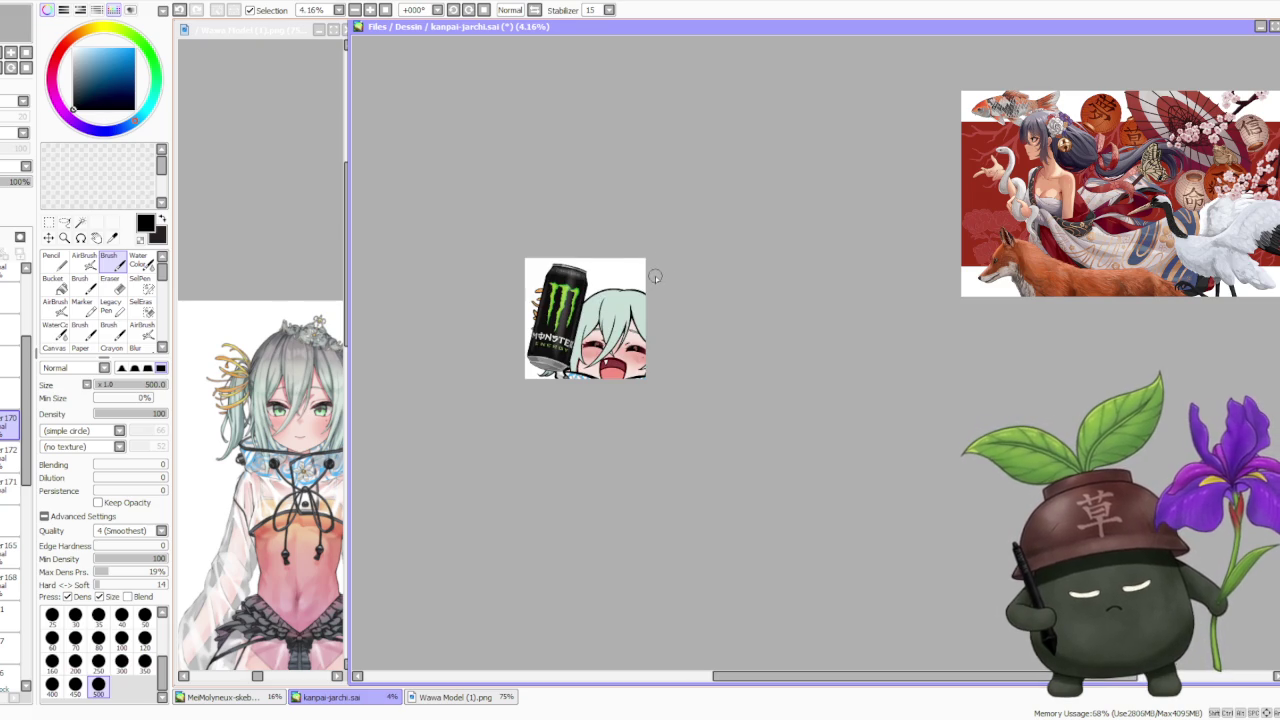
pyautogui.scroll(2, 653, 280)
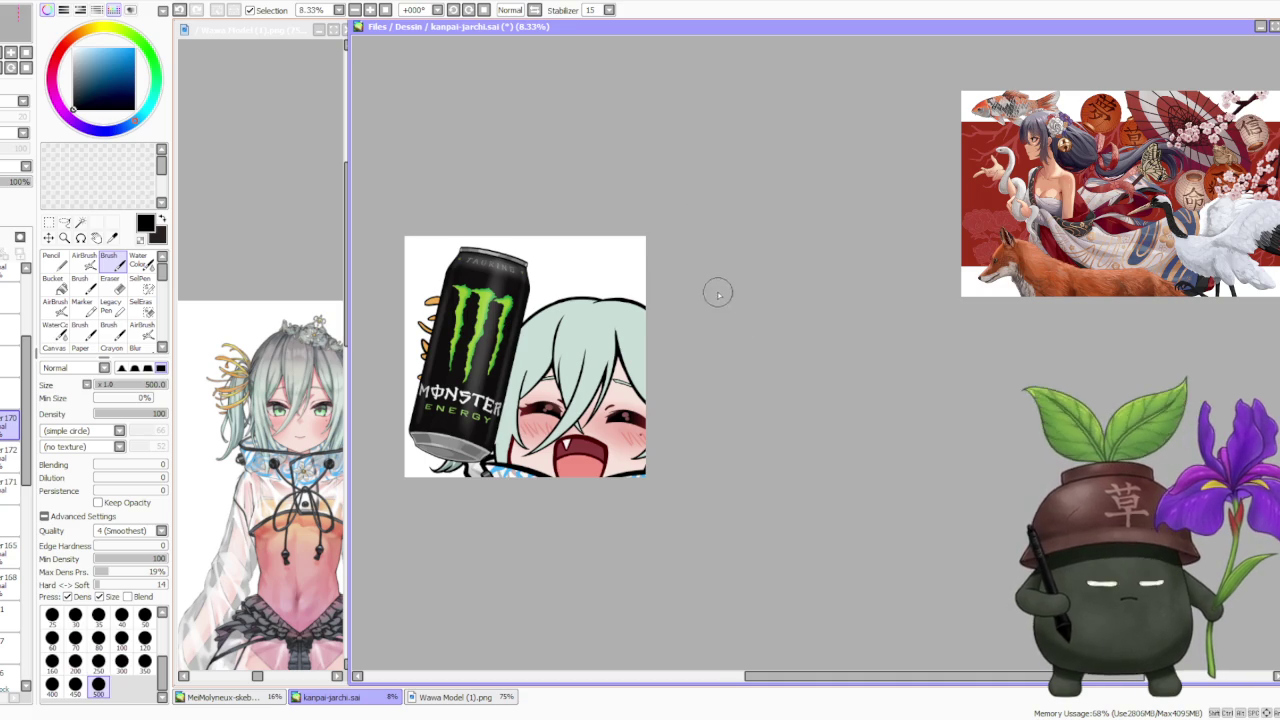
pyautogui.scroll(-1, 650, 285)
pyautogui.click(299, 272)
pyautogui.scroll(1, 318, 307)
pyautogui.scroll(1, 318, 307)
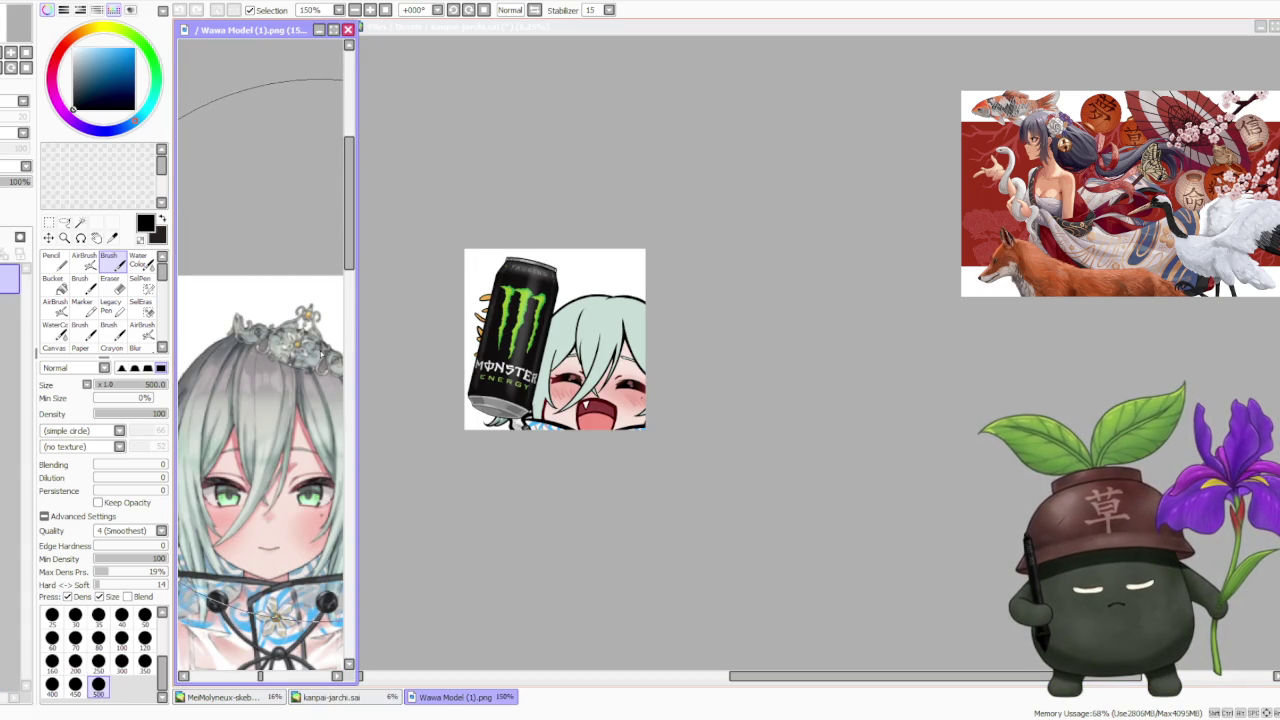
pyautogui.scroll(-1, 320, 352)
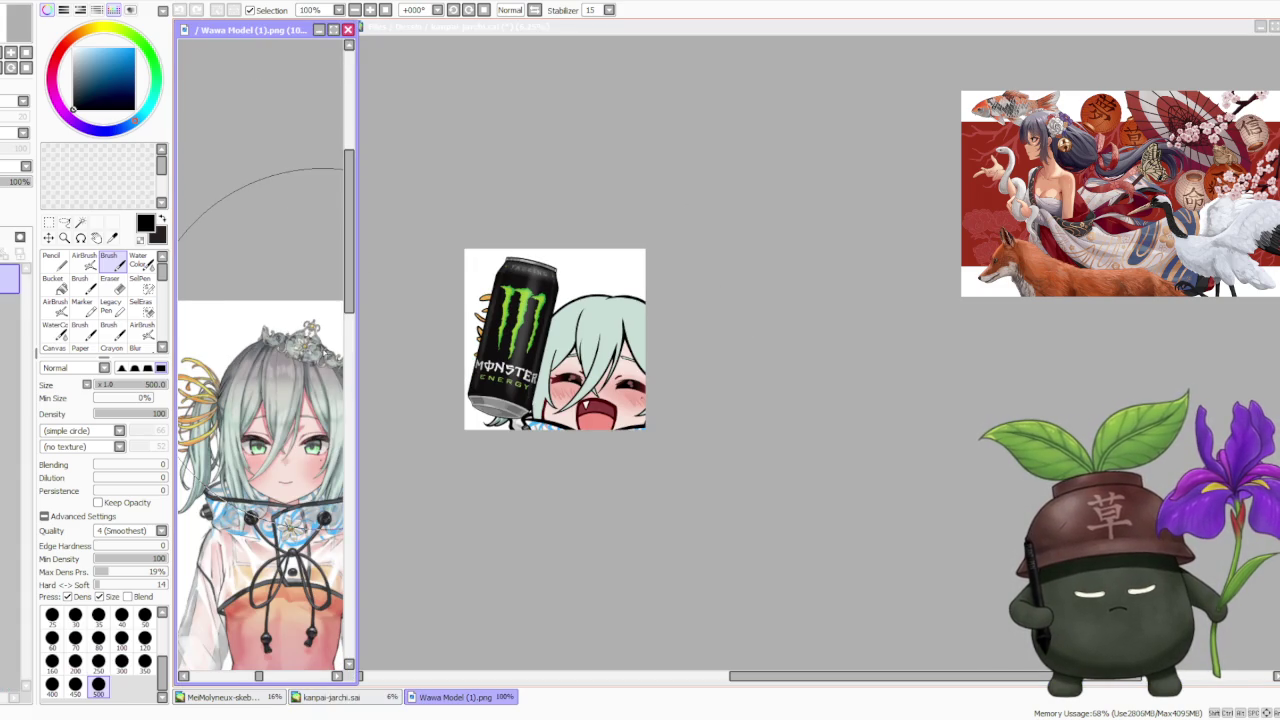
pyautogui.scroll(1, 320, 352)
pyautogui.scroll(1, 320, 352)
pyautogui.scroll(-1, 320, 352)
pyautogui.click(737, 333)
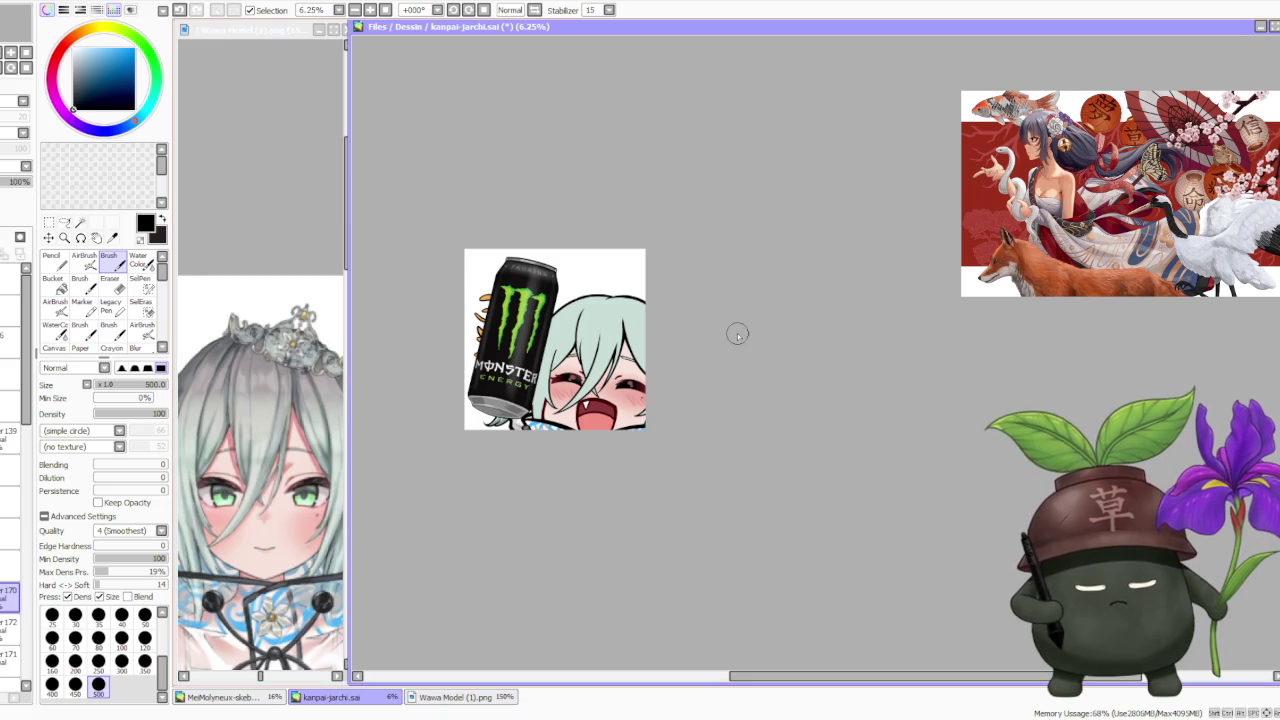
# - Study the tiara on the Wawa Model reference again and return to the kanpai-jarchi canvas
pyautogui.click(281, 342)
pyautogui.scroll(1, 290, 330)
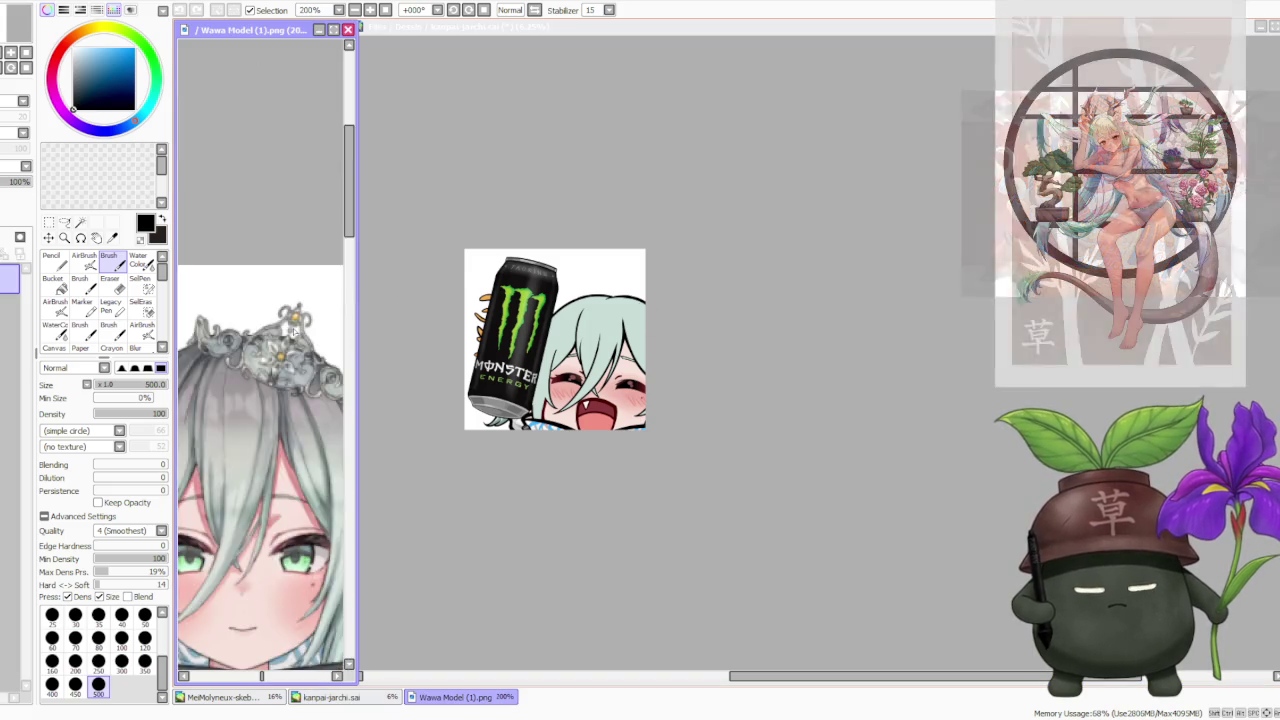
pyautogui.scroll(-1, 290, 335)
pyautogui.scroll(2, 240, 342)
pyautogui.scroll(-2, 240, 342)
pyautogui.scroll(2, 240, 342)
pyautogui.scroll(-2, 240, 342)
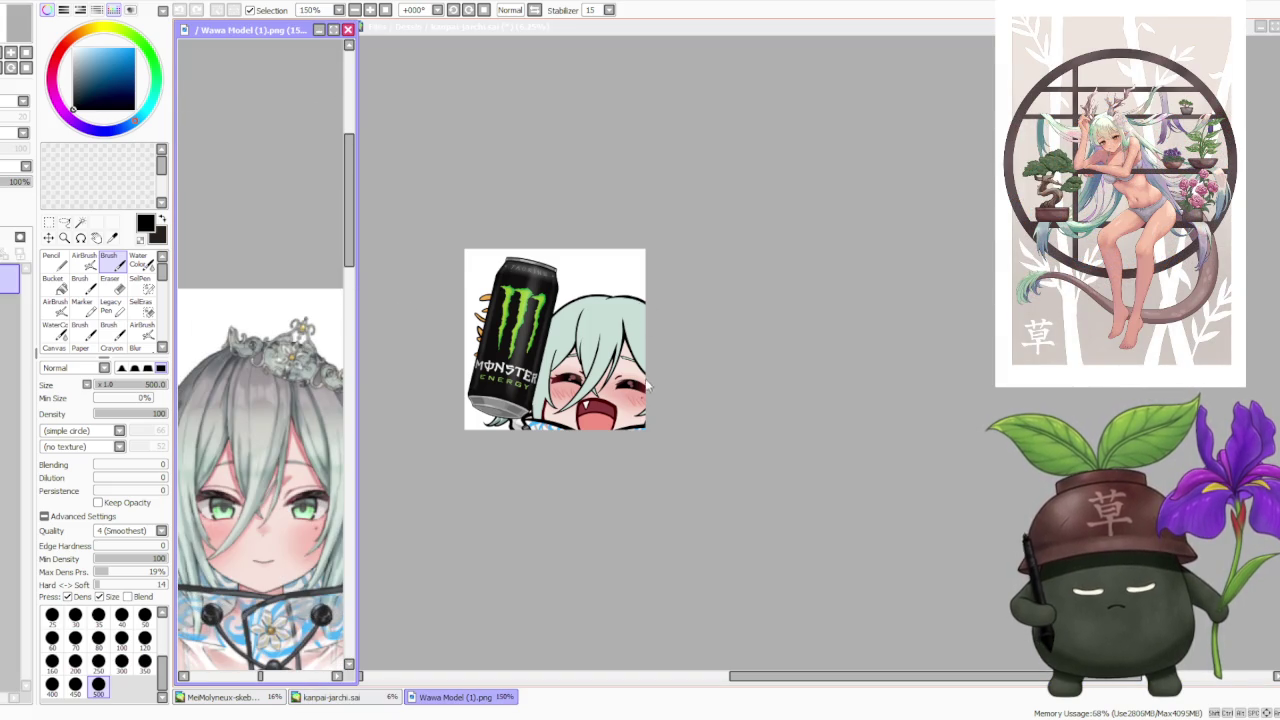
pyautogui.click(756, 316)
pyautogui.scroll(-1, 697, 309)
pyautogui.scroll(2, 712, 270)
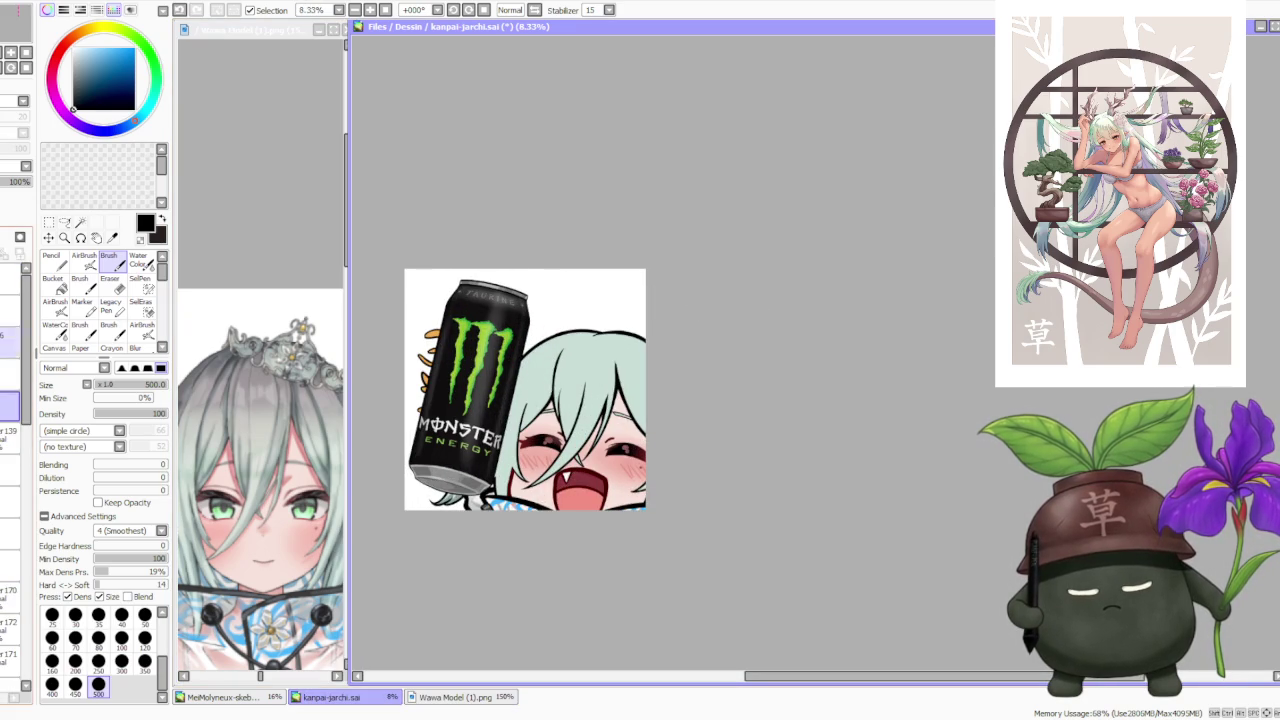
pyautogui.scroll(1, 684, 363)
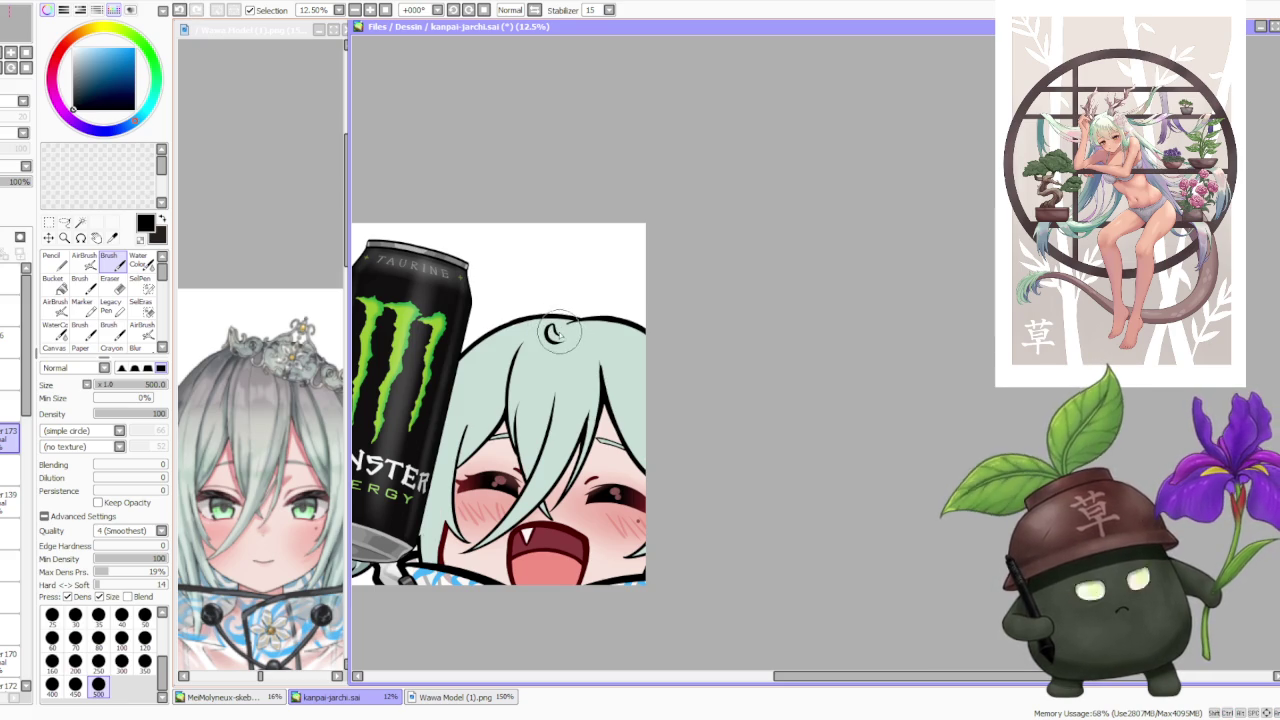
# - Sketch a curled ahoge stroke rising from the hair curl, undoing the attempts
pyautogui.hotkey('ctrl', 'z')
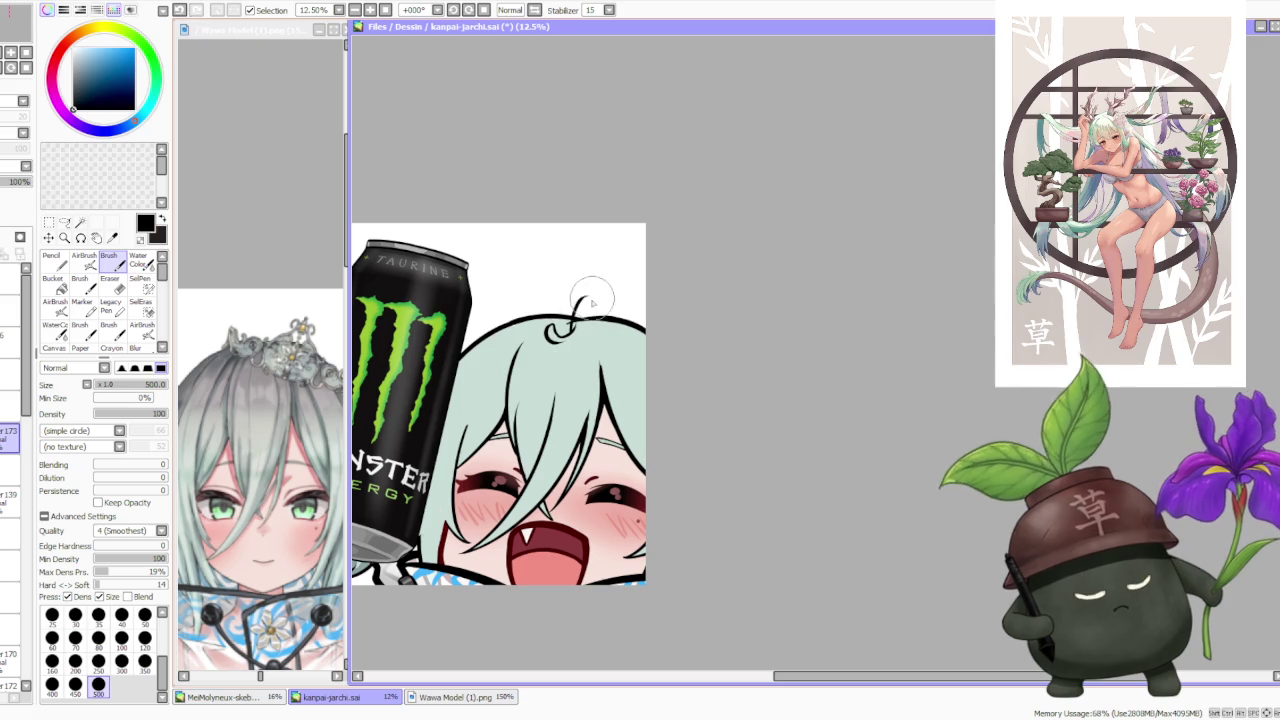
pyautogui.moveTo(574, 318); pyautogui.dragTo(593, 298)
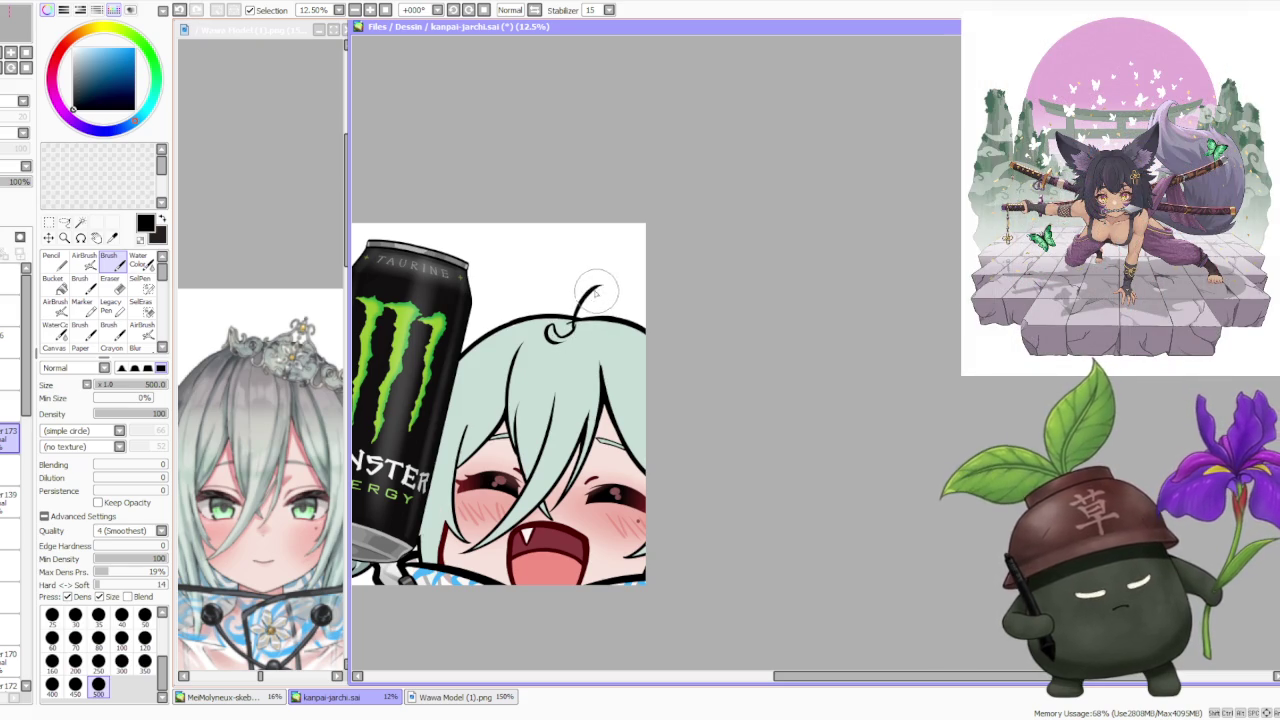
pyautogui.moveTo(570, 318); pyautogui.dragTo(602, 297)
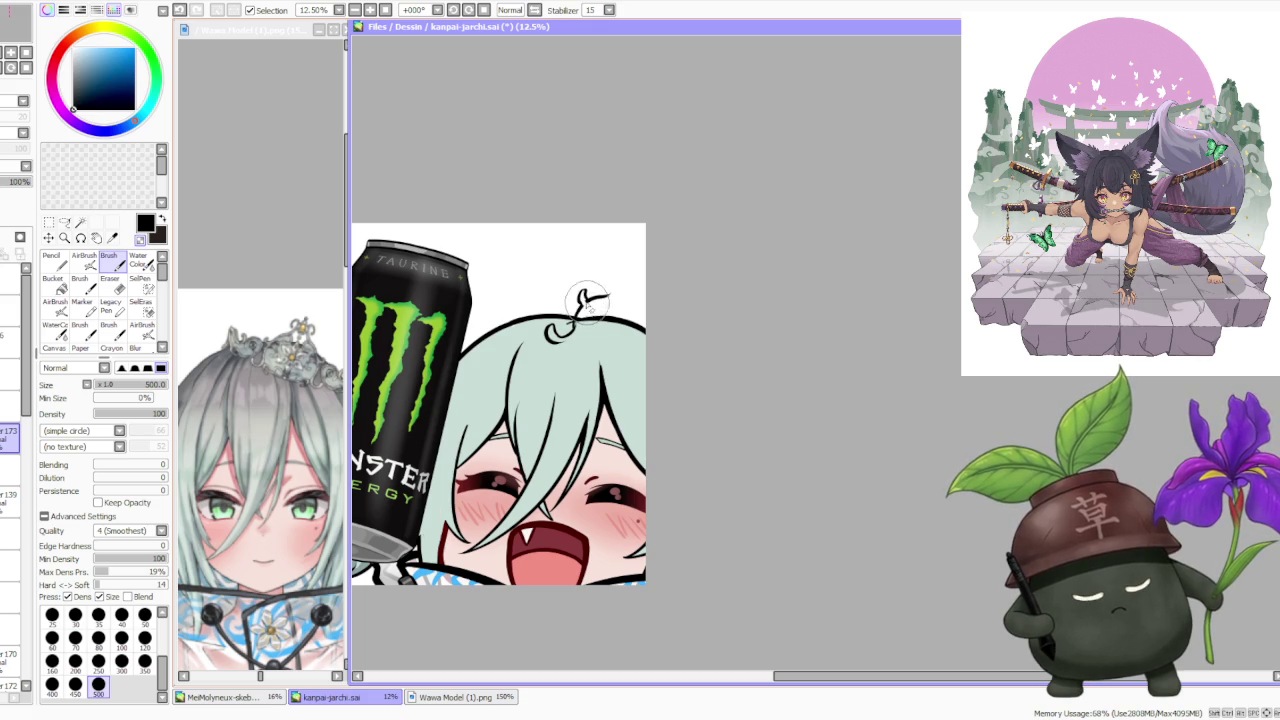
pyautogui.hotkey('ctrl', 'z')
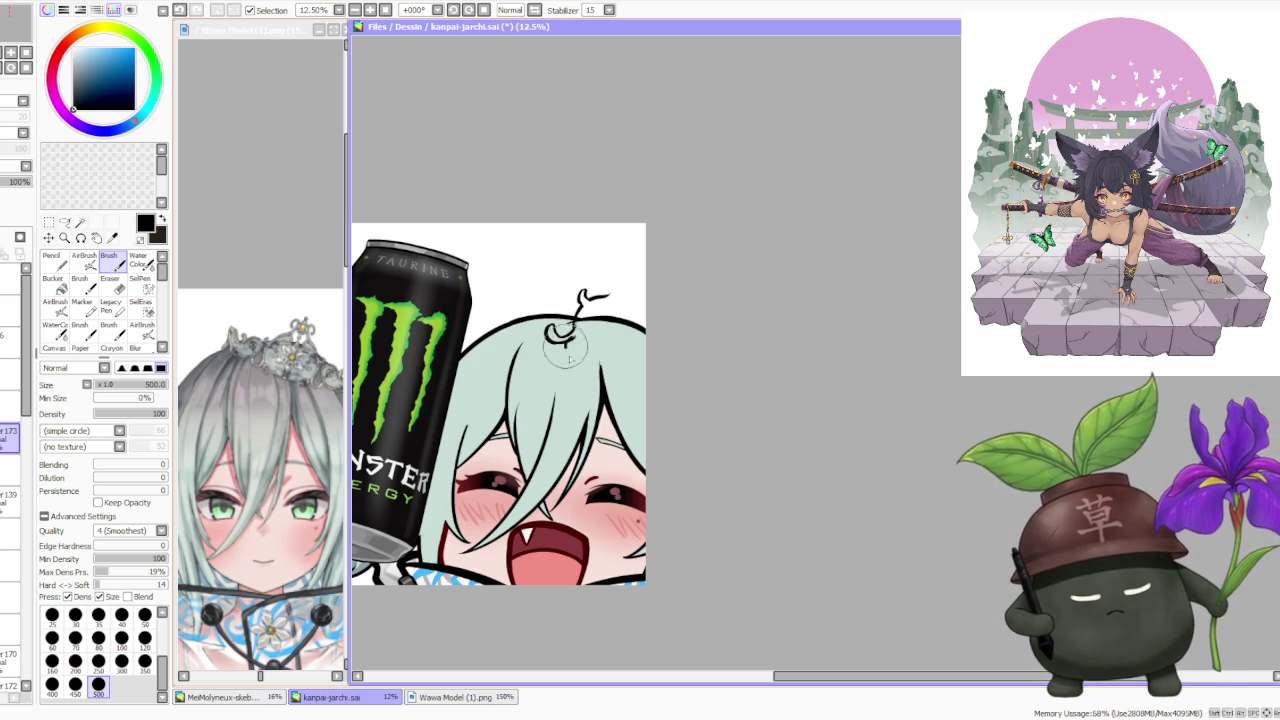
pyautogui.hotkey('ctrl', 'z')
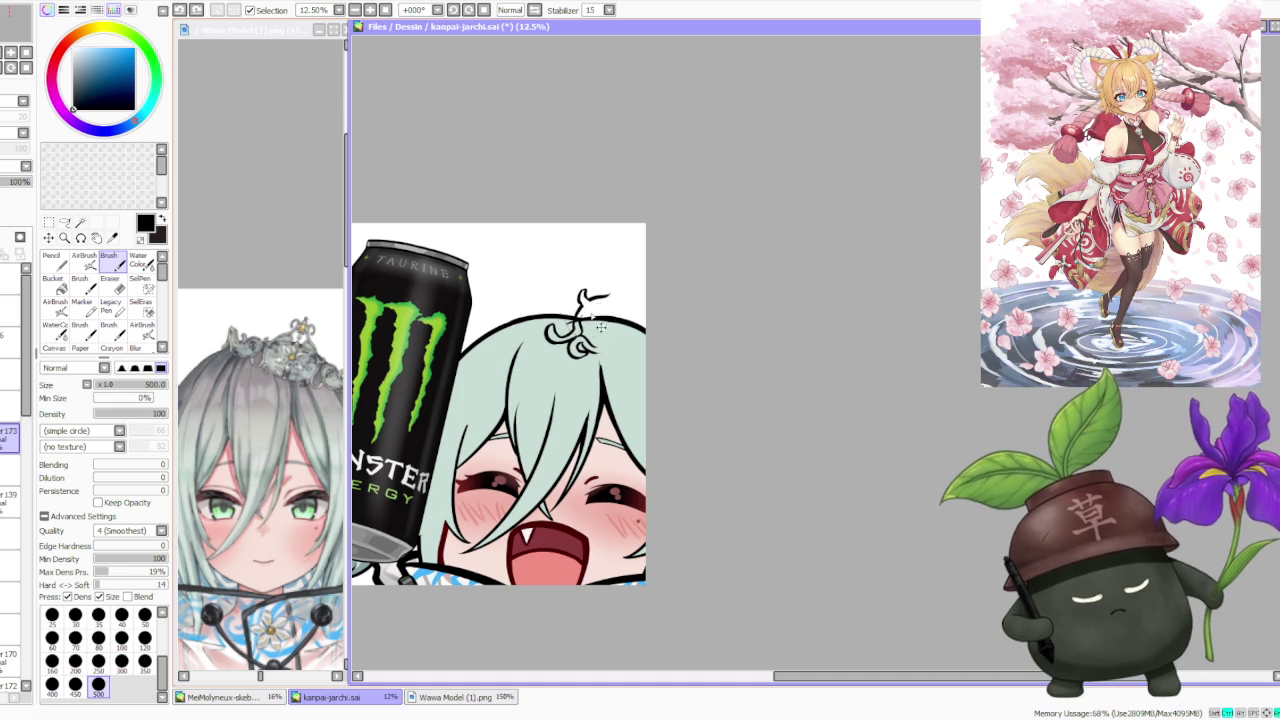
pyautogui.hotkey('ctrl', 'z')
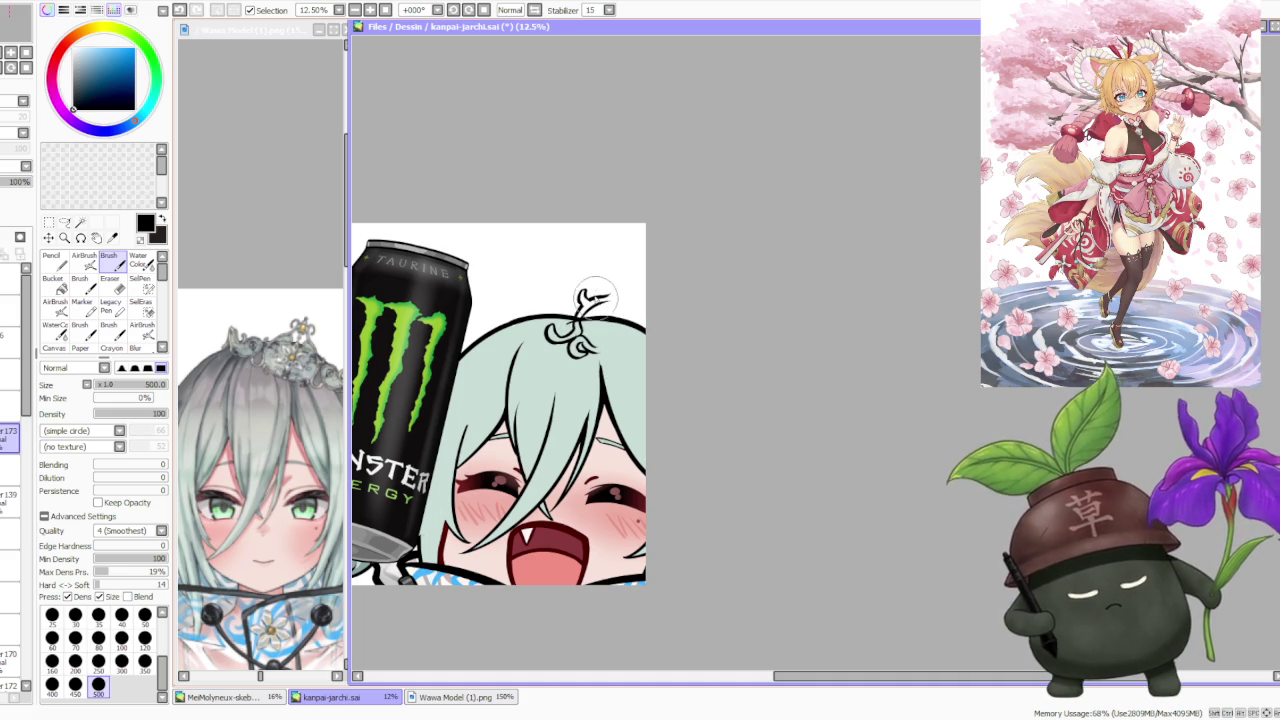
# - Ink a curved stroke up-right from the curl ending in a spiral, retrying it
pyautogui.moveTo(580, 298); pyautogui.dragTo(618, 288)
pyautogui.hotkey('ctrl', 'z')
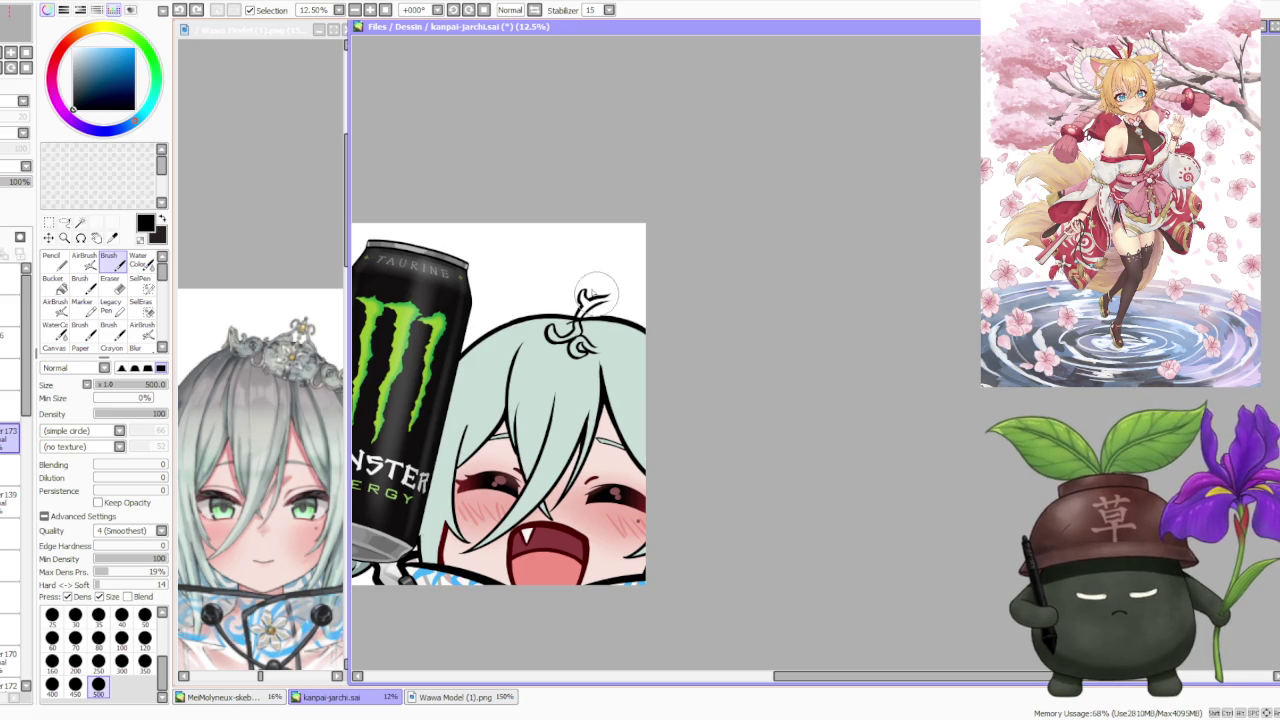
pyautogui.moveTo(590, 295); pyautogui.dragTo(612, 298)
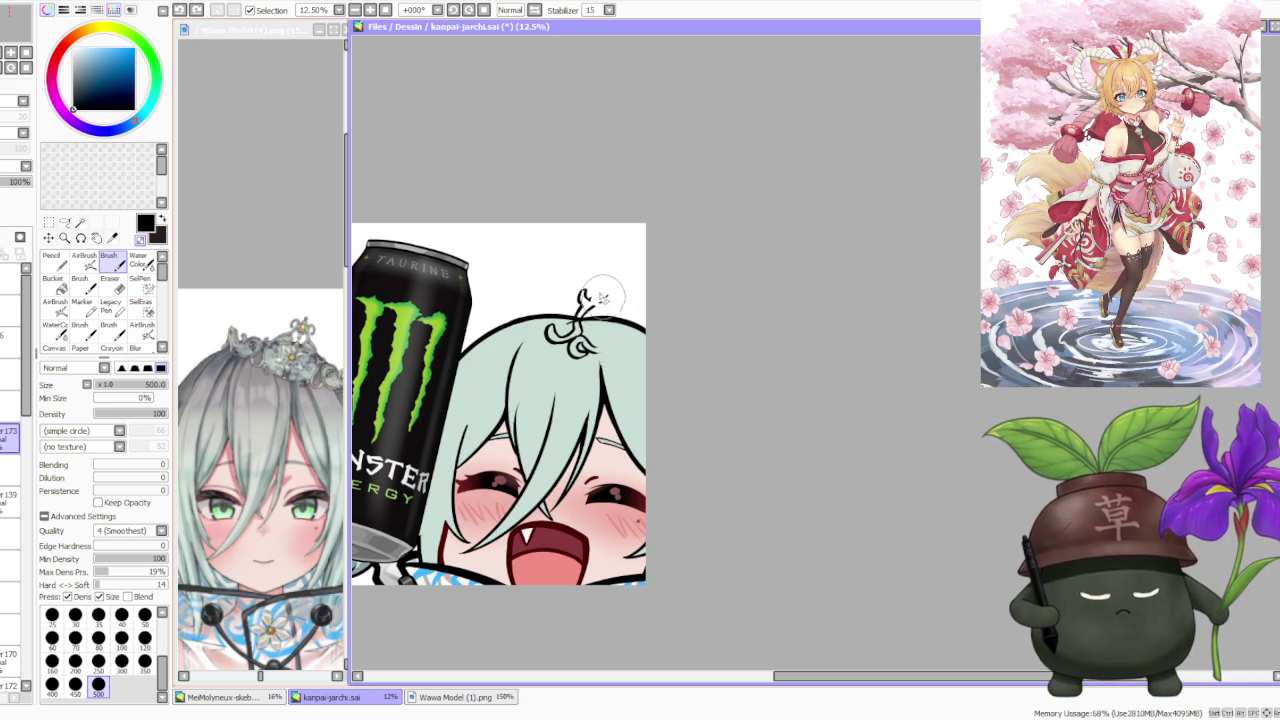
pyautogui.moveTo(580, 300)
pyautogui.mouseDown()
pyautogui.moveTo(624, 286)
pyautogui.moveTo(613, 300)
pyautogui.moveTo(624, 283)
pyautogui.mouseUp()
pyautogui.hotkey('ctrl', 'z')
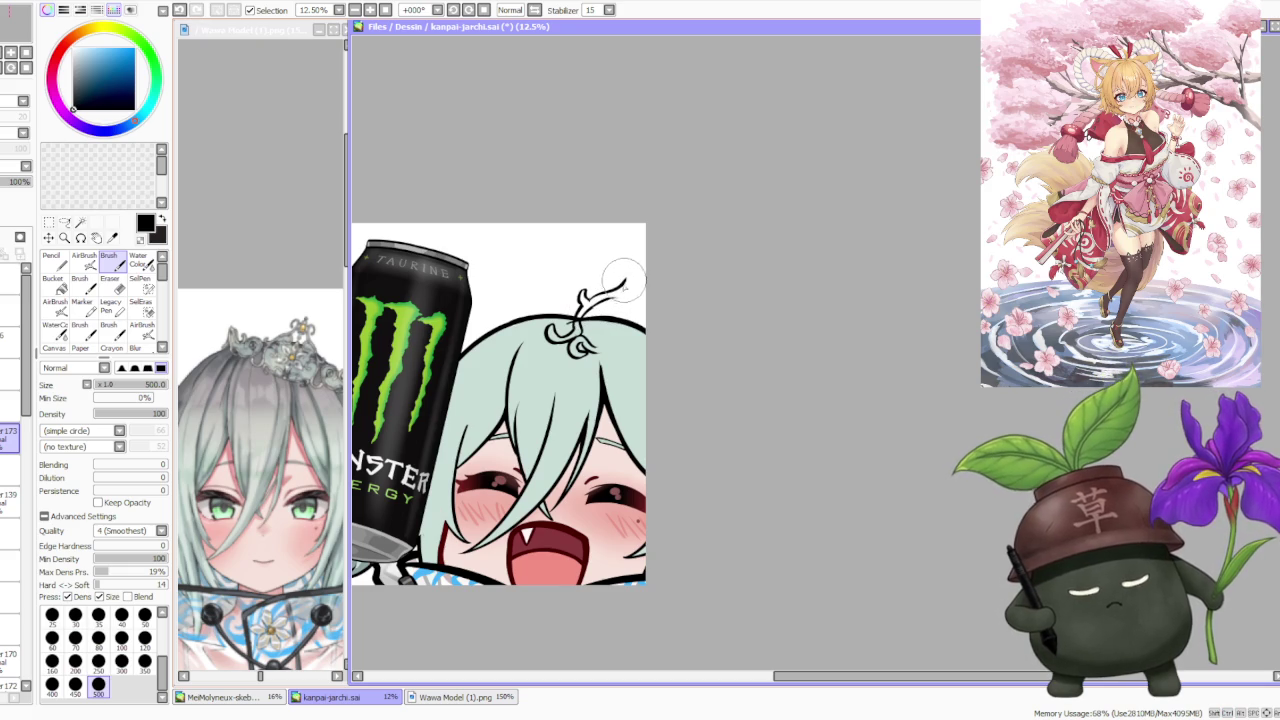
pyautogui.hotkey('ctrl', 'z')
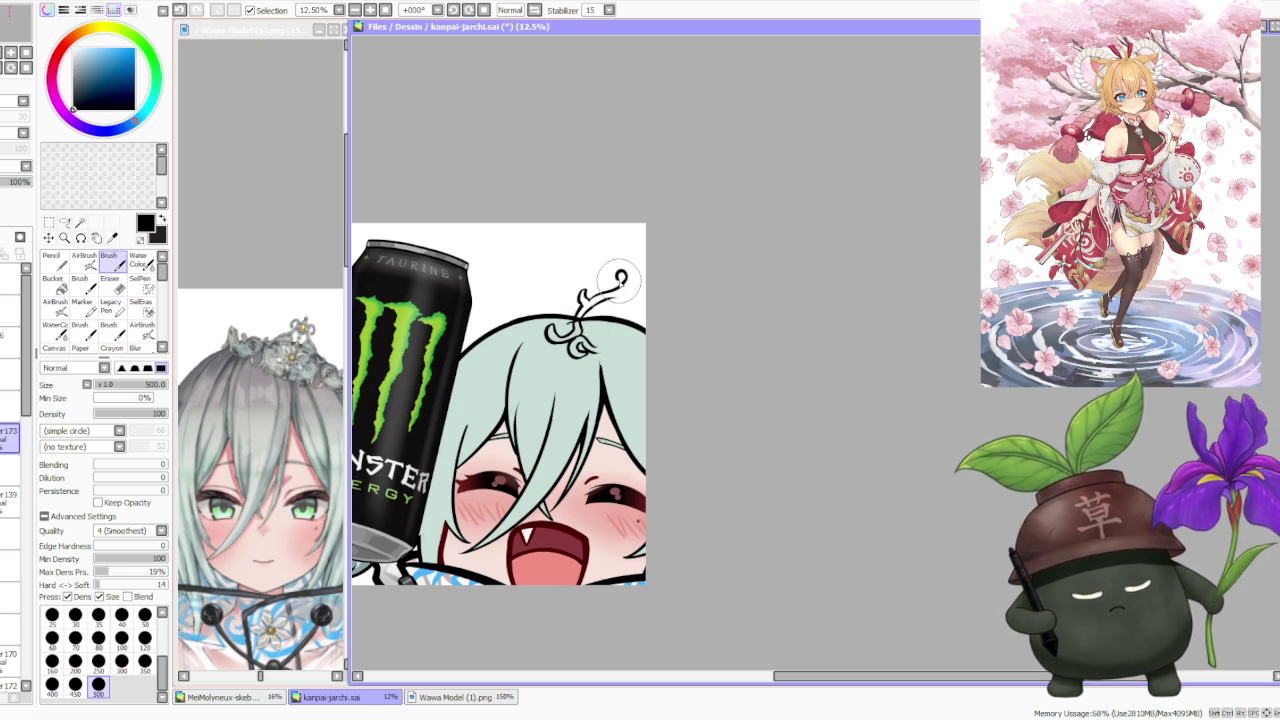
pyautogui.hotkey('ctrl', 'z')
pyautogui.moveTo(610, 285); pyautogui.dragTo(618, 273)
pyautogui.hotkey('ctrl', 'z')
pyautogui.hotkey('ctrl', 'z')
pyautogui.hotkey('ctrl', 'z')
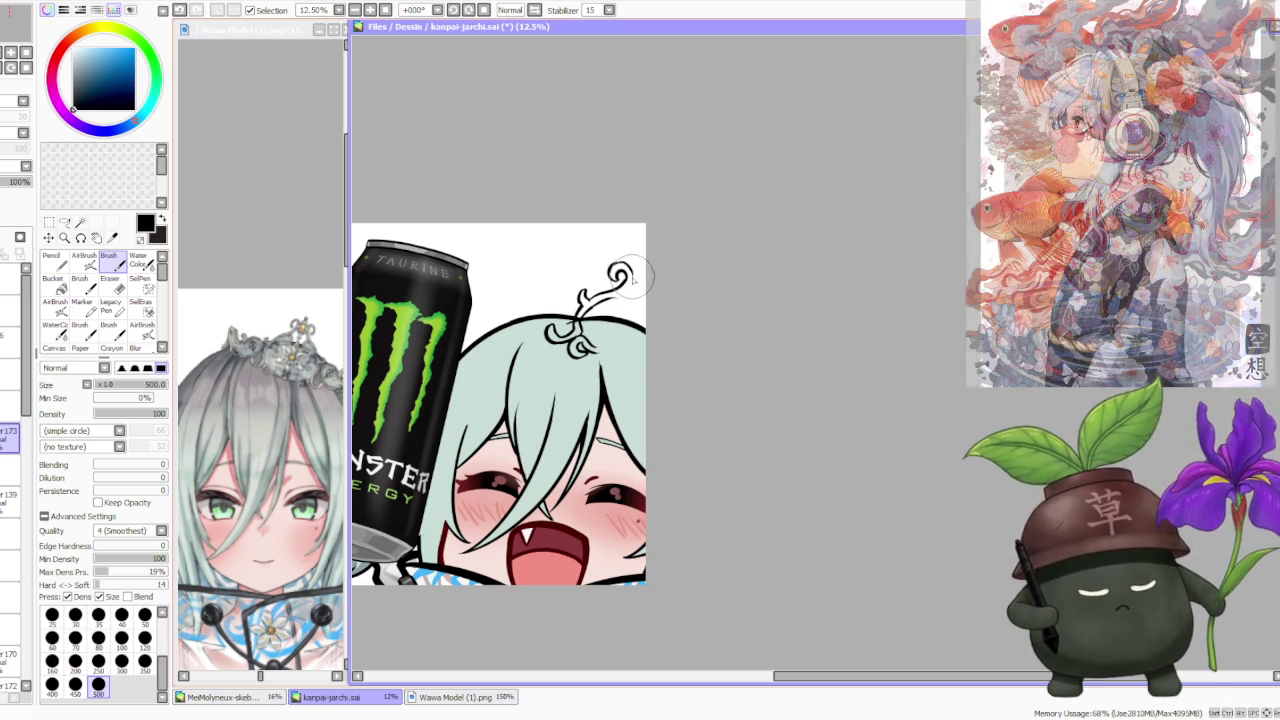
pyautogui.hotkey('ctrl', 'z')
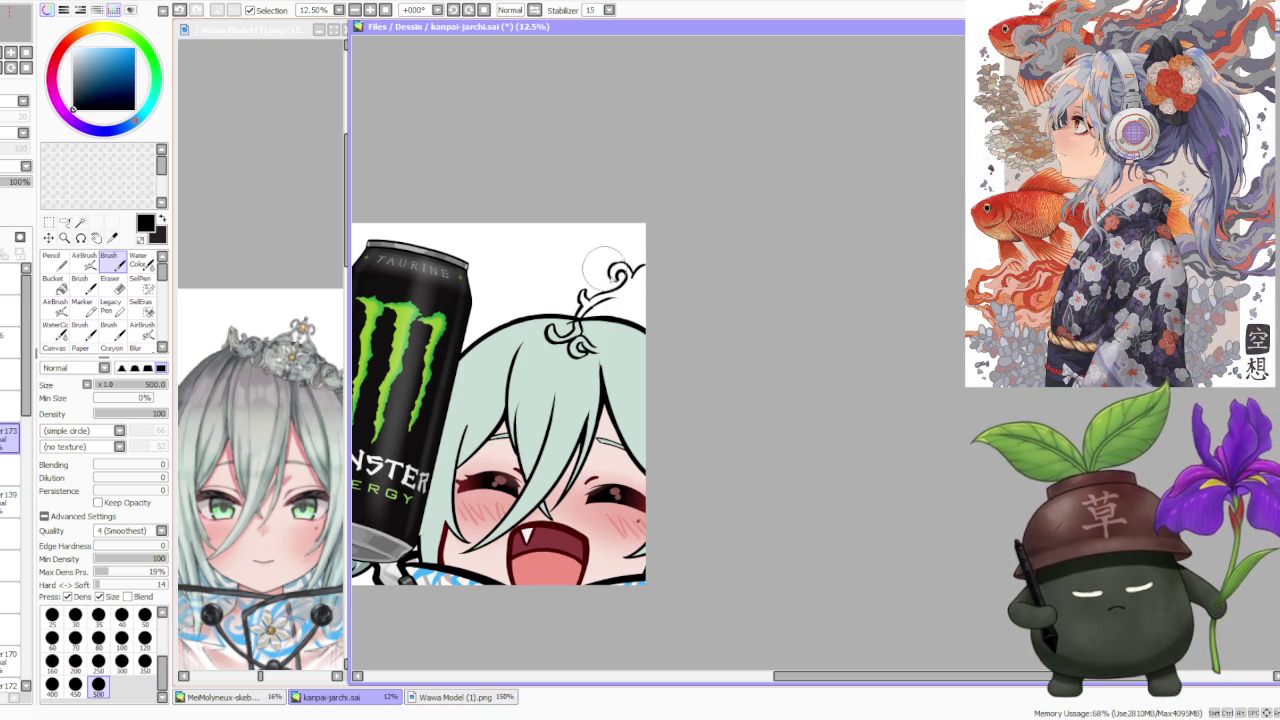
pyautogui.hotkey('ctrl', 'z')
# - Redraw the ornament's swirl on the curl, its top spiral and its lower swirl
pyautogui.moveTo(598, 322); pyautogui.dragTo(630, 334)
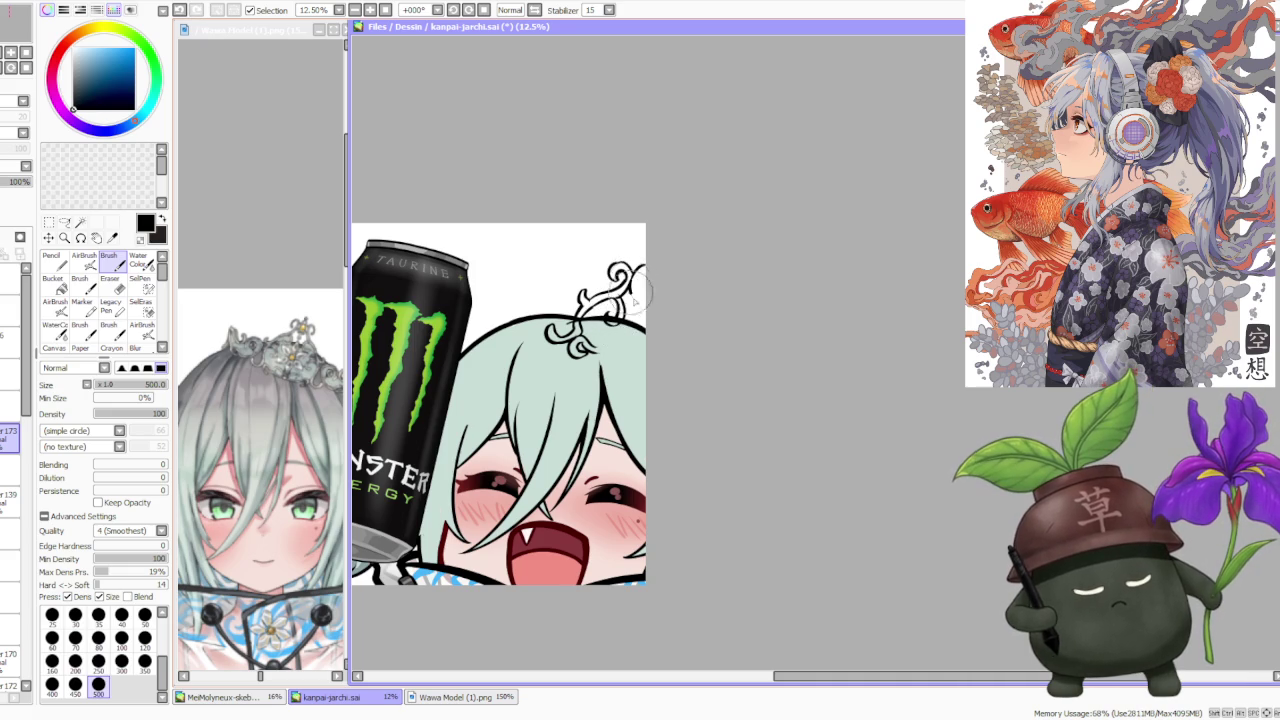
pyautogui.hotkey('ctrl', 'z')
pyautogui.moveTo(630, 262)
pyautogui.mouseDown()
pyautogui.moveTo(650, 271)
pyautogui.moveTo(640, 300)
pyautogui.mouseUp()
pyautogui.hotkey('ctrl', 'z')
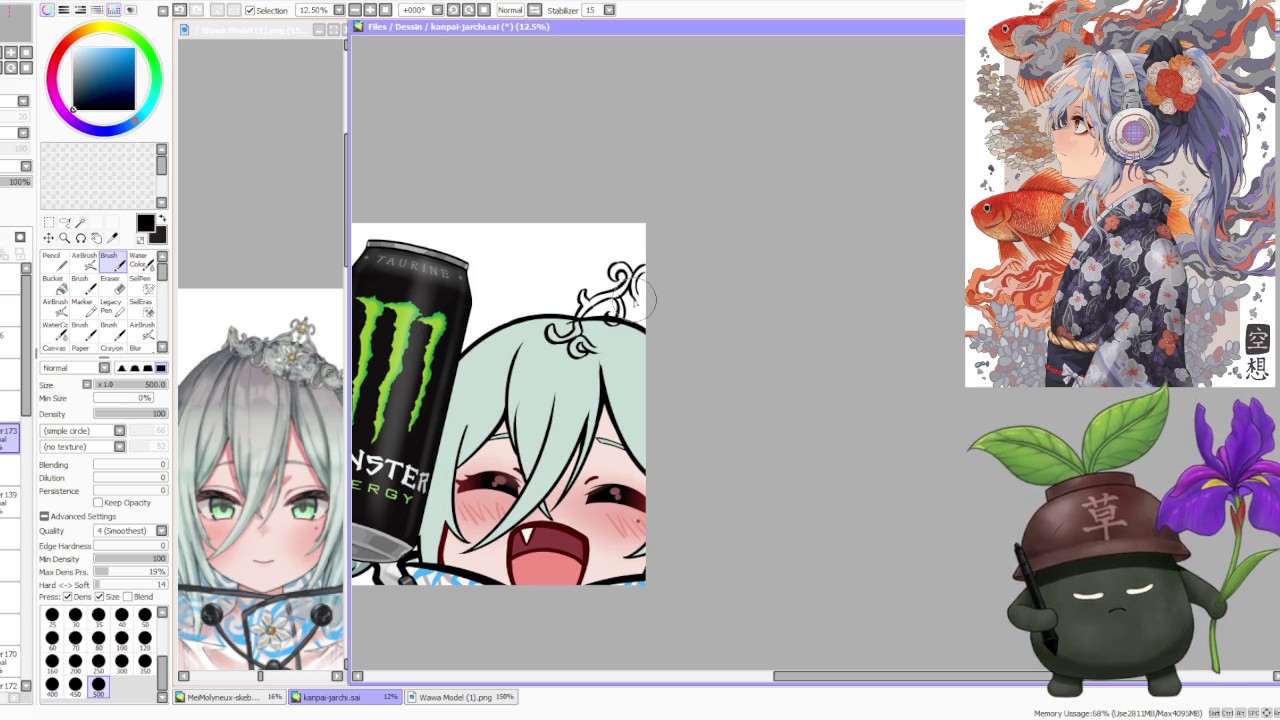
pyautogui.hotkey('ctrl', 'z')
pyautogui.moveTo(648, 324); pyautogui.dragTo(612, 332)
# - Switch the brush to transparent colour and lasso-select the tiara ornament
pyautogui.press('-')
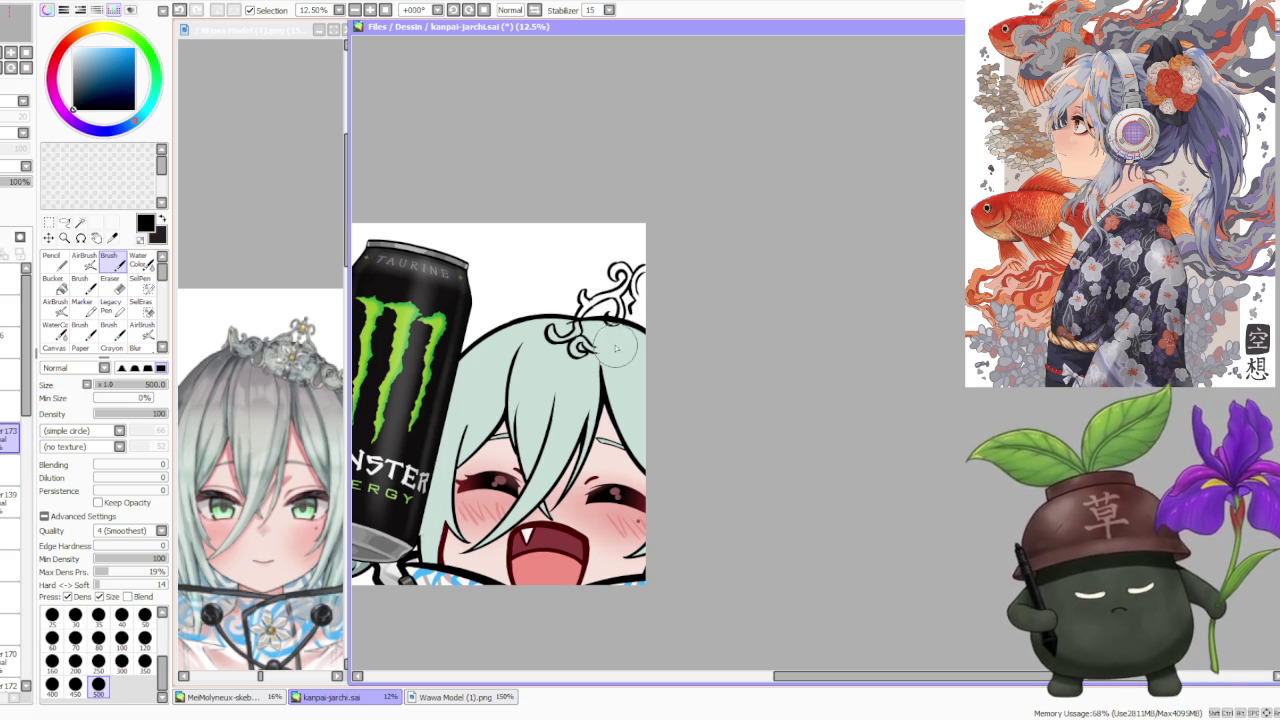
pyautogui.scroll(-1, 650, 240)
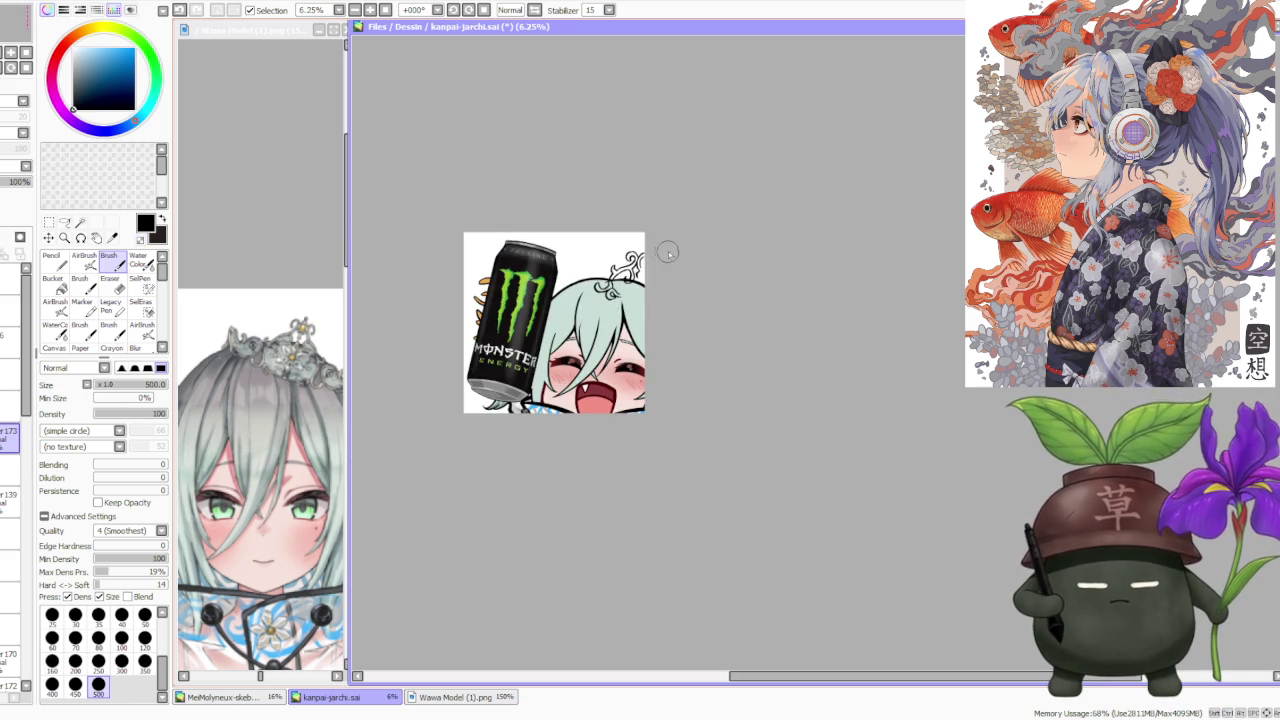
pyautogui.scroll(3, 672, 242)
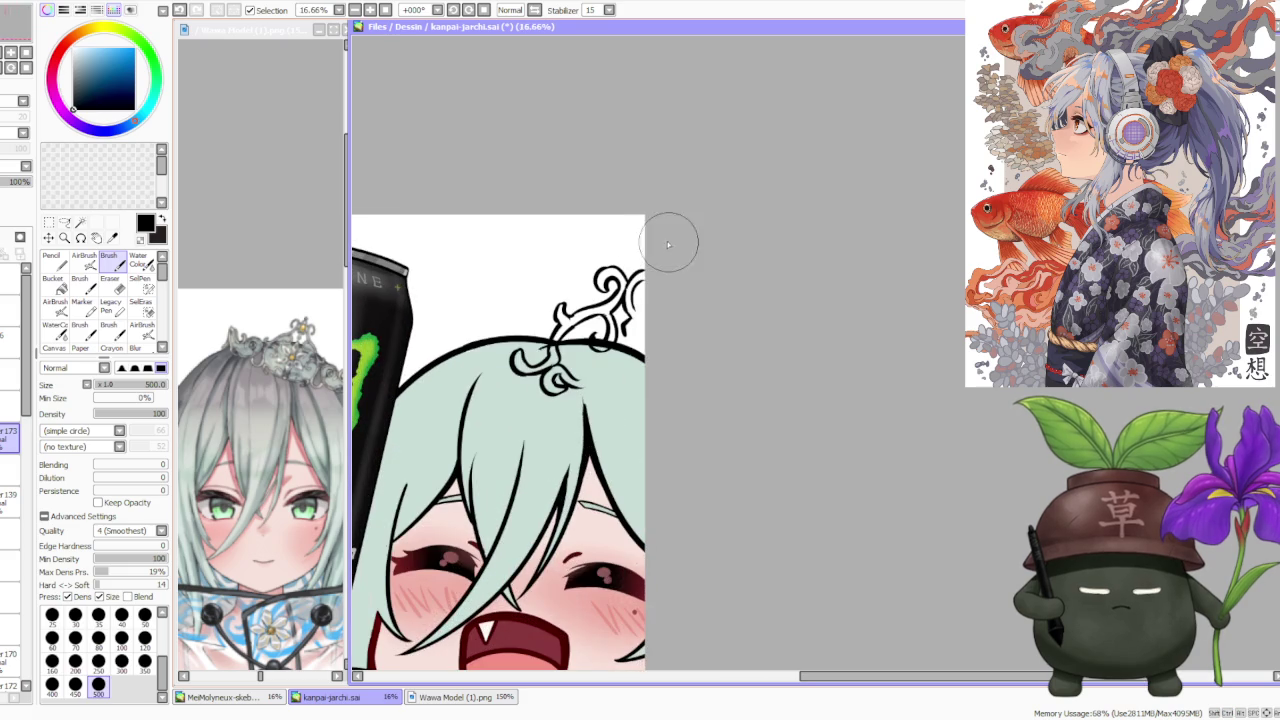
pyautogui.click(64, 221)
pyautogui.moveTo(645, 238); pyautogui.dragTo(573, 299)
pyautogui.moveTo(577, 343); pyautogui.dragTo(640, 350)
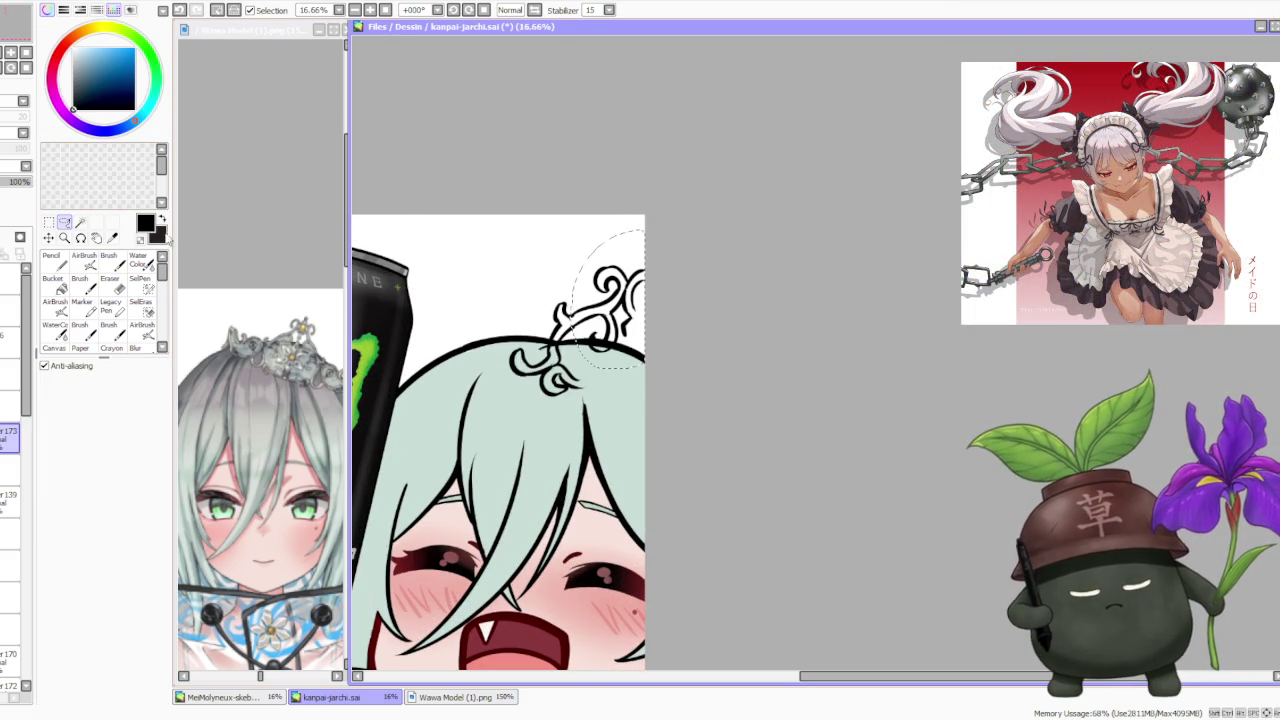
pyautogui.hotkey('ctrl', 't')
pyautogui.click(56, 421)
pyautogui.moveTo(570, 352); pyautogui.dragTo(578, 340)
pyautogui.moveTo(582, 338); pyautogui.dragTo(645, 323)
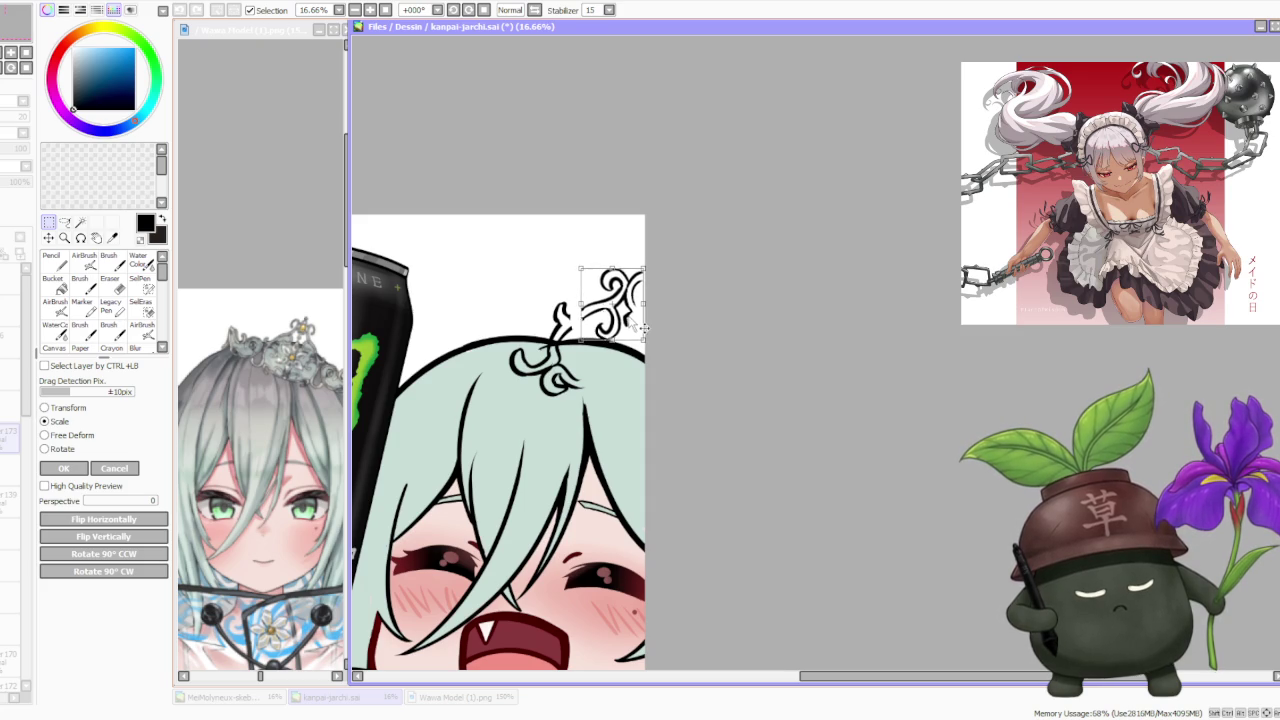
pyautogui.scroll(-3, 640, 312)
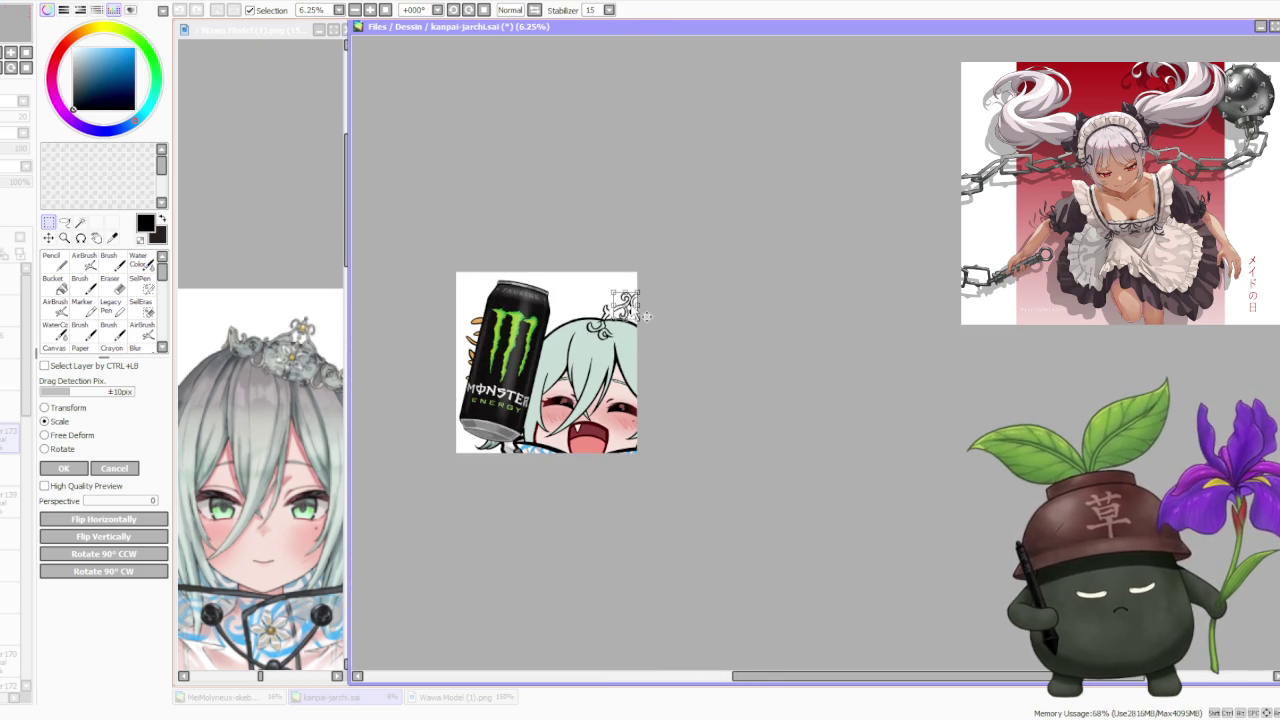
pyautogui.scroll(2, 645, 316)
pyautogui.moveTo(632, 326); pyautogui.dragTo(628, 329)
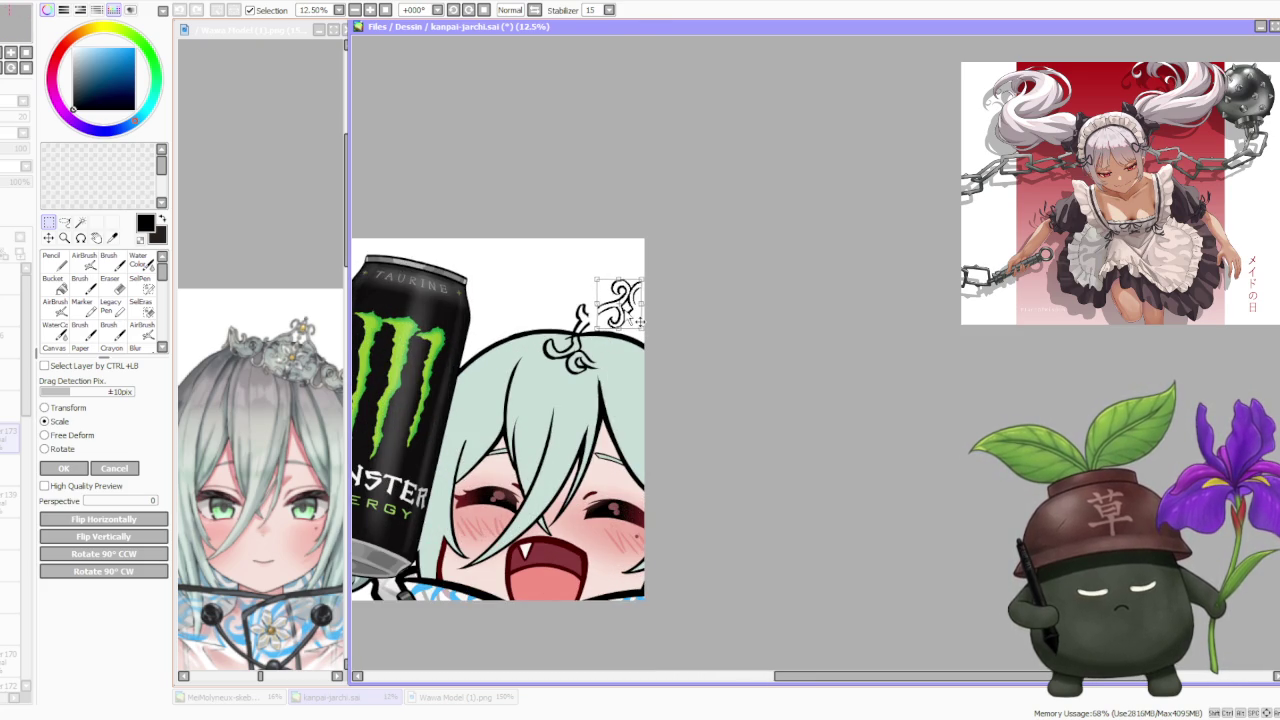
pyautogui.click(101, 470)
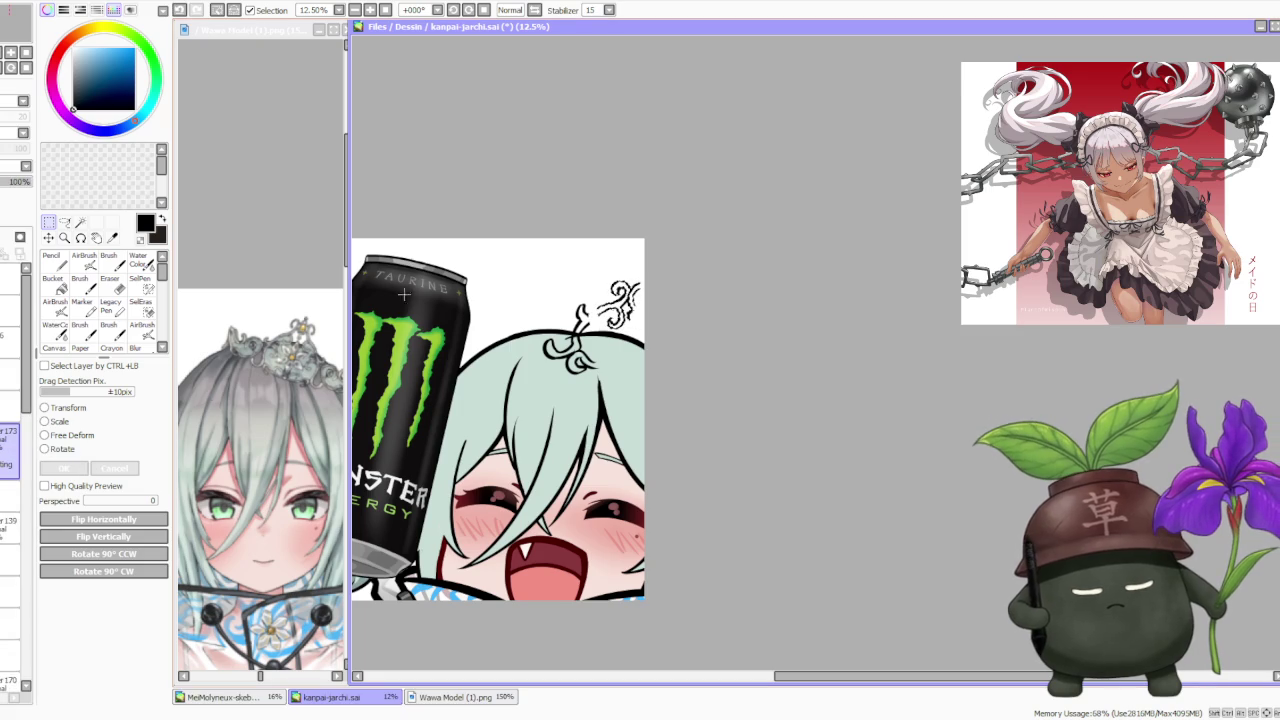
pyautogui.click(455, 10)
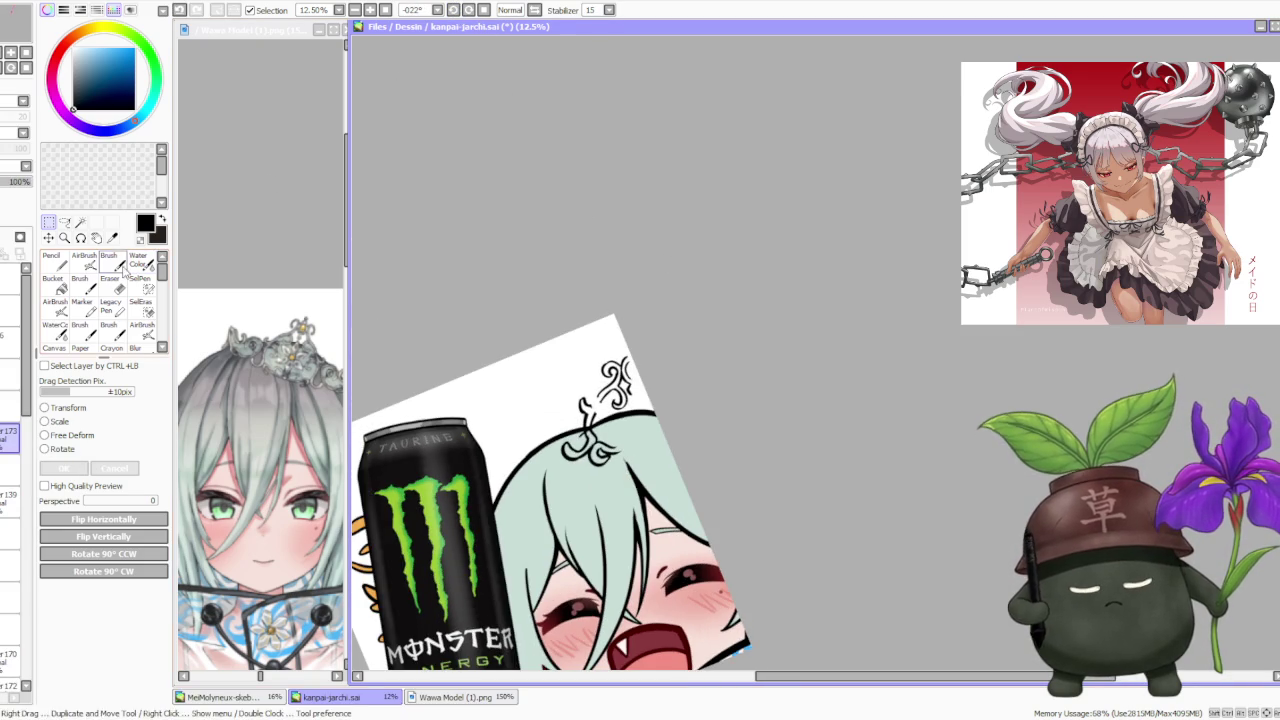
pyautogui.press('b')
pyautogui.scroll(1, 594, 366)
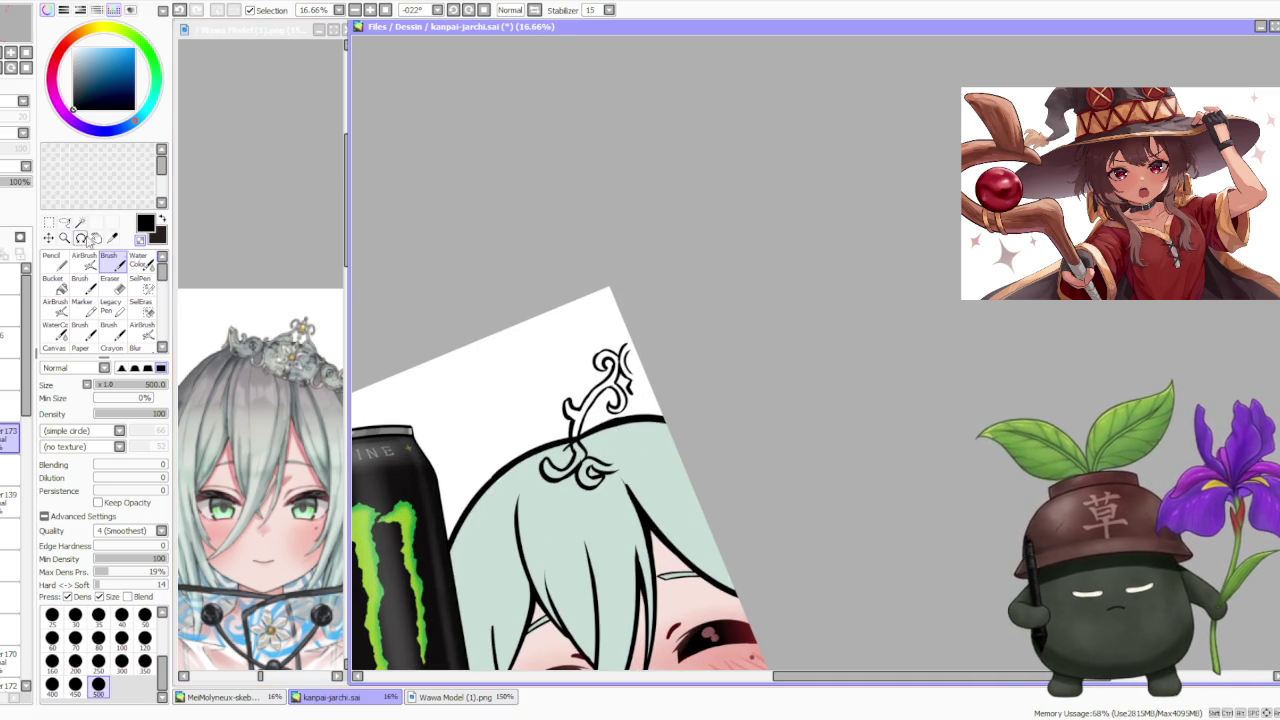
# - Lasso the ornament's lower curl and scale it down toward the upper left with Ctrl+T
pyautogui.click(48, 222)
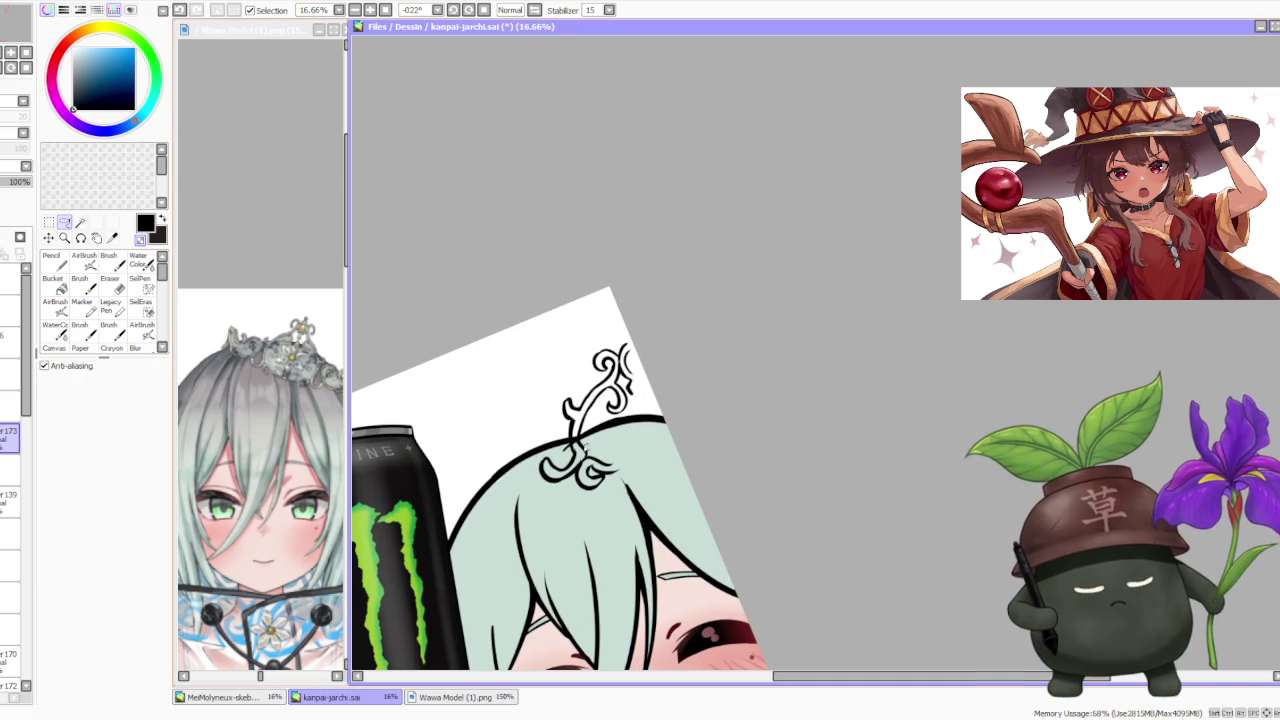
pyautogui.moveTo(543, 455); pyautogui.dragTo(622, 434)
pyautogui.hotkey('ctrl', 't')
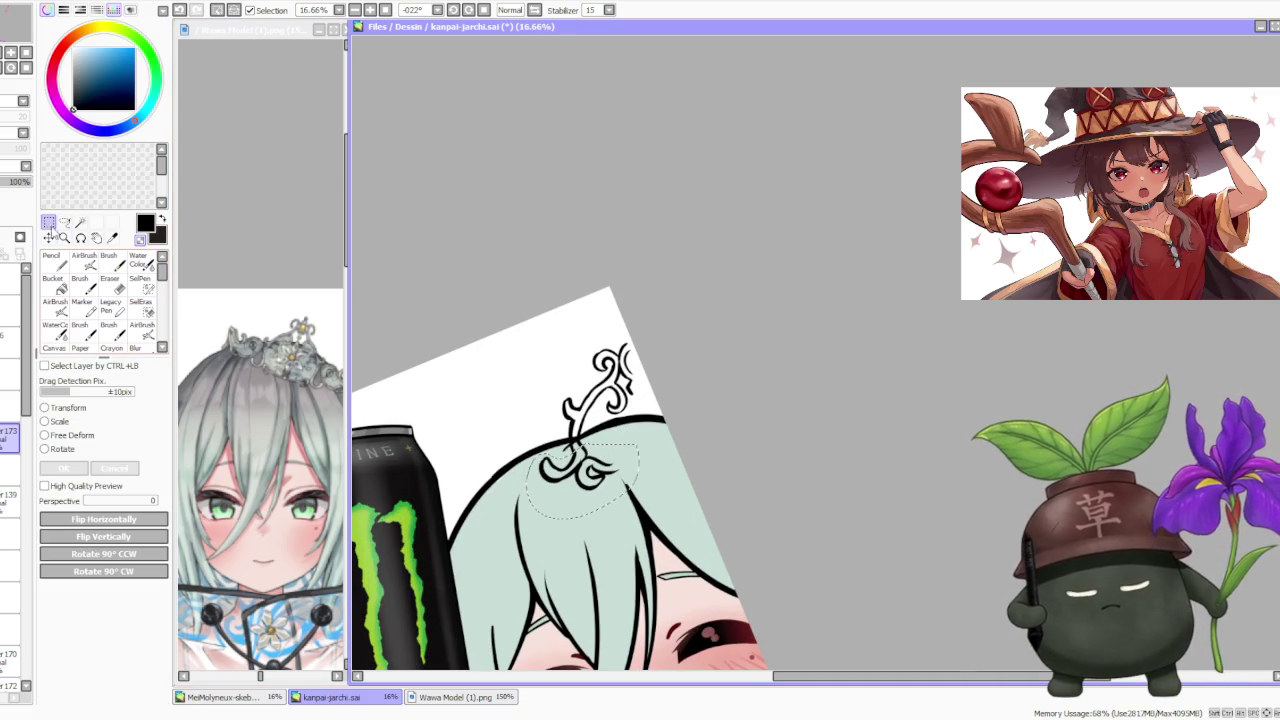
pyautogui.click(58, 423)
pyautogui.moveTo(626, 500)
pyautogui.mouseDown()
pyautogui.moveTo(608, 487)
pyautogui.moveTo(618, 470)
pyautogui.mouseUp()
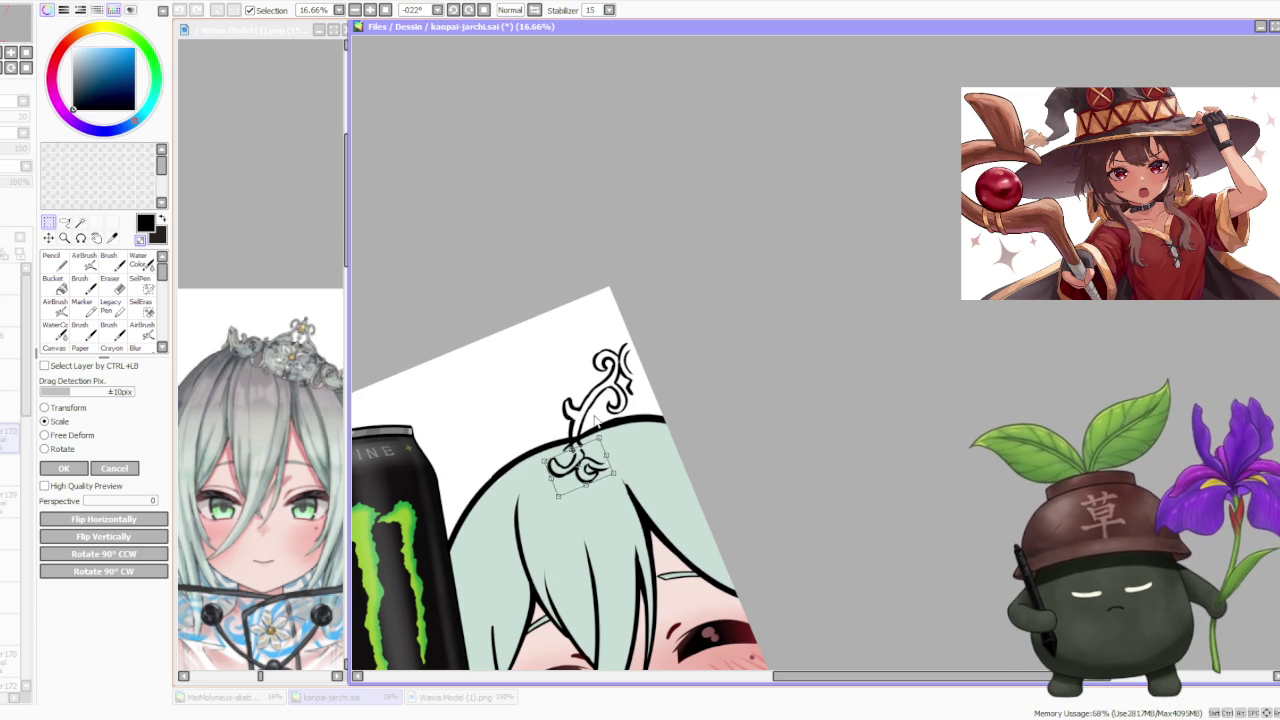
pyautogui.press('Return')
pyautogui.press('b')
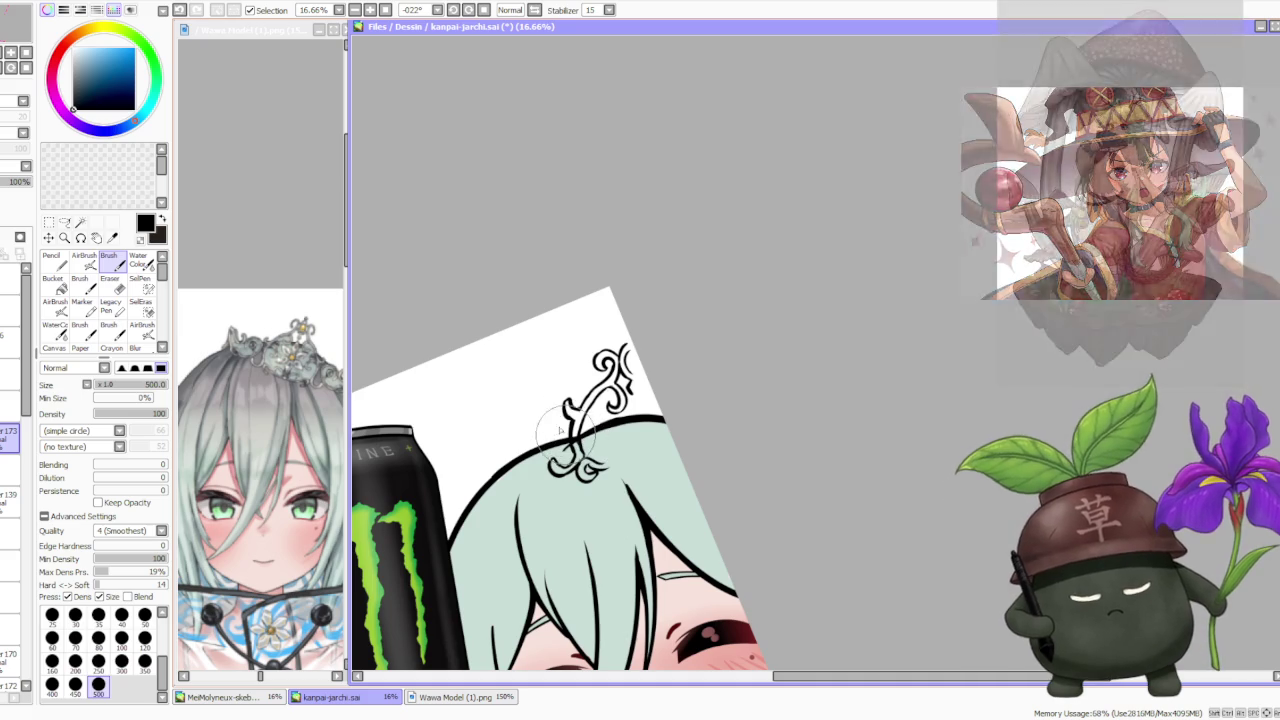
# - Undo small ornament strokes and redraw the ink lines of the lower curl
pyautogui.scroll(2, 260, 430)
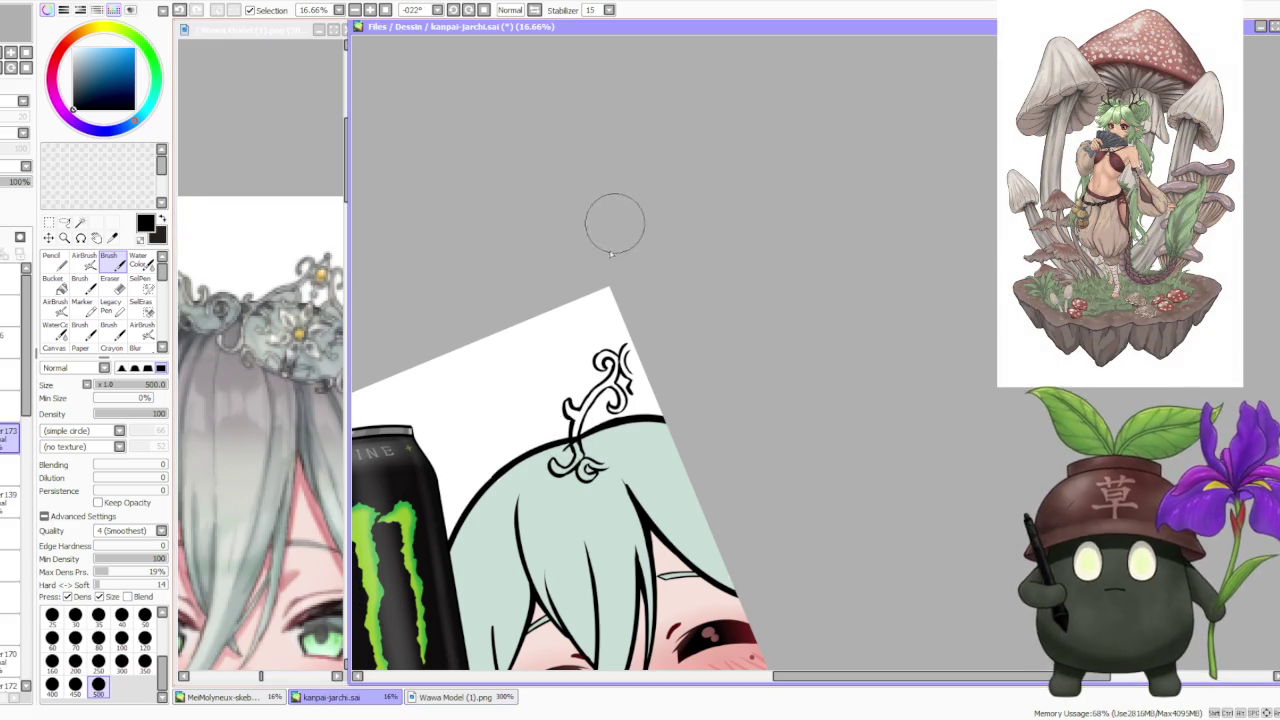
pyautogui.hotkey('ctrl', 'z')
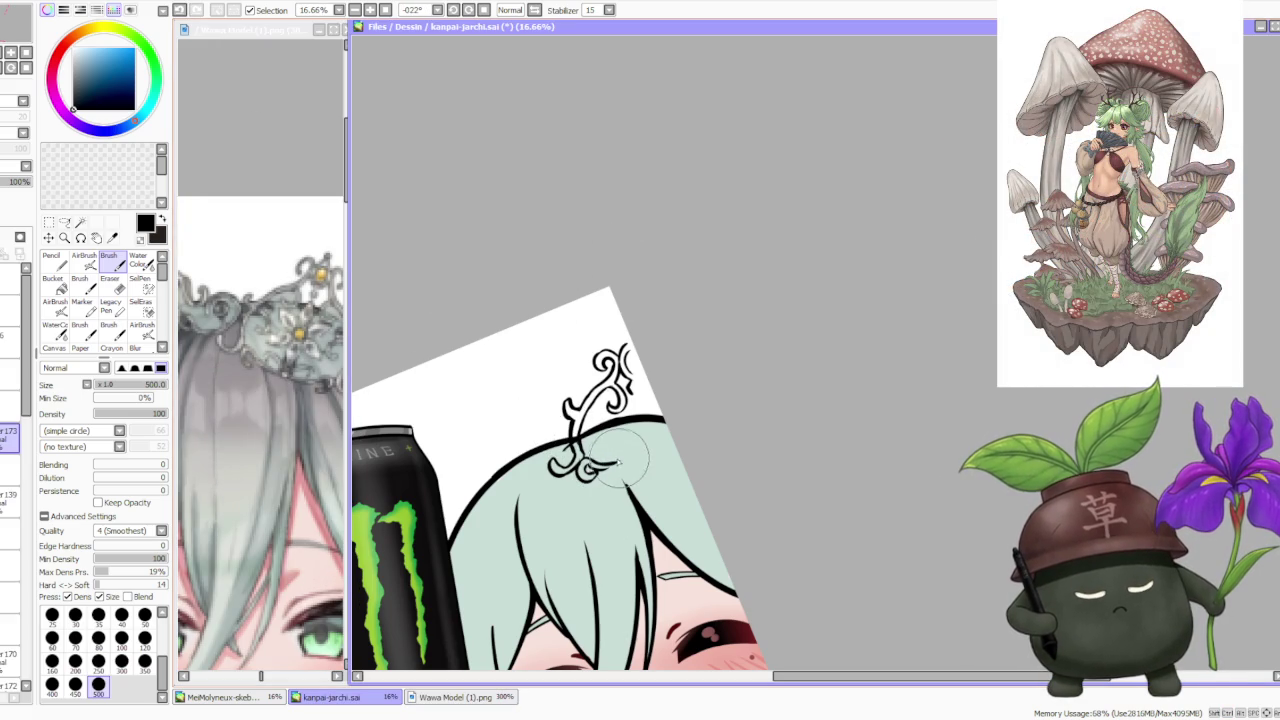
pyautogui.hotkey('ctrl', 'z')
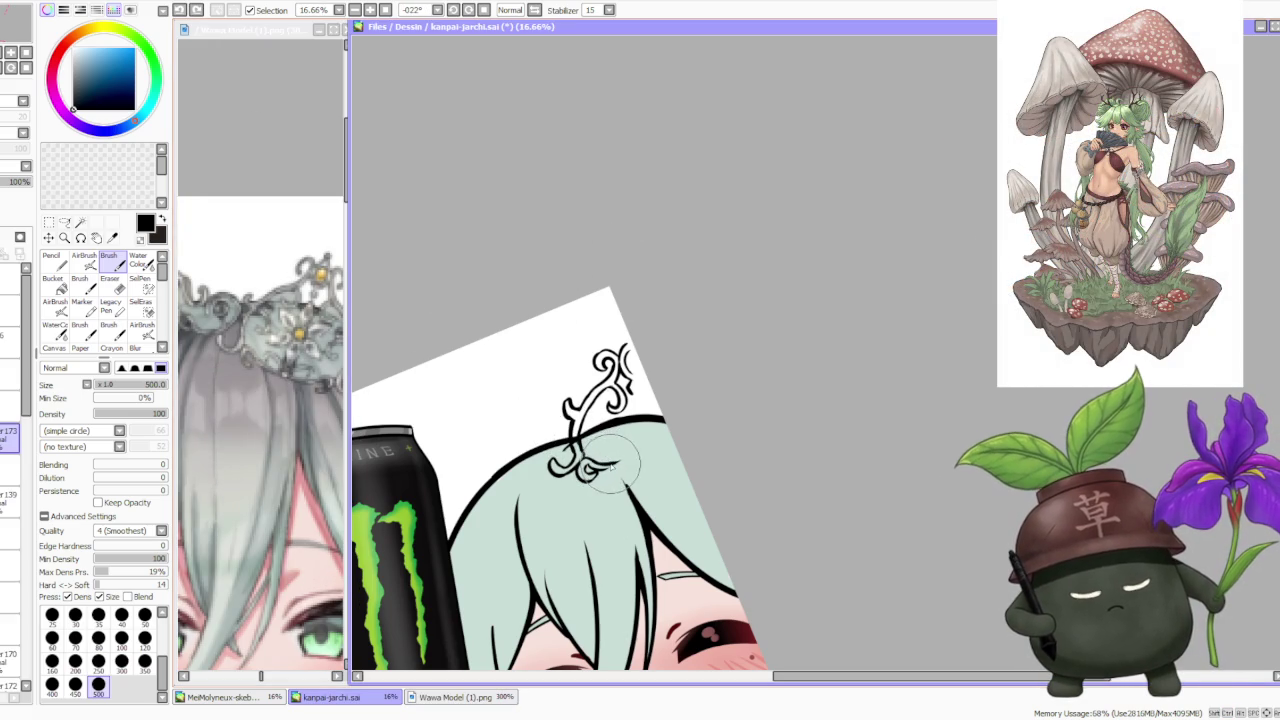
pyautogui.moveTo(603, 466)
pyautogui.mouseDown()
pyautogui.moveTo(606, 452)
pyautogui.moveTo(604, 470)
pyautogui.mouseUp()
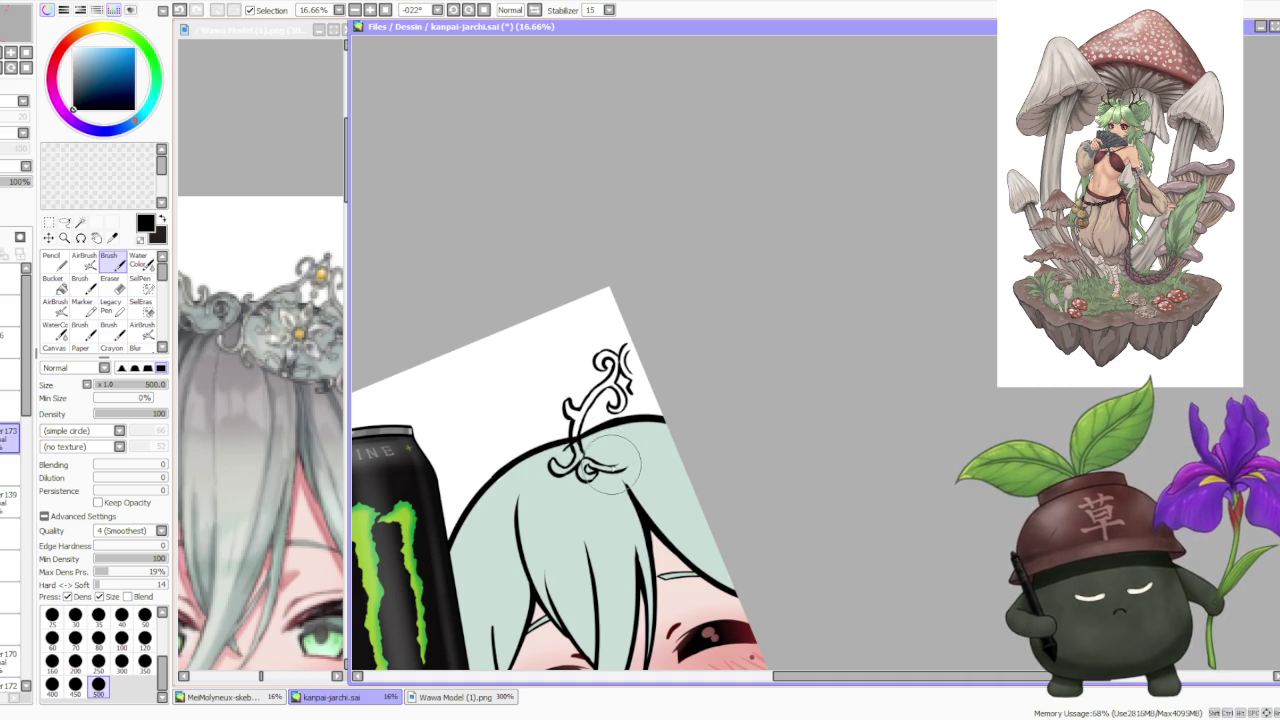
pyautogui.hotkey('ctrl', 'z')
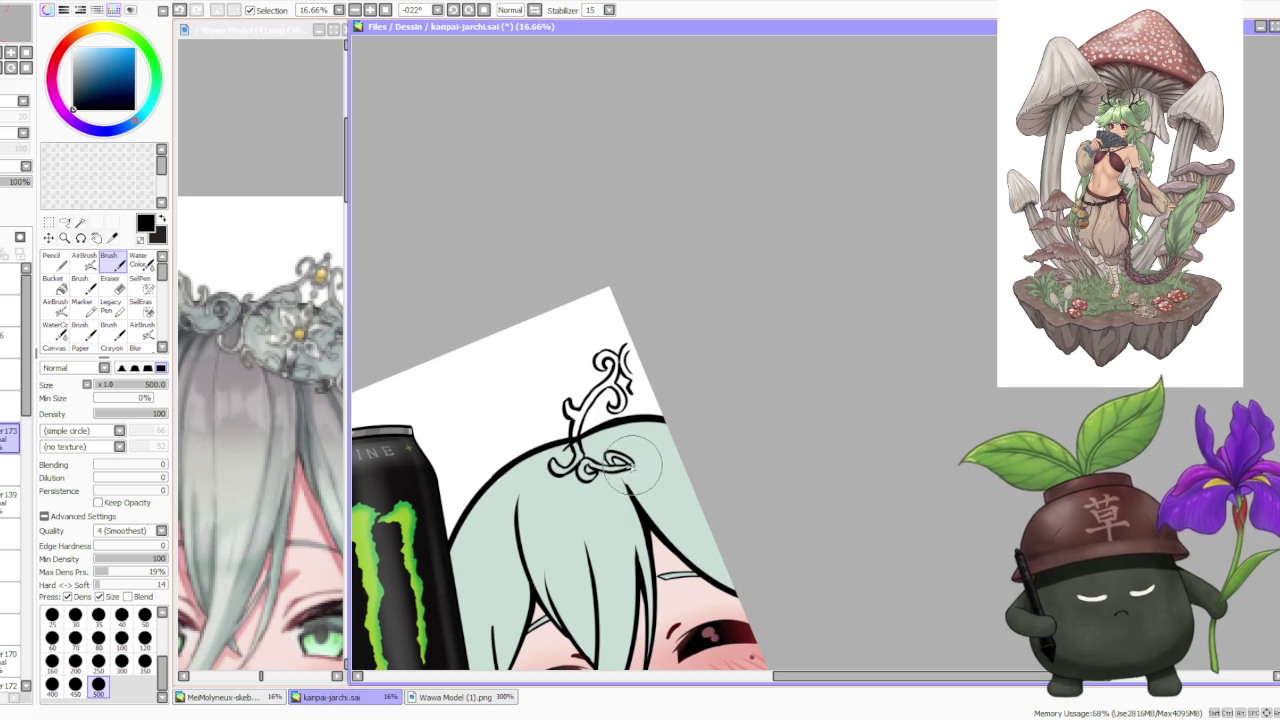
pyautogui.hotkey('ctrl', 'z')
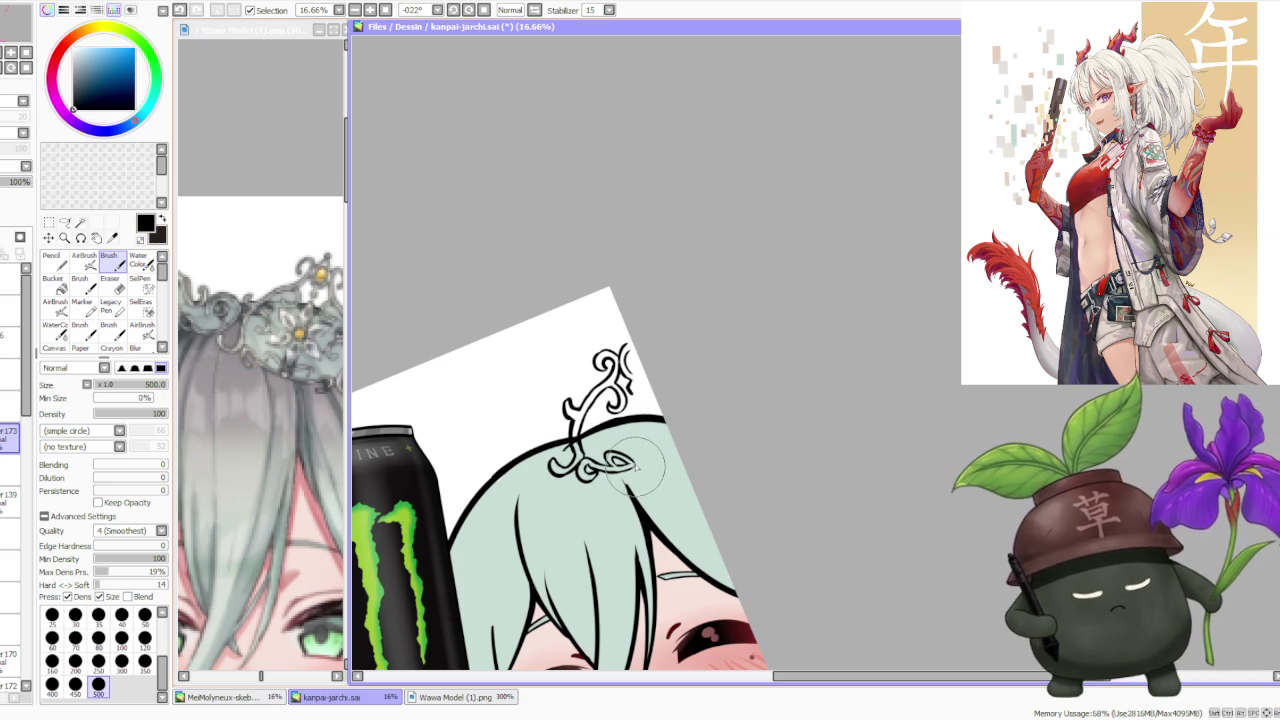
pyautogui.hotkey('ctrl', 'z')
# - Redraw the swirl's small end stroke and inner swirl stroke, undoing the retries
pyautogui.moveTo(648, 466); pyautogui.dragTo(645, 462)
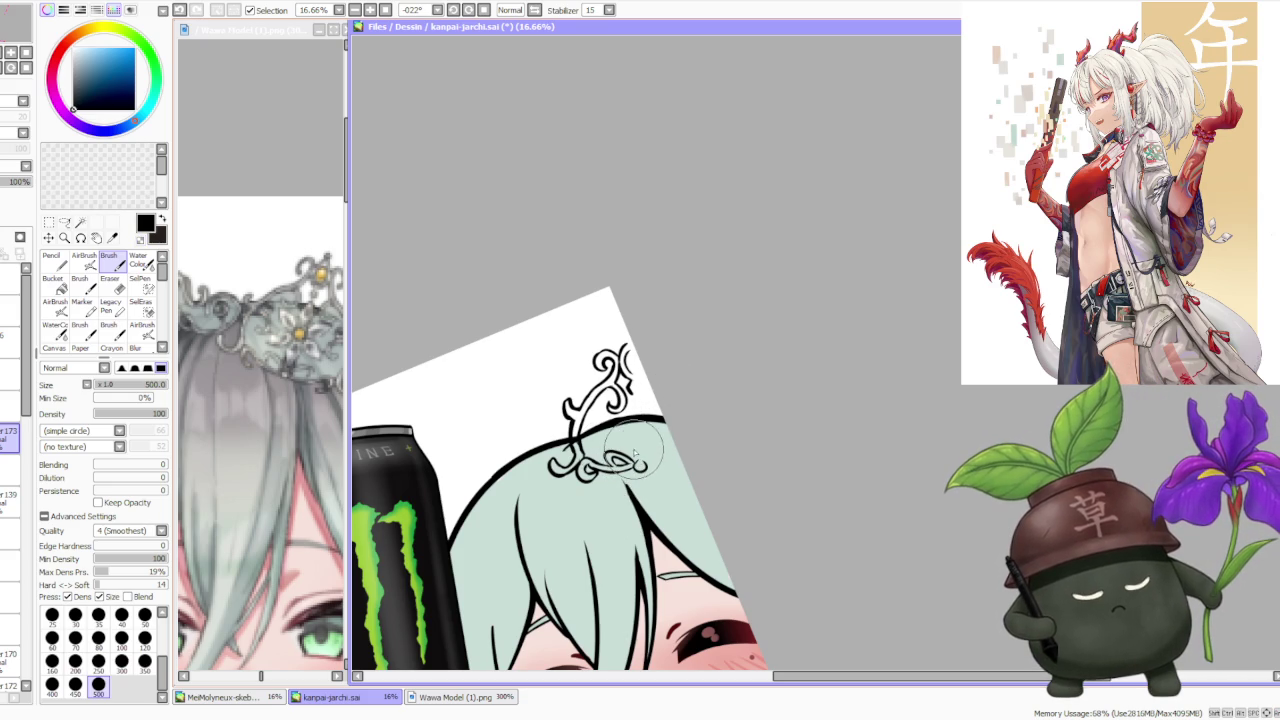
pyautogui.hotkey('ctrl', 'z')
pyautogui.moveTo(647, 465); pyautogui.dragTo(644, 461)
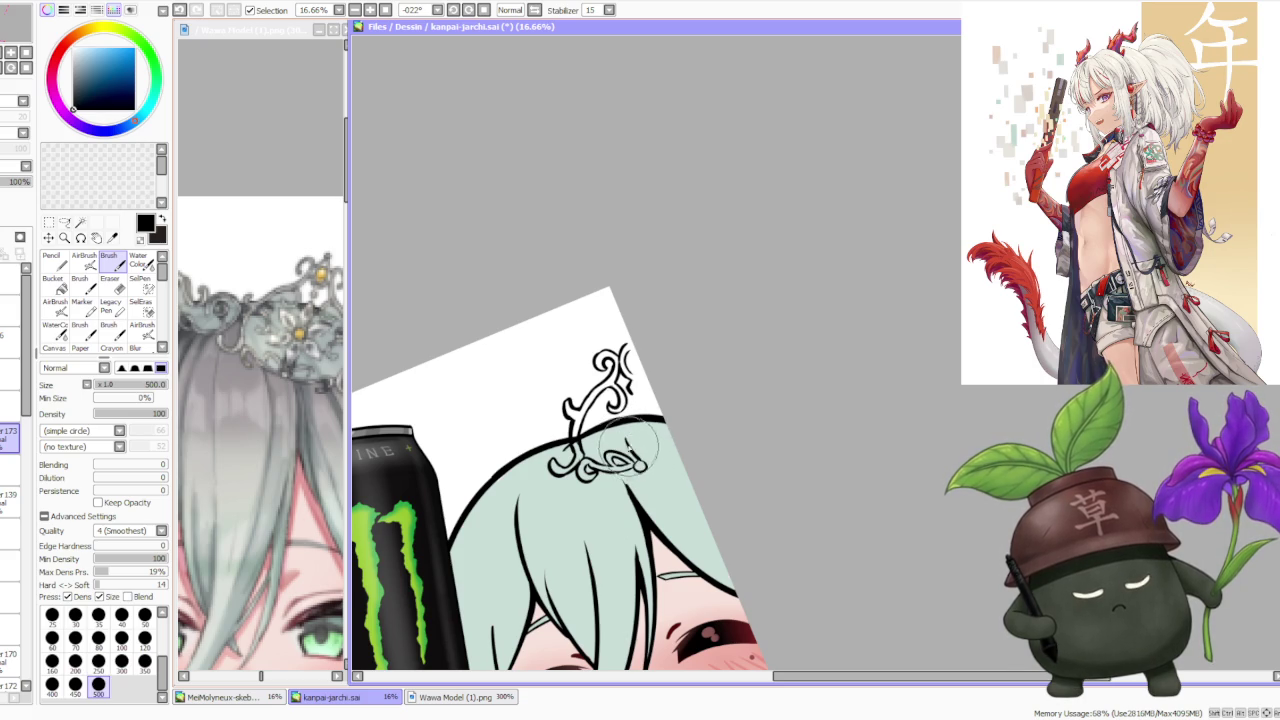
pyautogui.hotkey('ctrl', 'z')
pyautogui.moveTo(576, 446); pyautogui.dragTo(606, 414)
pyautogui.hotkey('ctrl', 'z')
pyautogui.hotkey('ctrl', 'z')
pyautogui.hotkey('ctrl', 'z')
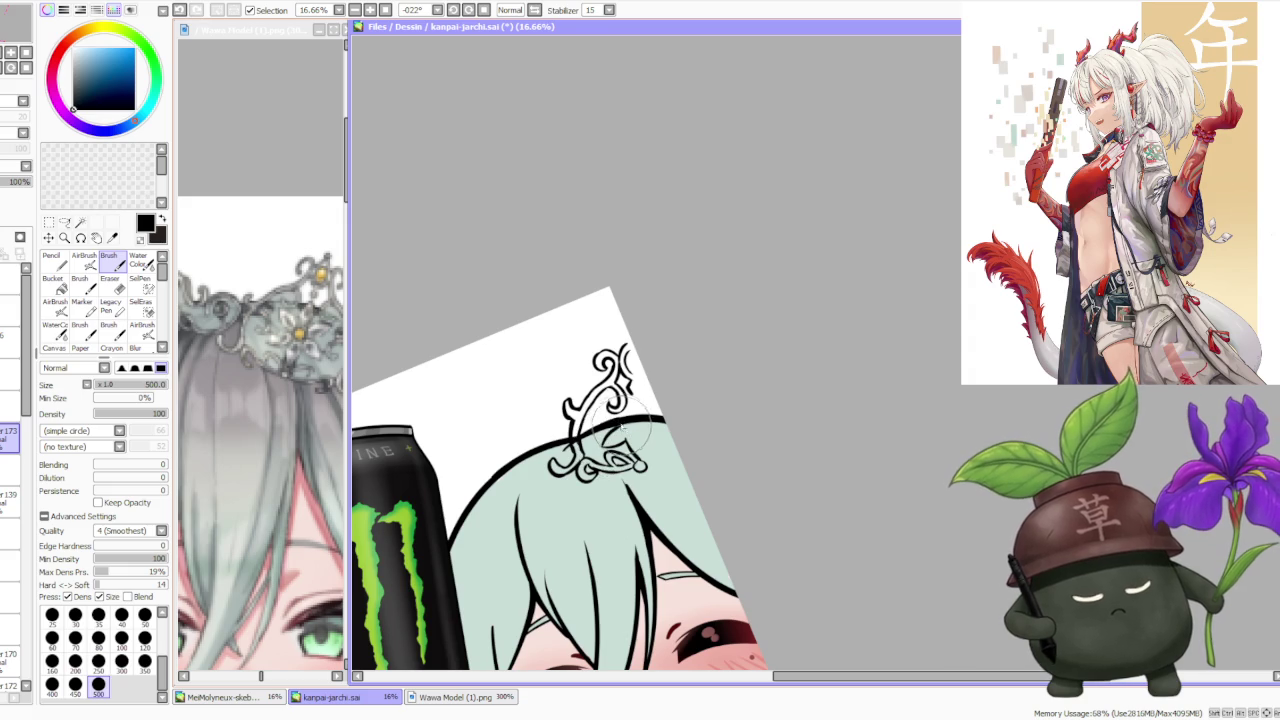
pyautogui.scroll(-1, 600, 370)
pyautogui.scroll(-1, 648, 334)
pyautogui.scroll(2, 648, 334)
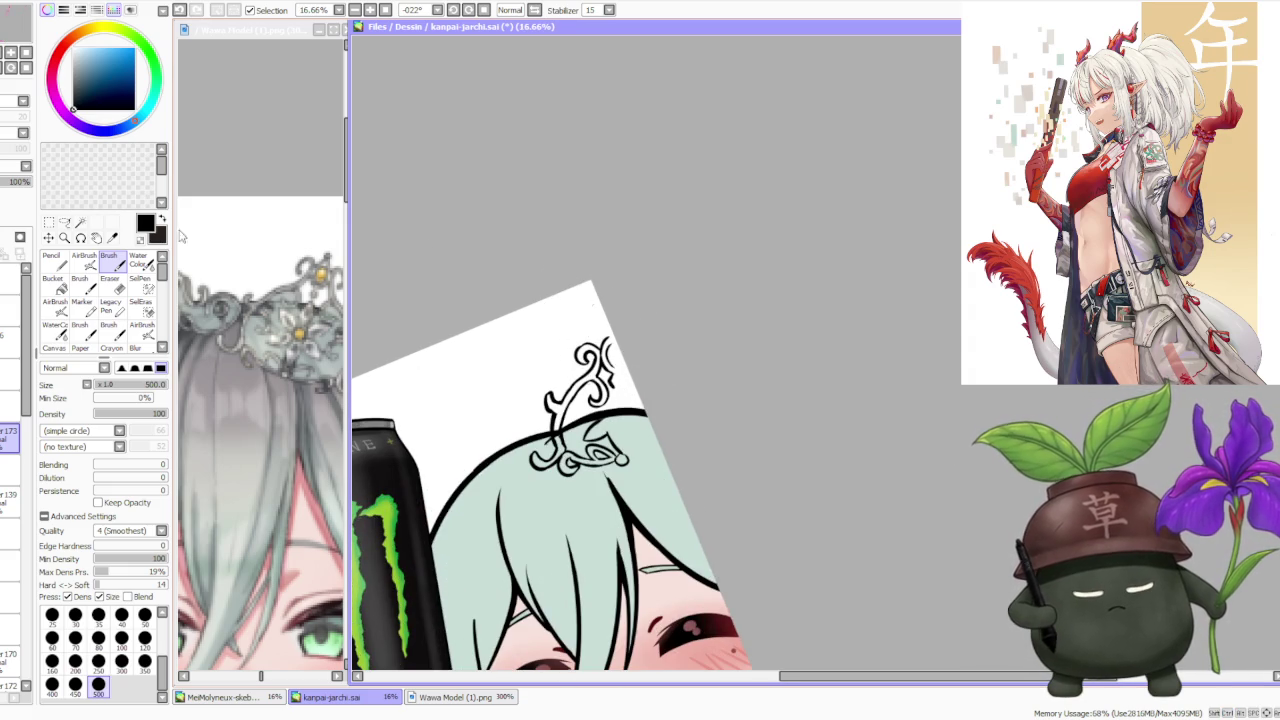
pyautogui.press('l')
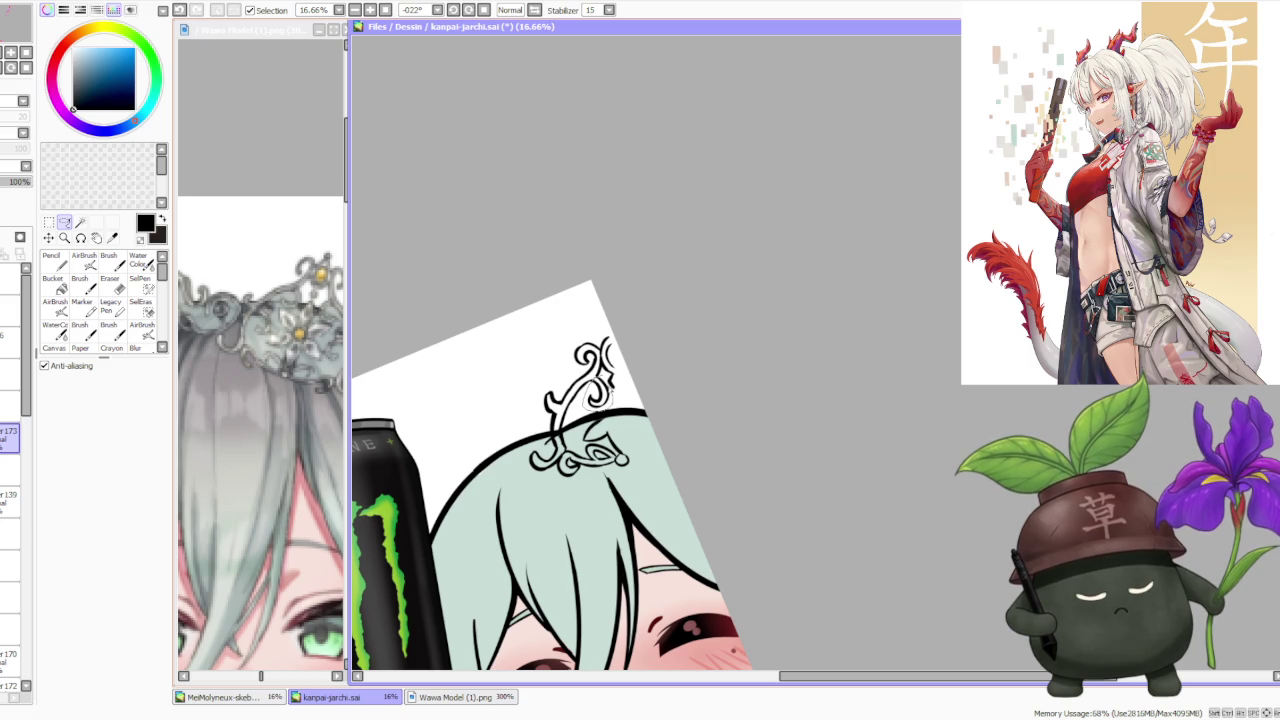
# - Lasso the ornament's swirl section and apply a transform to it
pyautogui.moveTo(597, 394); pyautogui.dragTo(598, 396)
pyautogui.hotkey('ctrl', 't')
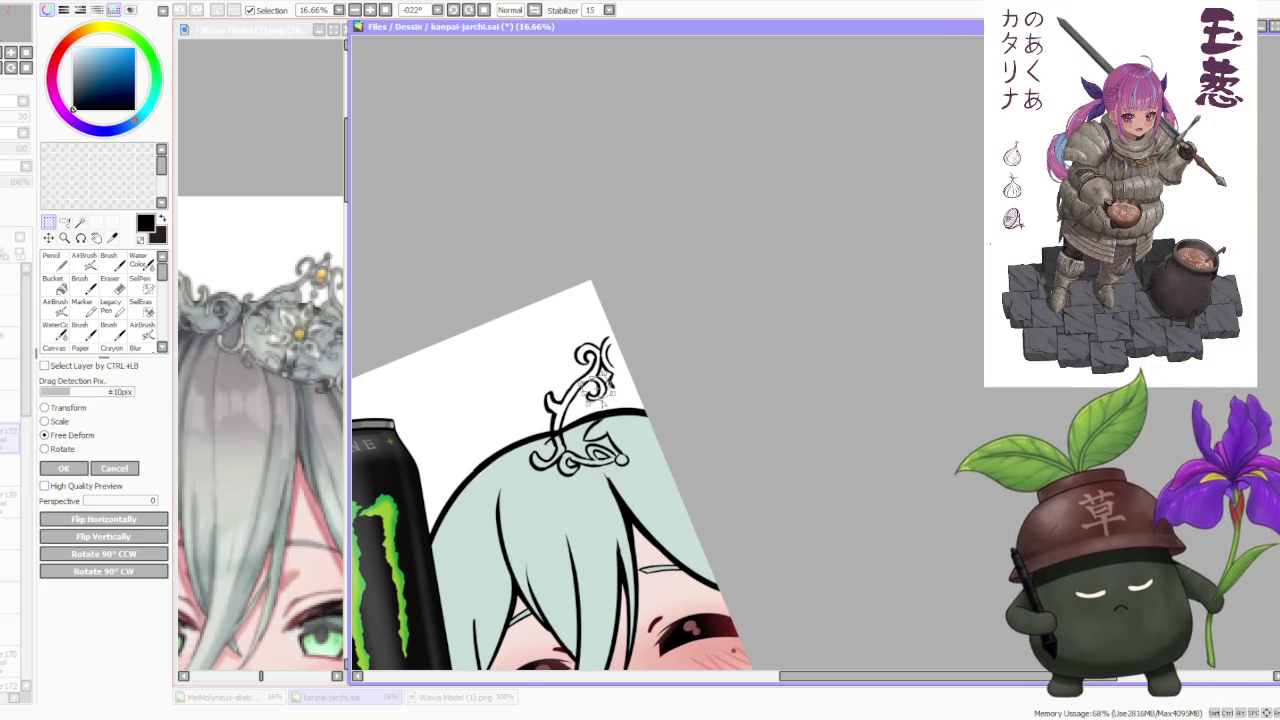
pyautogui.click(63, 468)
pyautogui.click(120, 265)
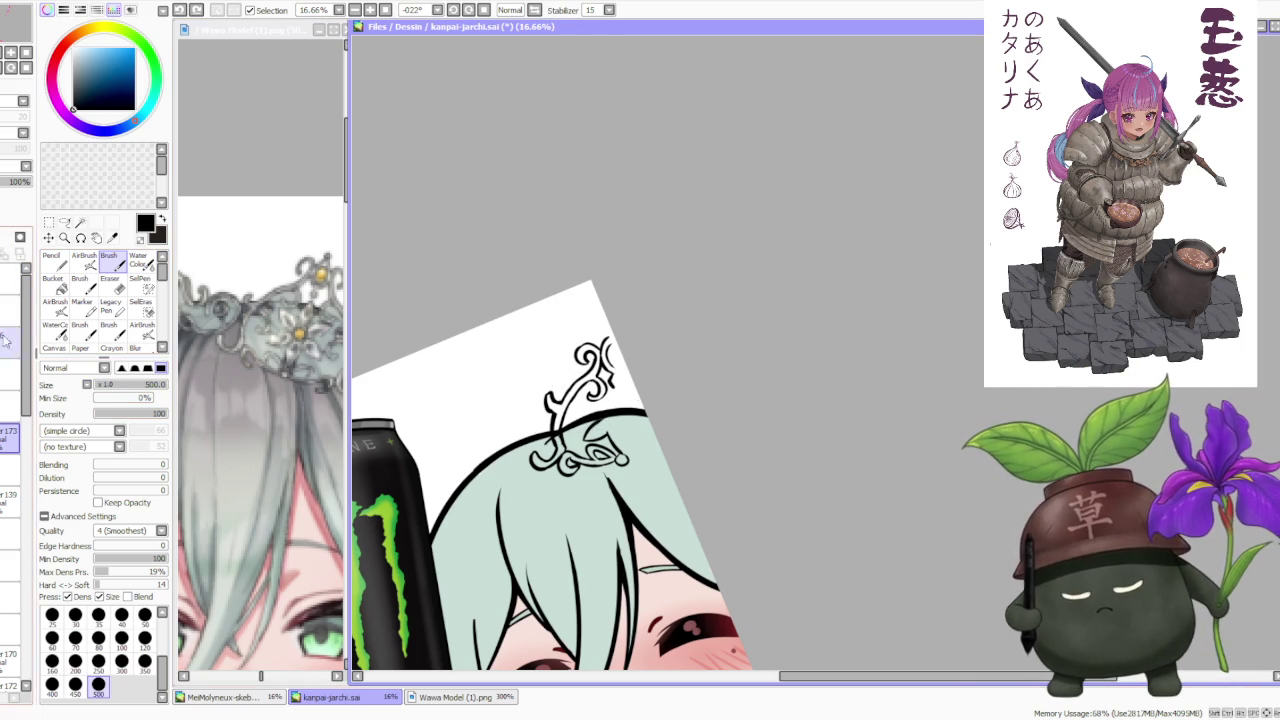
# - Enlarge the whole ornament and move it up onto the hair outline
pyautogui.click(48, 222)
pyautogui.hotkey('ctrl', 't')
pyautogui.moveTo(613, 379); pyautogui.dragTo(567, 372)
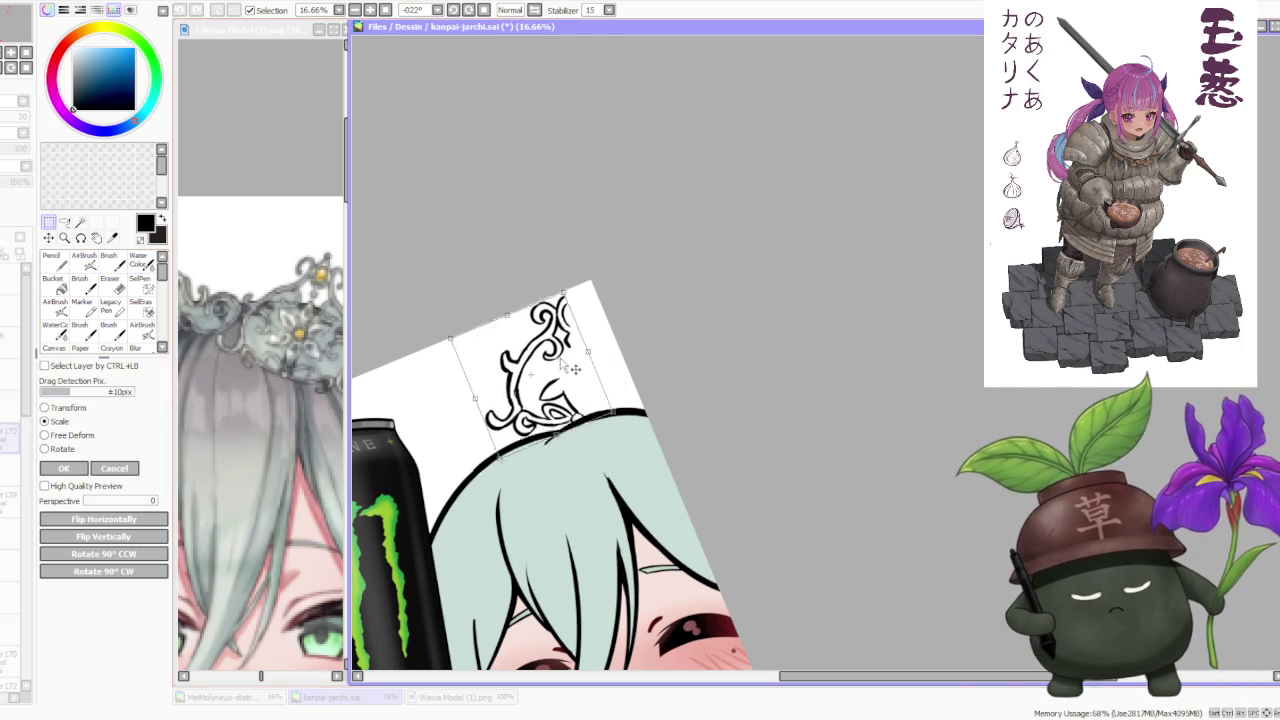
pyautogui.press('Return')
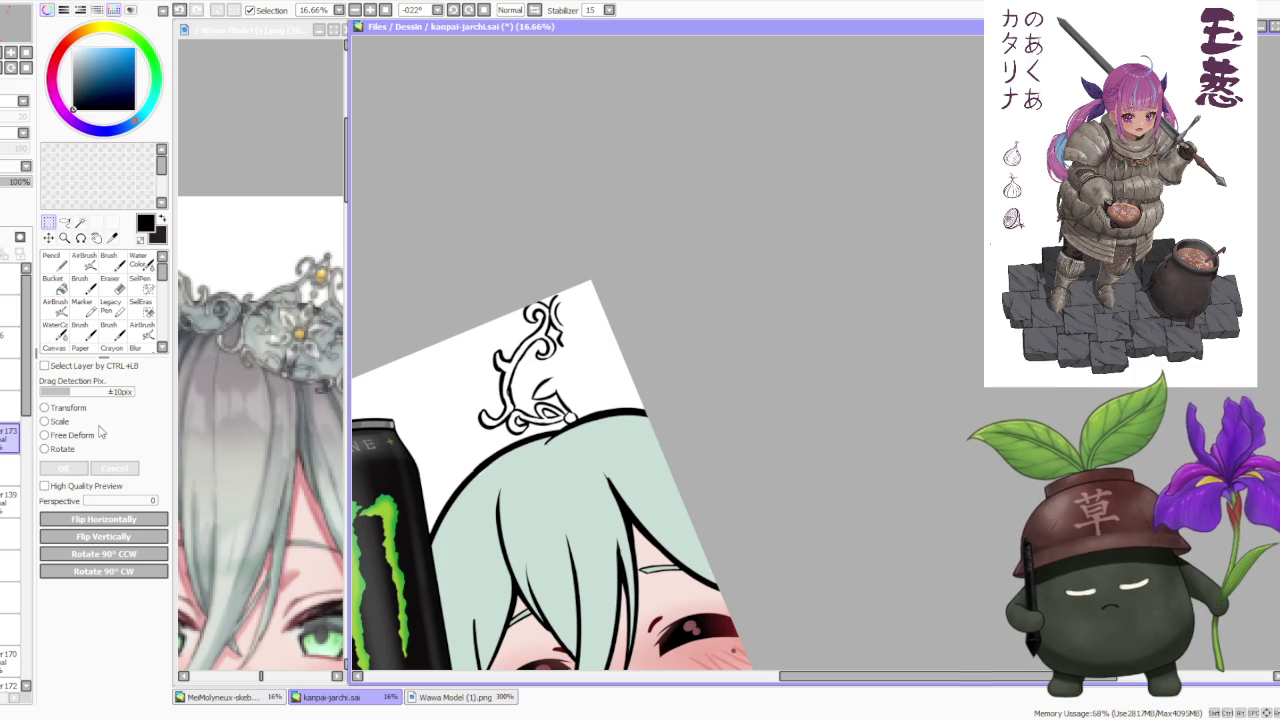
pyautogui.click(109, 262)
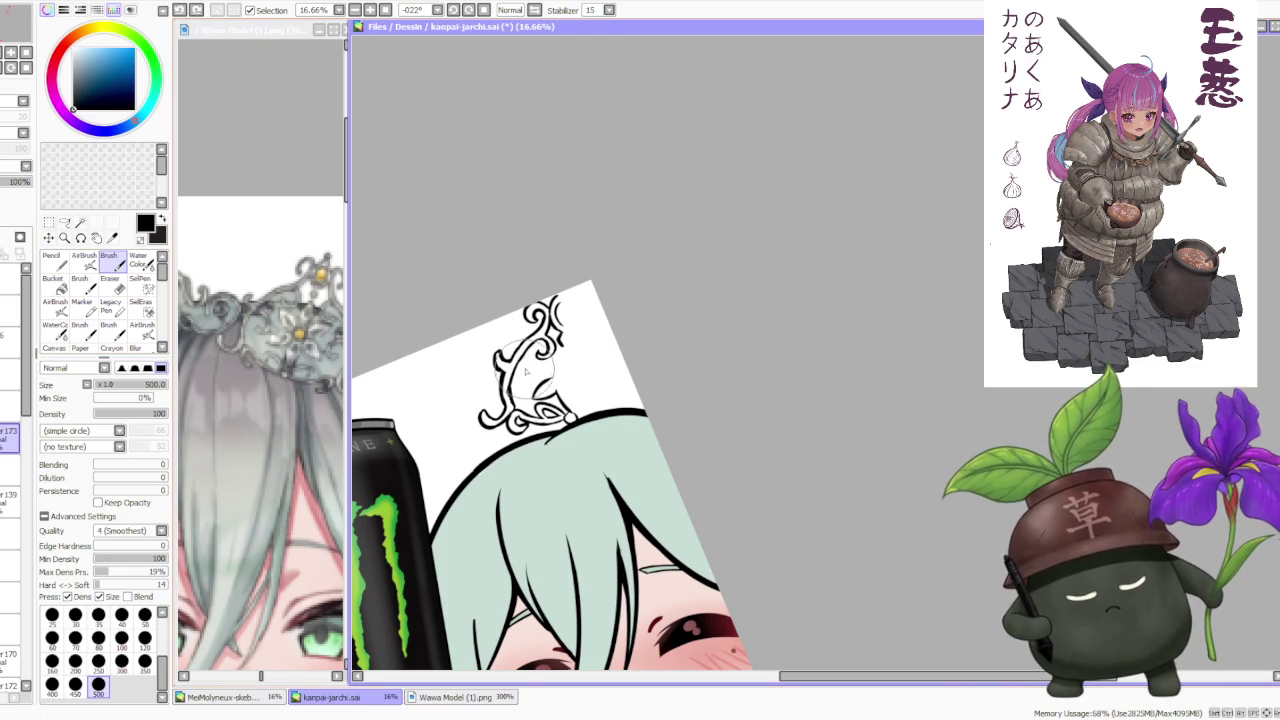
# - Try extra ink detail on the ornament, then undo the two small strokes
pyautogui.moveTo(533, 367); pyautogui.dragTo(545, 378)
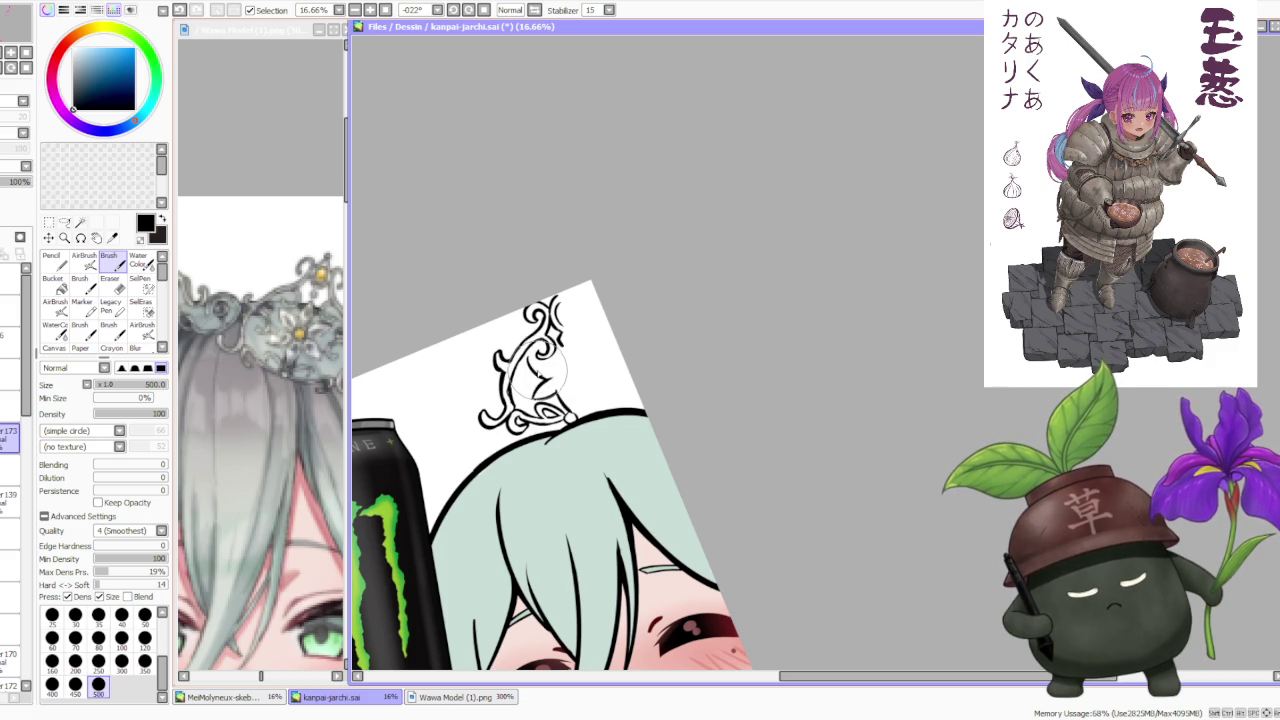
pyautogui.moveTo(556, 376)
pyautogui.mouseDown()
pyautogui.moveTo(540, 392)
pyautogui.moveTo(555, 368)
pyautogui.mouseUp()
pyautogui.hotkey('ctrl', 'z')
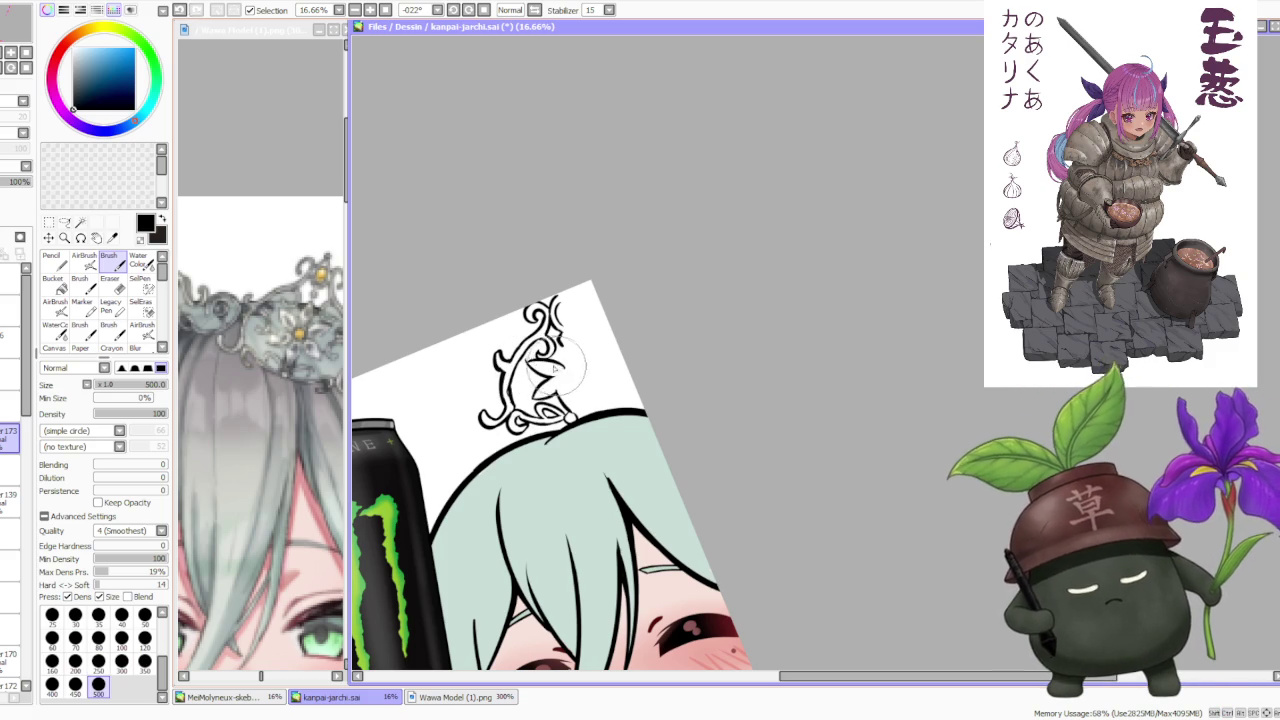
pyautogui.hotkey('ctrl', 'z')
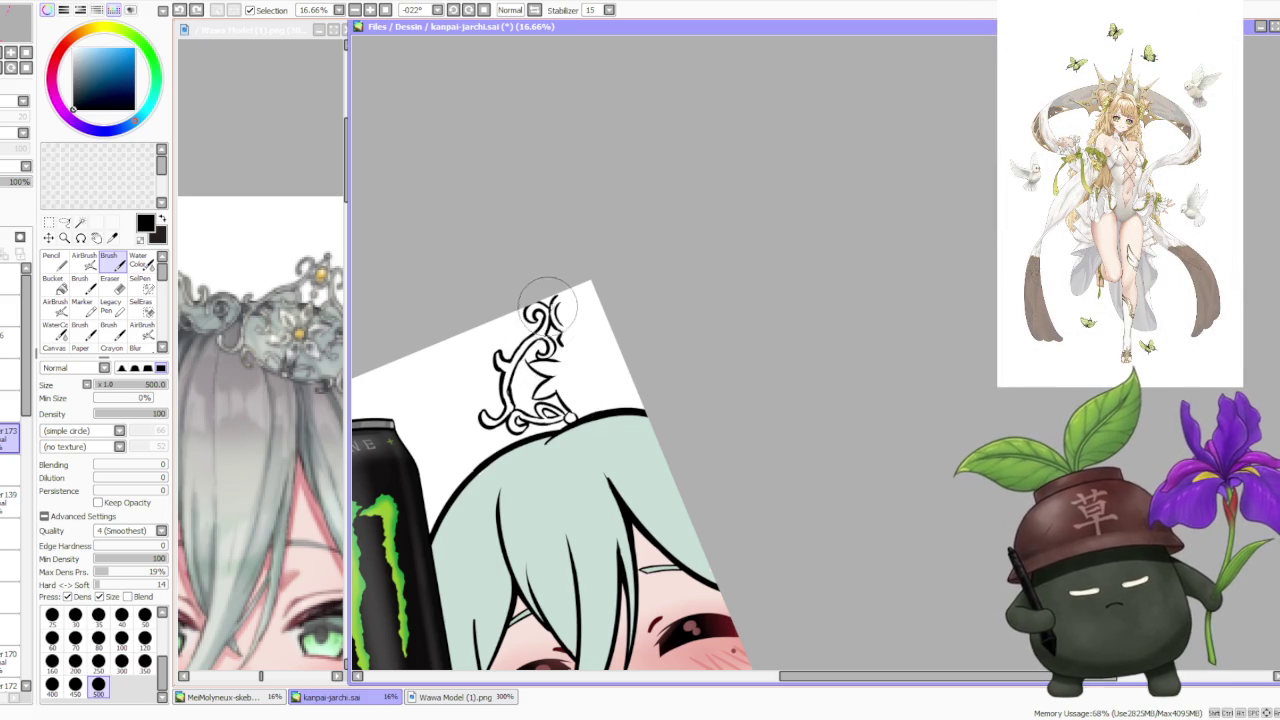
# - Lasso the ornament's top tip and shift it slightly to the right
pyautogui.press('a')
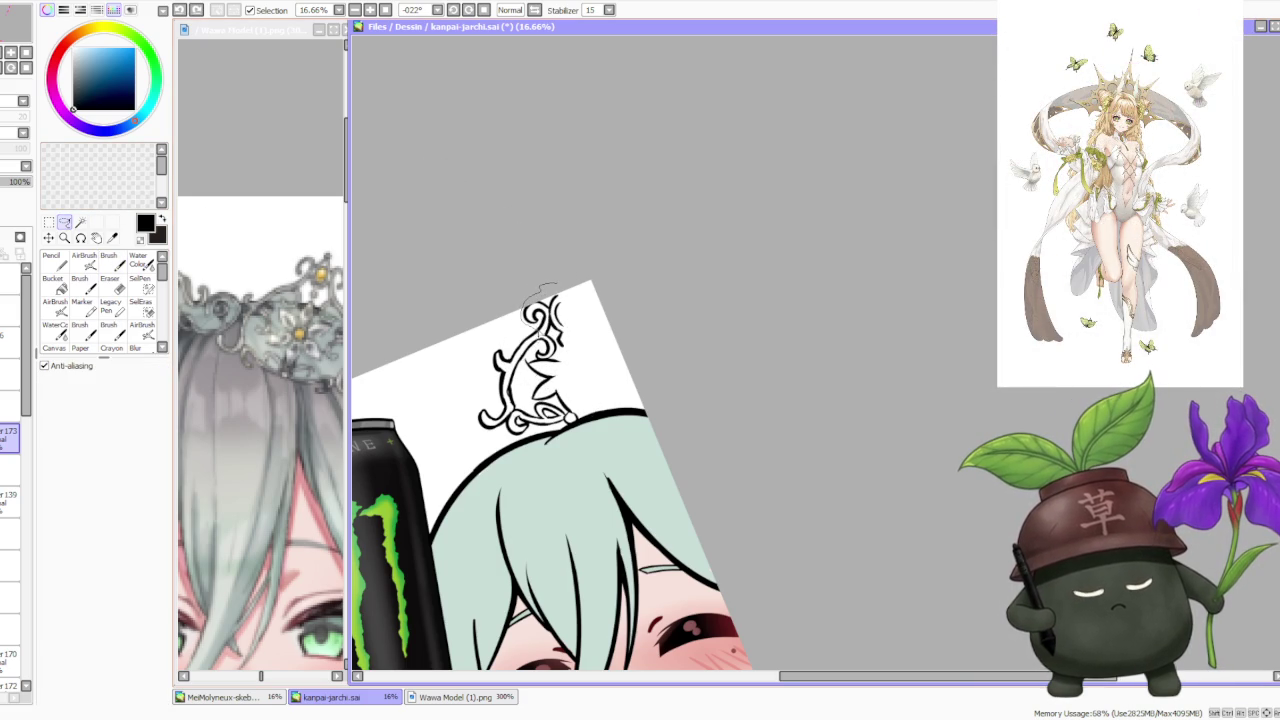
pyautogui.moveTo(541, 290); pyautogui.dragTo(543, 266)
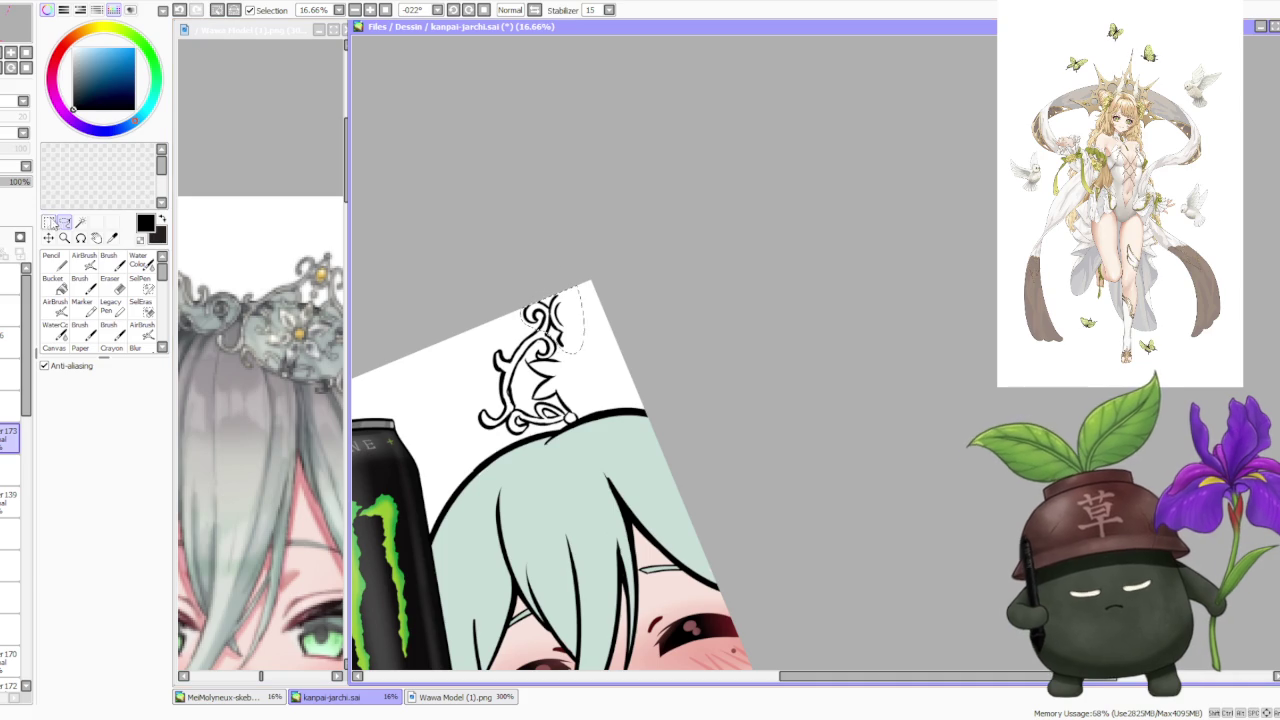
pyautogui.hotkey('ctrl', 't')
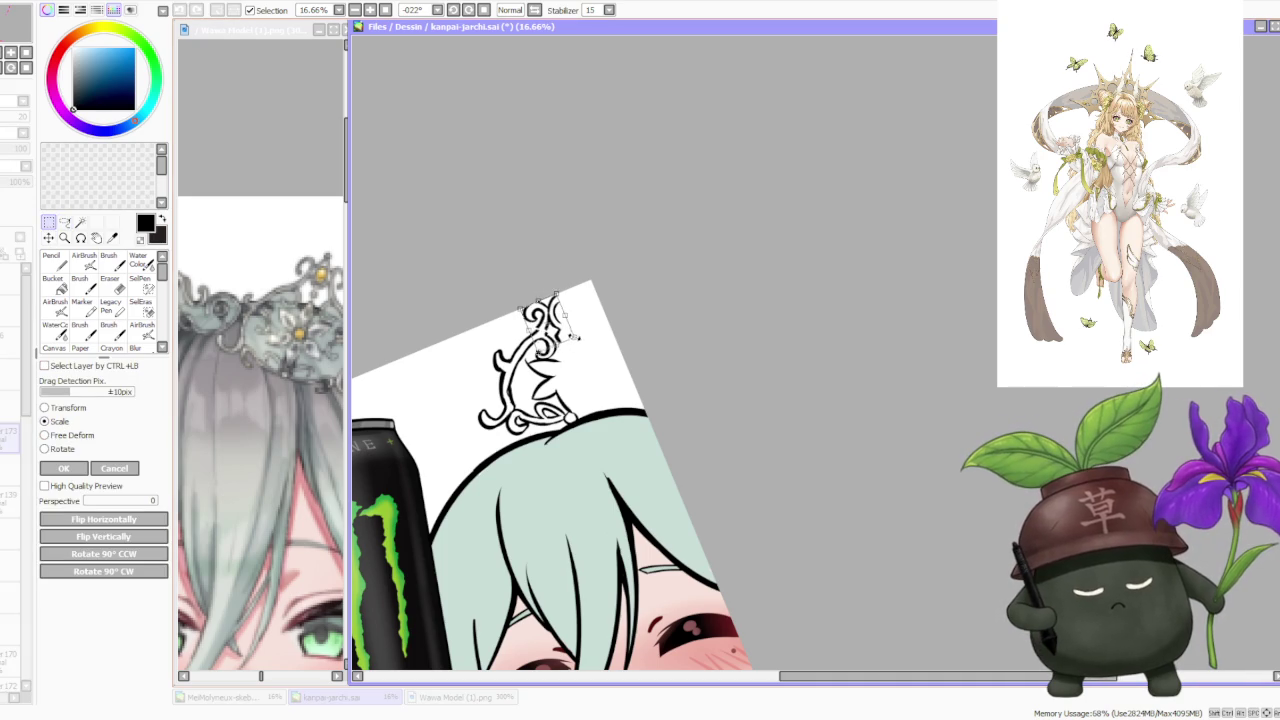
pyautogui.moveTo(578, 341); pyautogui.dragTo(588, 338)
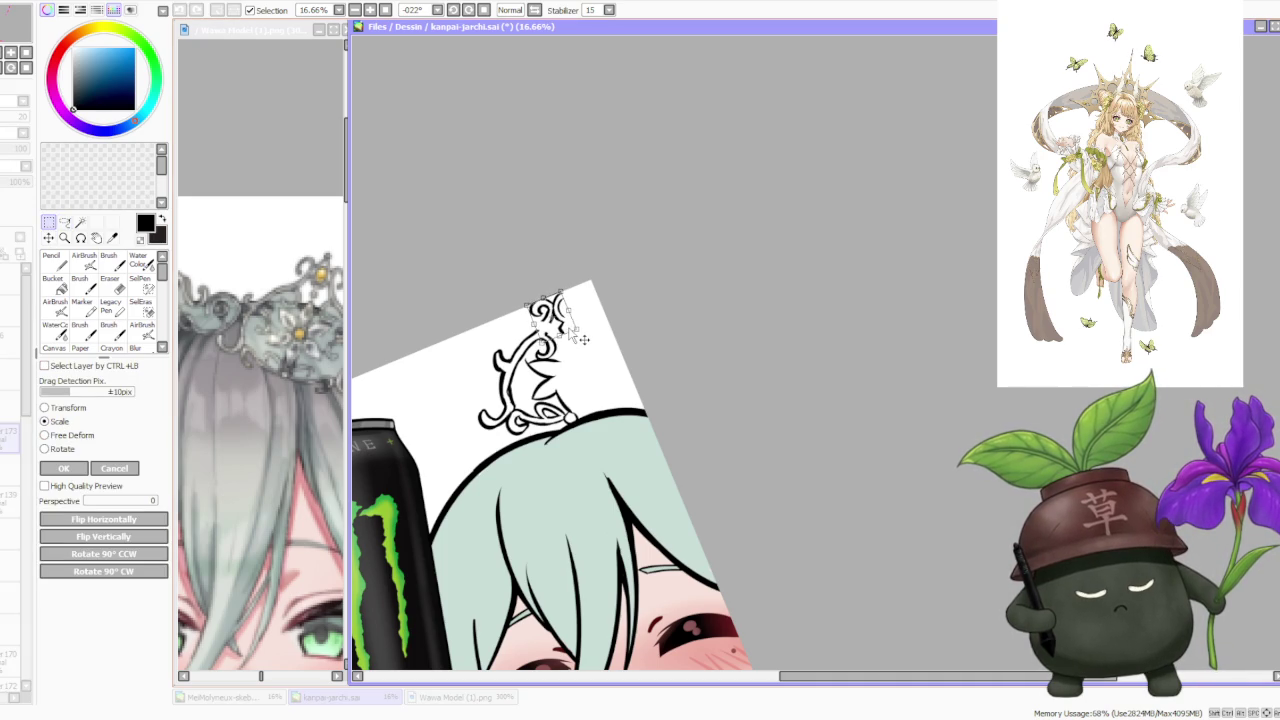
pyautogui.click(66, 469)
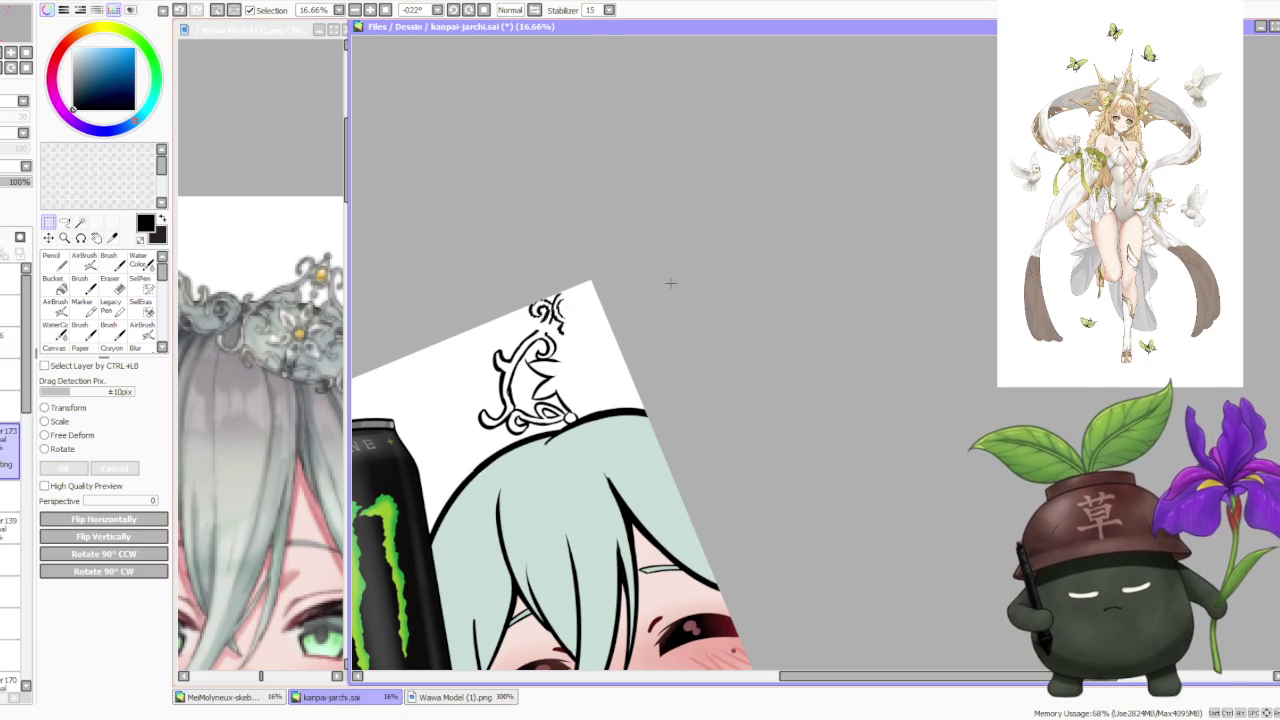
# - Ink petal-like strokes in the ornament's centre, undoing several missteps along the way
pyautogui.press('b')
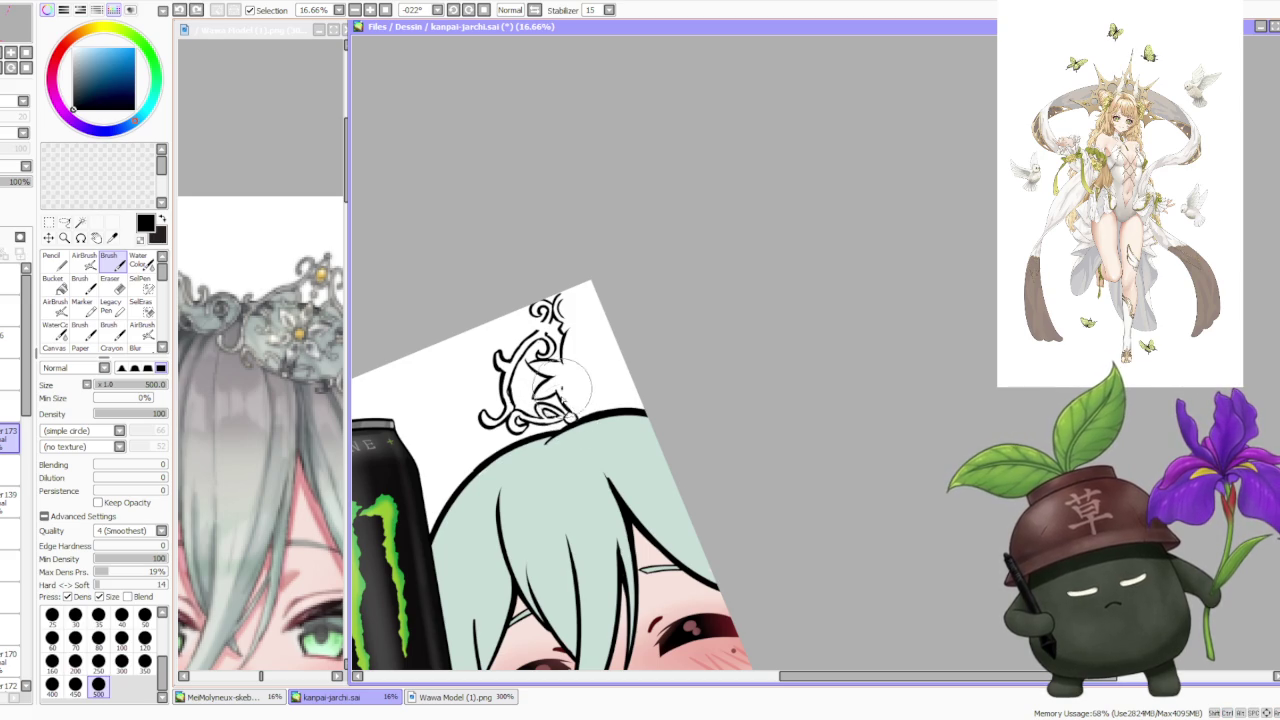
pyautogui.hotkey('ctrl', 'z')
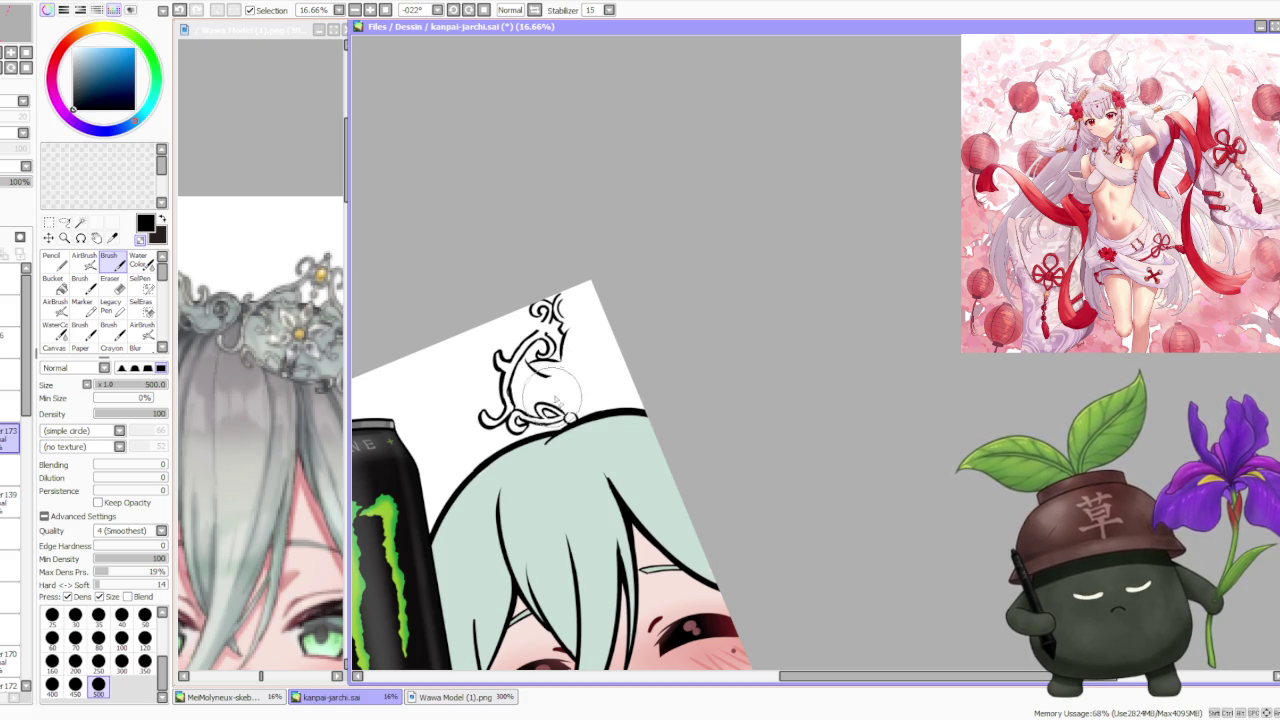
pyautogui.hotkey('ctrl', 'z')
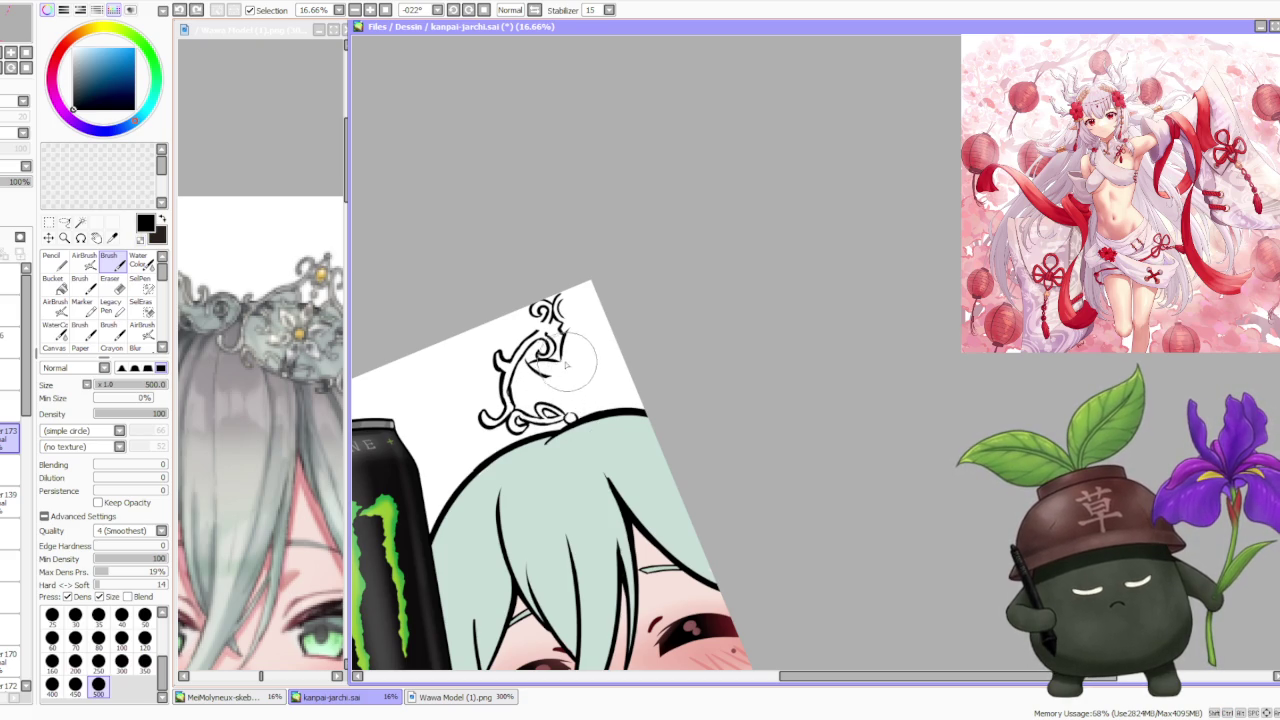
pyautogui.moveTo(572, 365); pyautogui.dragTo(570, 372)
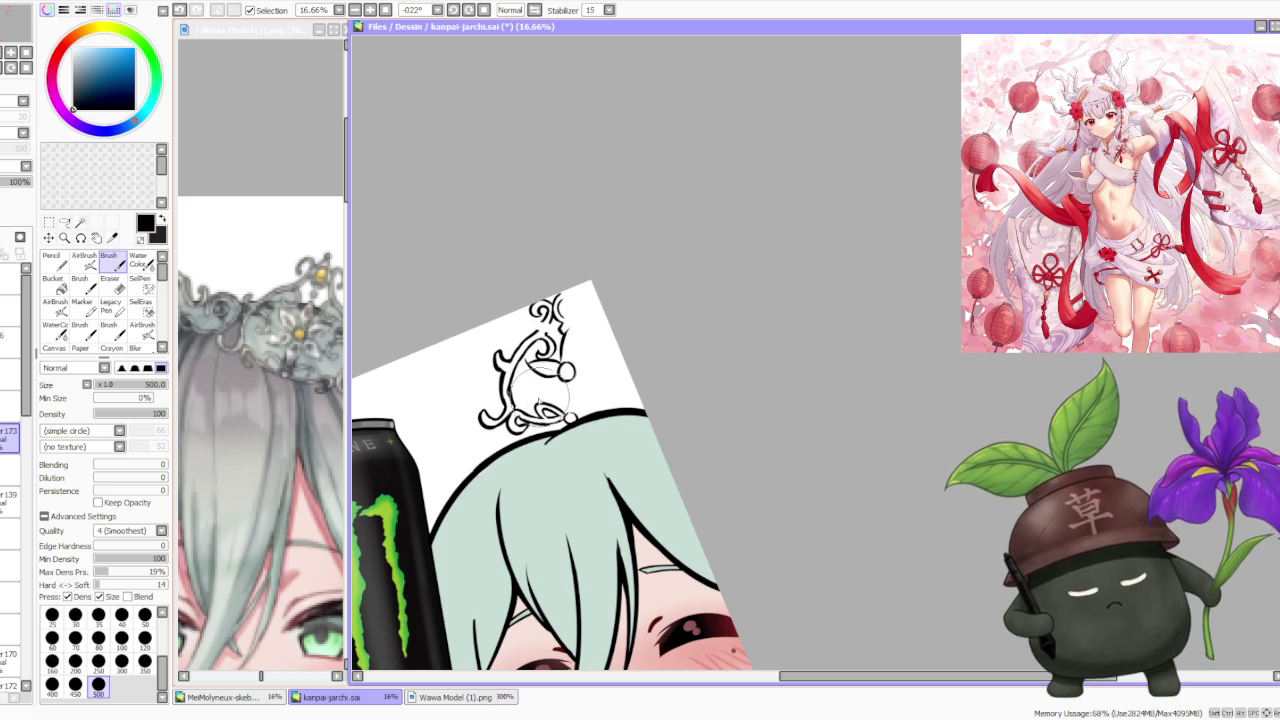
pyautogui.hotkey('ctrl', 'z')
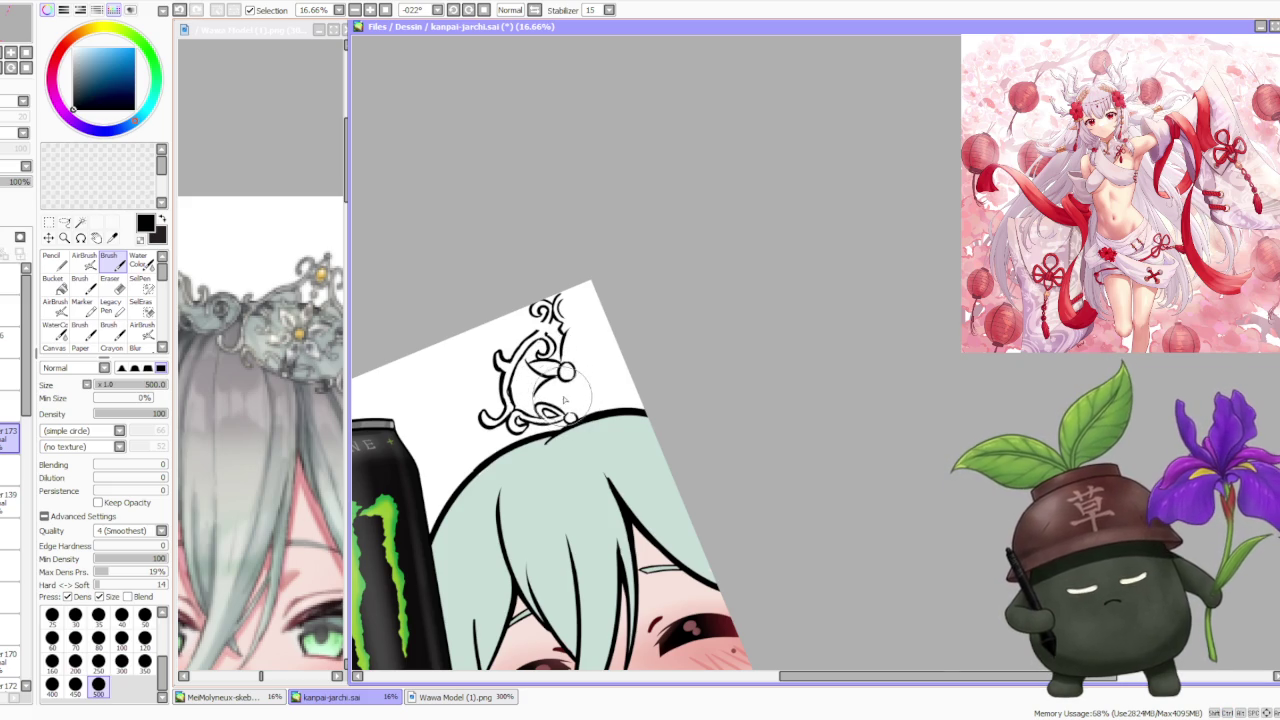
pyautogui.hotkey('ctrl', 'z')
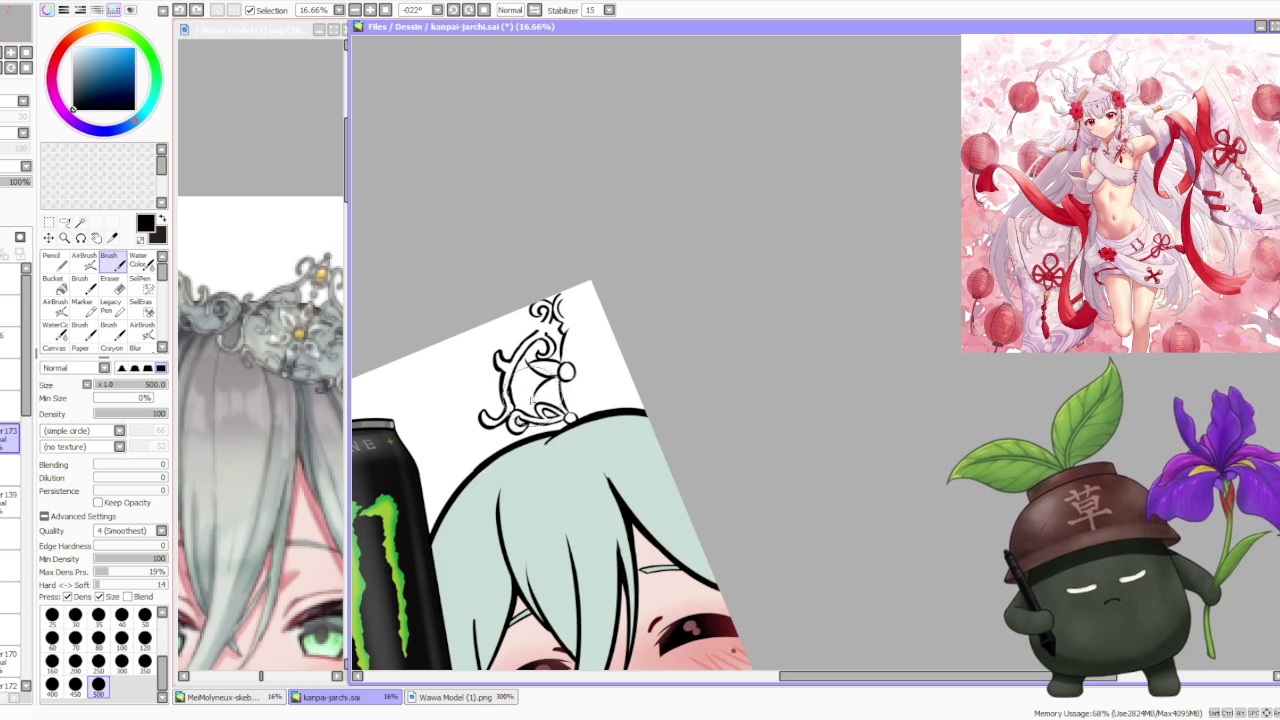
pyautogui.hotkey('ctrl', 'z')
pyautogui.moveTo(540, 372); pyautogui.dragTo(545, 395)
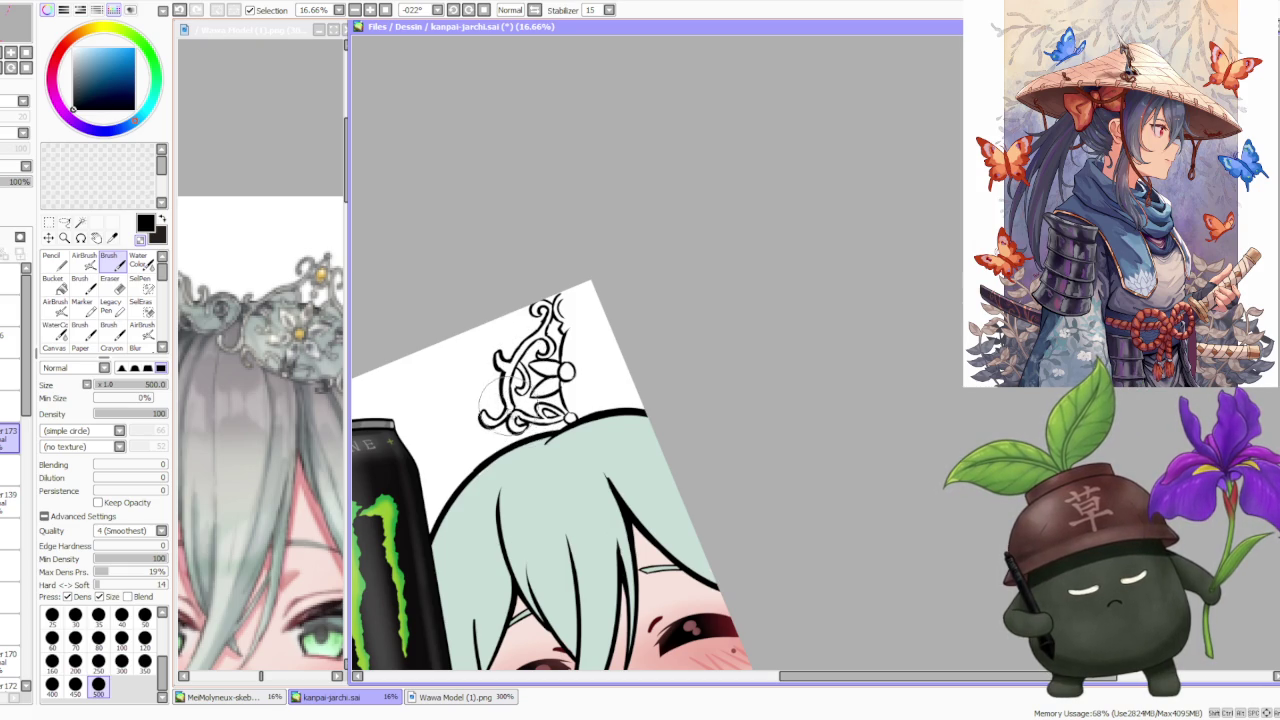
# - Undo two stray strokes on the crown, then zoom in and out to check it
pyautogui.hotkey('ctrl', 'z')
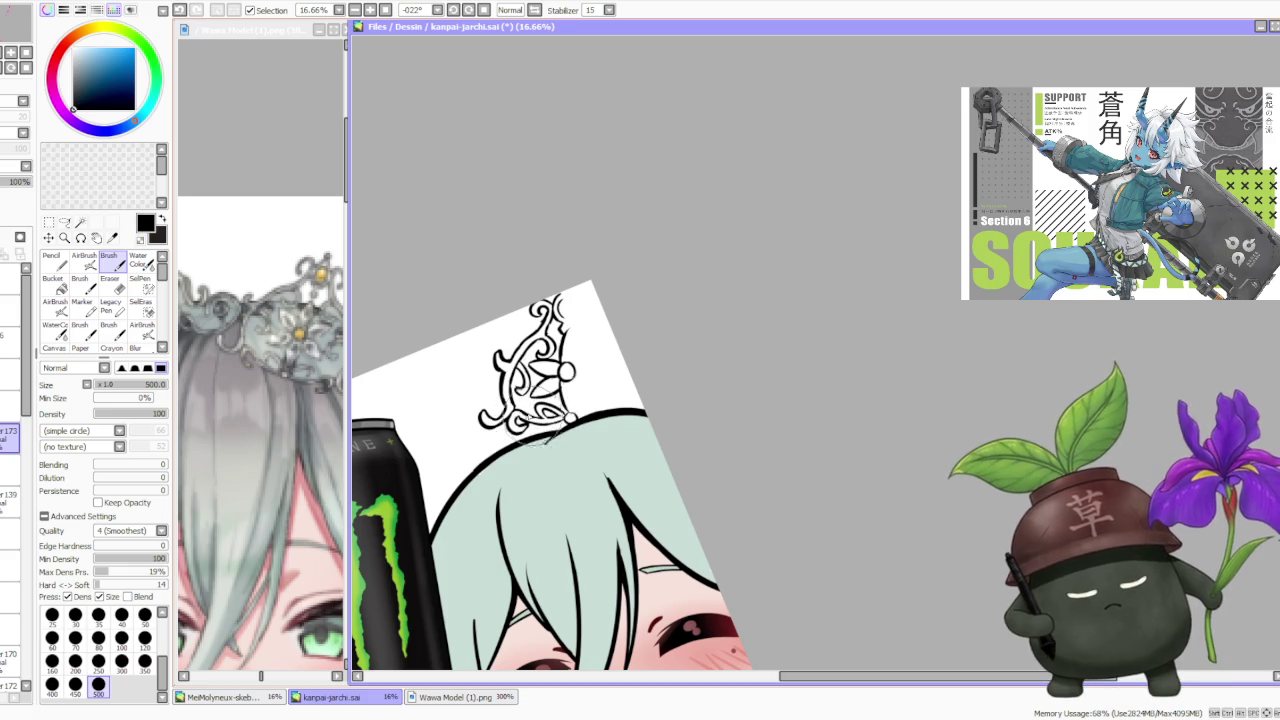
pyautogui.hotkey('ctrl', 'z')
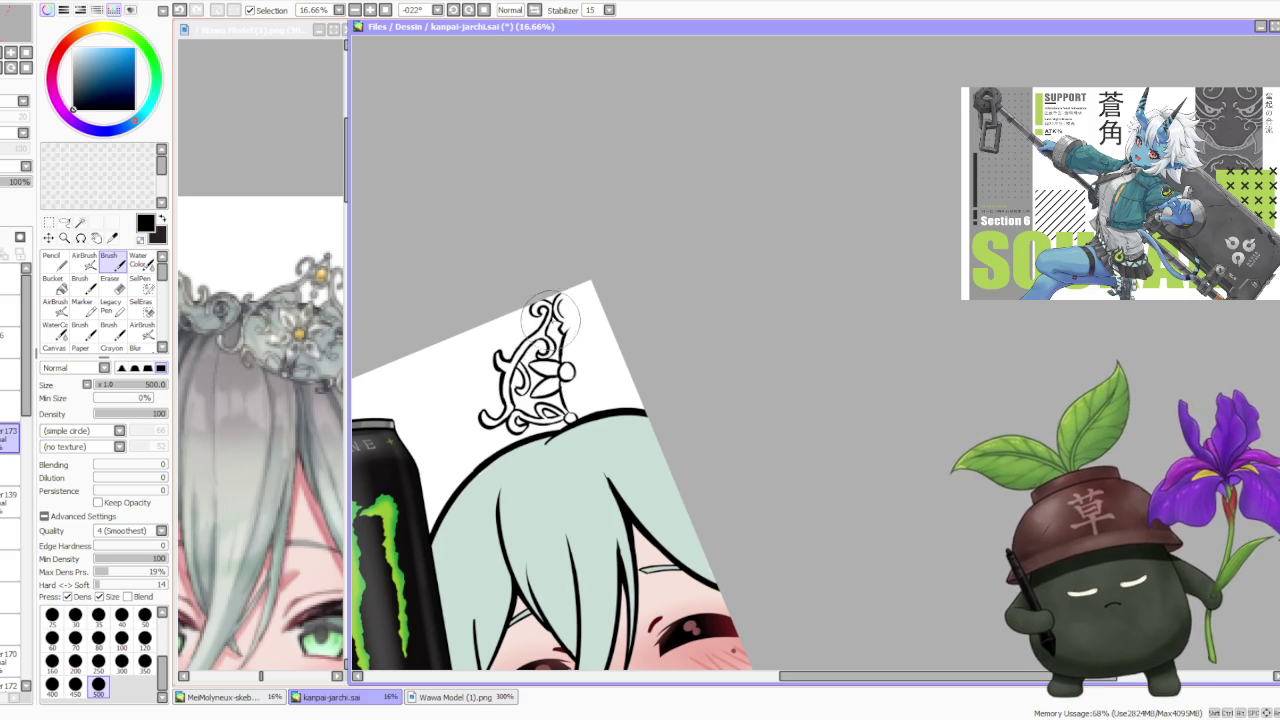
pyautogui.scroll(-1, 560, 400)
pyautogui.scroll(2, 562, 410)
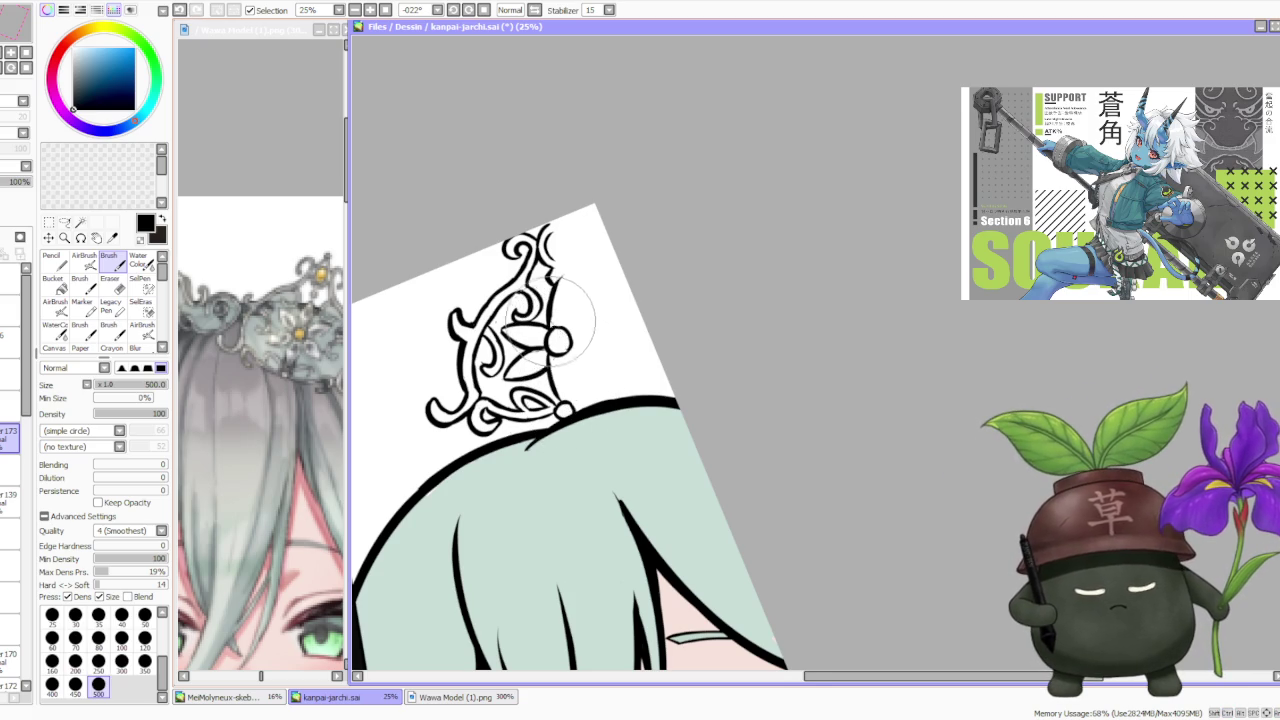
pyautogui.scroll(-1, 566, 300)
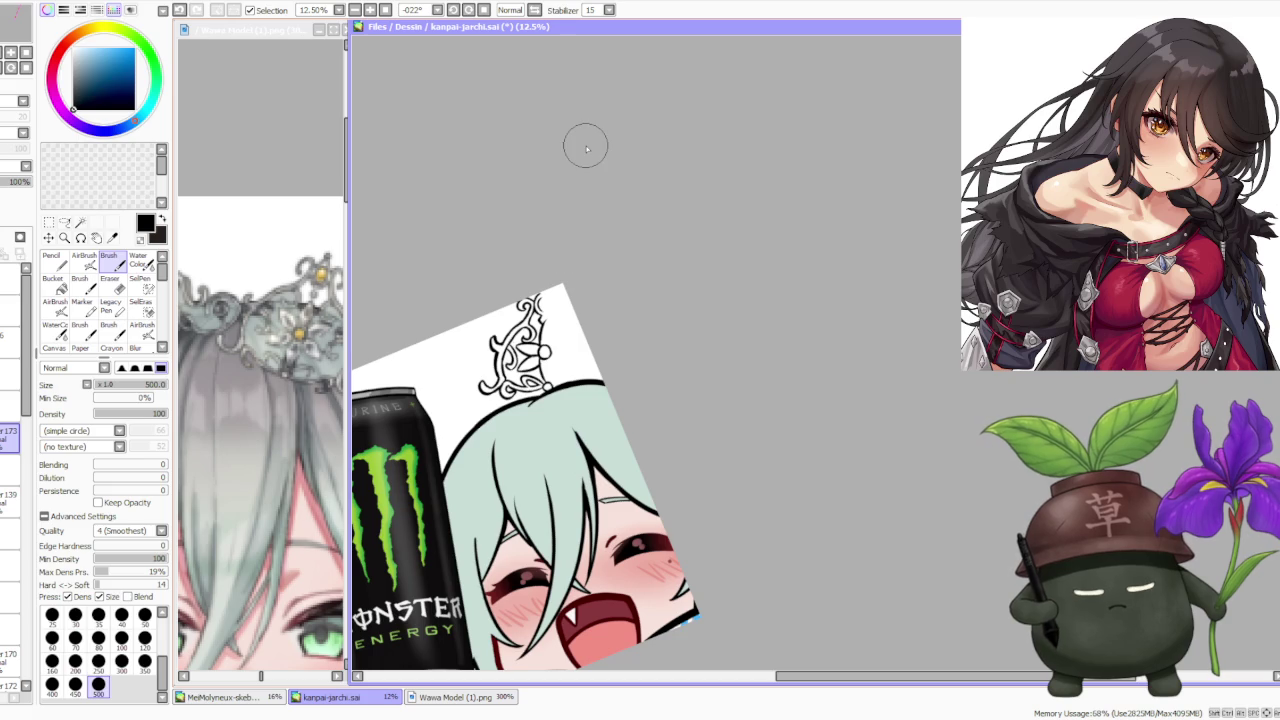
# - Scale the crown down with the Scale transform and shift it onto the girl's head
pyautogui.scroll(-1, 505, 306)
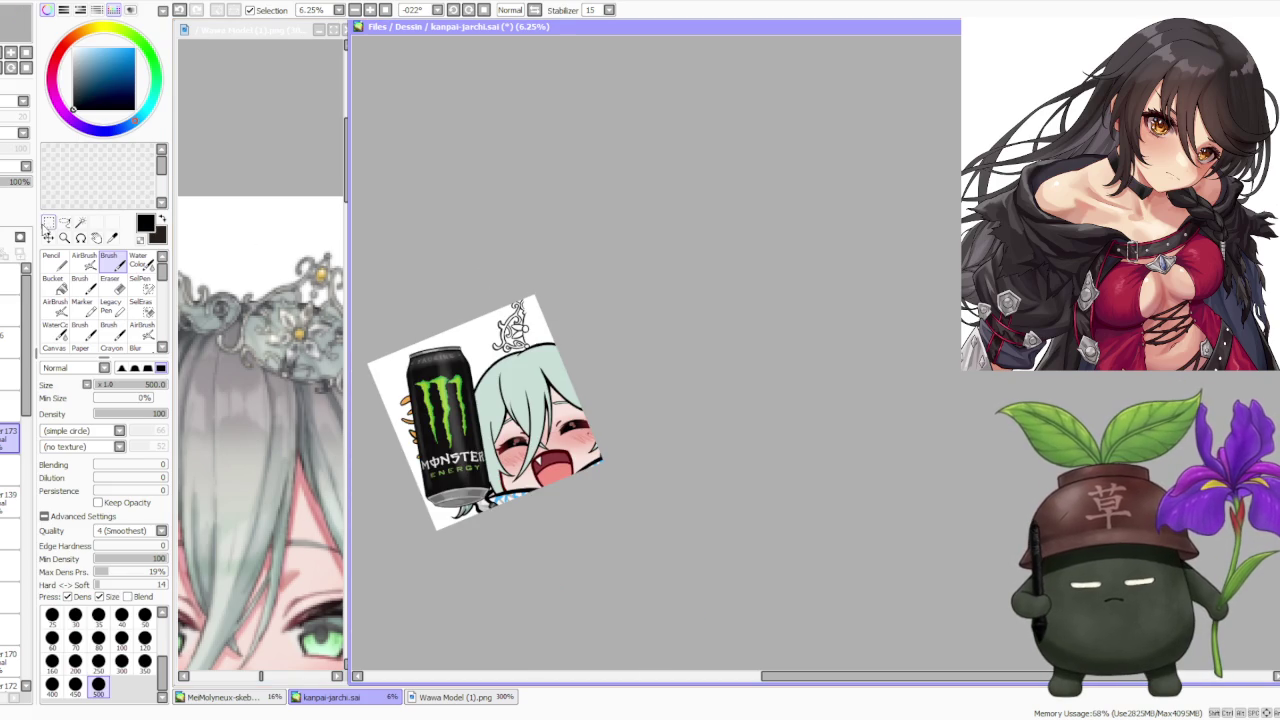
pyautogui.press('ctrl')
pyautogui.scroll(1, 470, 304)
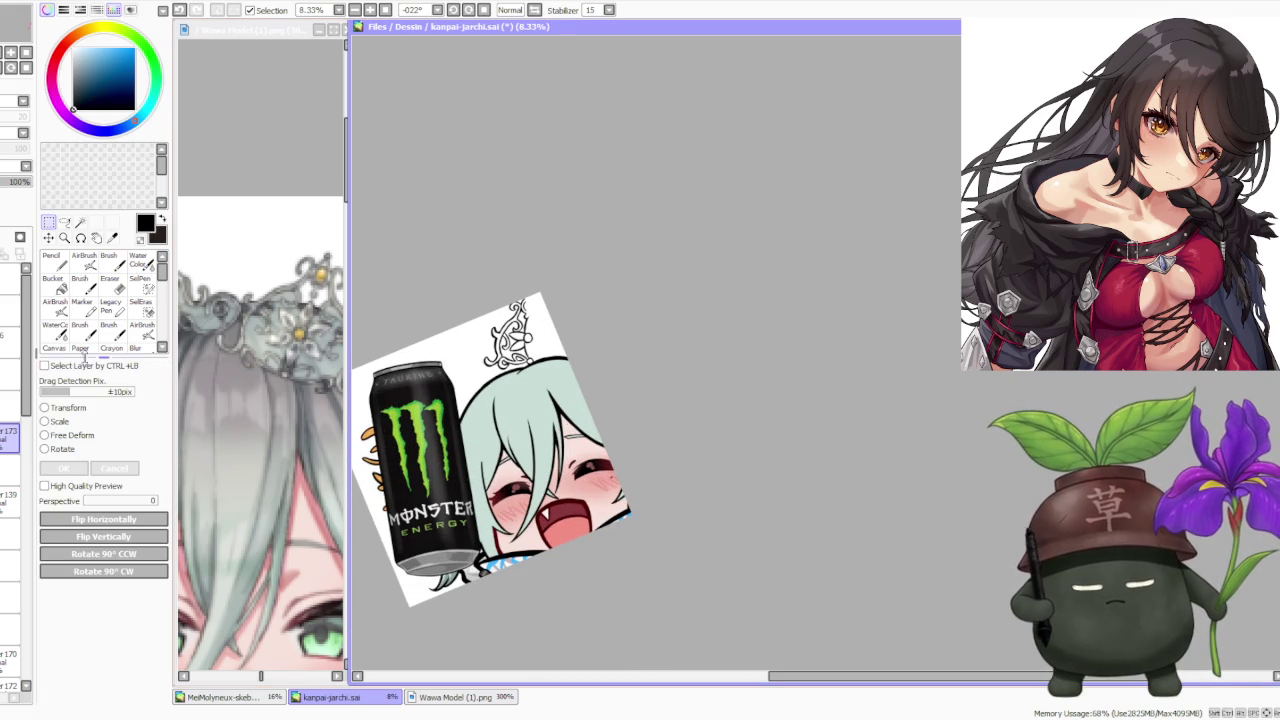
pyautogui.click(57, 422)
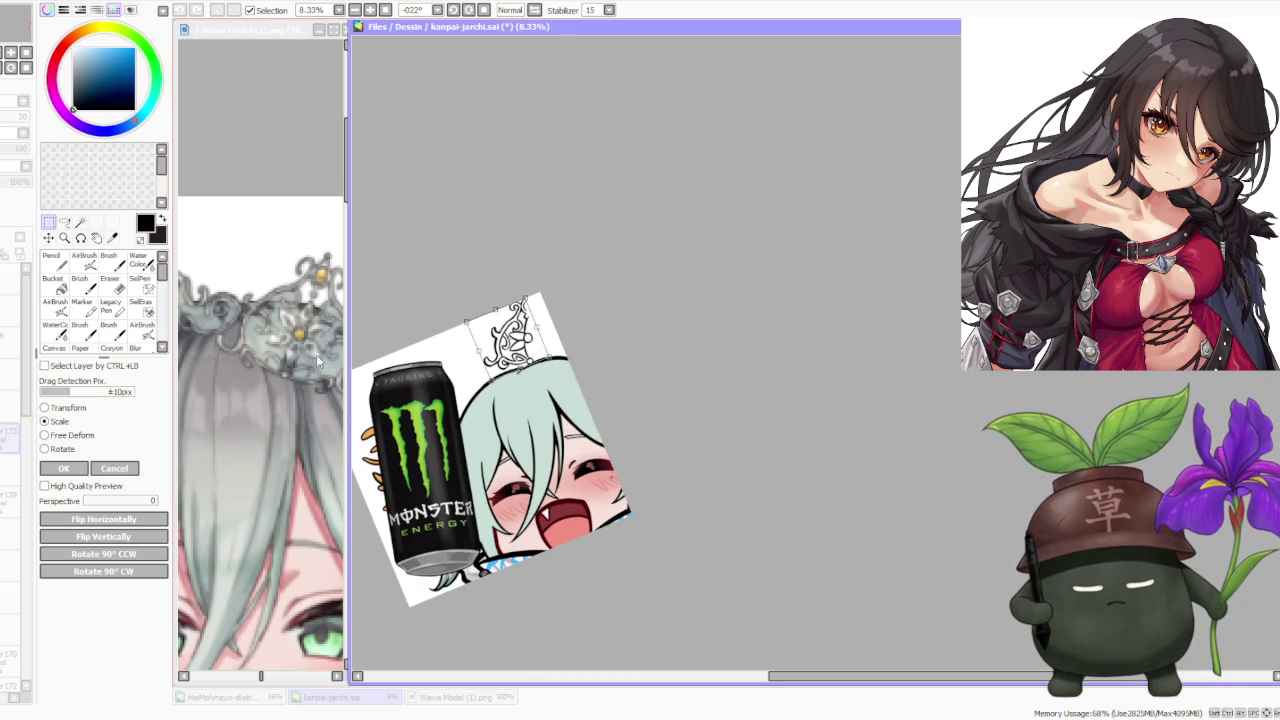
pyautogui.click(115, 468)
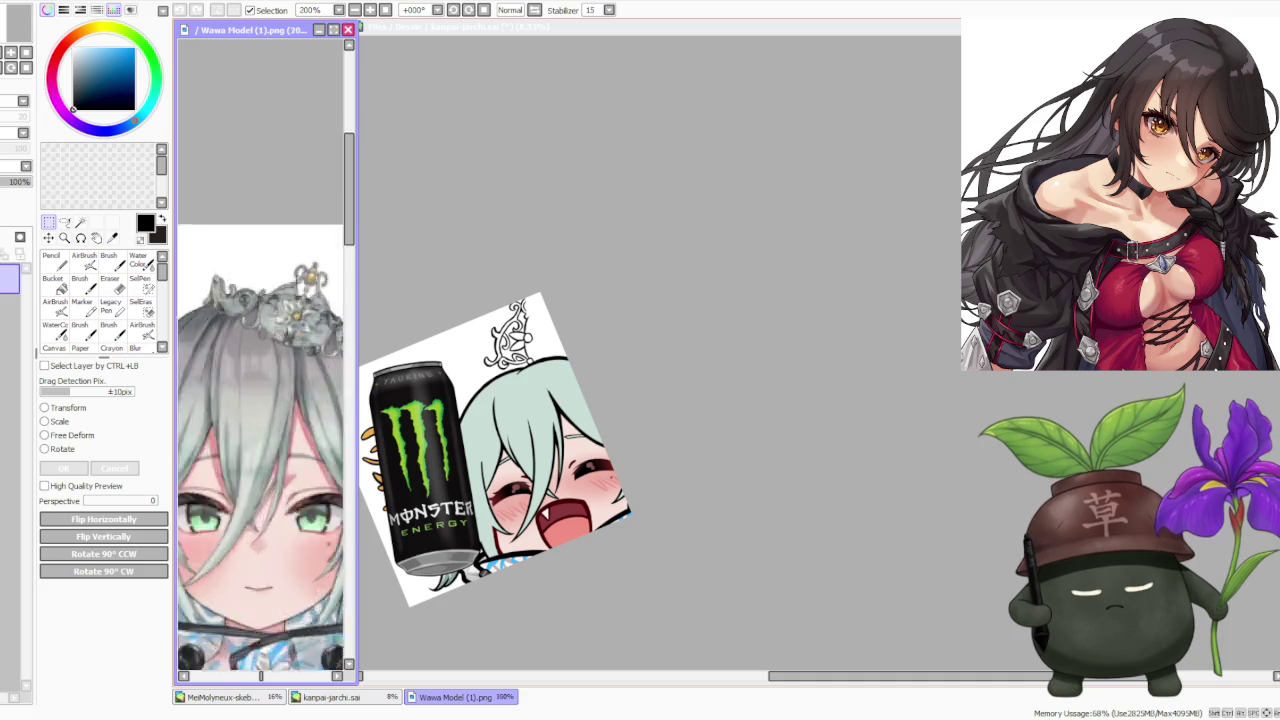
pyautogui.click(57, 421)
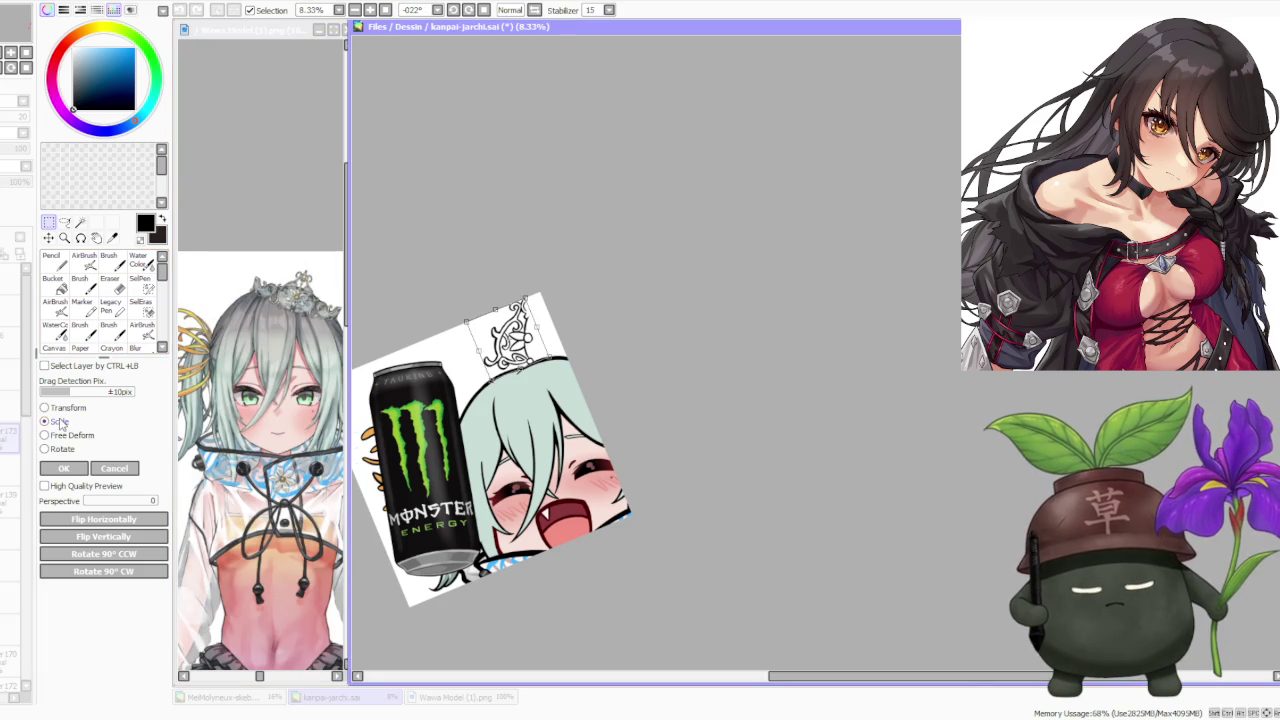
pyautogui.moveTo(456, 352); pyautogui.dragTo(544, 372)
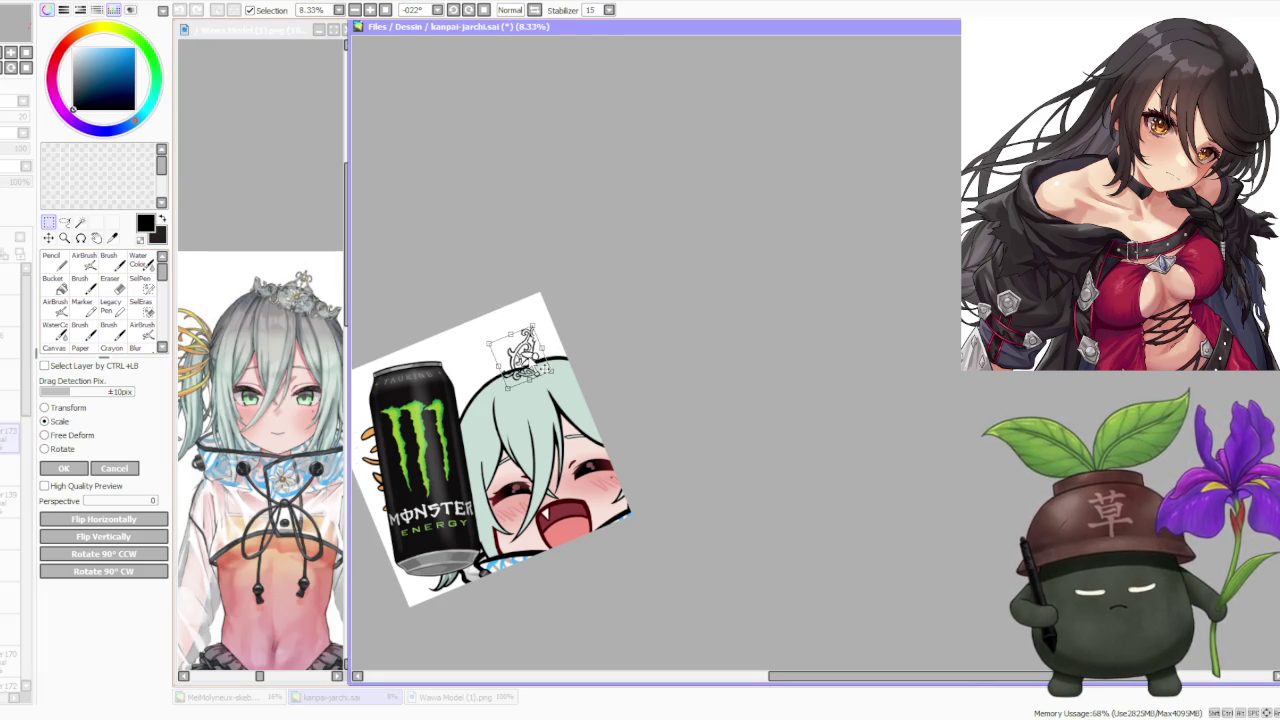
pyautogui.scroll(-1, 540, 340)
pyautogui.scroll(2, 540, 340)
pyautogui.click(84, 466)
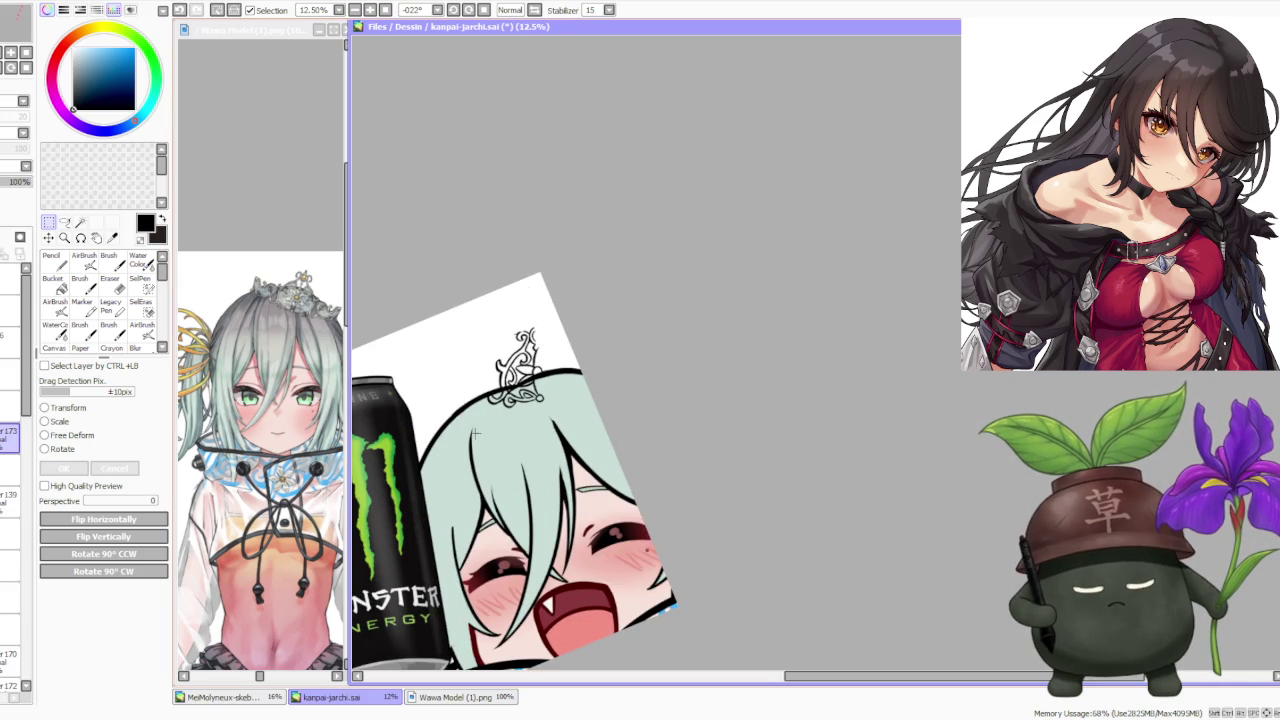
pyautogui.moveTo(570, 400); pyautogui.dragTo(450, 300)
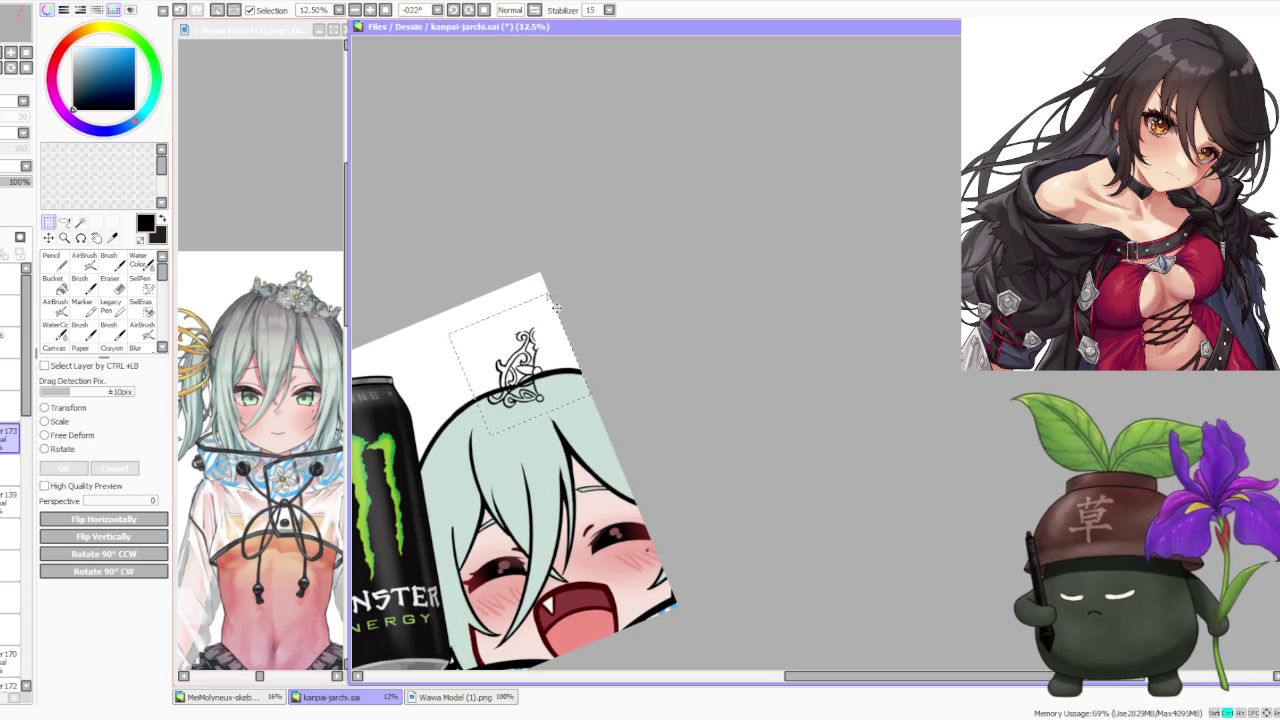
# - Rotate the selected crown to match the tilt of the girl's head
pyautogui.hotkey('ctrl', 't')
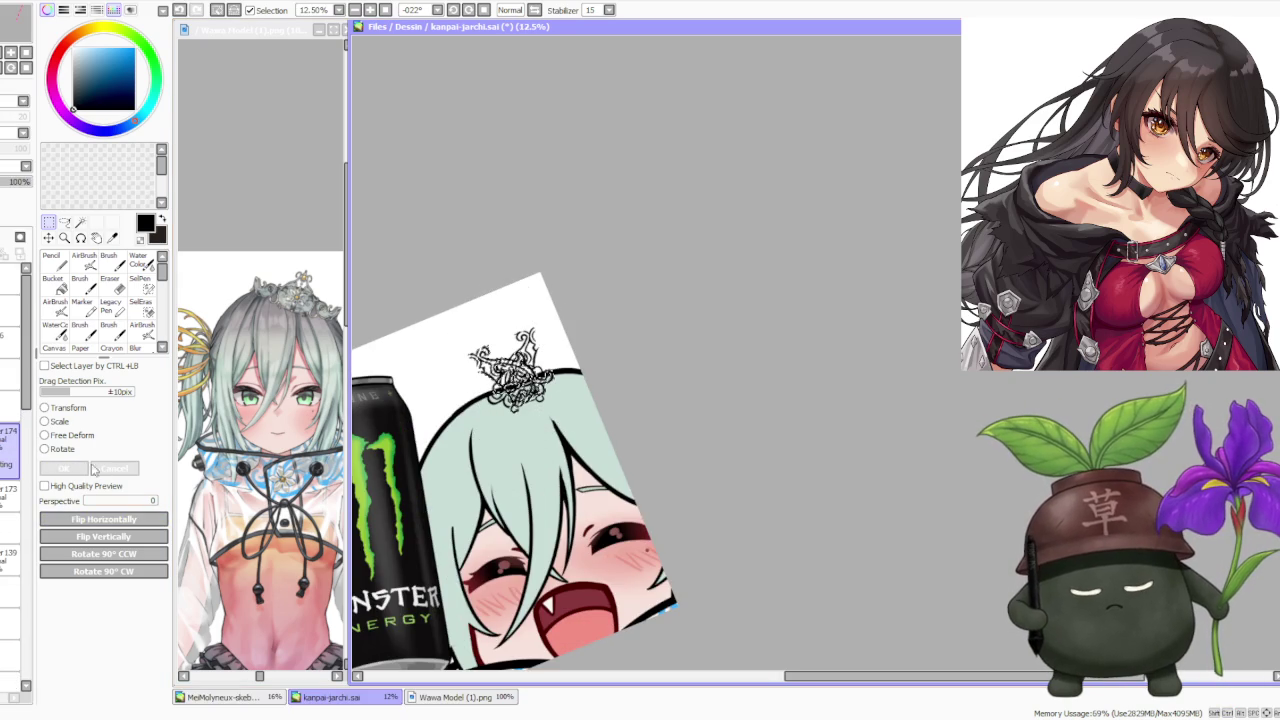
pyautogui.scroll(1, 568, 353)
pyautogui.moveTo(568, 353); pyautogui.dragTo(531, 413)
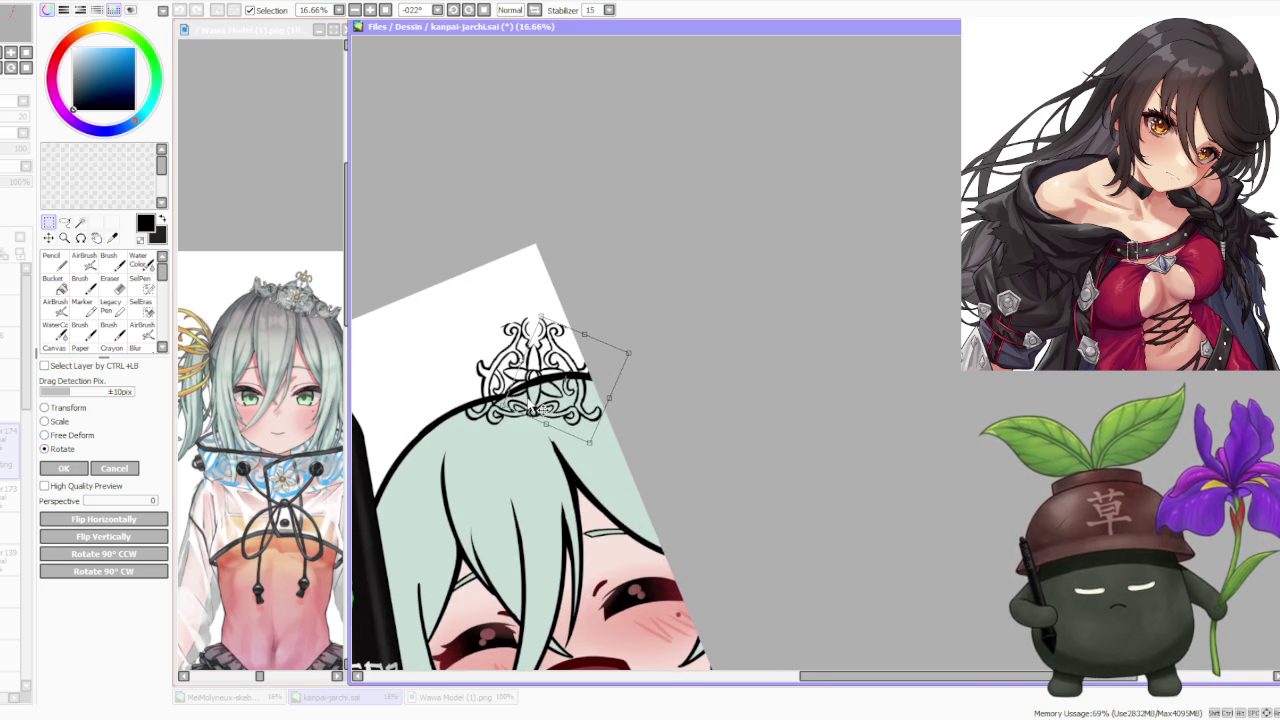
pyautogui.scroll(2, 556, 342)
pyautogui.moveTo(690, 360)
pyautogui.mouseDown()
pyautogui.moveTo(713, 364)
pyautogui.moveTo(686, 331)
pyautogui.moveTo(655, 361)
pyautogui.mouseUp()
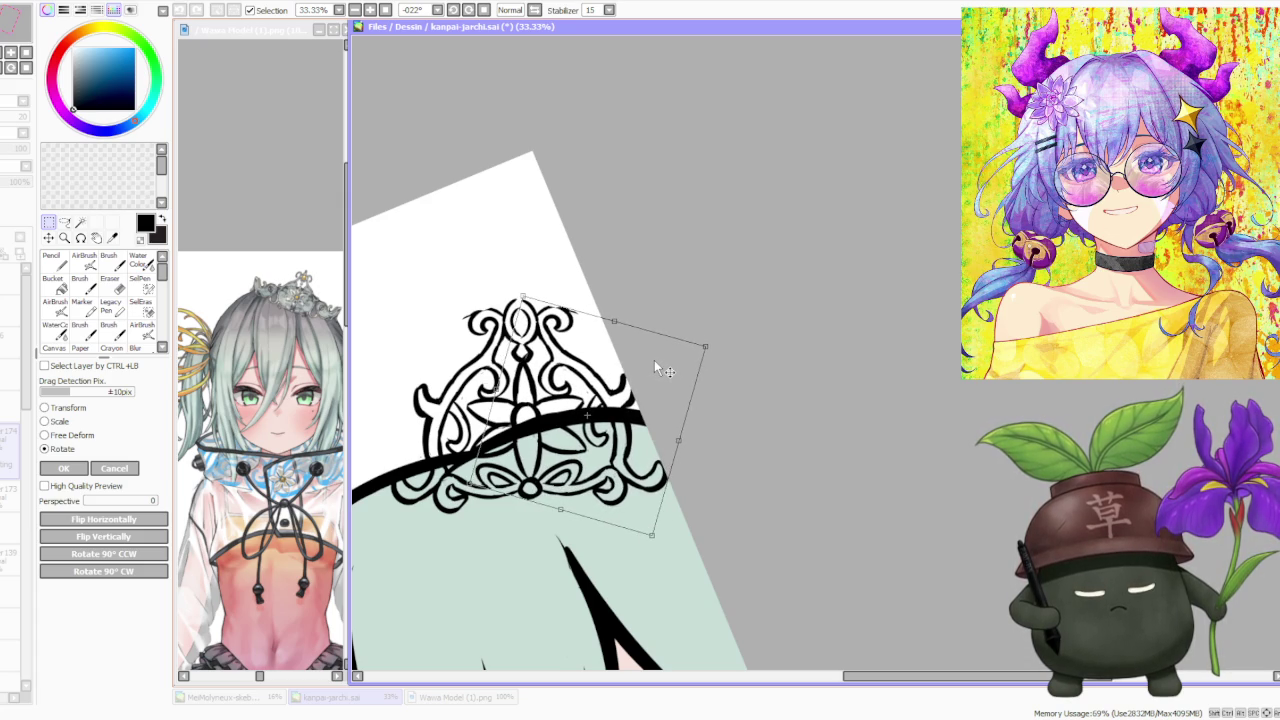
pyautogui.scroll(-2, 605, 378)
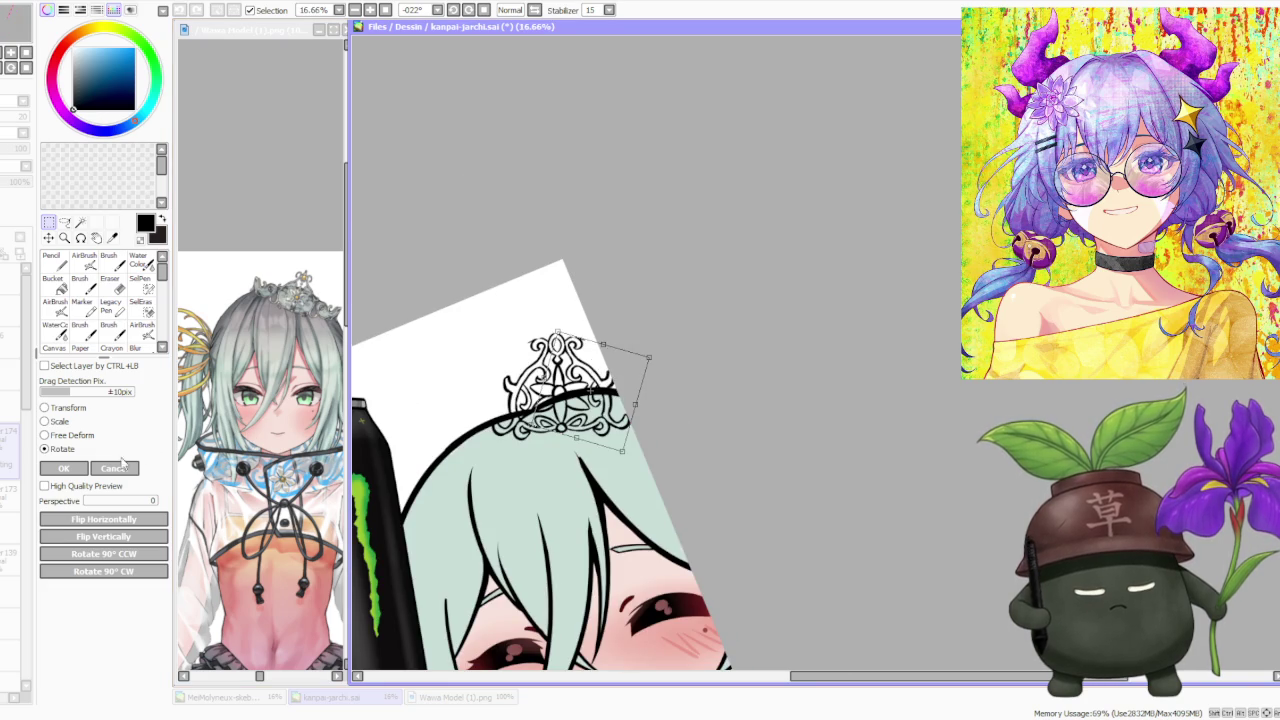
pyautogui.click(64, 469)
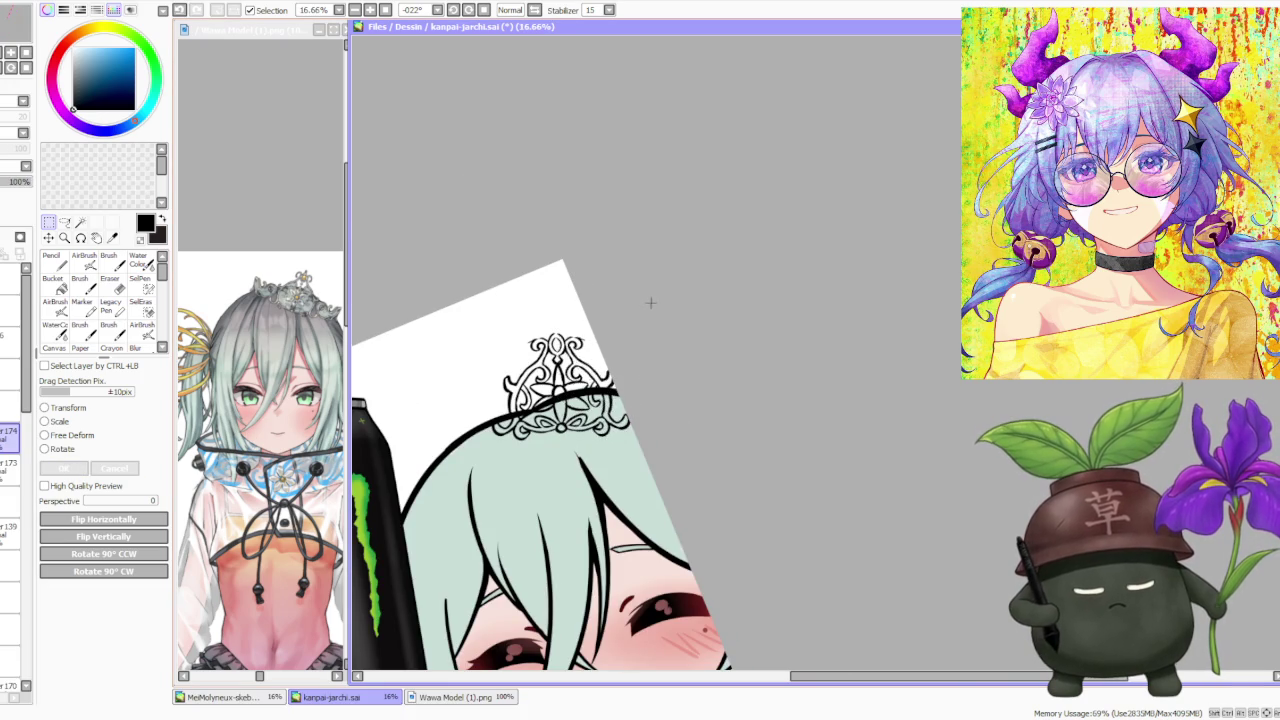
pyautogui.scroll(-3, 640, 296)
pyautogui.scroll(-1, 637, 296)
pyautogui.scroll(4, 637, 296)
pyautogui.scroll(1, 621, 322)
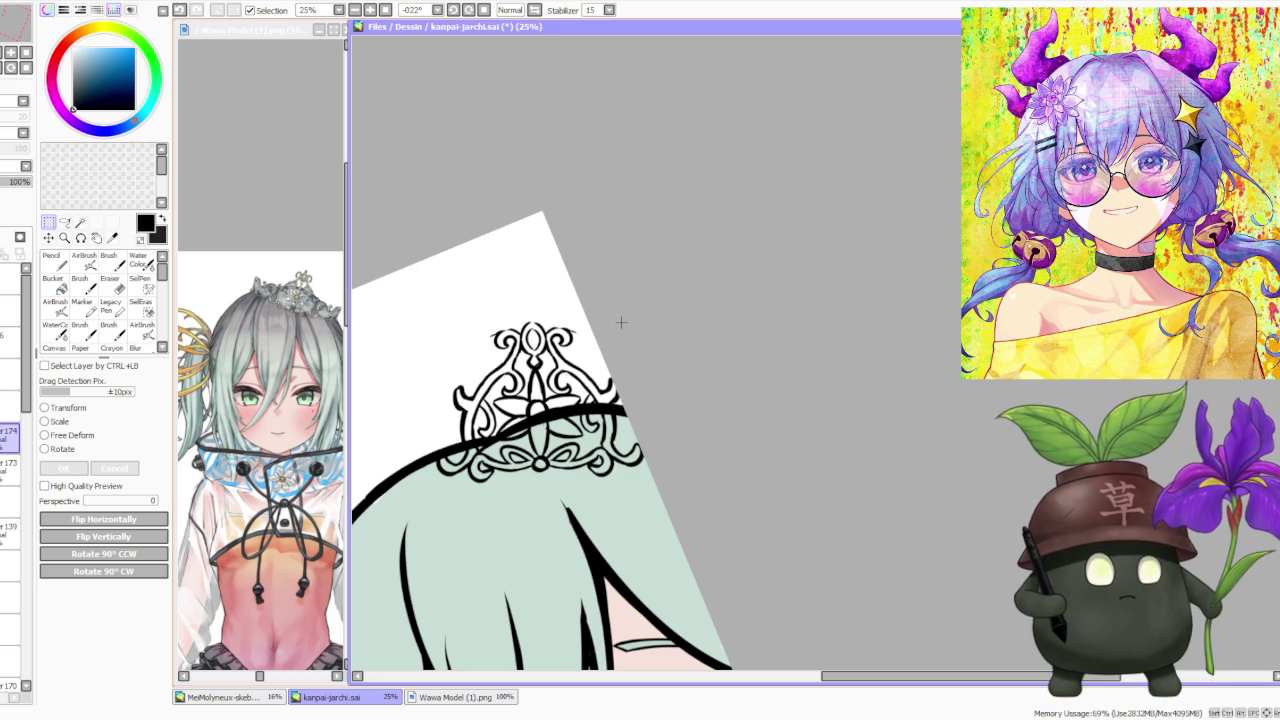
# - Choose the Brush at size 120 and zoom out to view the whole emote
pyautogui.click(109, 262)
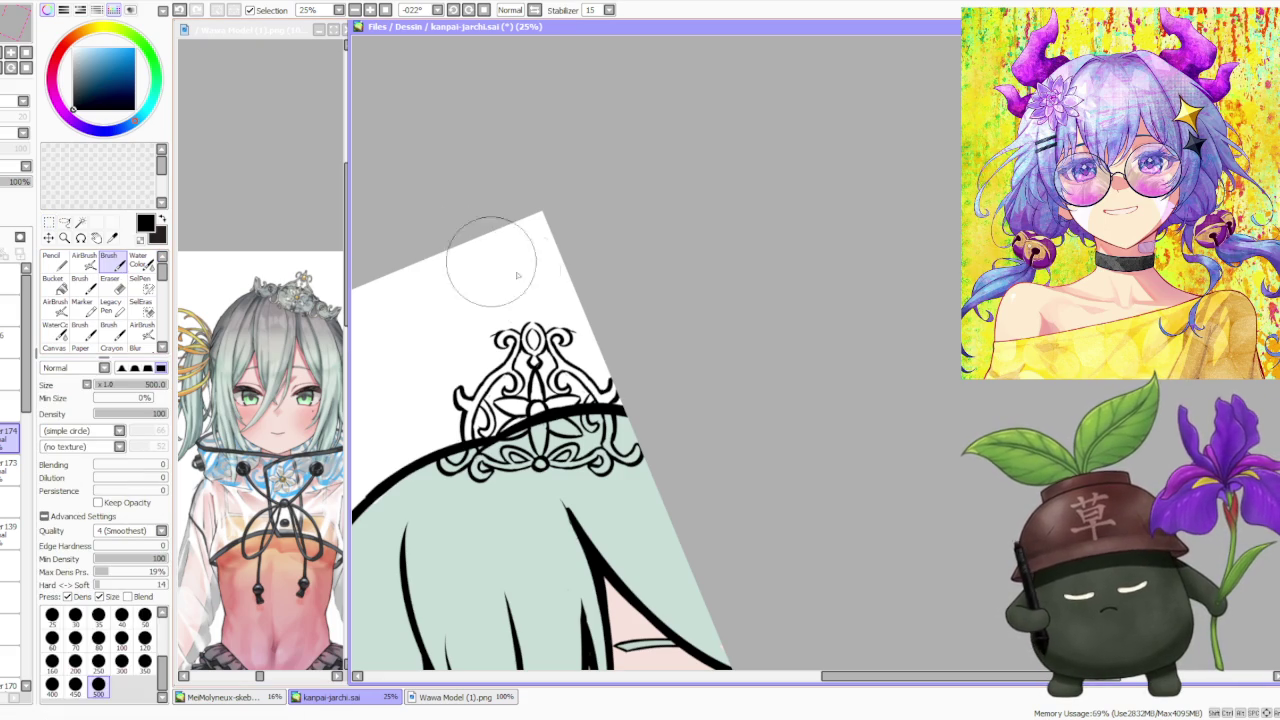
pyautogui.click(145, 638)
pyautogui.click(306, 235)
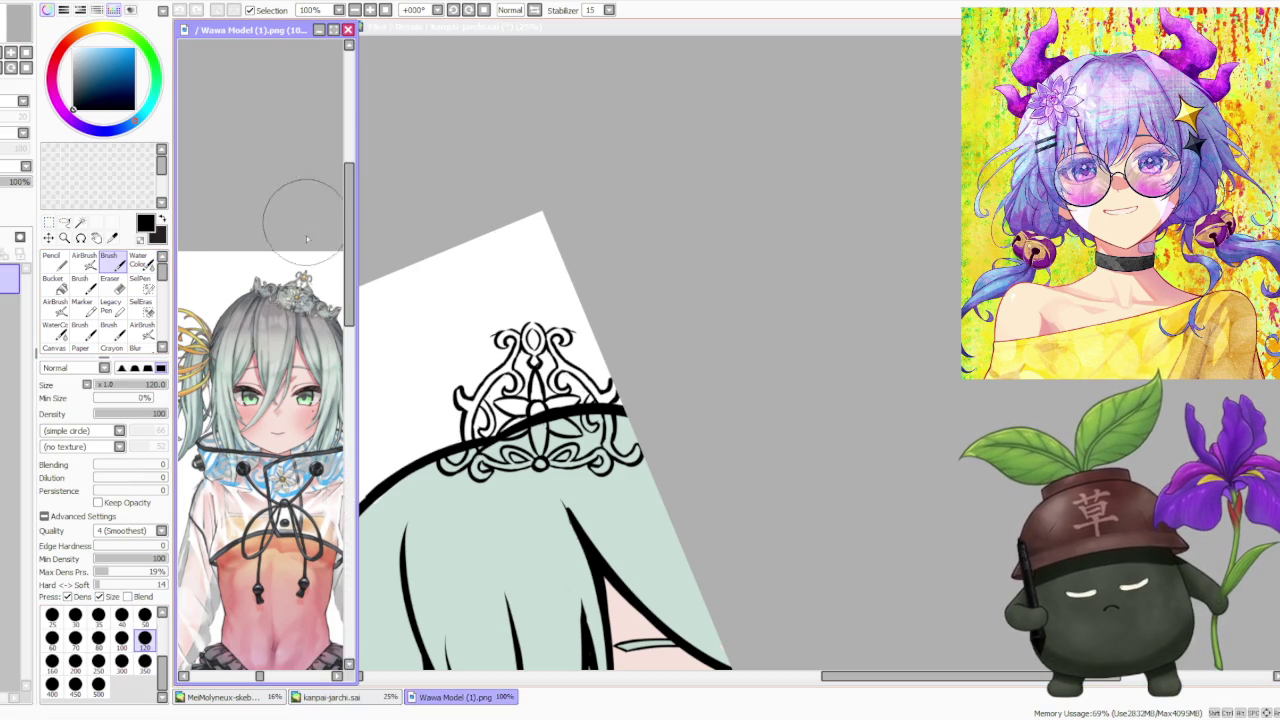
pyautogui.scroll(2, 306, 235)
pyautogui.click(744, 211)
pyautogui.scroll(1, 540, 396)
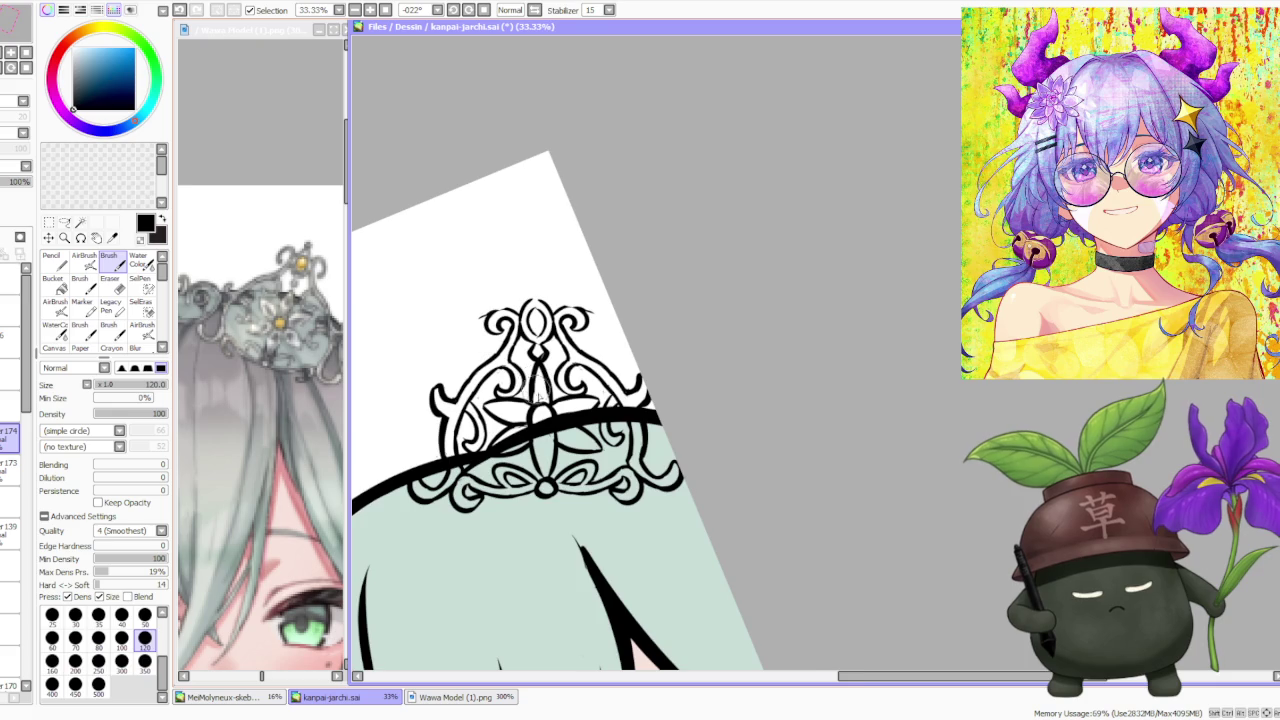
pyautogui.scroll(1, 540, 396)
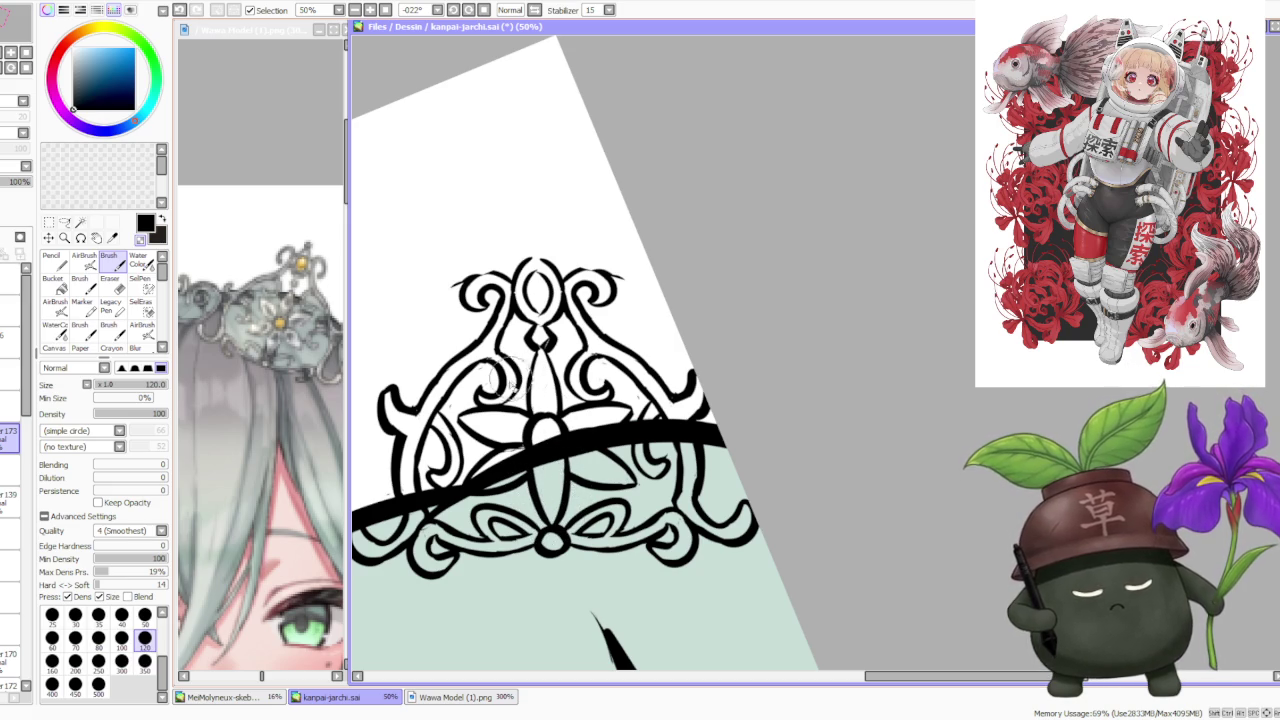
pyautogui.scroll(-3, 583, 243)
pyautogui.scroll(-2, 585, 247)
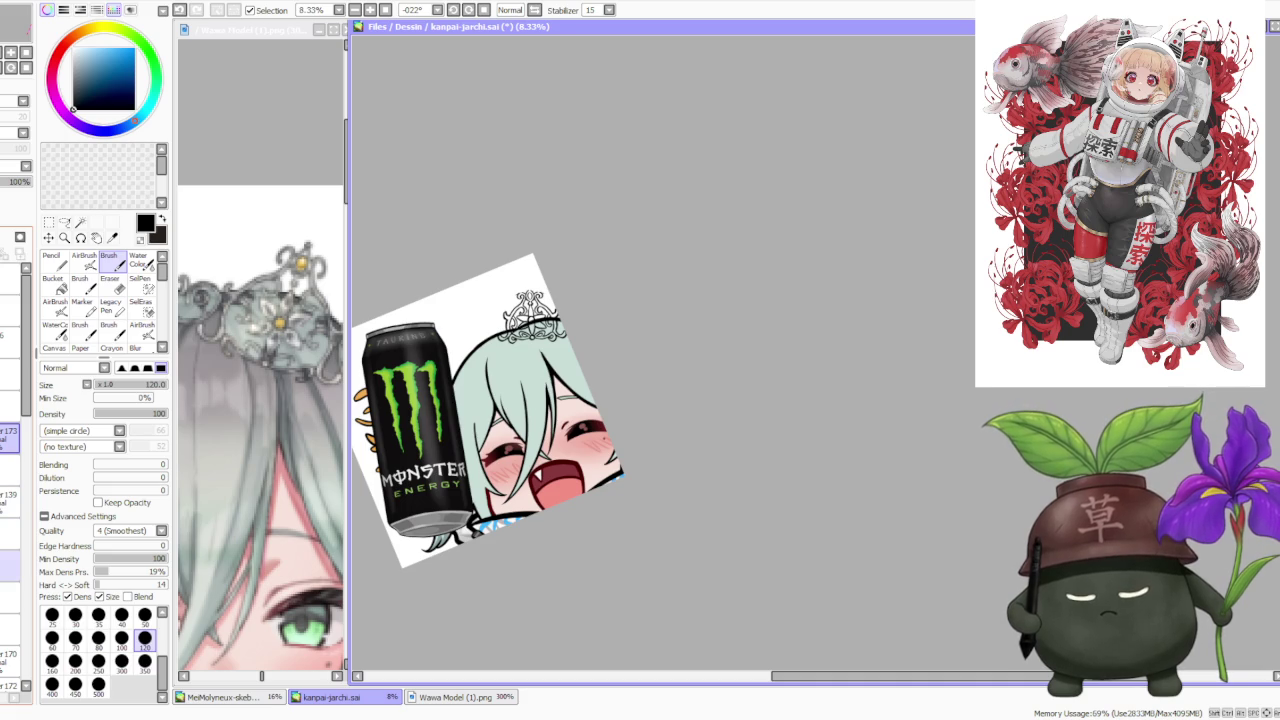
pyautogui.scroll(-1, 10, 500)
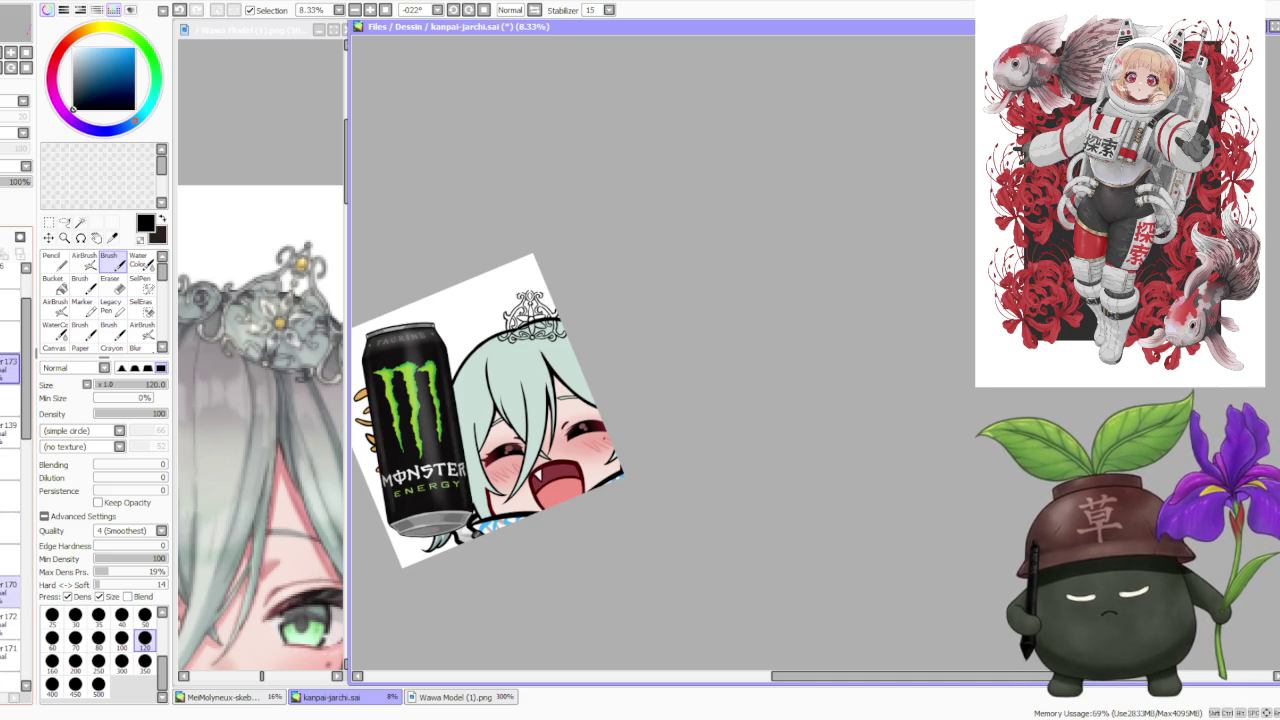
pyautogui.scroll(-1, 10, 500)
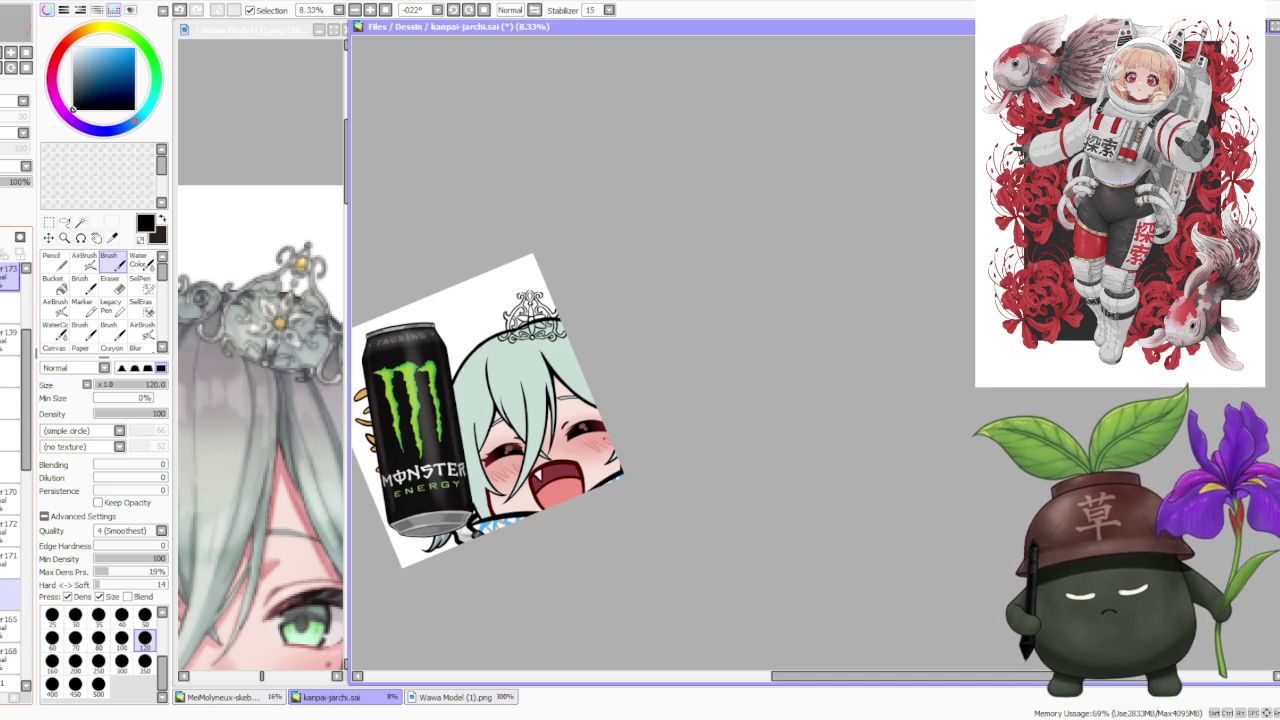
pyautogui.scroll(3, 568, 298)
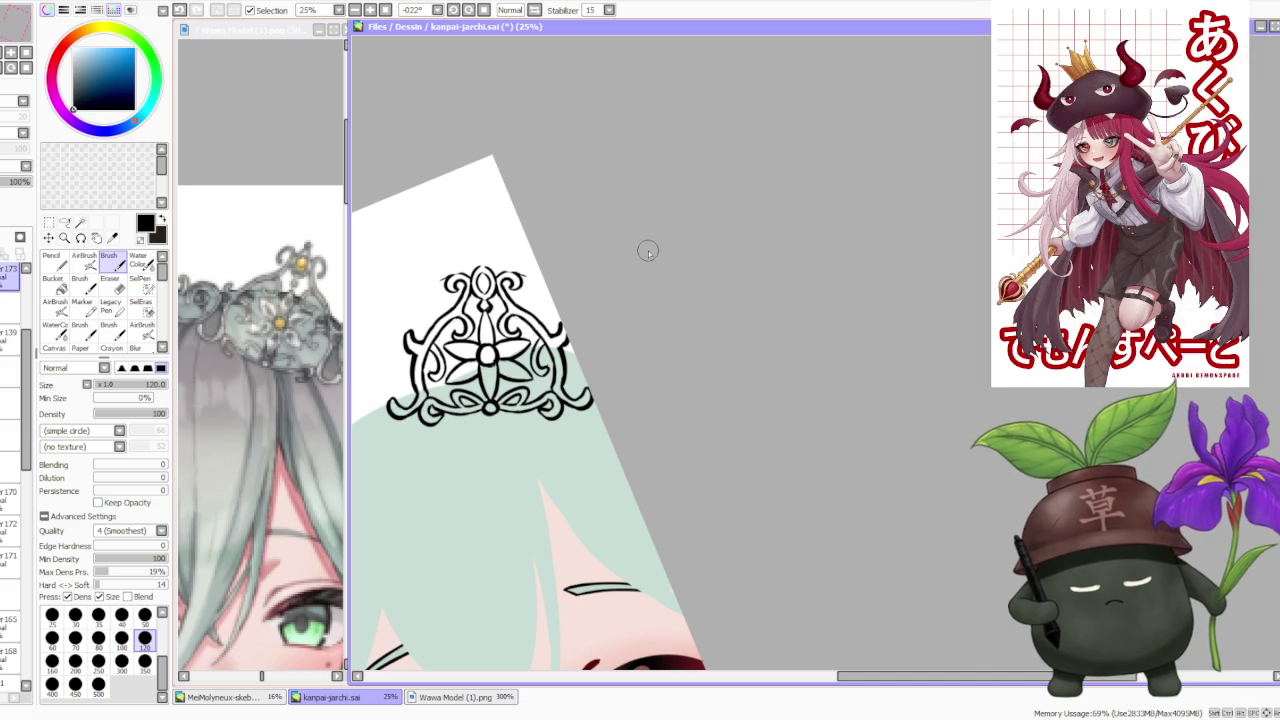
# - Thicken the inner top lines of the tiara after undoing a trial stroke
pyautogui.scroll(1, 12, 350)
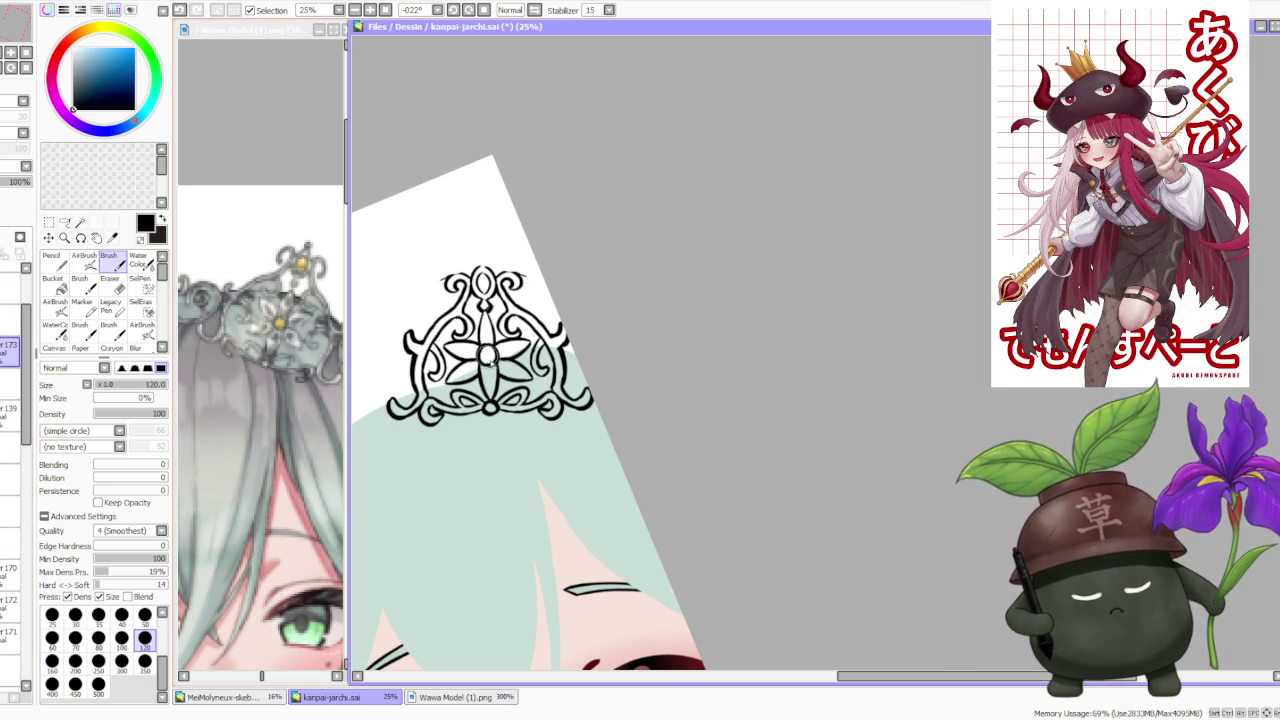
pyautogui.scroll(1, 488, 356)
pyautogui.scroll(1, 488, 356)
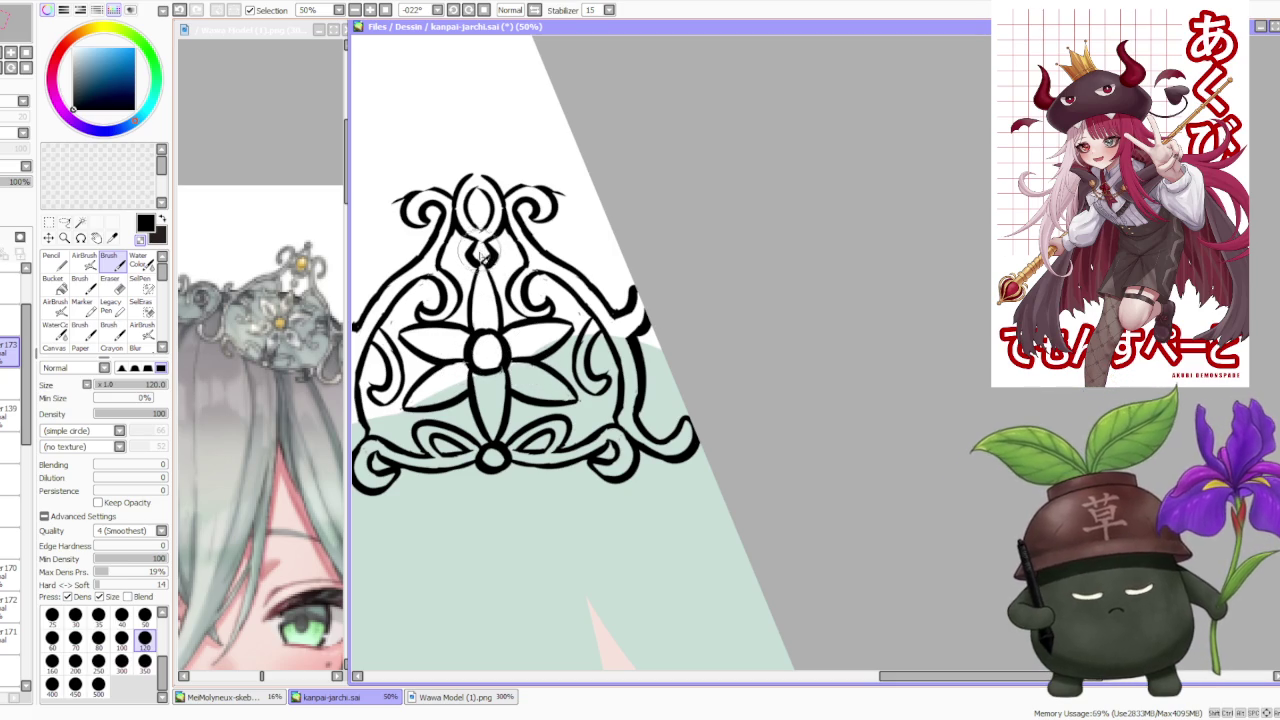
pyautogui.moveTo(480, 252); pyautogui.dragTo(482, 262)
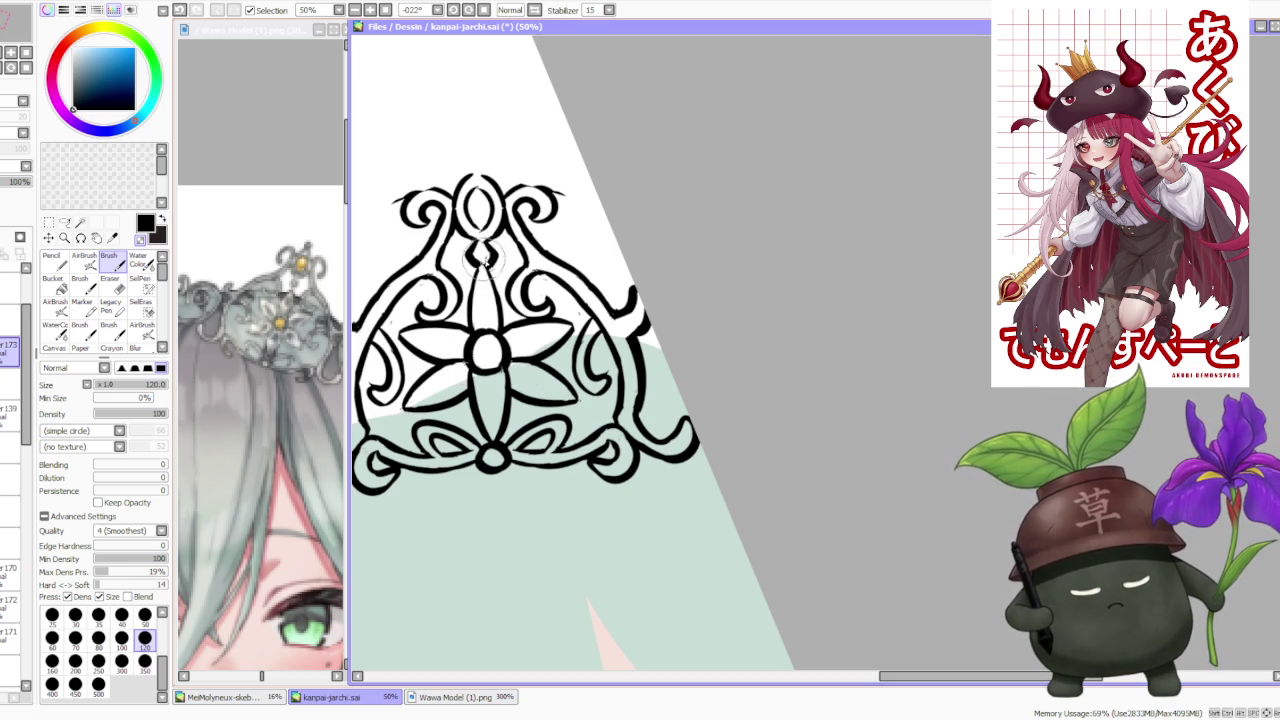
pyautogui.hotkey('ctrl', 'z')
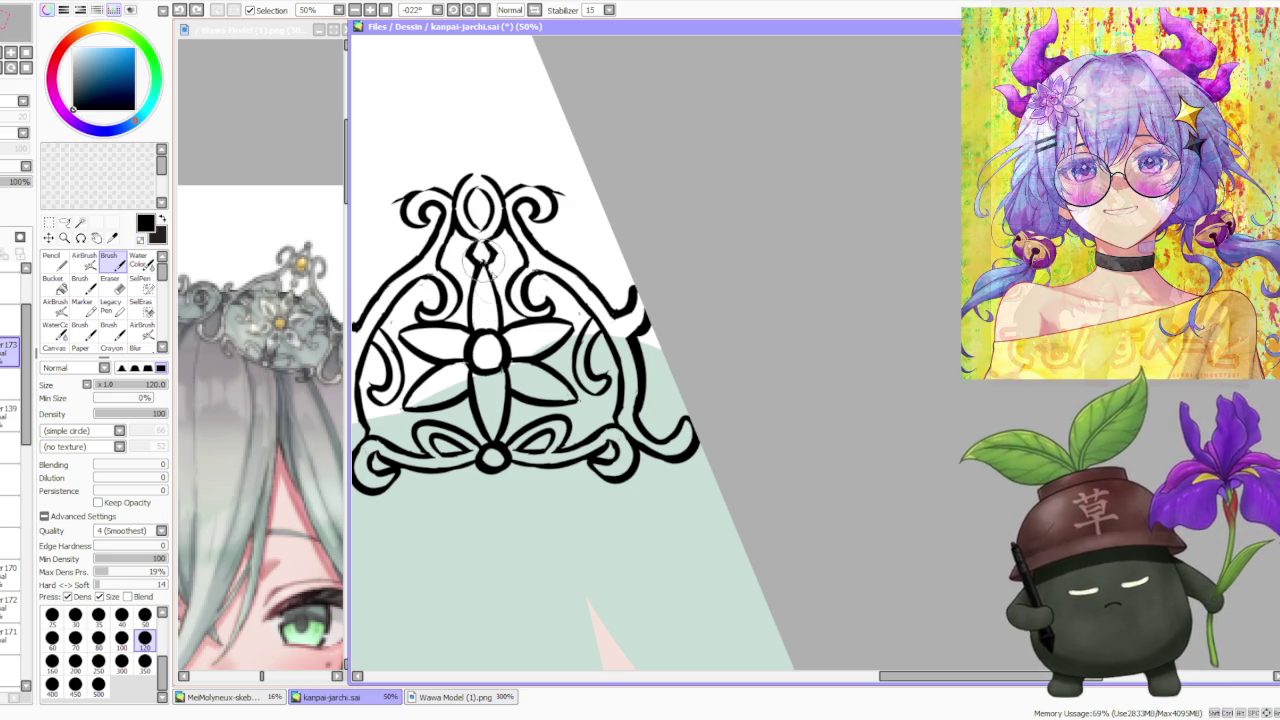
pyautogui.moveTo(512, 246); pyautogui.dragTo(540, 284)
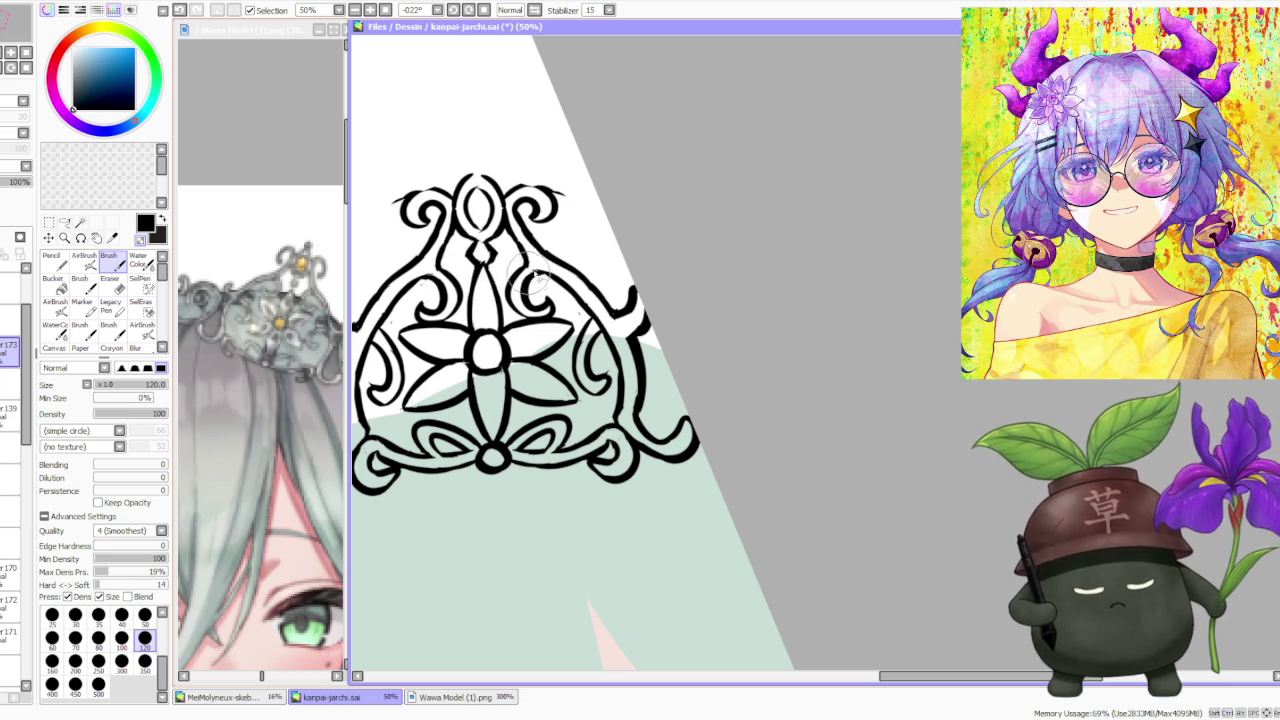
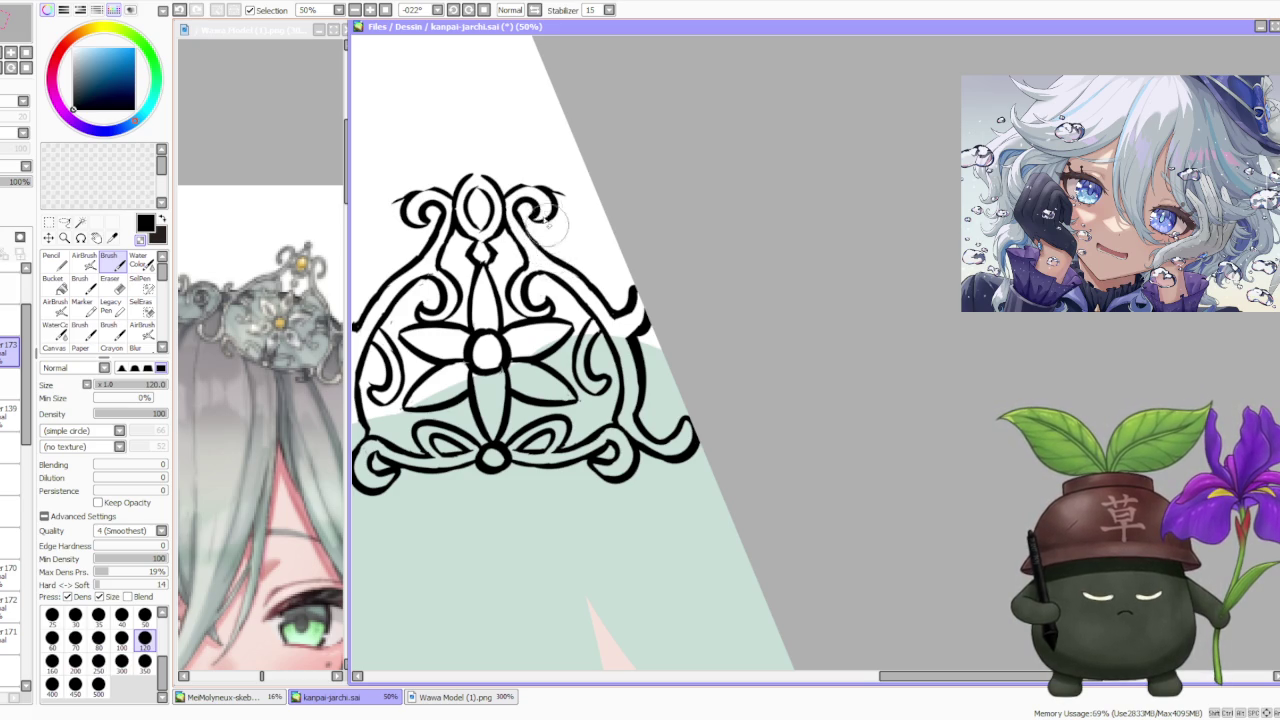
# - Undo the stray mark at the tiara top and draw a pointed peak there
pyautogui.scroll(-2, 548, 215)
pyautogui.scroll(3, 548, 215)
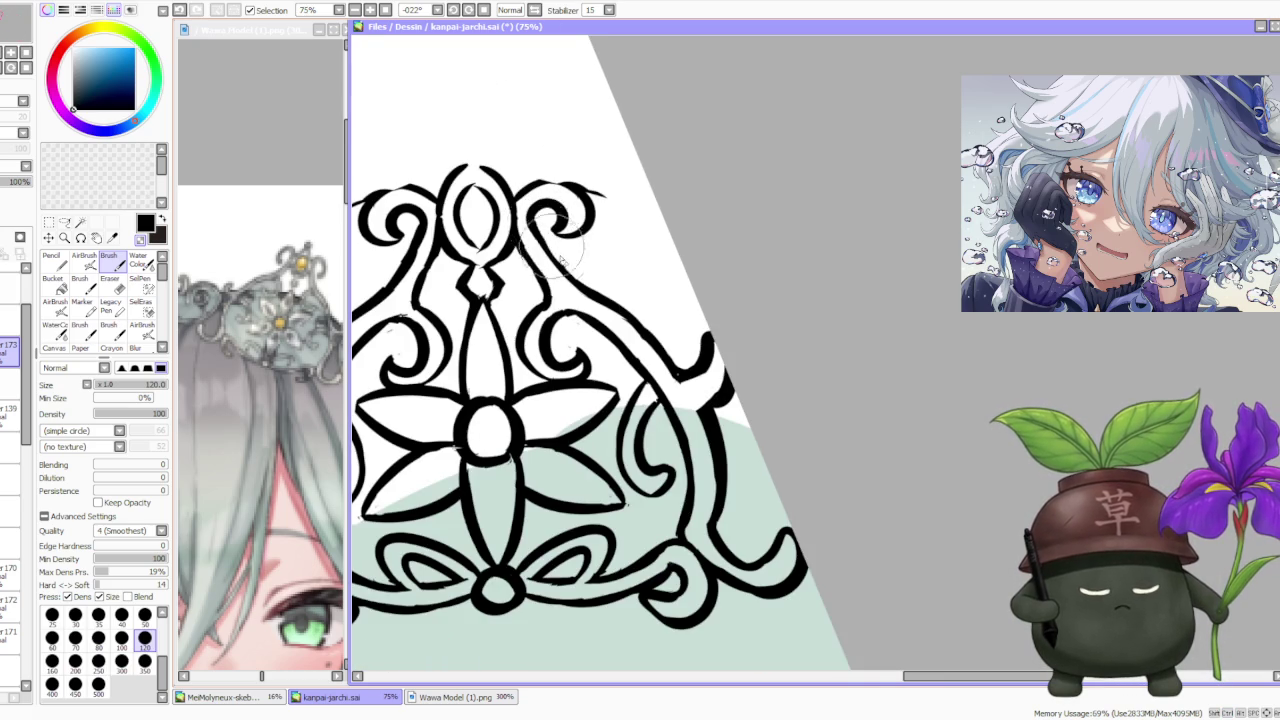
pyautogui.scroll(-3, 553, 236)
pyautogui.scroll(3, 595, 324)
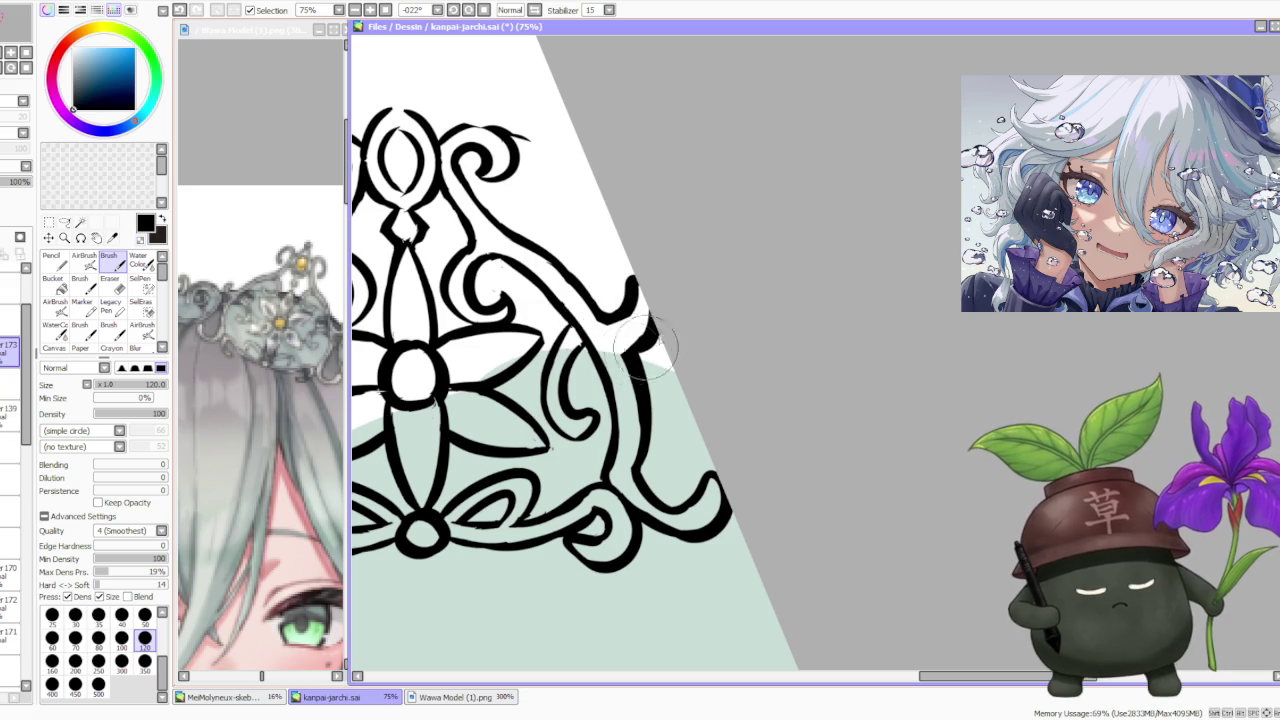
pyautogui.scroll(-4, 646, 300)
pyautogui.scroll(1, 618, 292)
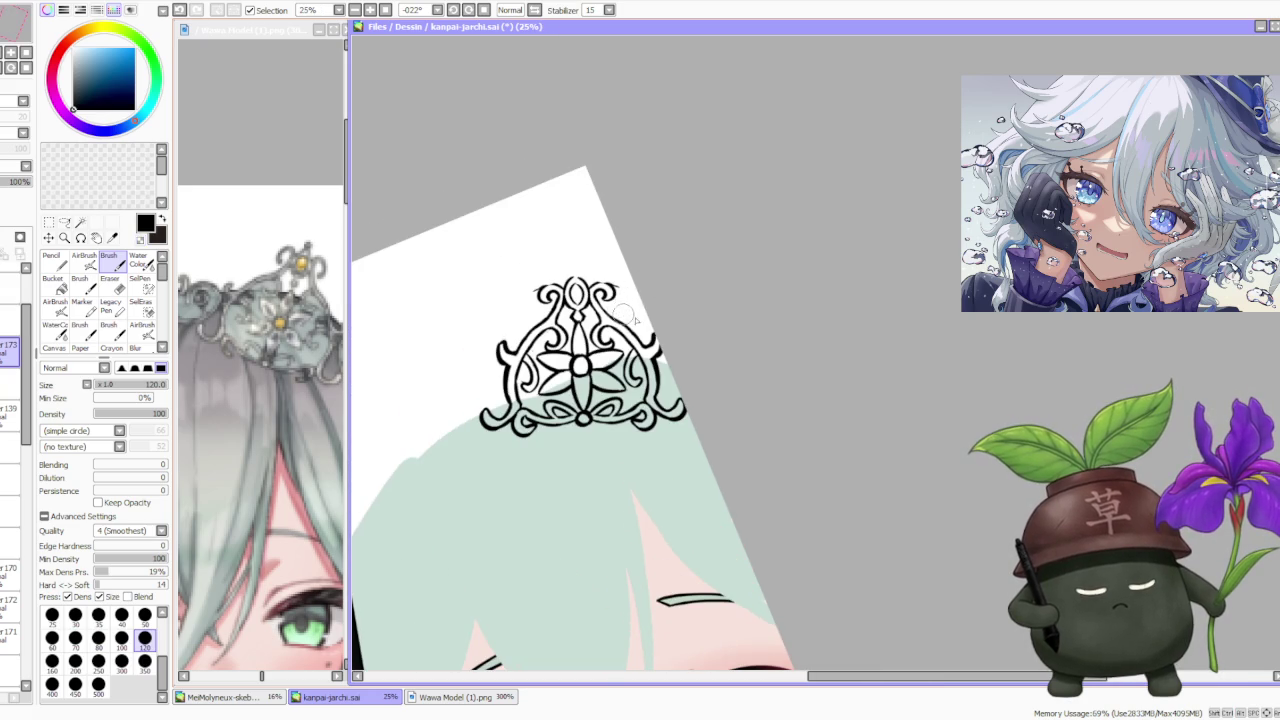
pyautogui.scroll(2, 630, 320)
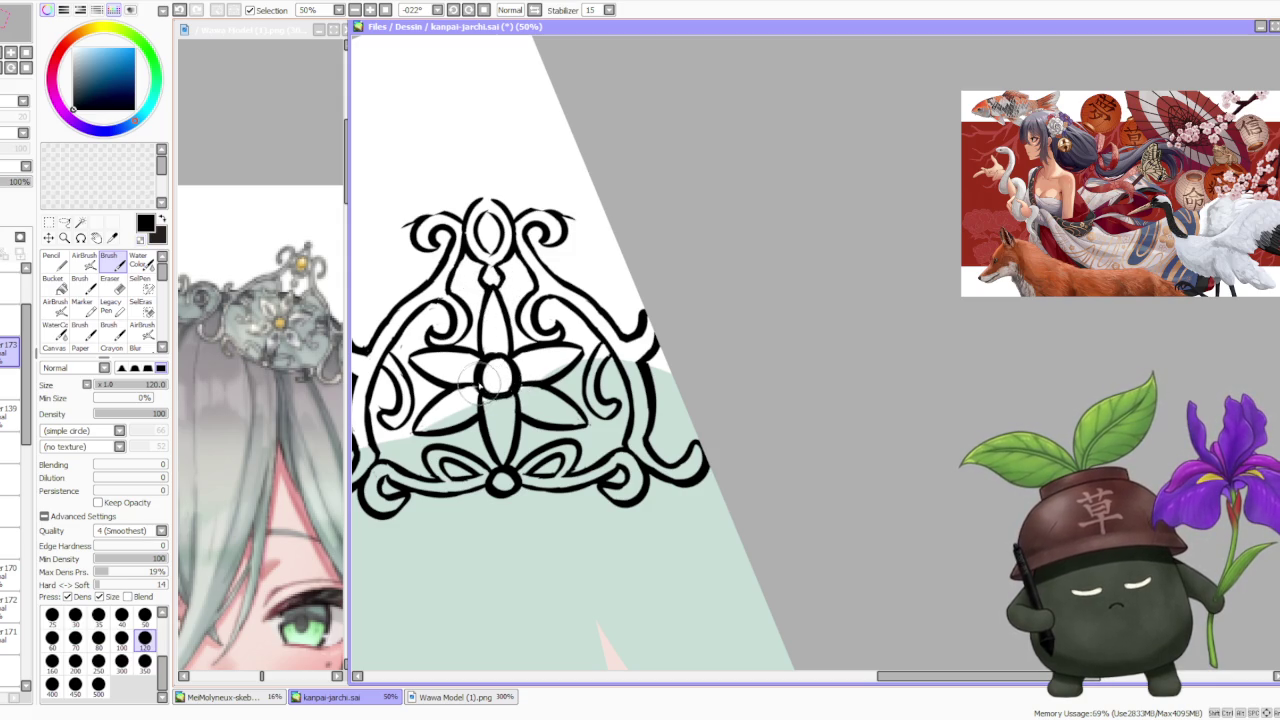
pyautogui.scroll(-1, 503, 379)
pyautogui.scroll(1, 508, 448)
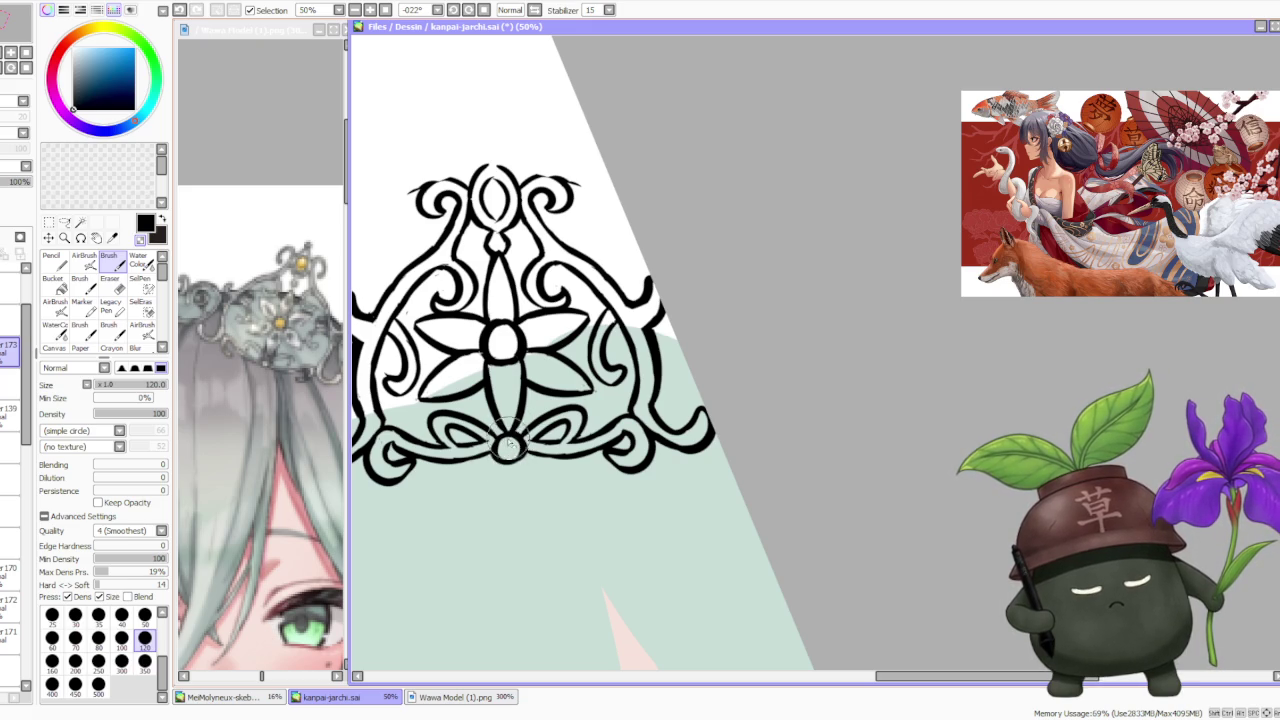
pyautogui.scroll(-1, 545, 405)
pyautogui.scroll(1, 552, 416)
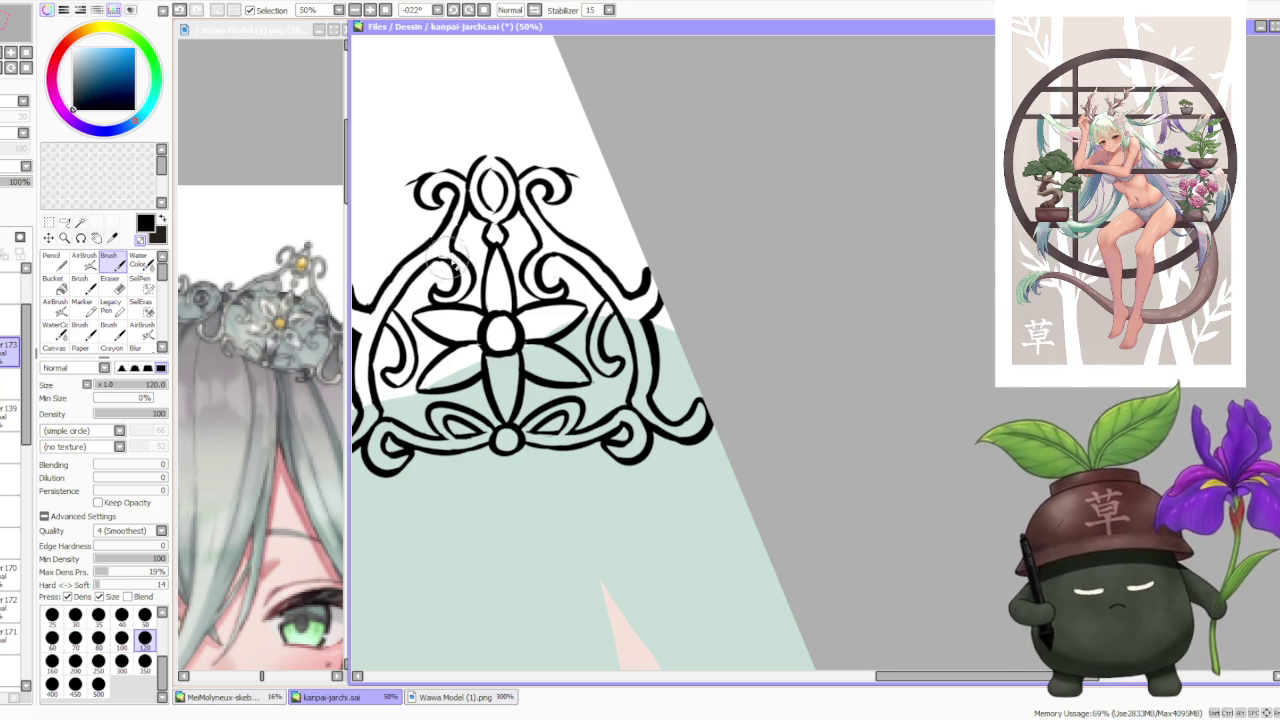
pyautogui.scroll(-2, 445, 230)
pyautogui.scroll(1, 450, 165)
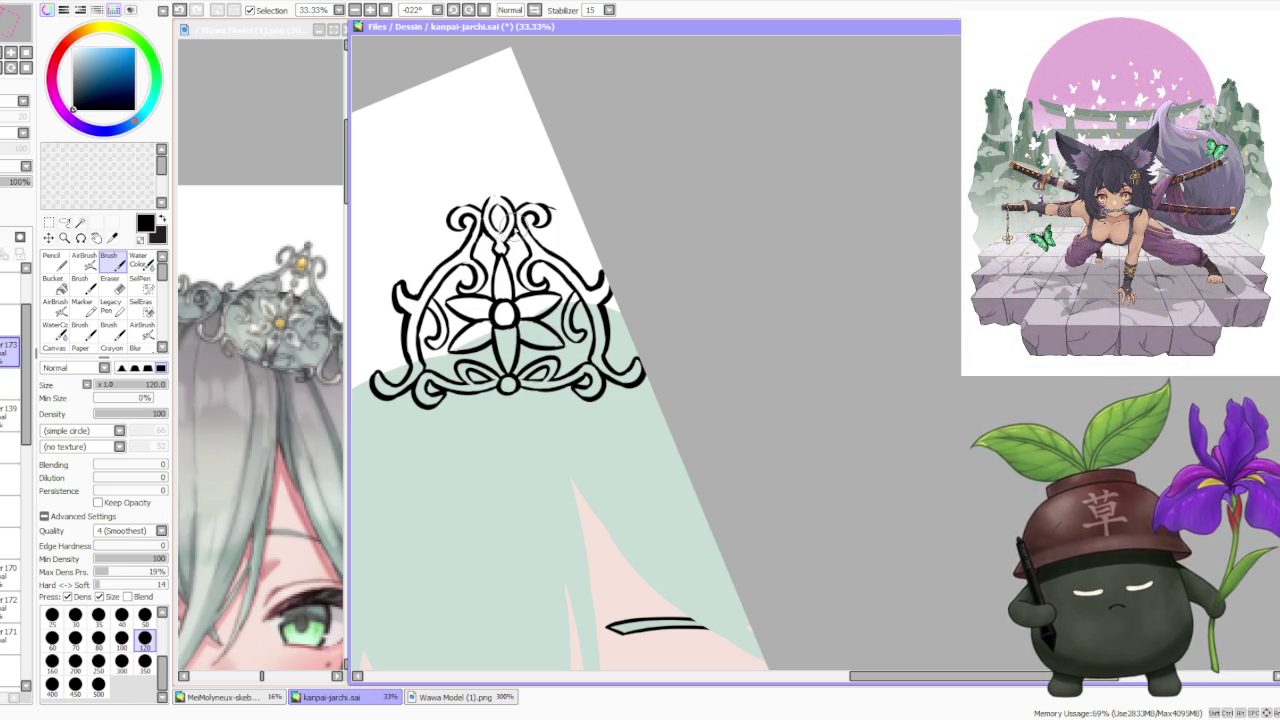
pyautogui.hotkey('ctrl', 'z')
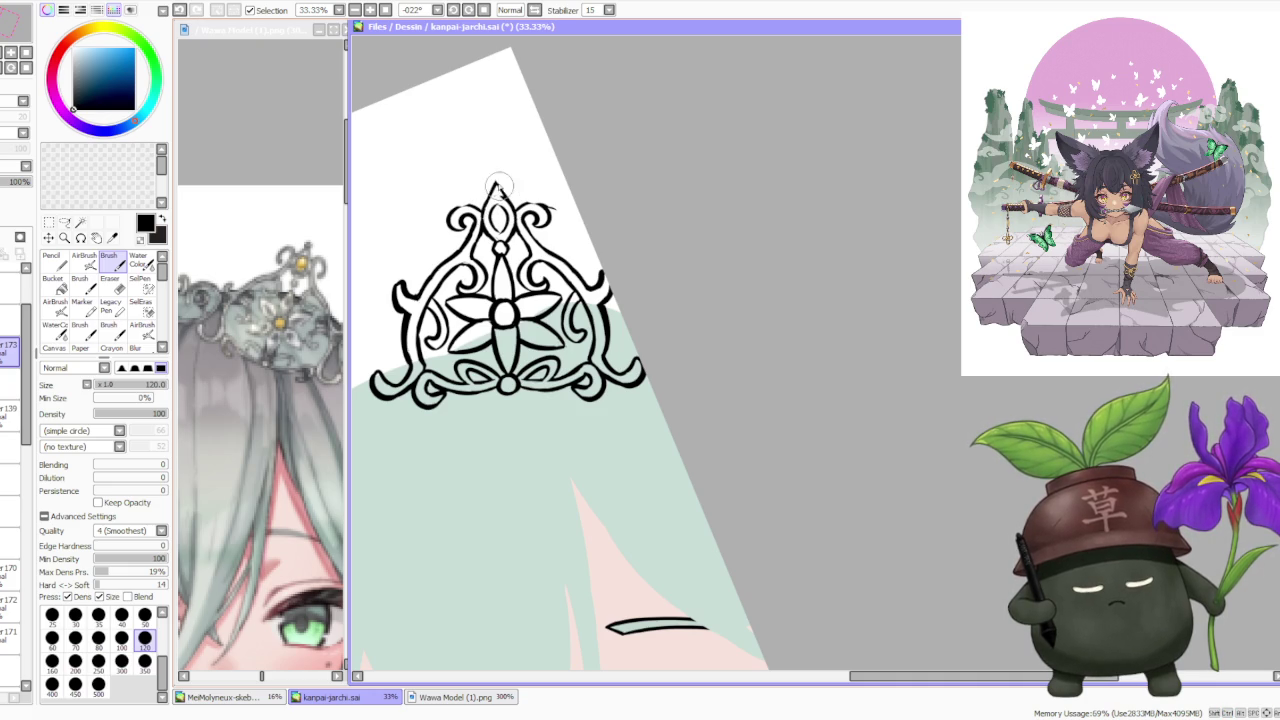
pyautogui.moveTo(496, 184)
pyautogui.mouseDown()
pyautogui.moveTo(510, 206)
pyautogui.moveTo(501, 190)
pyautogui.mouseUp()
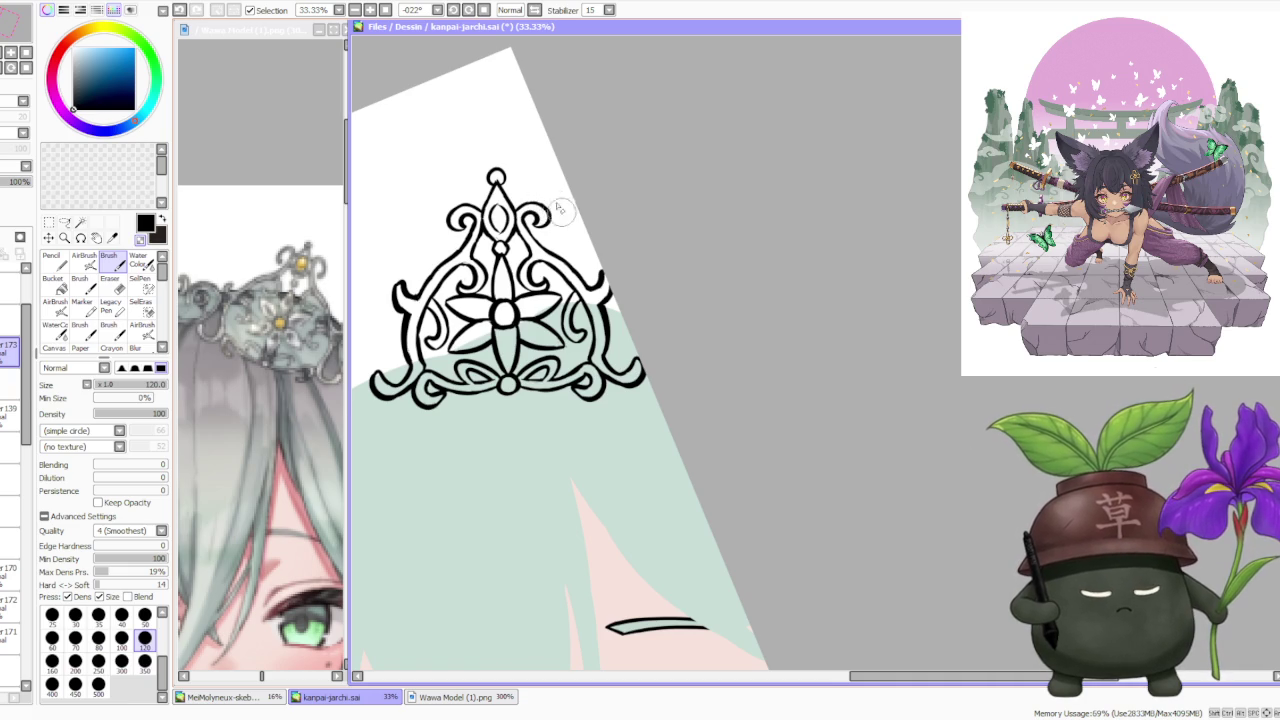
# - Undo and redraw the tiara's upper-left swirl stroke
pyautogui.scroll(-1, 548, 212)
pyautogui.scroll(1, 520, 190)
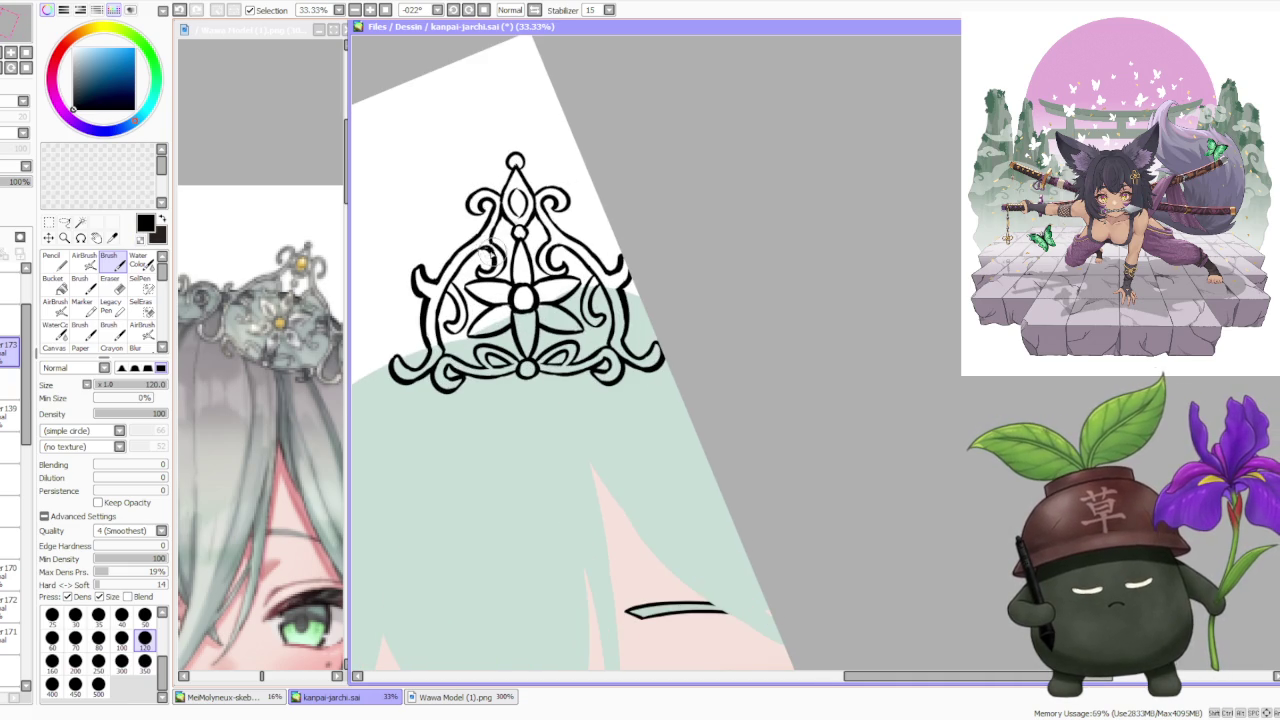
pyautogui.hotkey('ctrl', 'z')
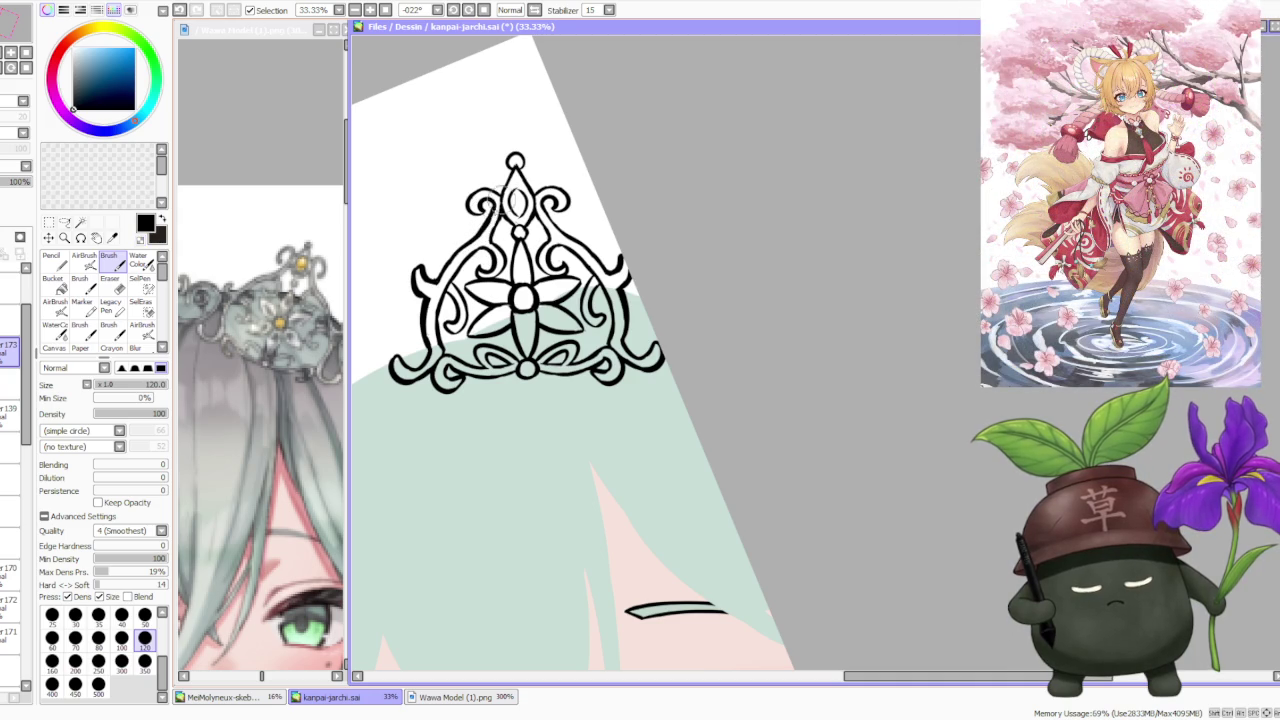
pyautogui.moveTo(466, 232); pyautogui.dragTo(482, 222)
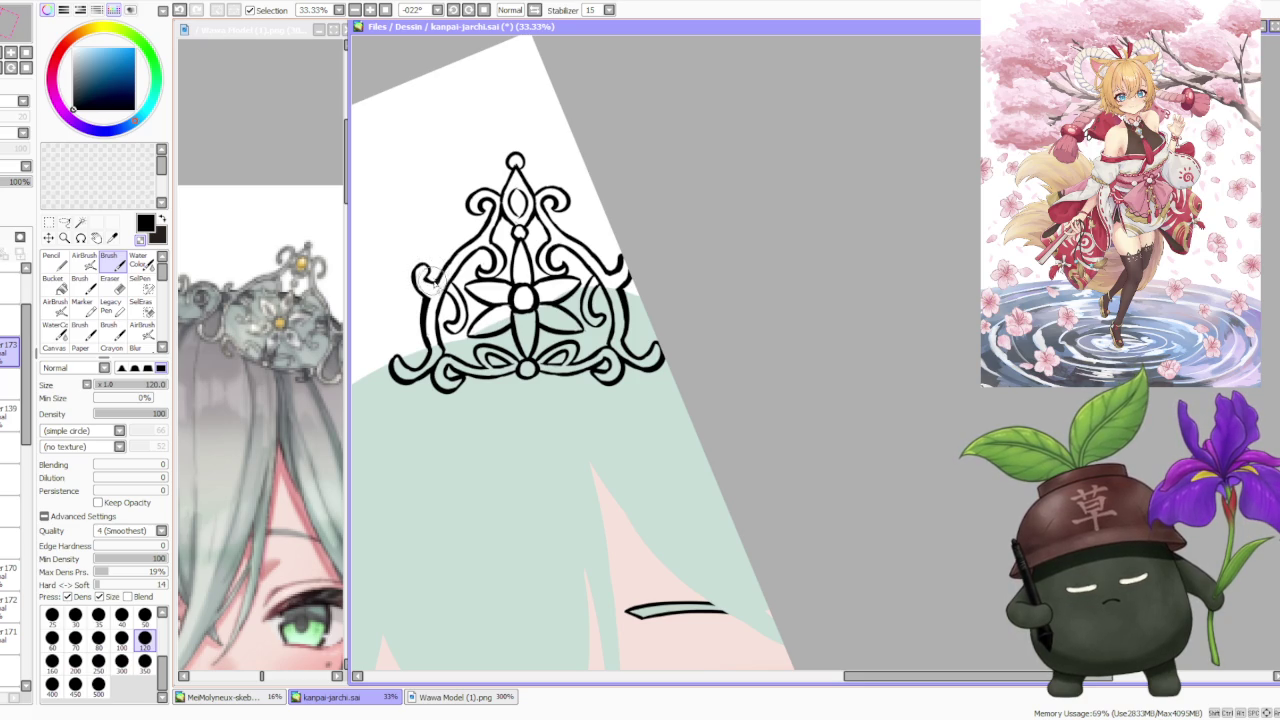
pyautogui.scroll(-1, 470, 250)
pyautogui.scroll(-1, 490, 225)
pyautogui.scroll(-1, 493, 222)
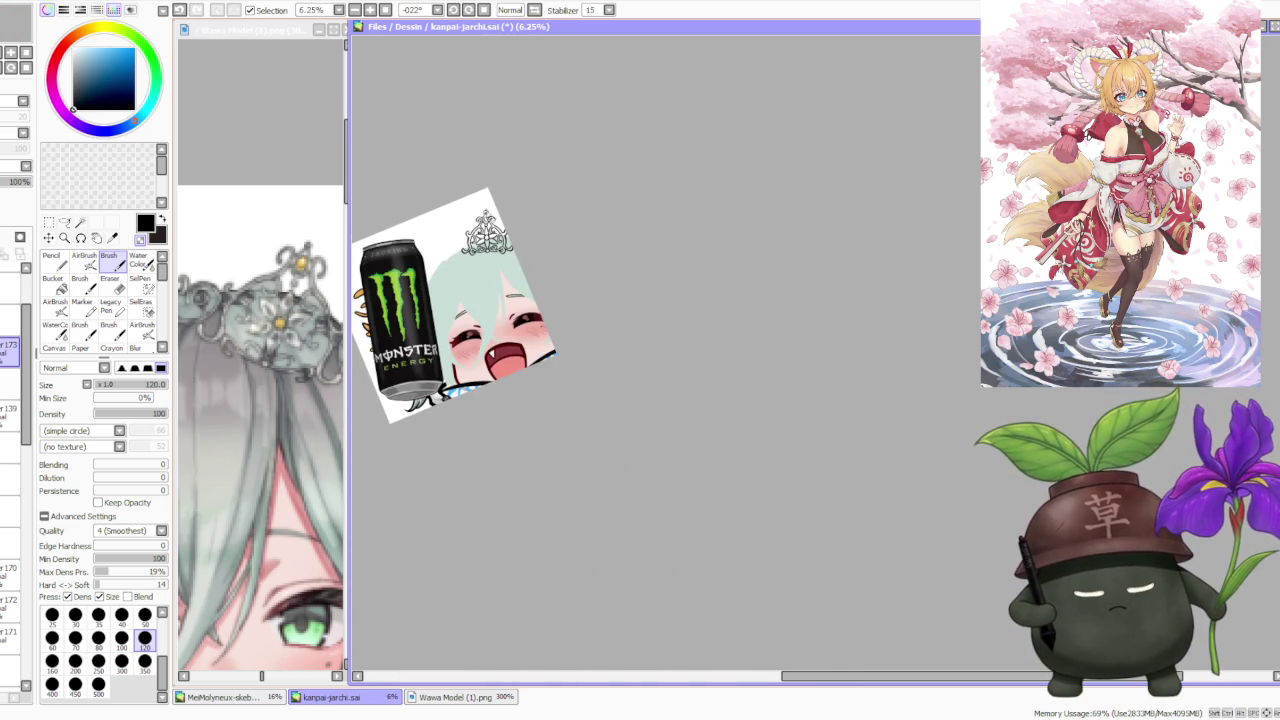
# - Compare the emote against the Wawa Model reference image
pyautogui.scroll(1, 485, 198)
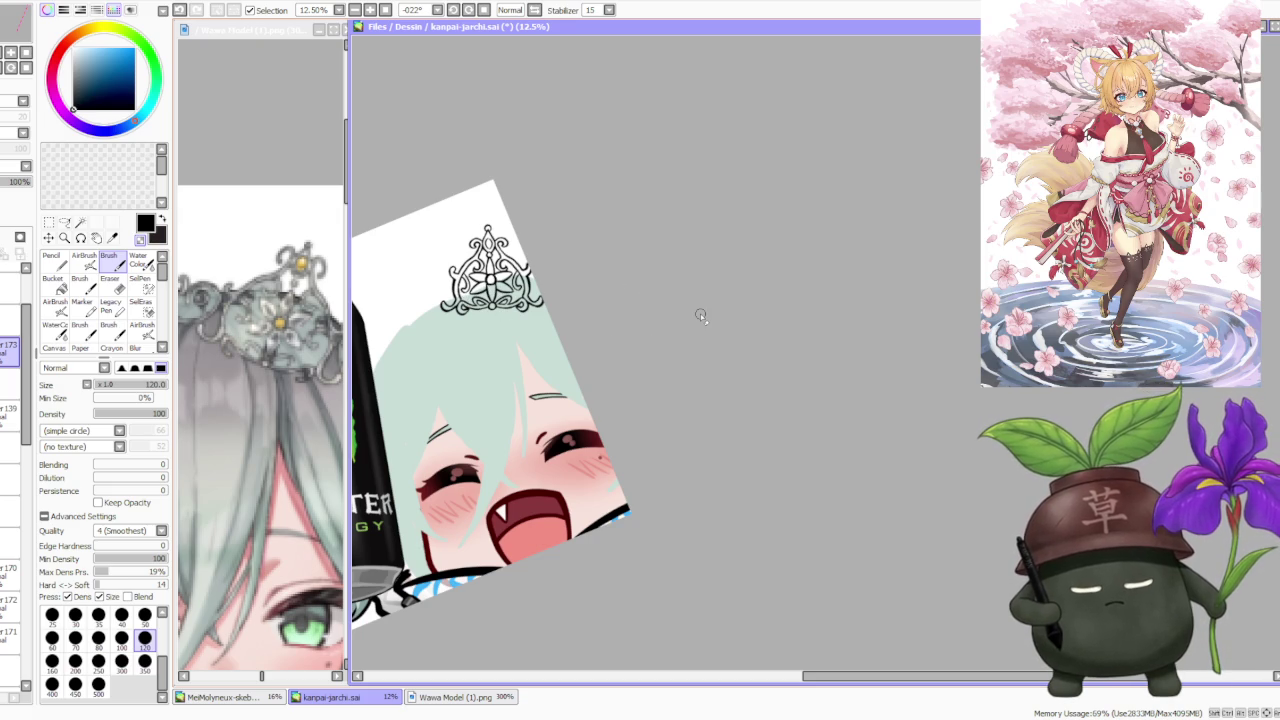
pyautogui.scroll(3, 485, 270)
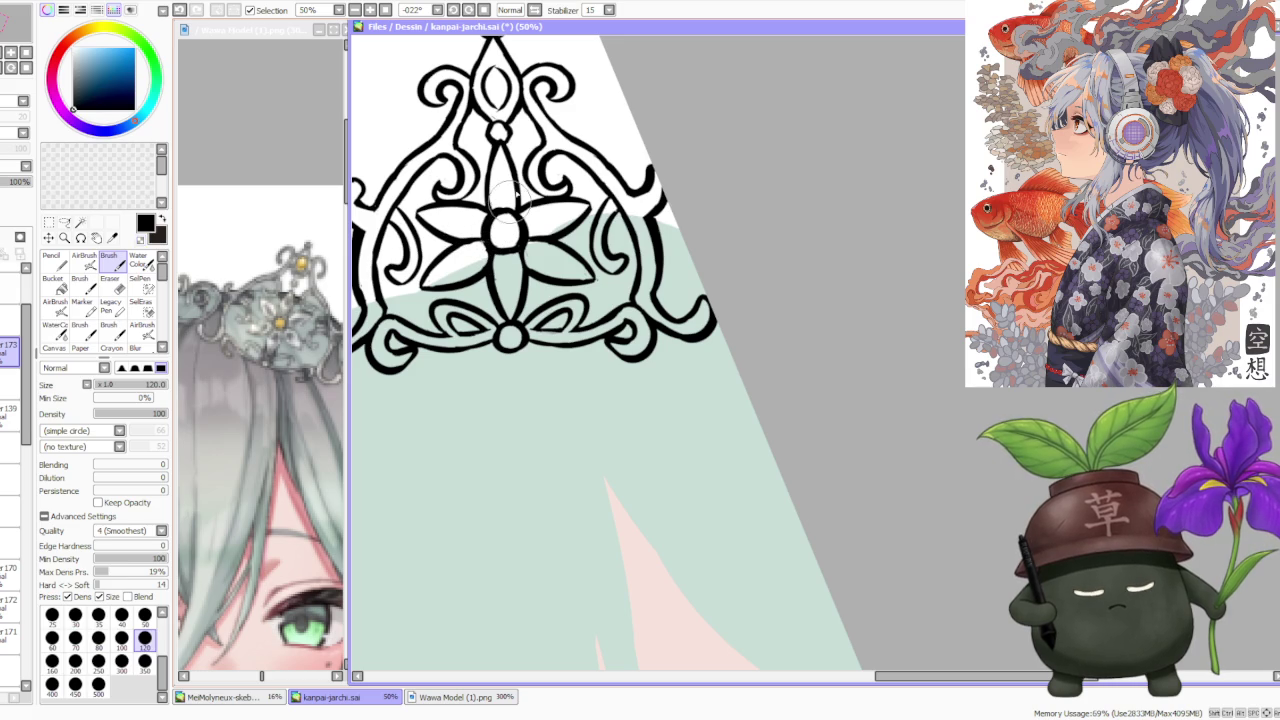
pyautogui.scroll(-4, 518, 175)
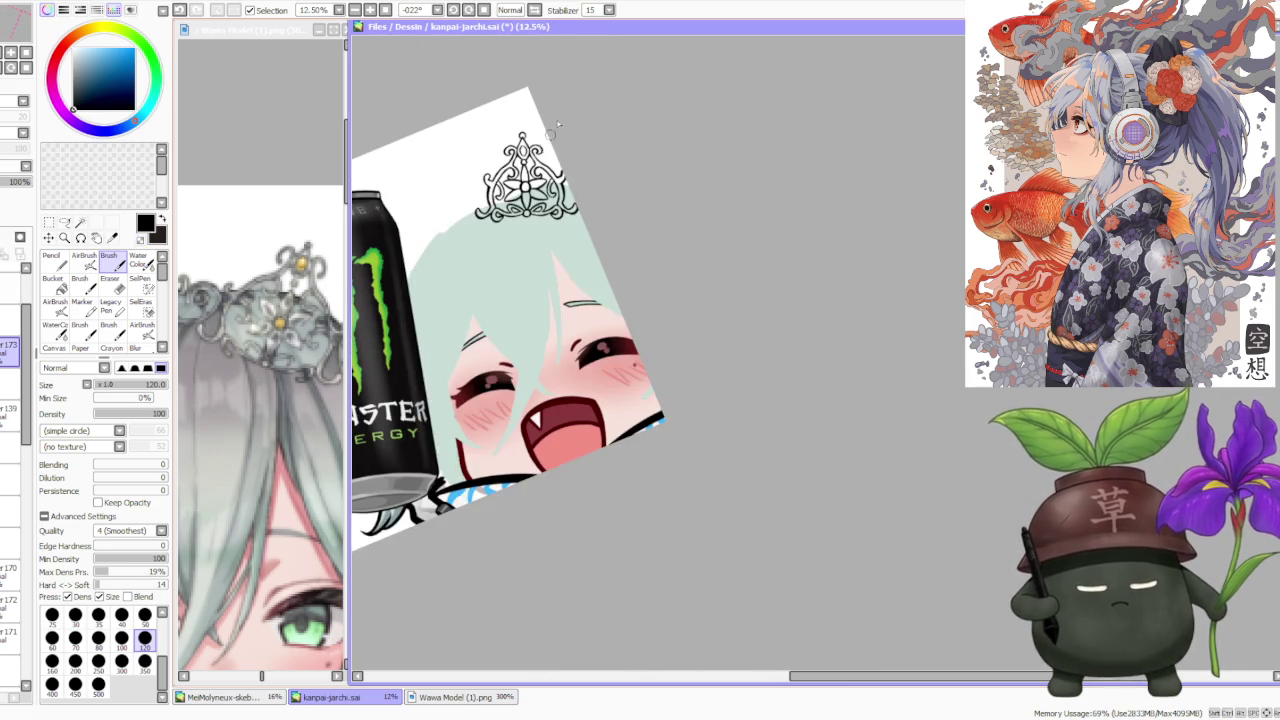
pyautogui.scroll(-1, 563, 110)
pyautogui.scroll(-1, 559, 140)
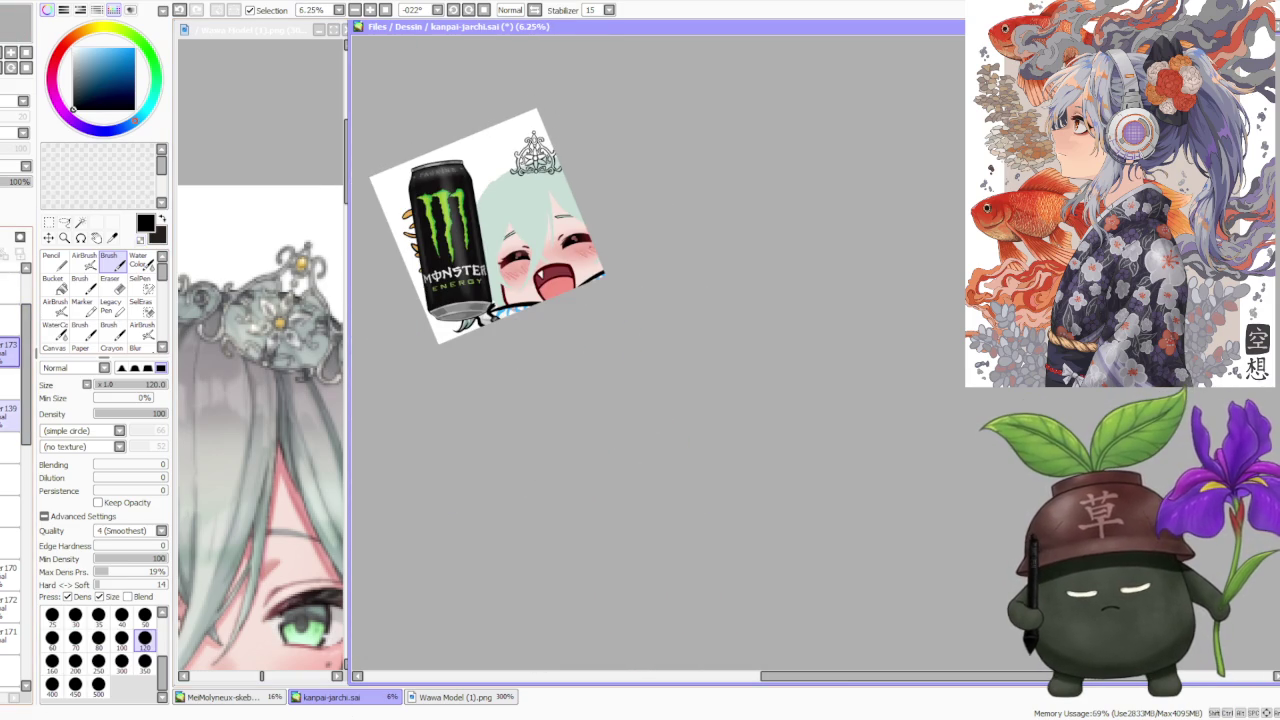
pyautogui.click(268, 341)
pyautogui.scroll(-1, 268, 341)
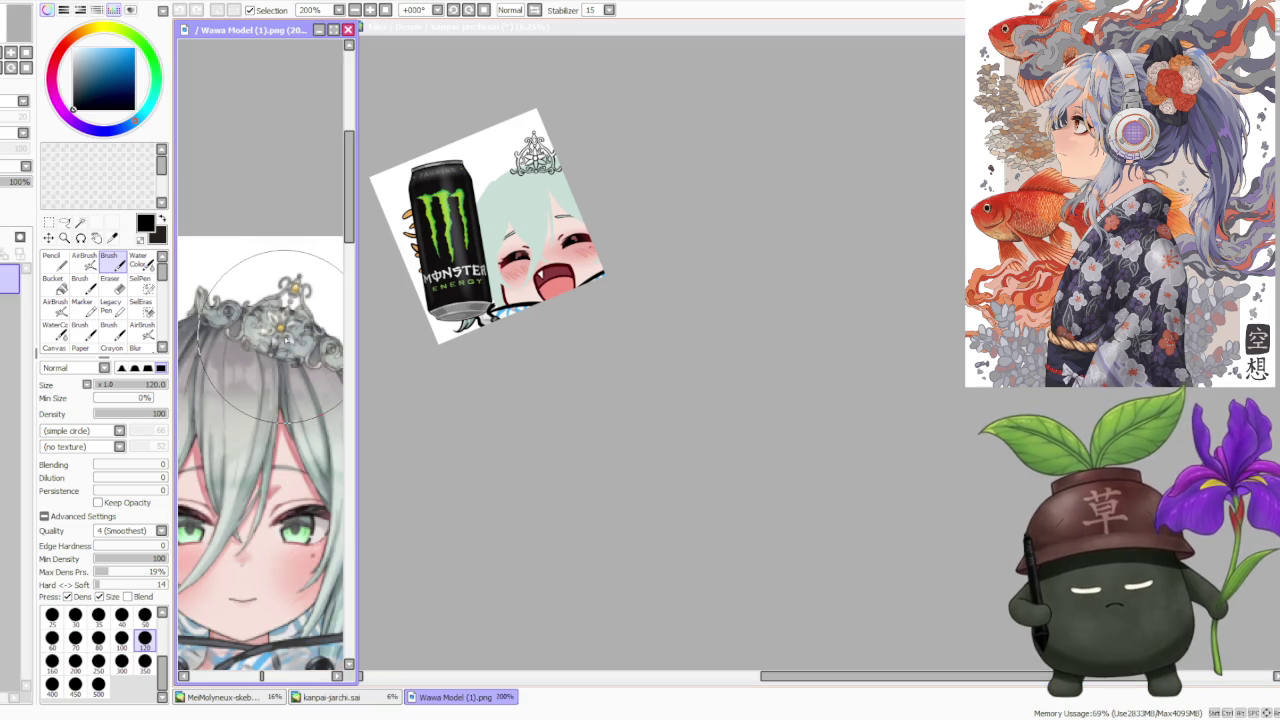
pyautogui.click(676, 155)
# - Hide the hair and head outline lineart layer
pyautogui.scroll(-1, 615, 205)
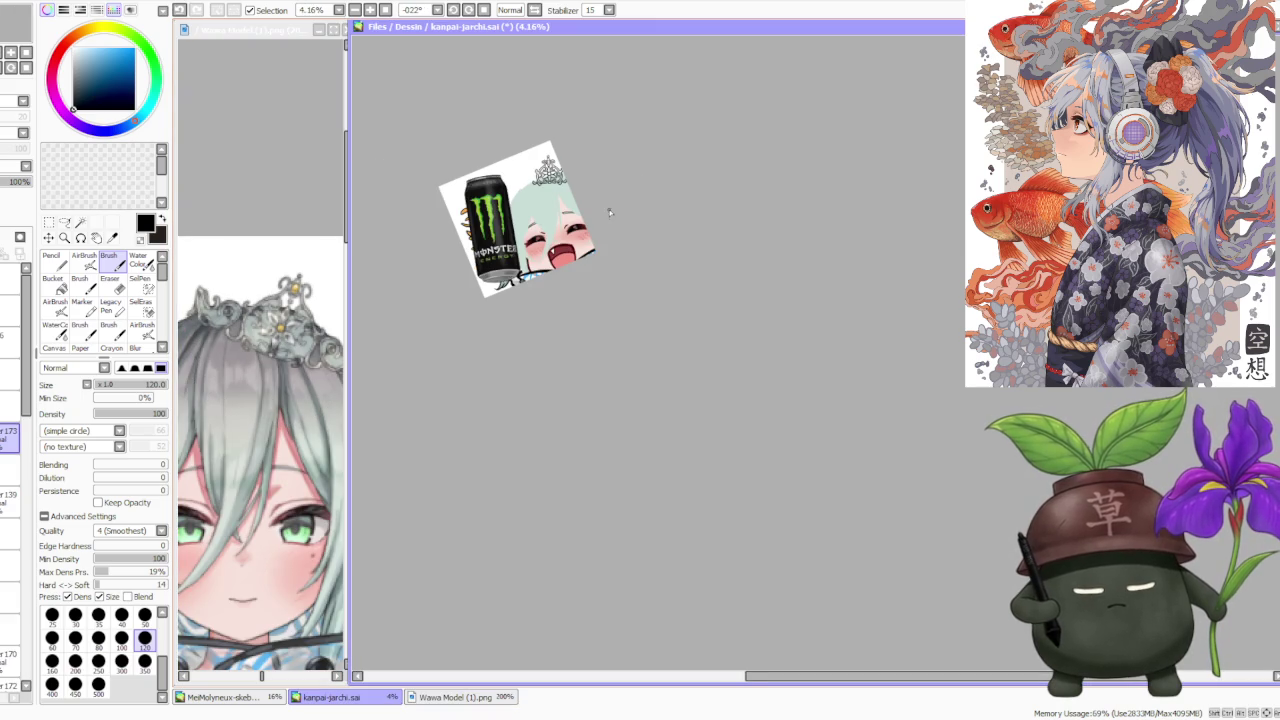
pyautogui.scroll(1, 534, 127)
pyautogui.scroll(-3, 10, 480)
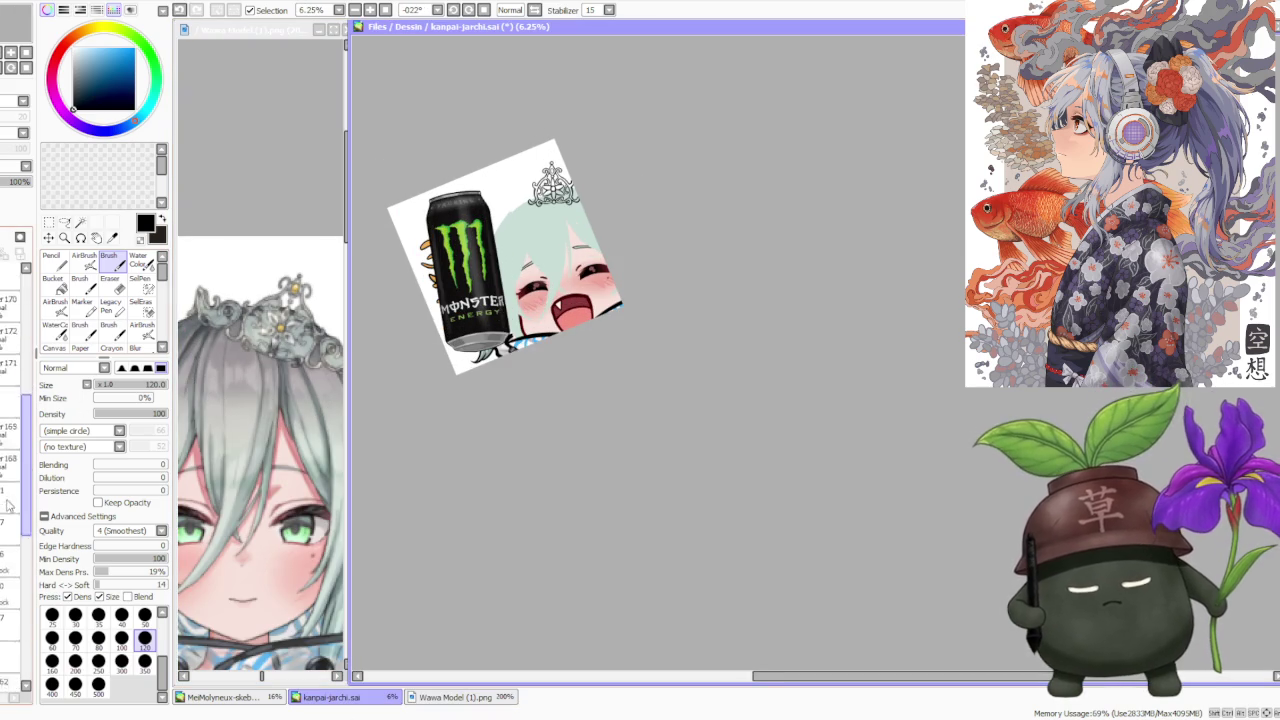
pyautogui.scroll(-3, 3, 565)
pyautogui.scroll(2, 5, 560)
pyautogui.scroll(2, 10, 540)
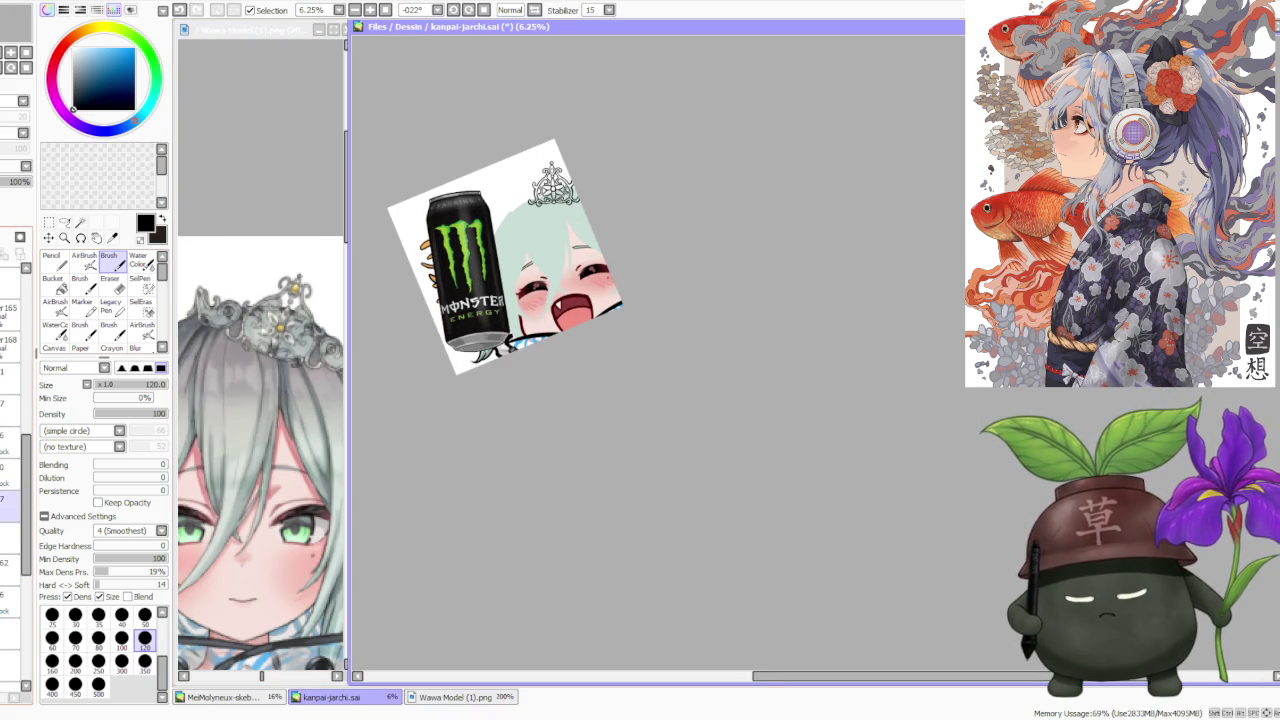
pyautogui.scroll(4, 29, 476)
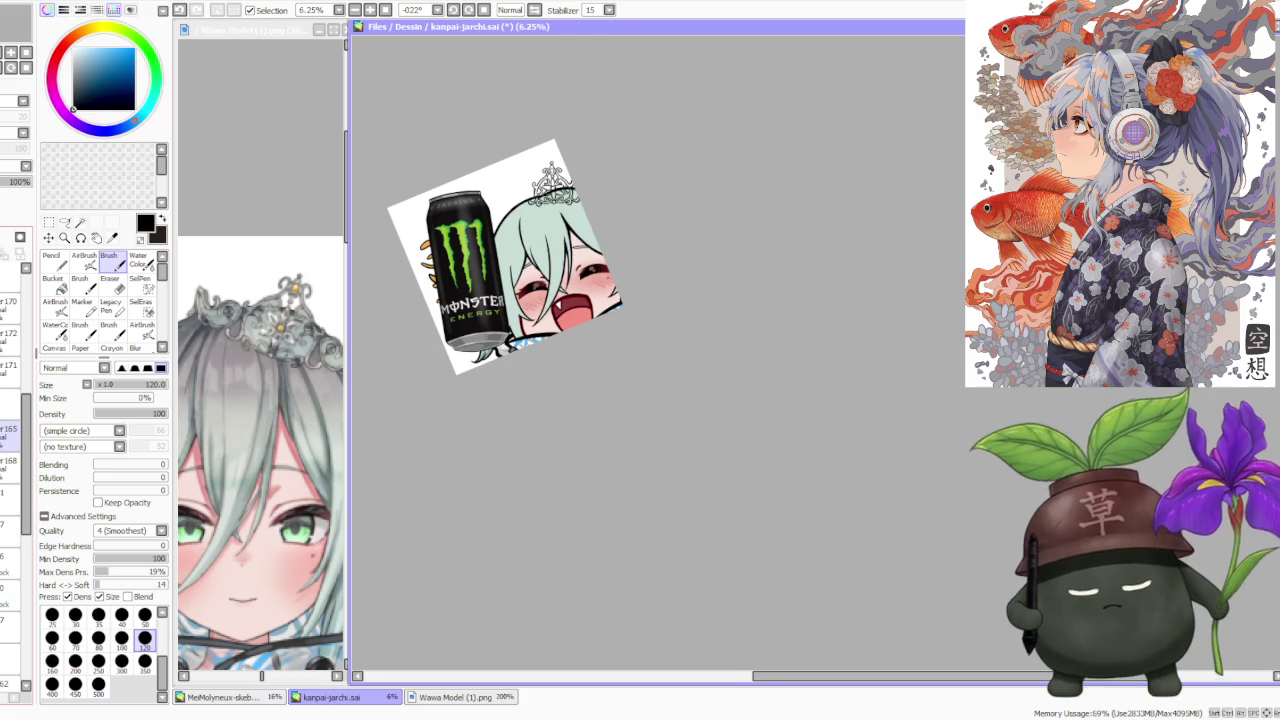
pyautogui.scroll(-1, 445, 189)
pyautogui.scroll(2, 445, 189)
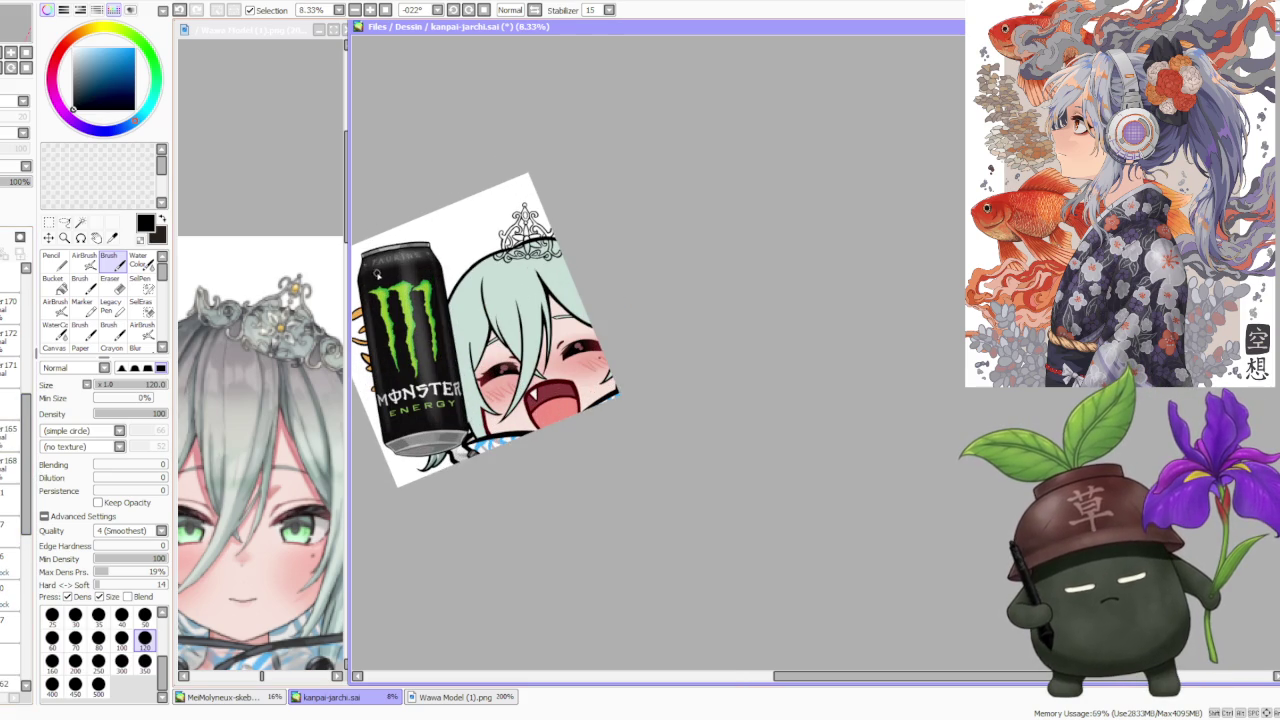
pyautogui.scroll(2, 547, 222)
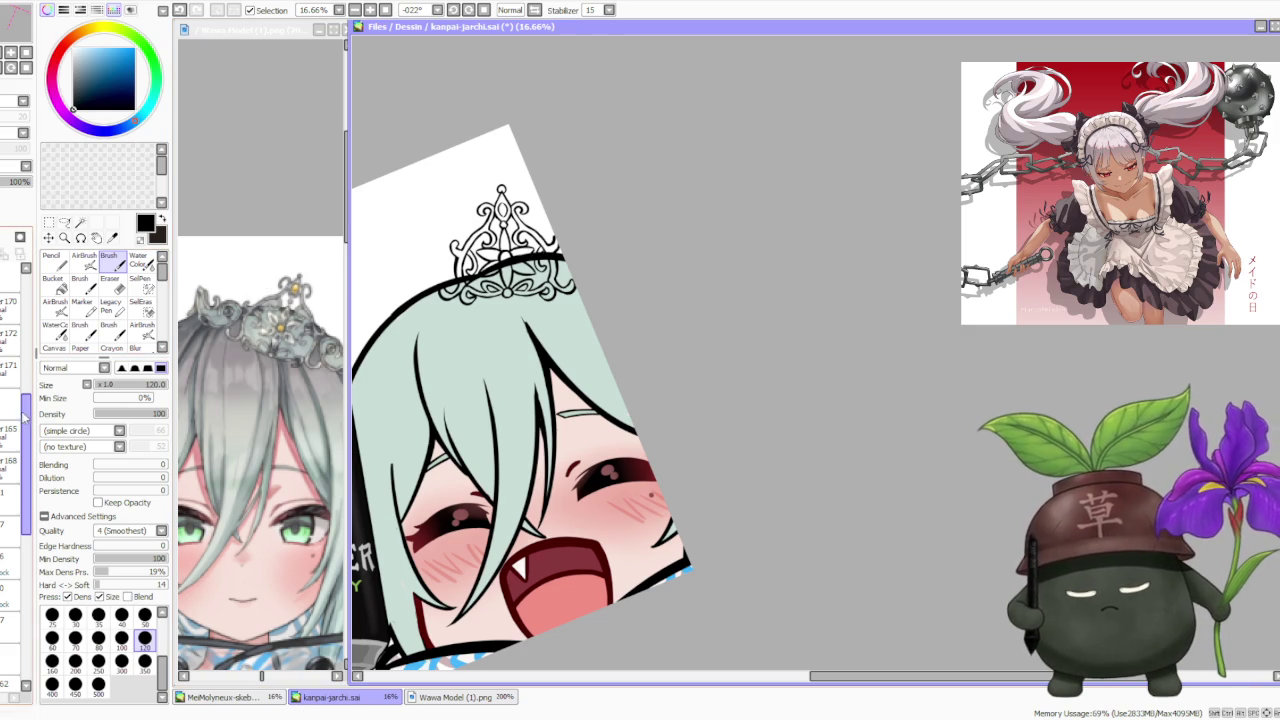
pyautogui.scroll(2, 24, 415)
pyautogui.scroll(1, 24, 415)
pyautogui.scroll(2, 24, 415)
pyautogui.scroll(1, 24, 415)
pyautogui.scroll(1, 15, 415)
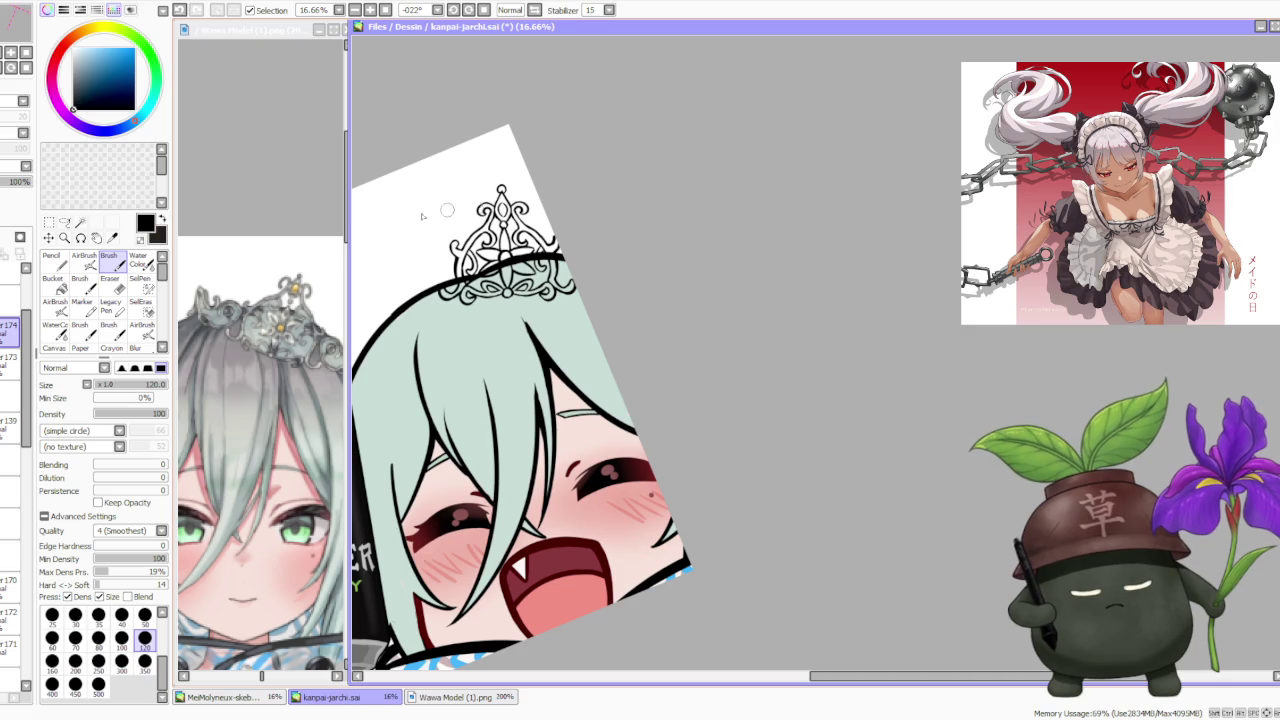
pyautogui.scroll(-3, 28, 530)
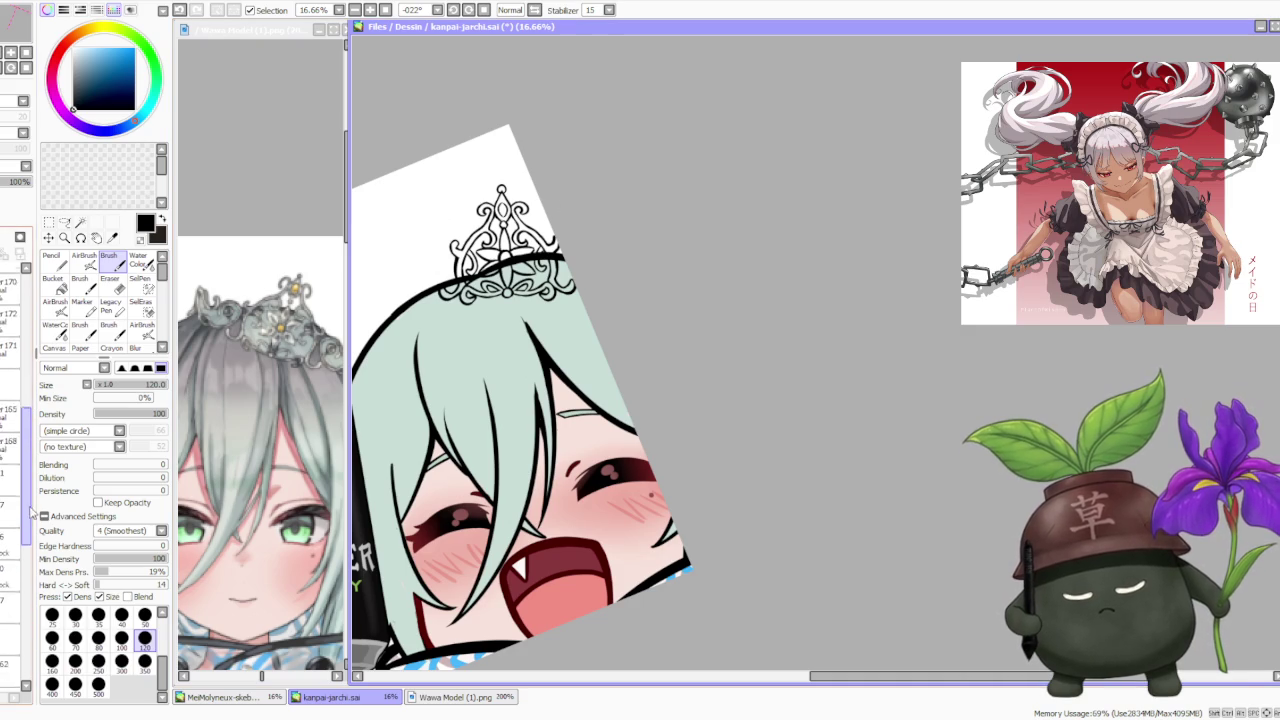
pyautogui.scroll(-3, 28, 530)
pyautogui.scroll(-2, 15, 400)
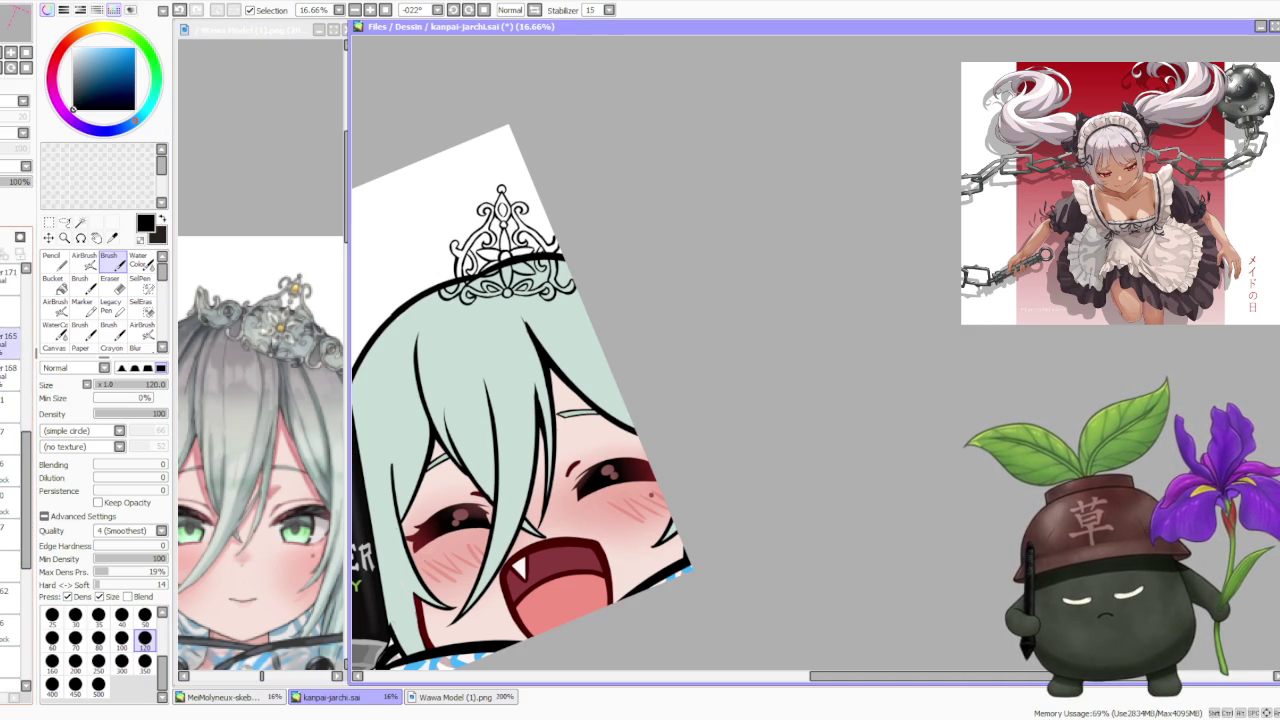
pyautogui.click(10, 300)
# - Make layer 174 the active drawing layer
pyautogui.scroll(3, 15, 400)
pyautogui.click(10, 435)
pyautogui.scroll(-1, 364, 200)
pyautogui.scroll(1, 414, 240)
pyautogui.scroll(1, 535, 350)
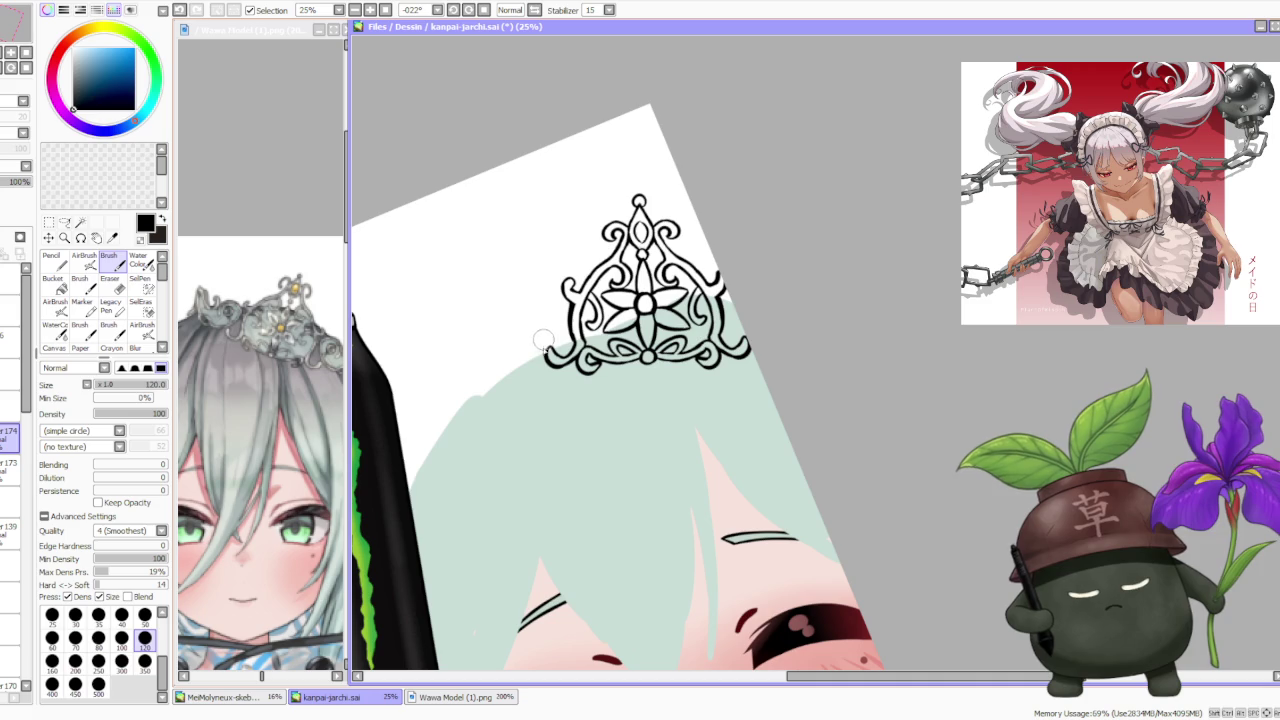
# - Try several short strokes rising toward the tiara's left edge, undoing each
pyautogui.moveTo(540, 295)
pyautogui.mouseDown()
pyautogui.moveTo(520, 362)
pyautogui.moveTo(555, 305)
pyautogui.mouseUp()
pyautogui.hotkey('ctrl', 'z')
pyautogui.hotkey('ctrl', 'z')
pyautogui.moveTo(522, 358); pyautogui.dragTo(545, 318)
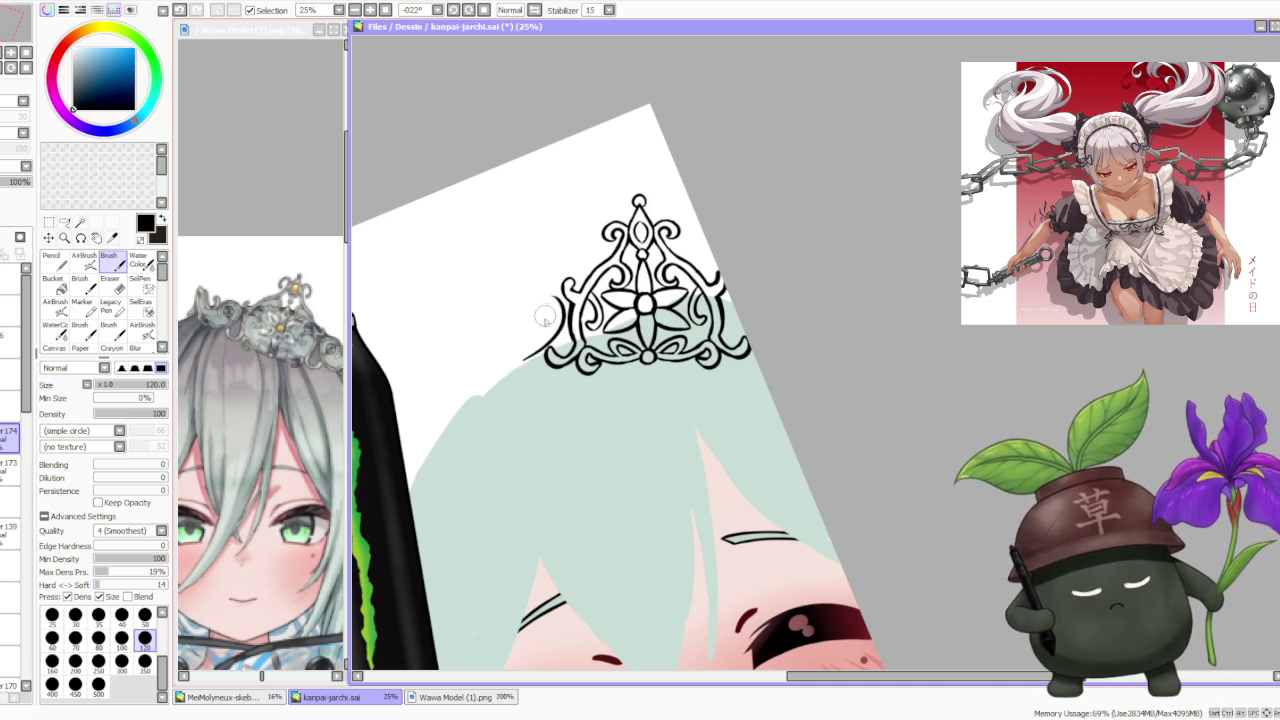
pyautogui.hotkey('ctrl', 'z')
pyautogui.moveTo(522, 360)
pyautogui.mouseDown()
pyautogui.moveTo(548, 284)
pyautogui.moveTo(521, 318)
pyautogui.mouseUp()
pyautogui.hotkey('ctrl', 'z')
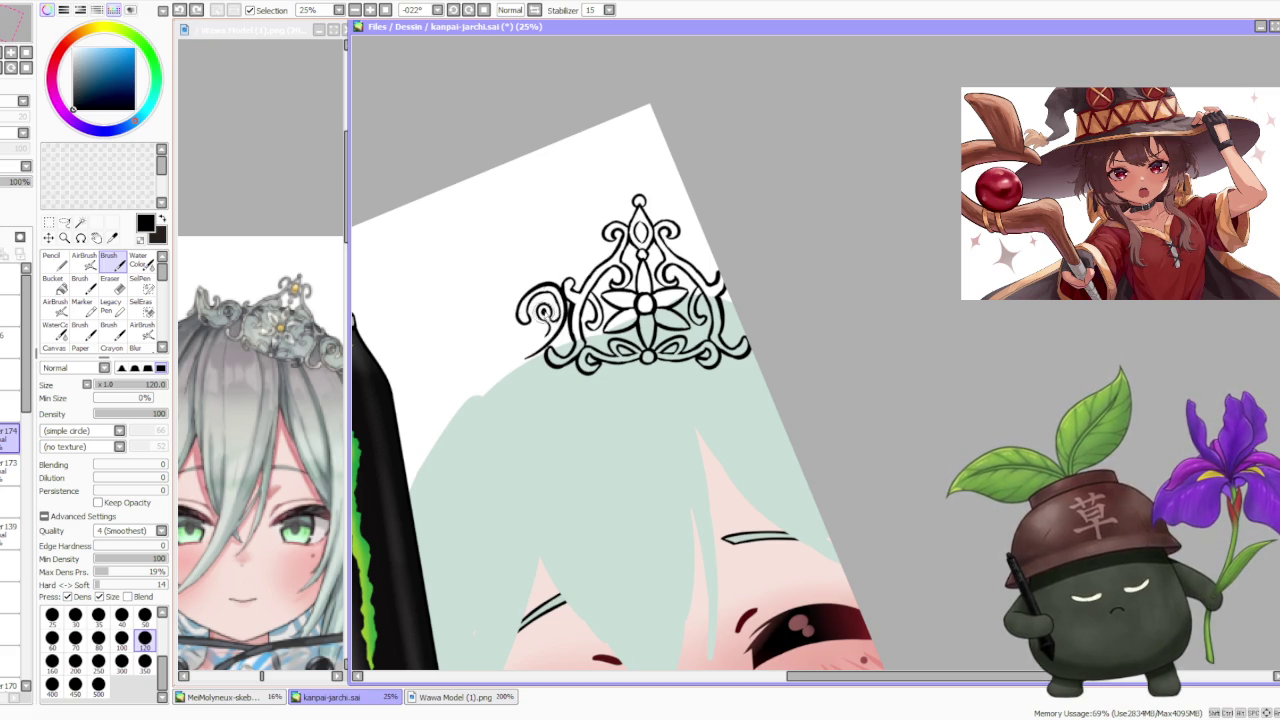
# - Retry the lower-left swirl and left curl strokes of the tiara's new scroll
pyautogui.hotkey('ctrl', 'z')
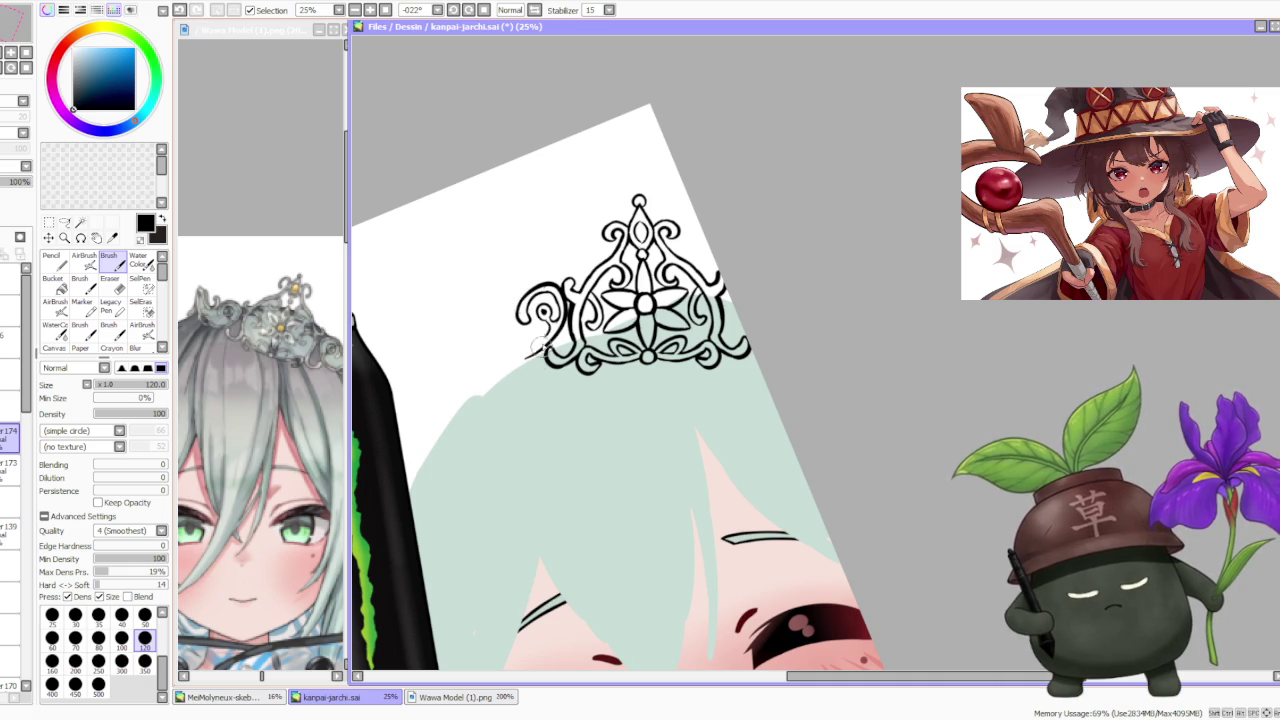
pyautogui.hotkey('ctrl', 'z')
pyautogui.moveTo(518, 357); pyautogui.dragTo(555, 322)
pyautogui.hotkey('ctrl', 'z')
pyautogui.hotkey('ctrl', 'z')
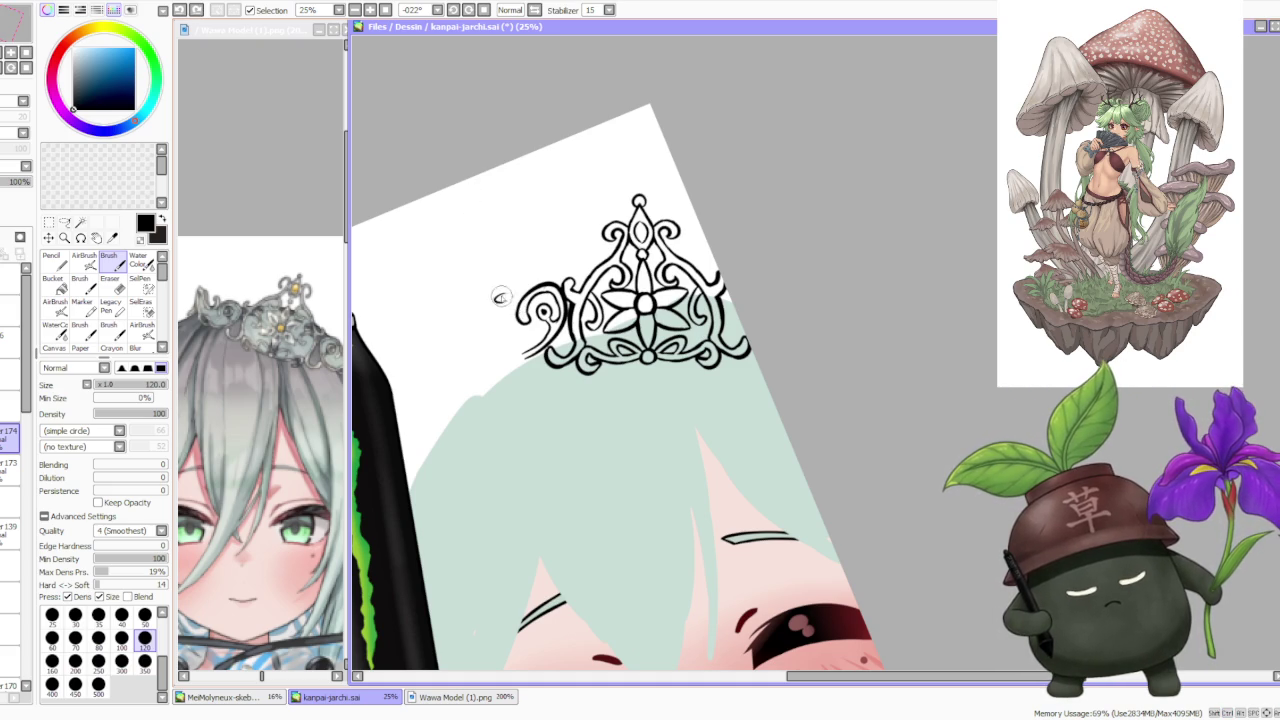
pyautogui.hotkey('ctrl', 'z')
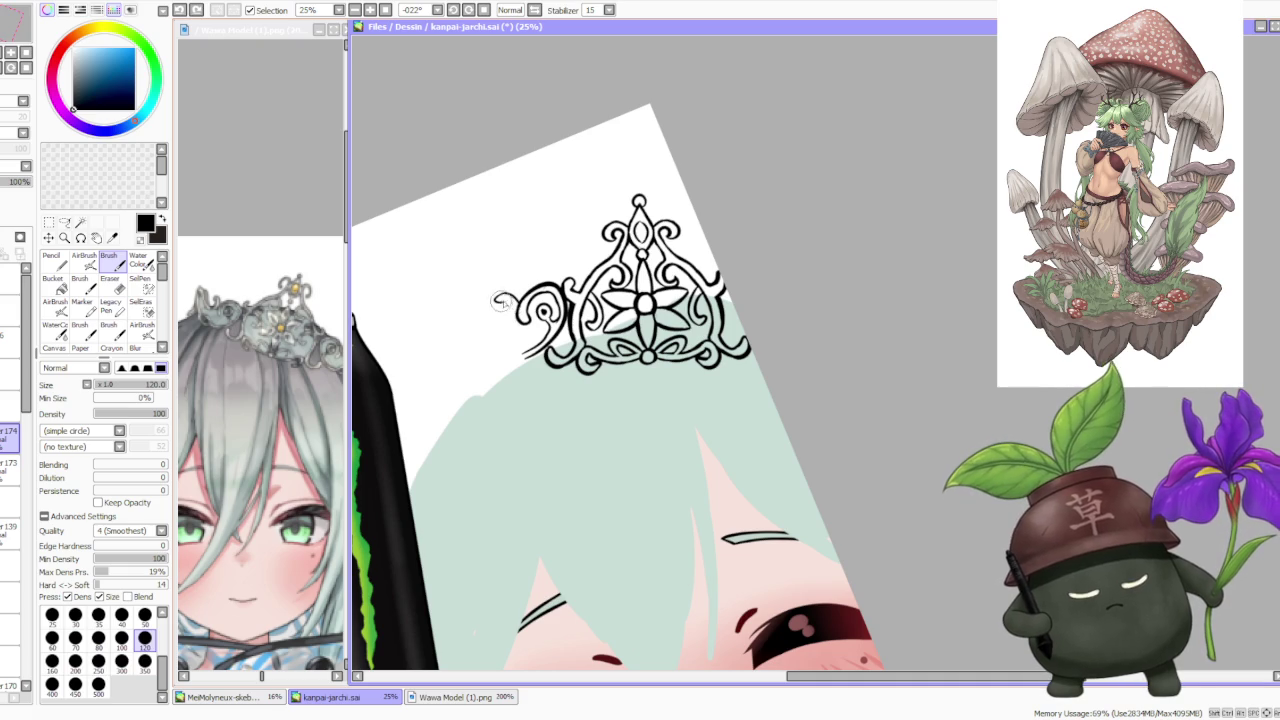
pyautogui.moveTo(481, 326); pyautogui.dragTo(500, 318)
pyautogui.hotkey('ctrl', 'z')
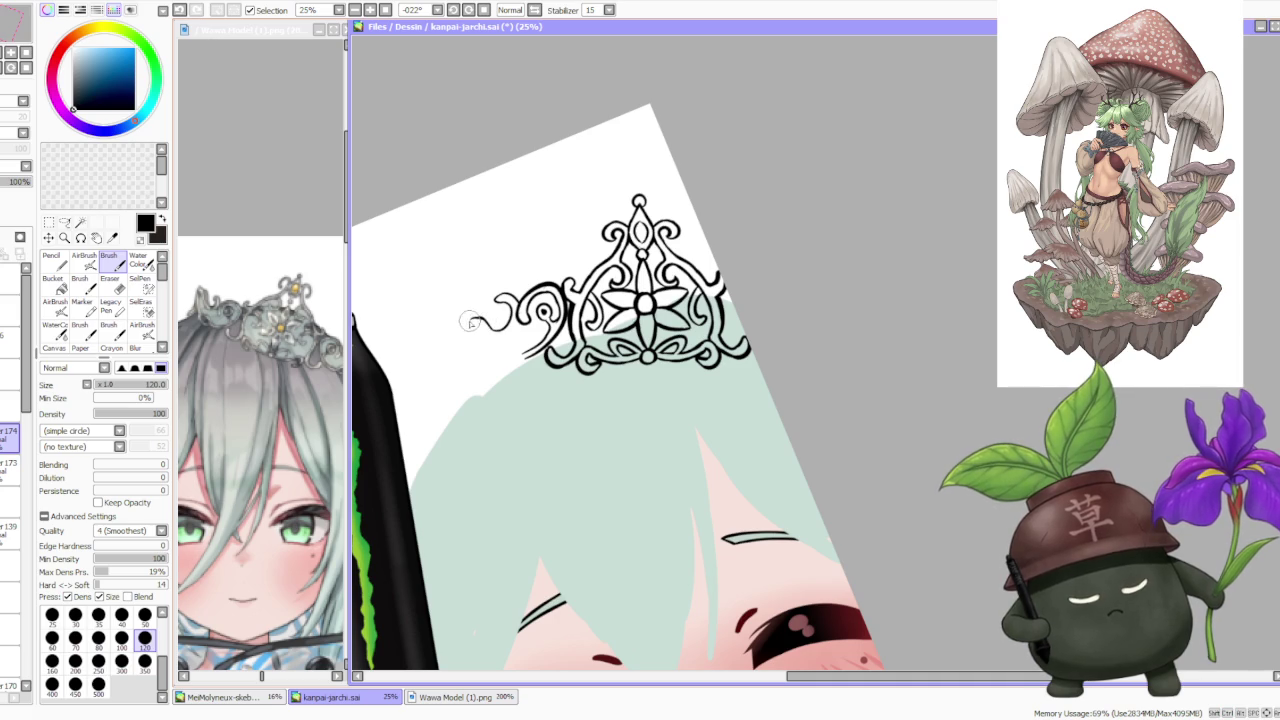
pyautogui.hotkey('ctrl', 'z')
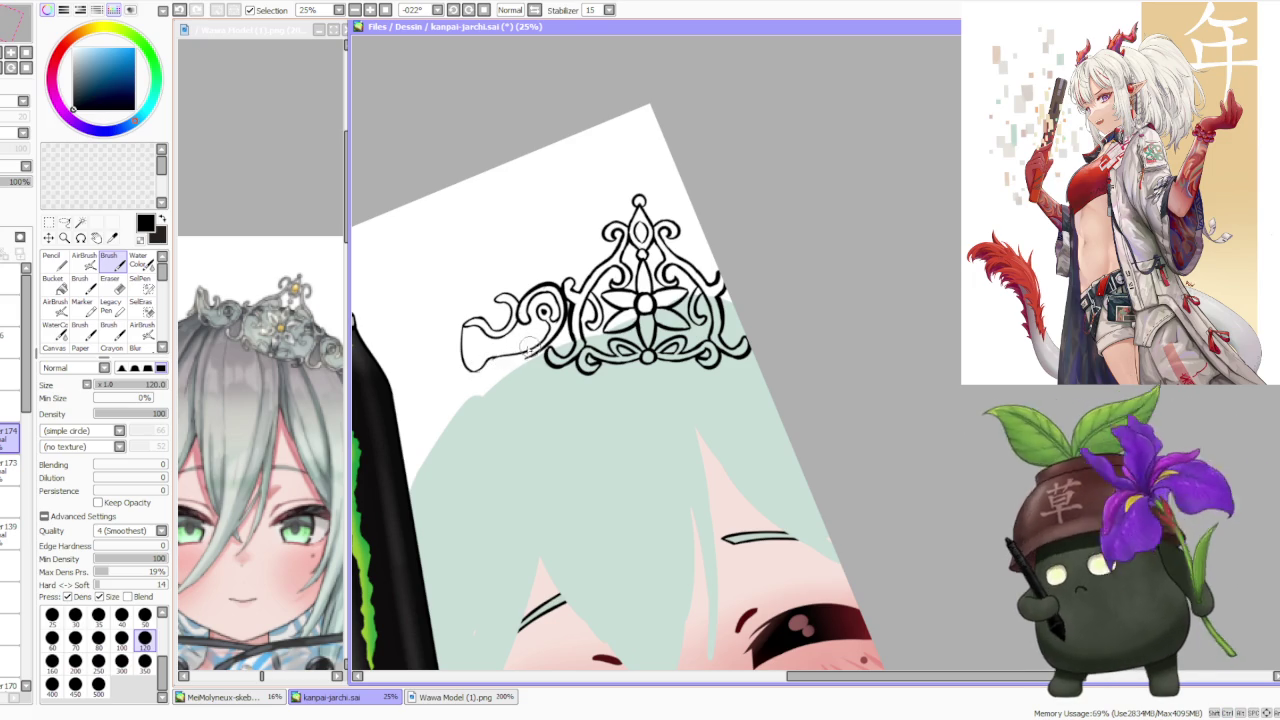
# - Redraw the second outline along the tiara's lower-left scroll curve
pyautogui.hotkey('ctrl', 'z')
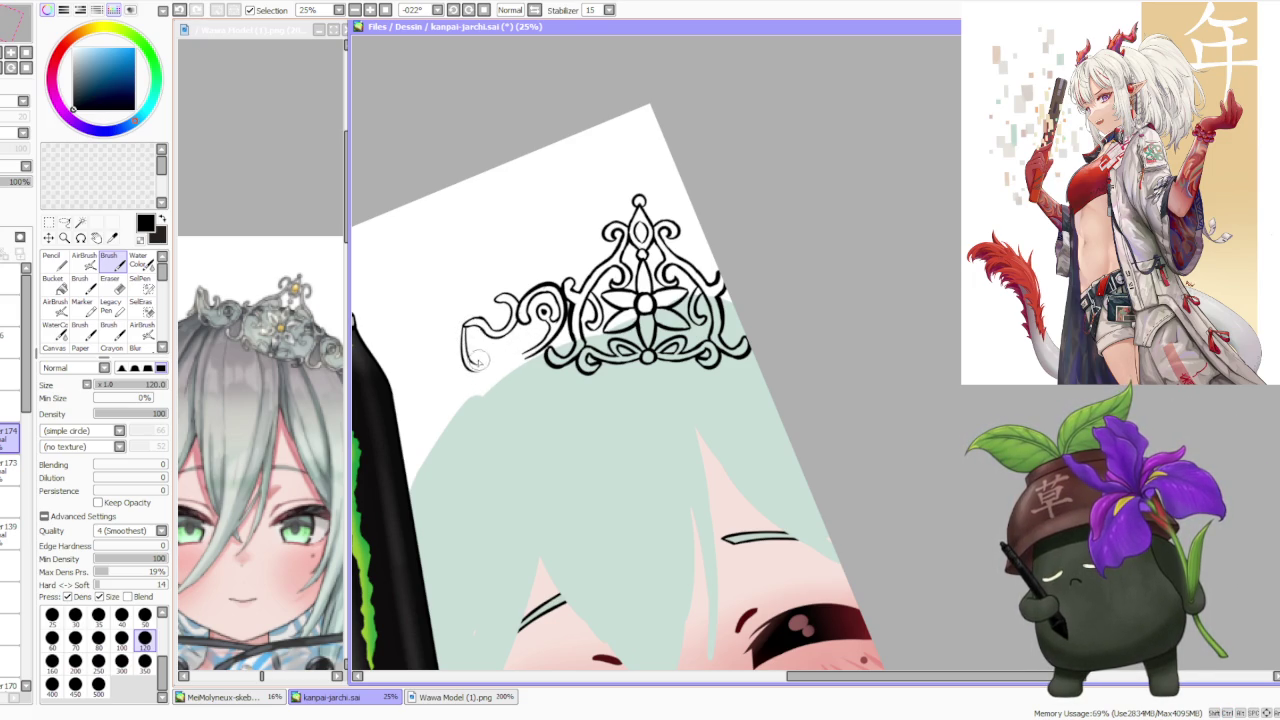
pyautogui.moveTo(468, 367); pyautogui.dragTo(514, 351)
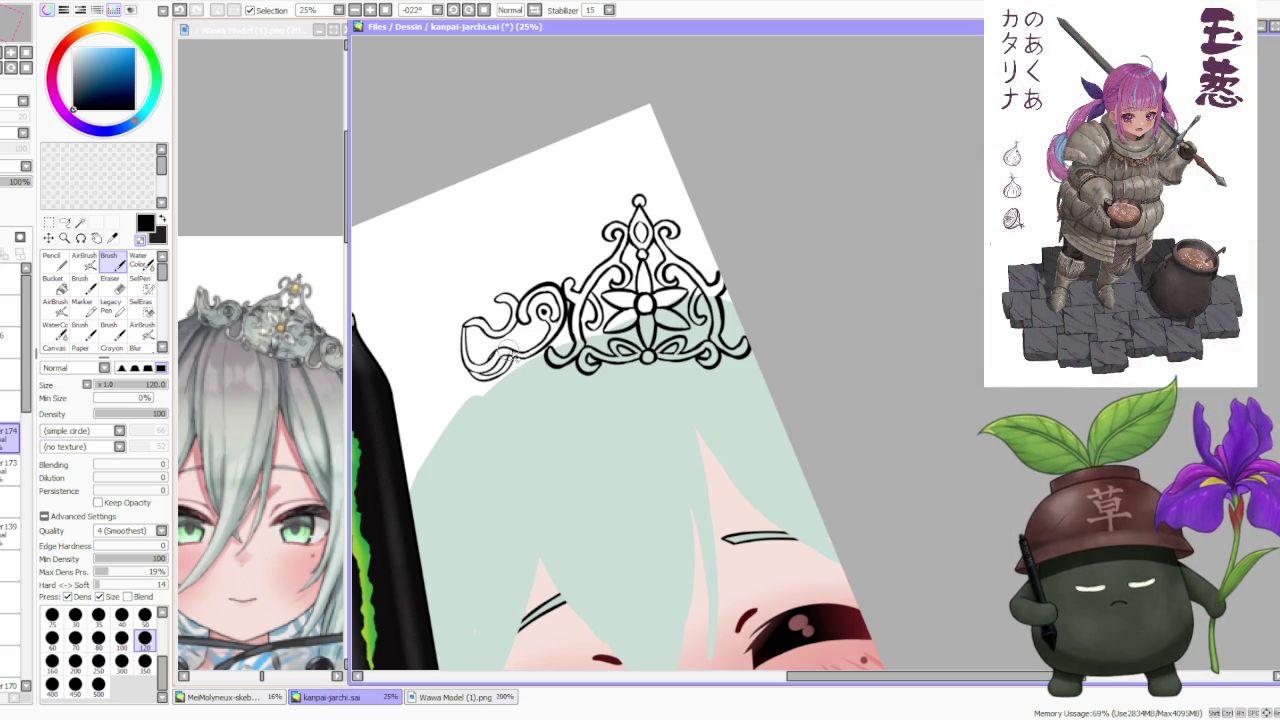
pyautogui.hotkey('ctrl', 'z')
pyautogui.moveTo(514, 358); pyautogui.dragTo(520, 350)
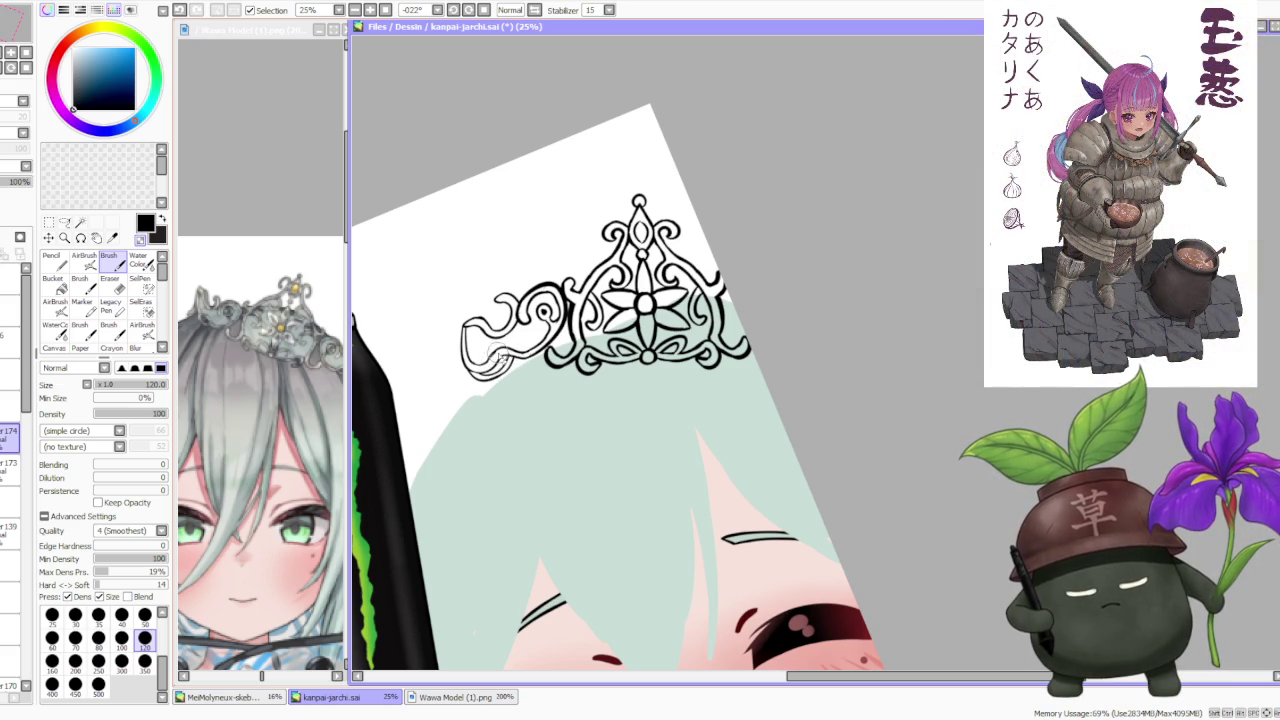
pyautogui.hotkey('ctrl', 'z')
pyautogui.moveTo(462, 390); pyautogui.dragTo(479, 348)
pyautogui.hotkey('ctrl', 'z')
pyautogui.scroll(-1, 545, 247)
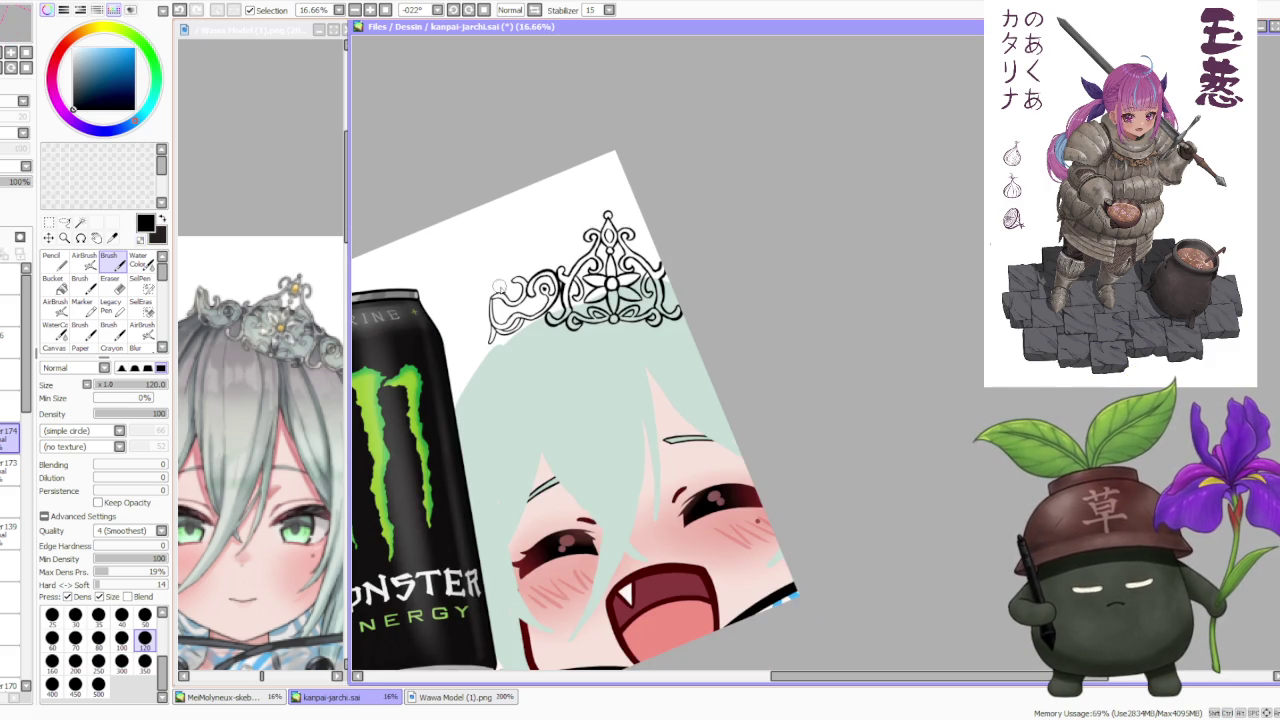
# - Zoom in and close off the tiara's lower-left end with a tapered stroke
pyautogui.scroll(-1, 498, 286)
pyautogui.scroll(-1, 520, 270)
pyautogui.scroll(1, 596, 220)
pyautogui.scroll(1, 596, 220)
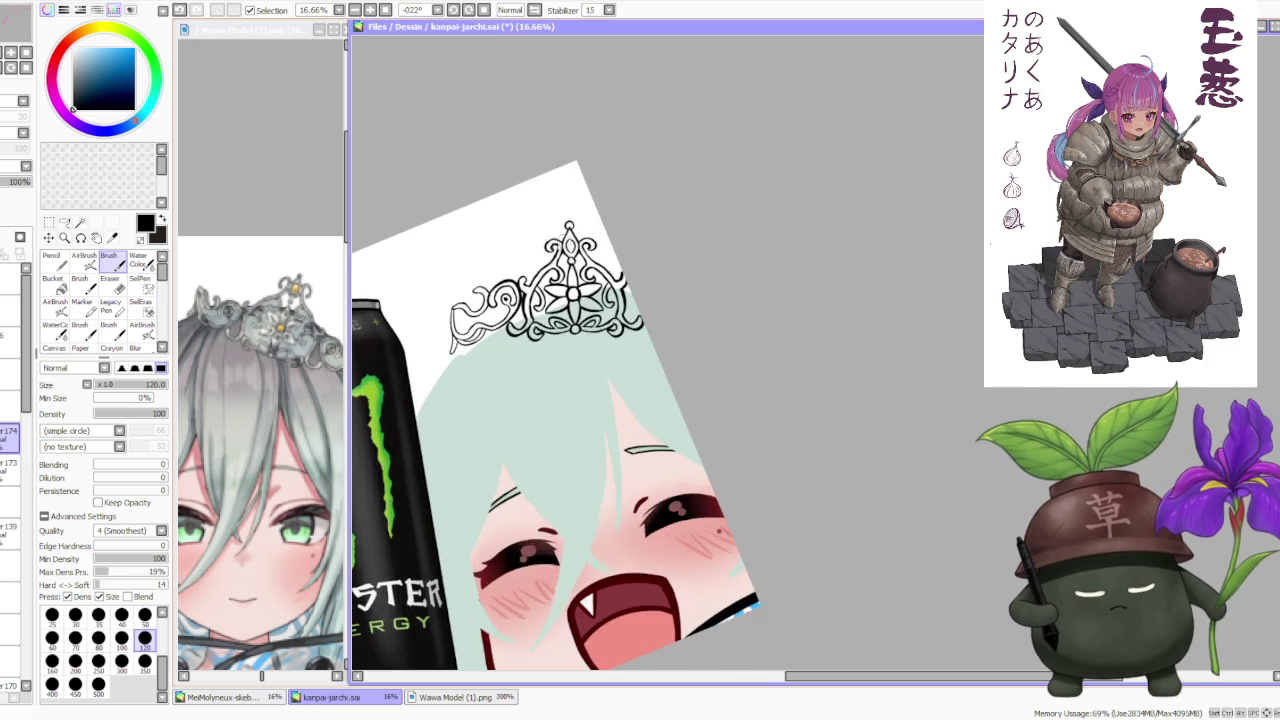
pyautogui.scroll(2, 447, 333)
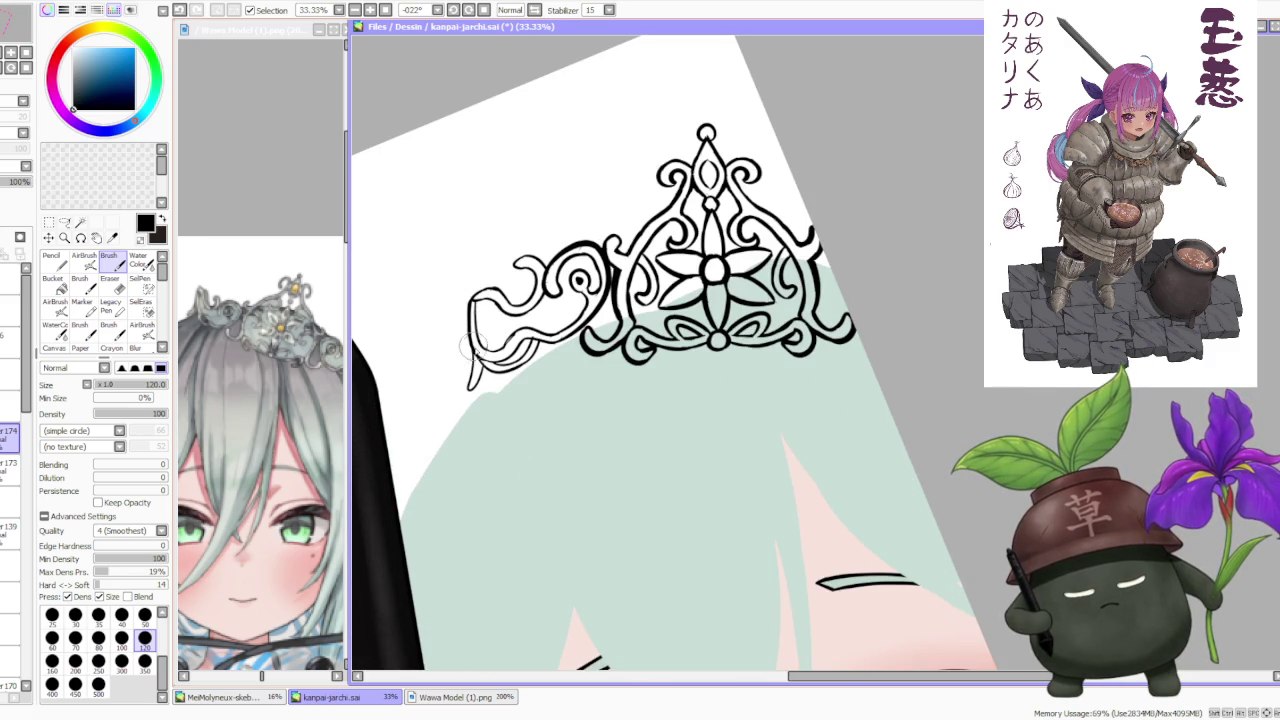
pyautogui.moveTo(470, 388); pyautogui.dragTo(468, 352)
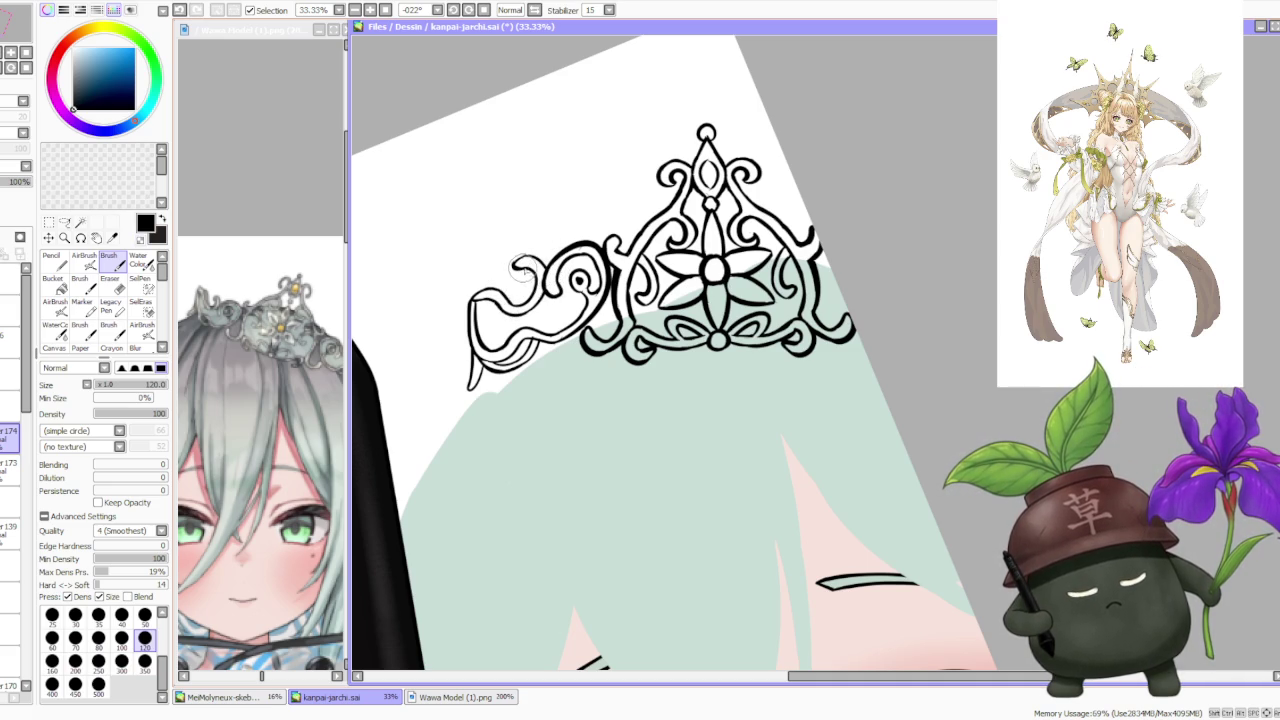
# - Compare the left curl with and without its last stroke, keeping the final version
pyautogui.hotkey('ctrl', 'z')
pyautogui.hotkey('ctrl', 'y')
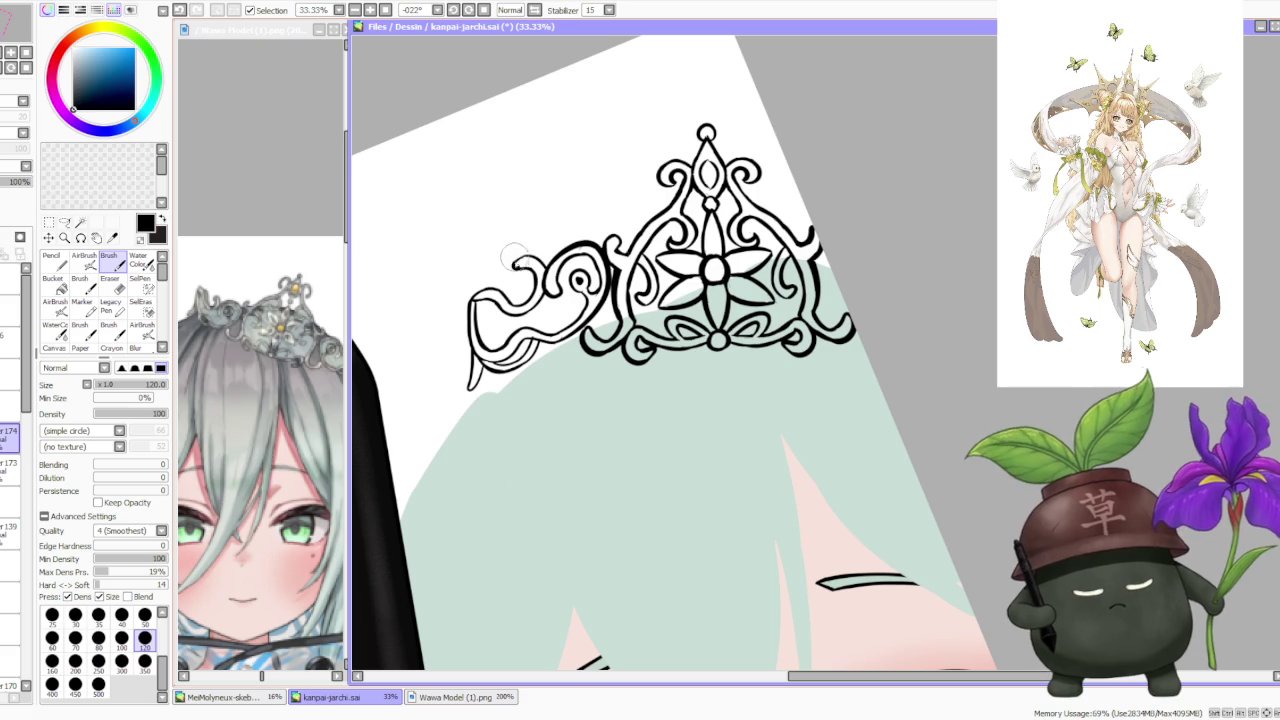
pyautogui.hotkey('ctrl', 'z')
pyautogui.hotkey('ctrl', 'y')
pyautogui.hotkey('ctrl', 'z')
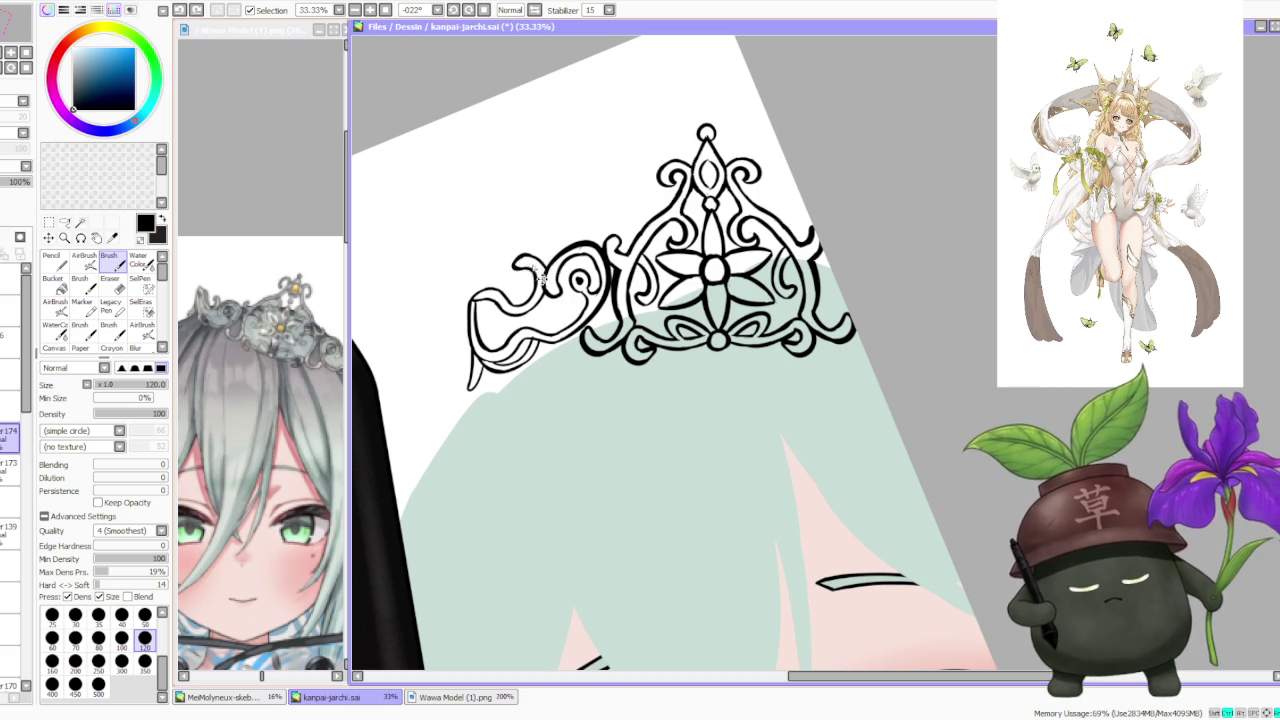
pyautogui.hotkey('ctrl', 'y')
pyautogui.hotkey('ctrl', 'z')
pyautogui.hotkey('ctrl', 'y')
pyautogui.hotkey('ctrl', 'z')
pyautogui.hotkey('ctrl', 'y')
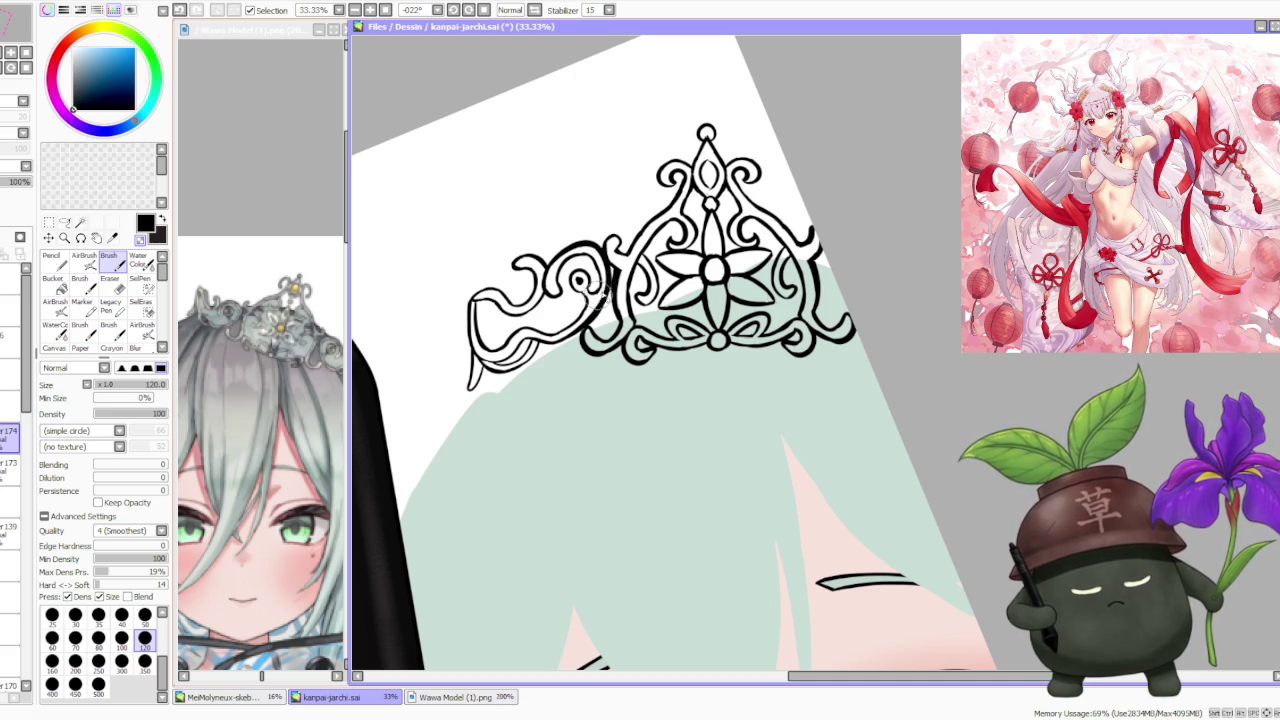
# - Test strokes along the tiara's right edge, then zoom back out
pyautogui.scroll(-3, 590, 250)
pyautogui.scroll(-1, 600, 215)
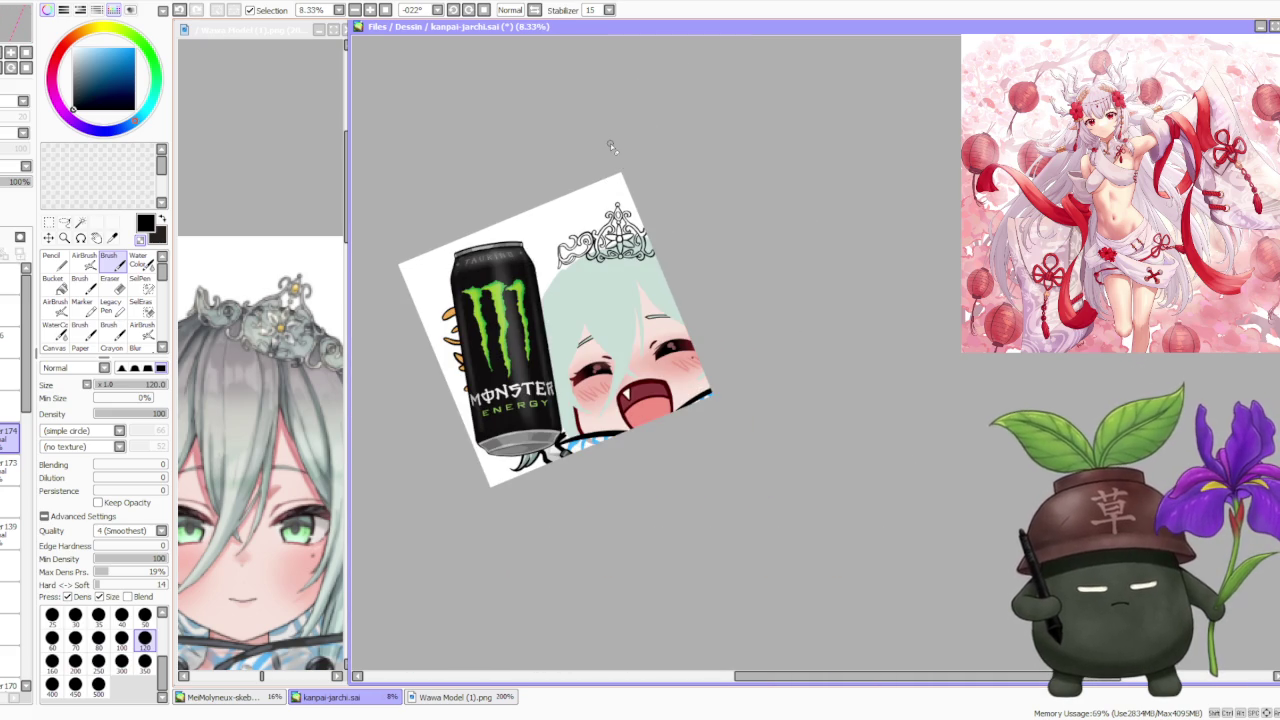
pyautogui.scroll(-1, 610, 143)
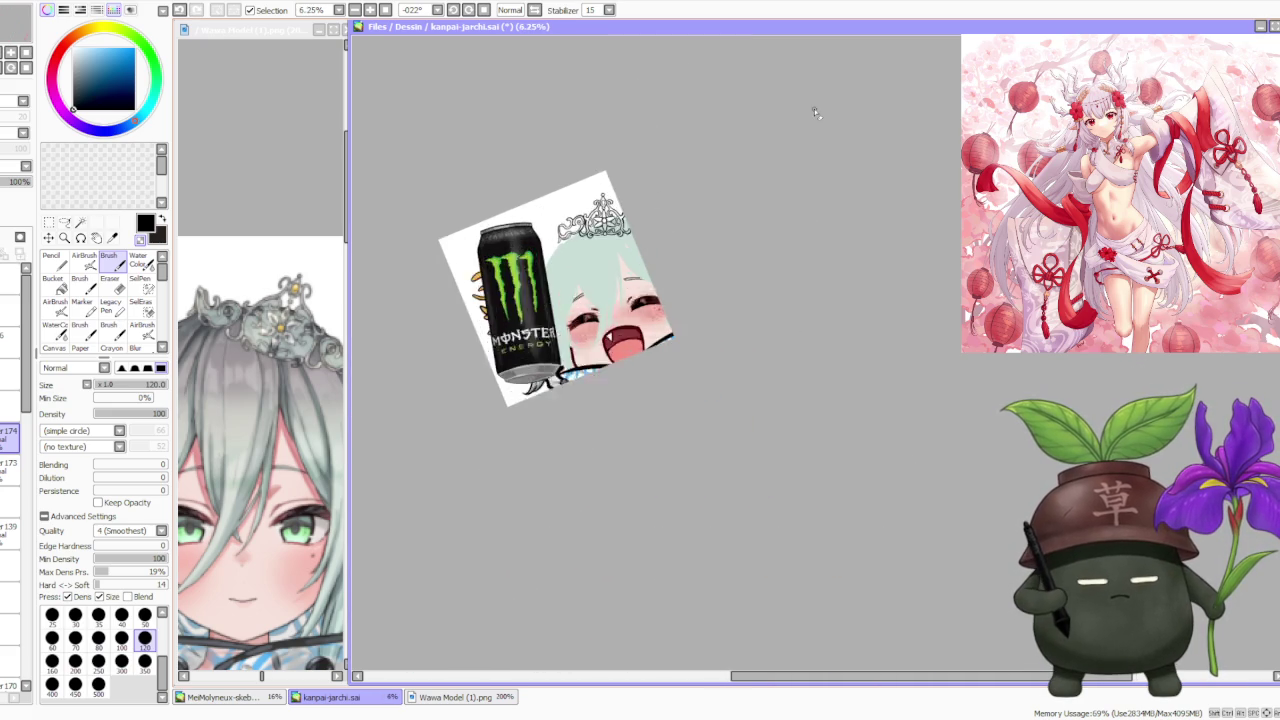
pyautogui.scroll(1, 612, 200)
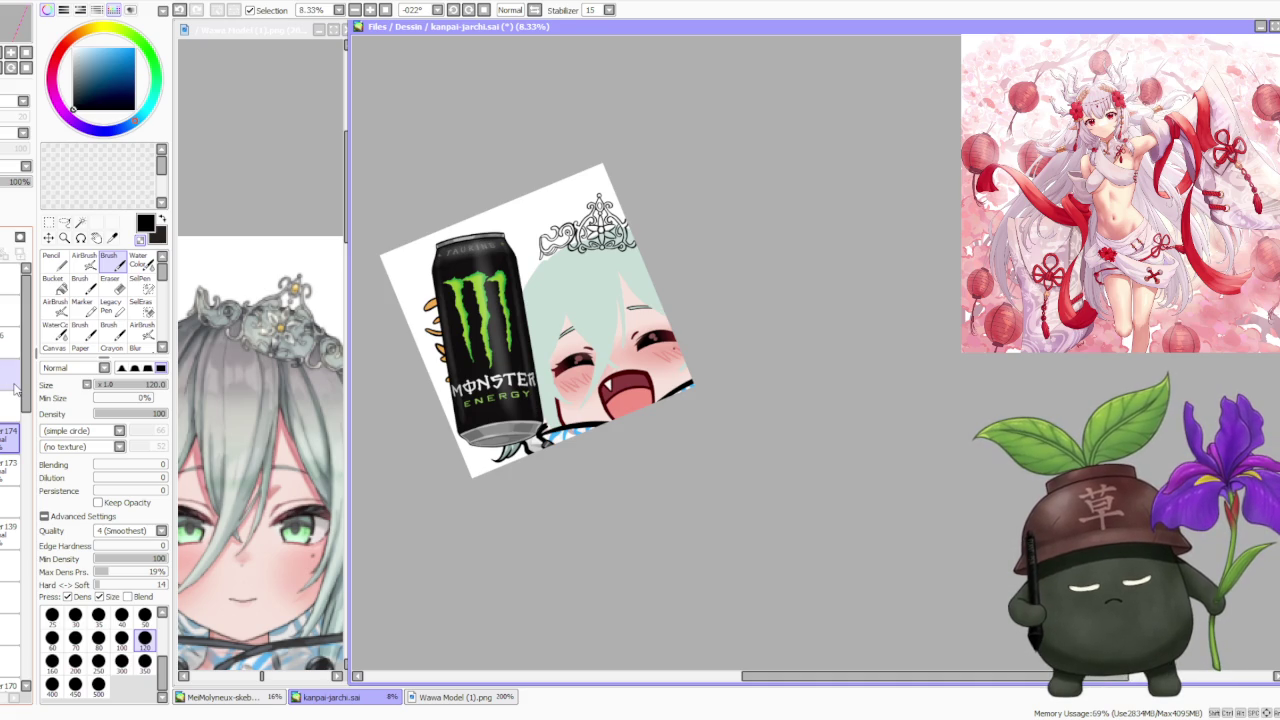
pyautogui.scroll(3, 702, 203)
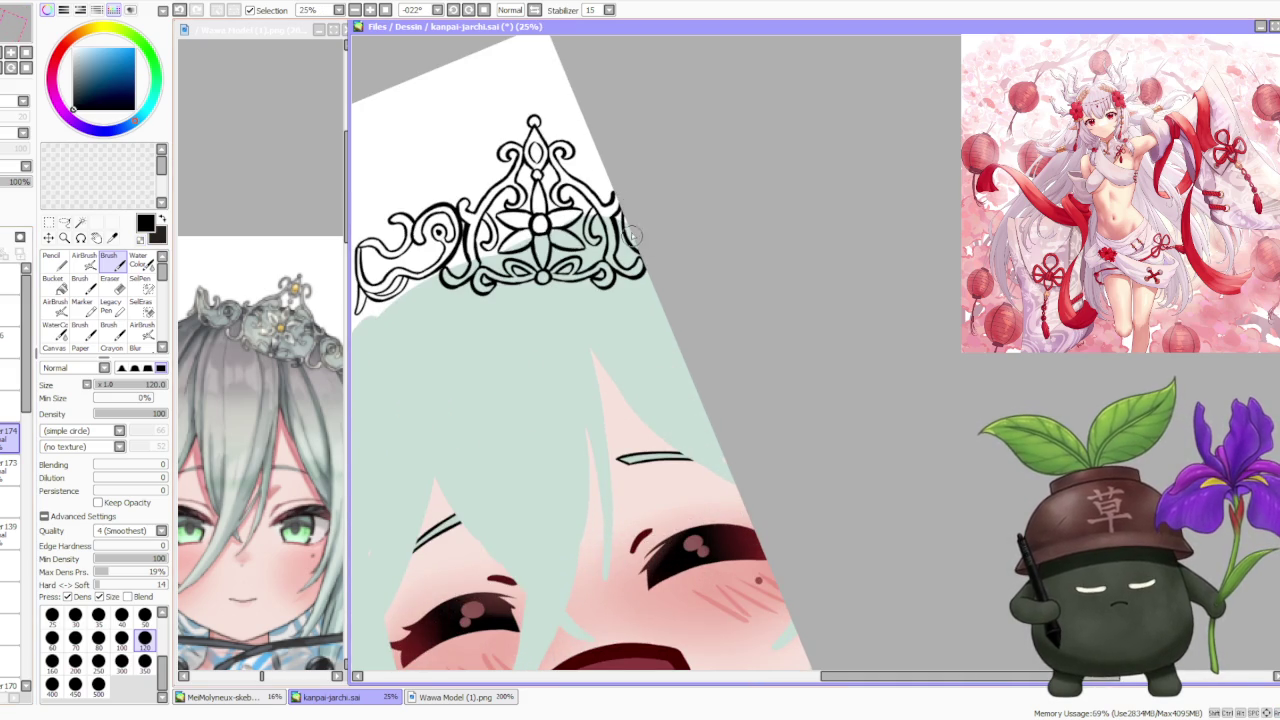
pyautogui.hotkey('ctrl', 'z')
pyautogui.hotkey('ctrl', 'z')
pyautogui.moveTo(618, 202); pyautogui.dragTo(640, 252)
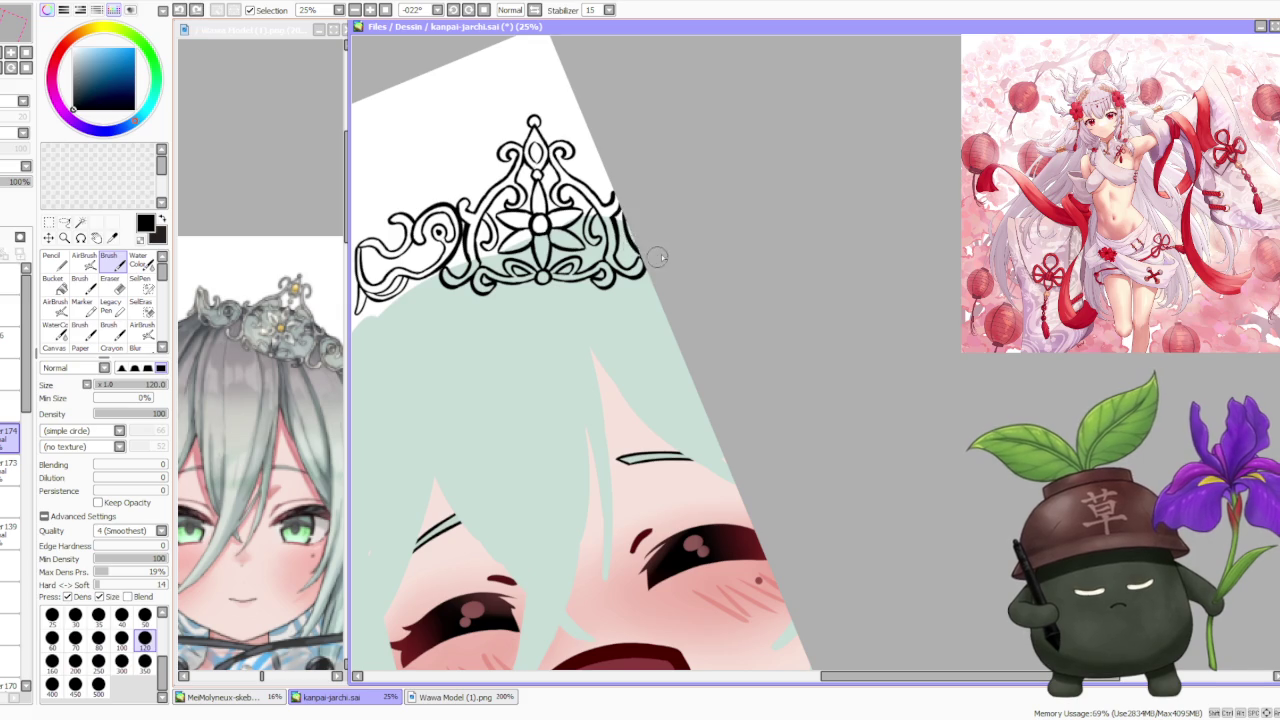
pyautogui.hotkey('ctrl', 'z')
pyautogui.moveTo(614, 200); pyautogui.dragTo(640, 255)
pyautogui.scroll(-3, 640, 205)
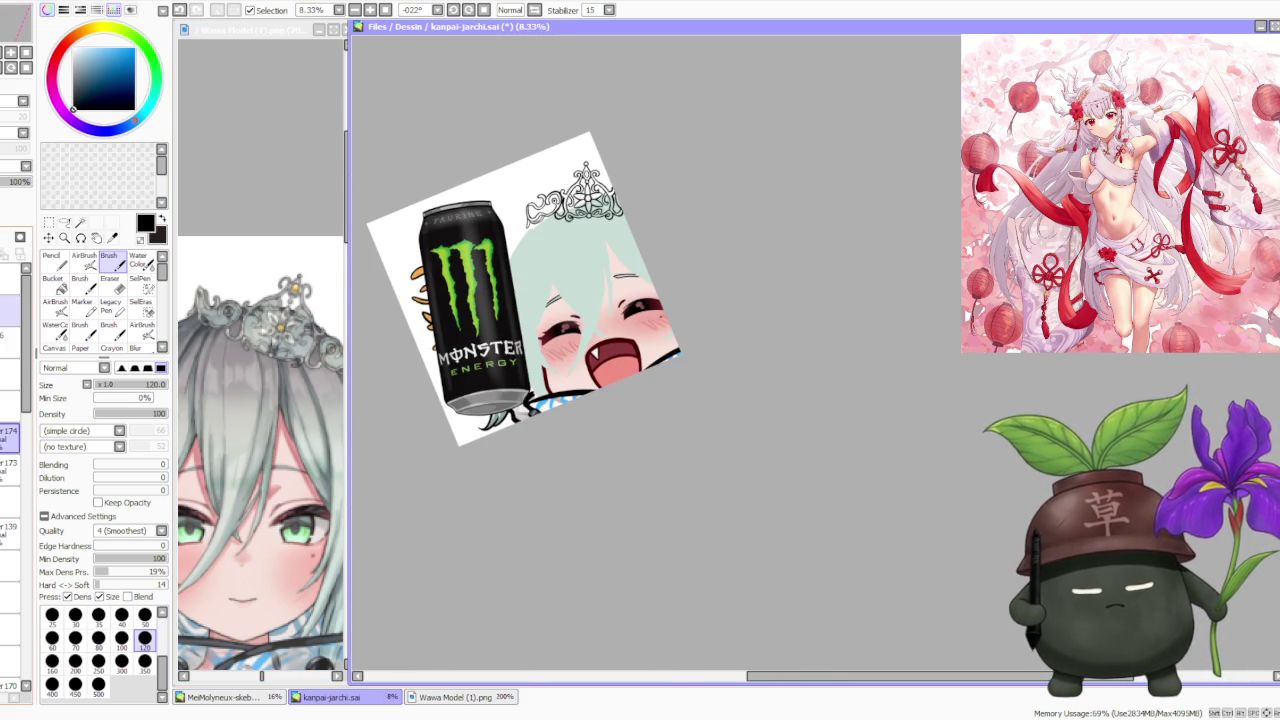
pyautogui.moveTo(26, 392); pyautogui.dragTo(18, 578)
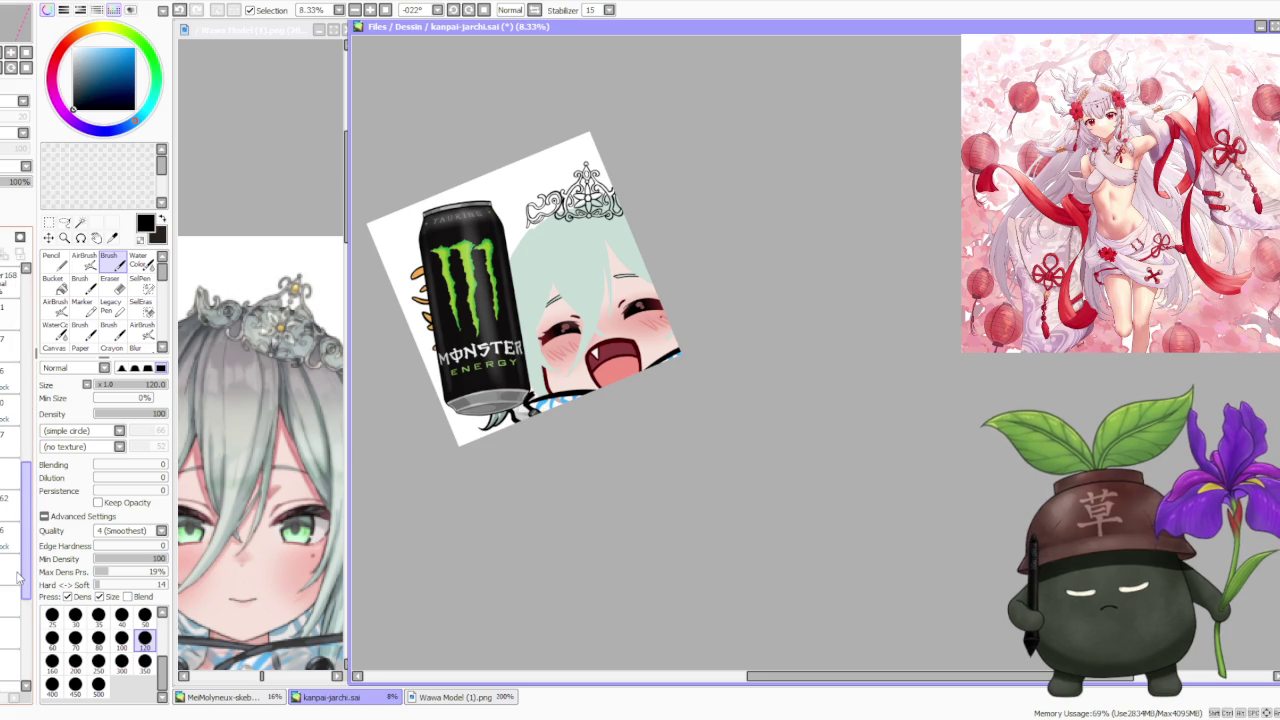
# - Show the hair line-art layer and zoom to 75% on the tiara
pyautogui.scroll(3, 18, 578)
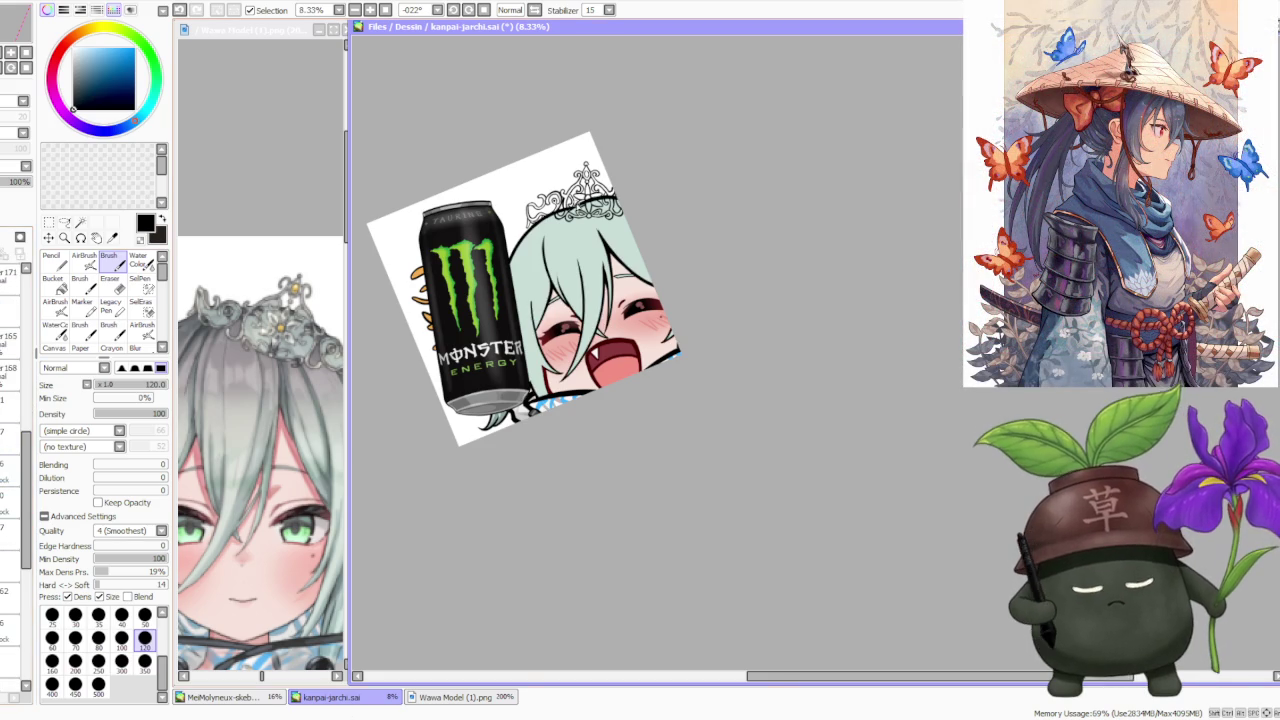
pyautogui.scroll(1, 578, 154)
pyautogui.scroll(1, 533, 243)
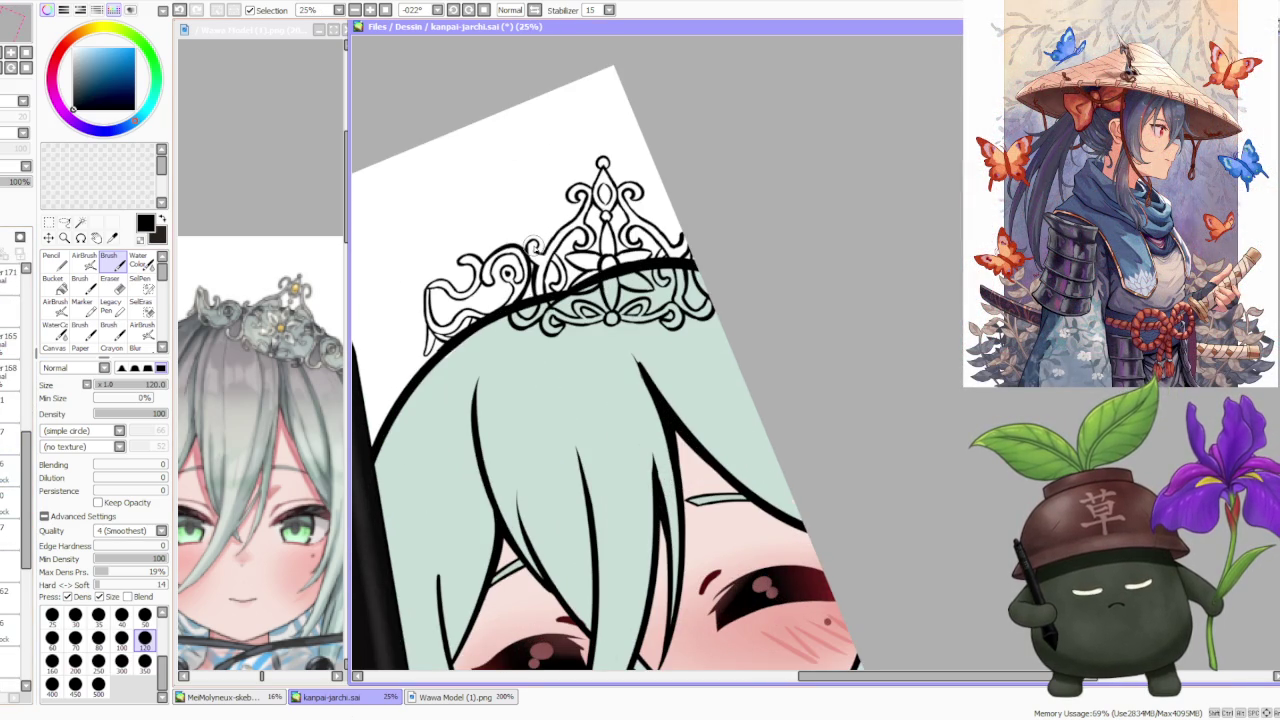
pyautogui.scroll(-3, 534, 242)
pyautogui.scroll(-1, 534, 242)
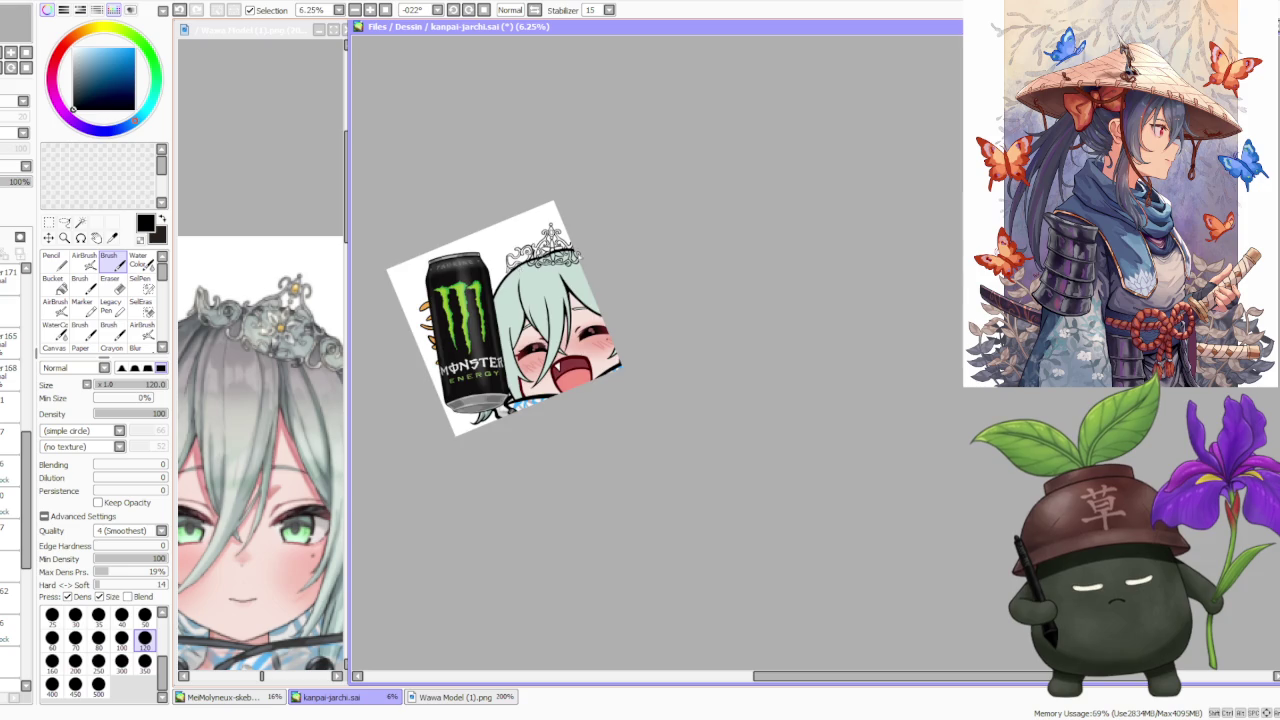
pyautogui.scroll(2, 548, 215)
pyautogui.scroll(1, 548, 215)
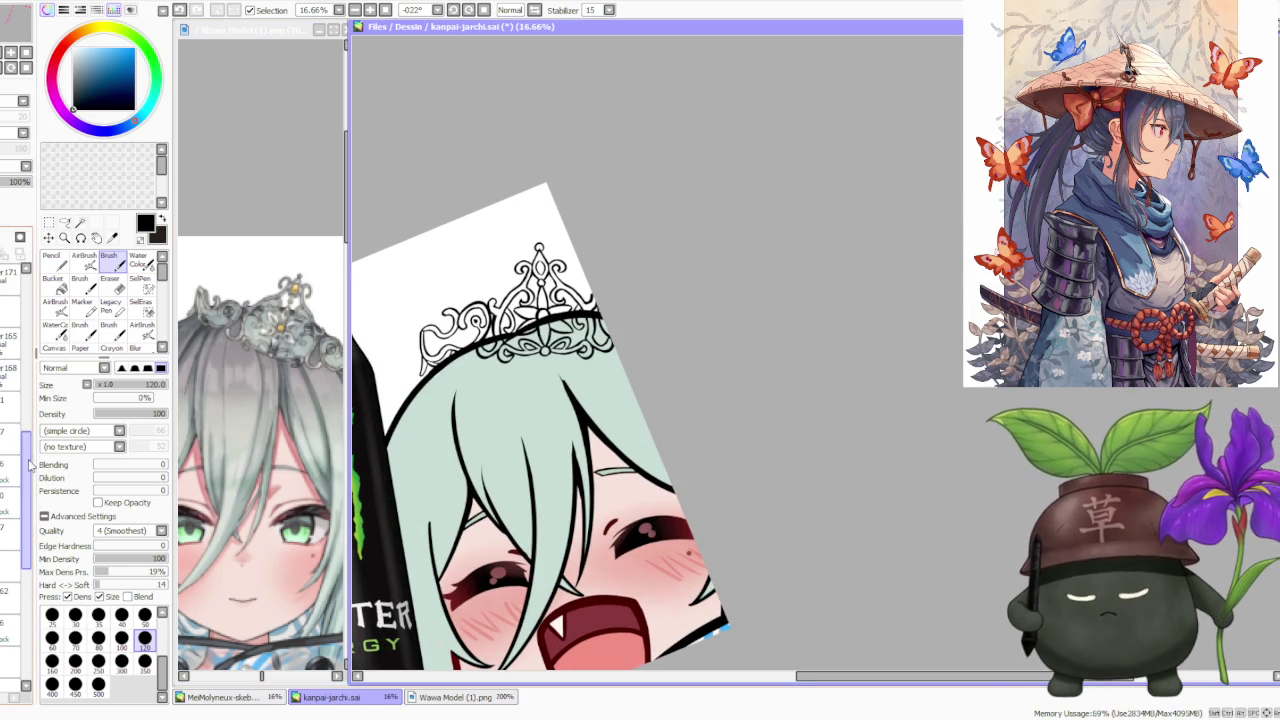
pyautogui.scroll(5, 28, 347)
pyautogui.scroll(2, 28, 347)
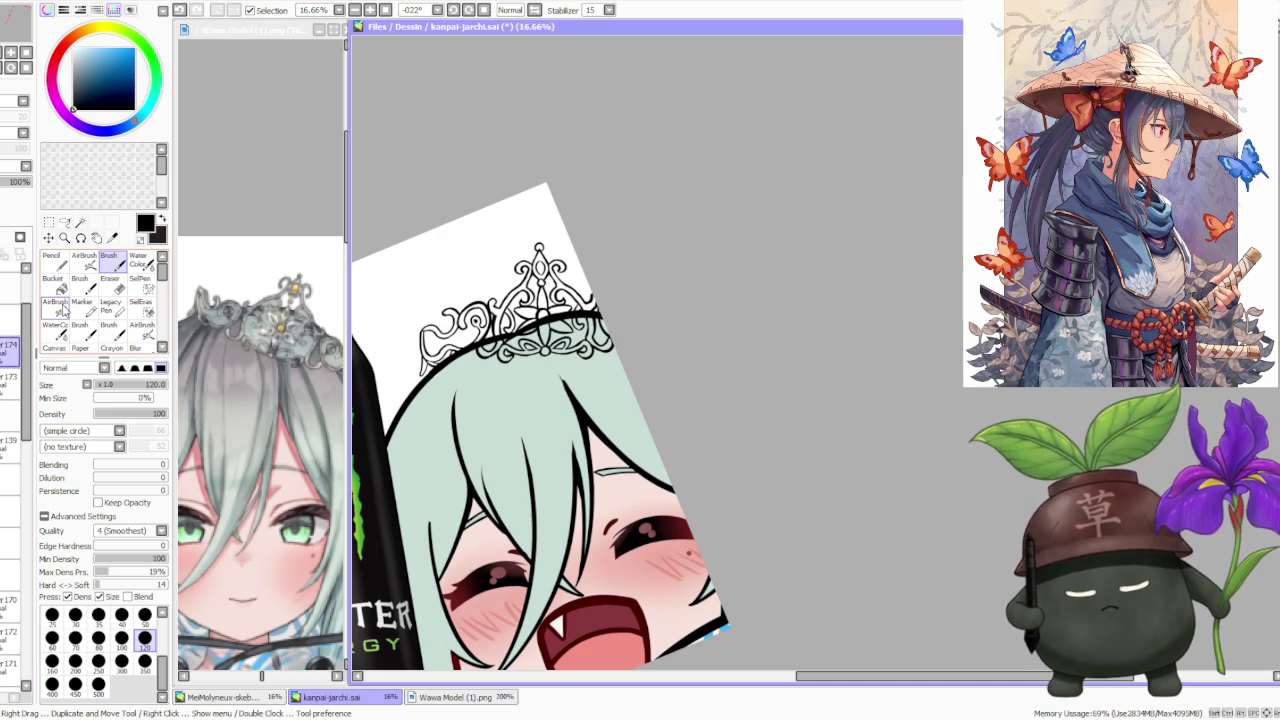
pyautogui.scroll(4, 544, 220)
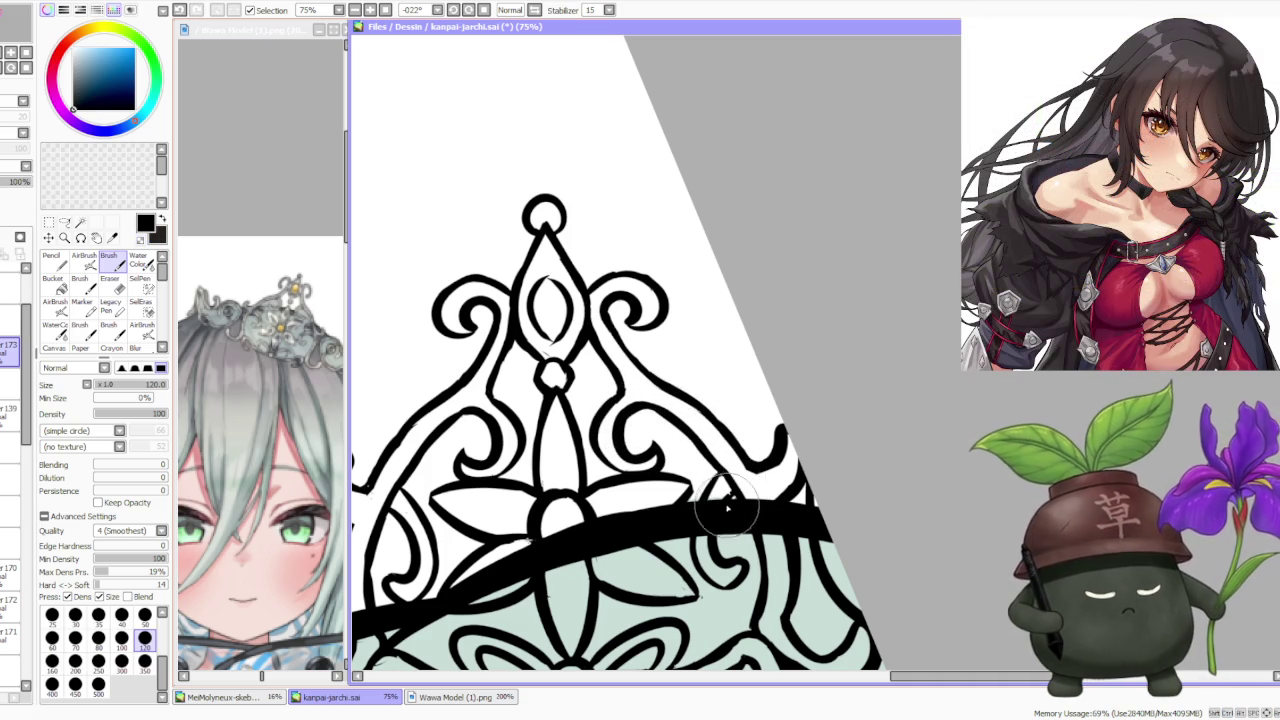
# - Zoom around to check the finished tiara lineart, then add a new layer for its colours
pyautogui.scroll(-1, 725, 505)
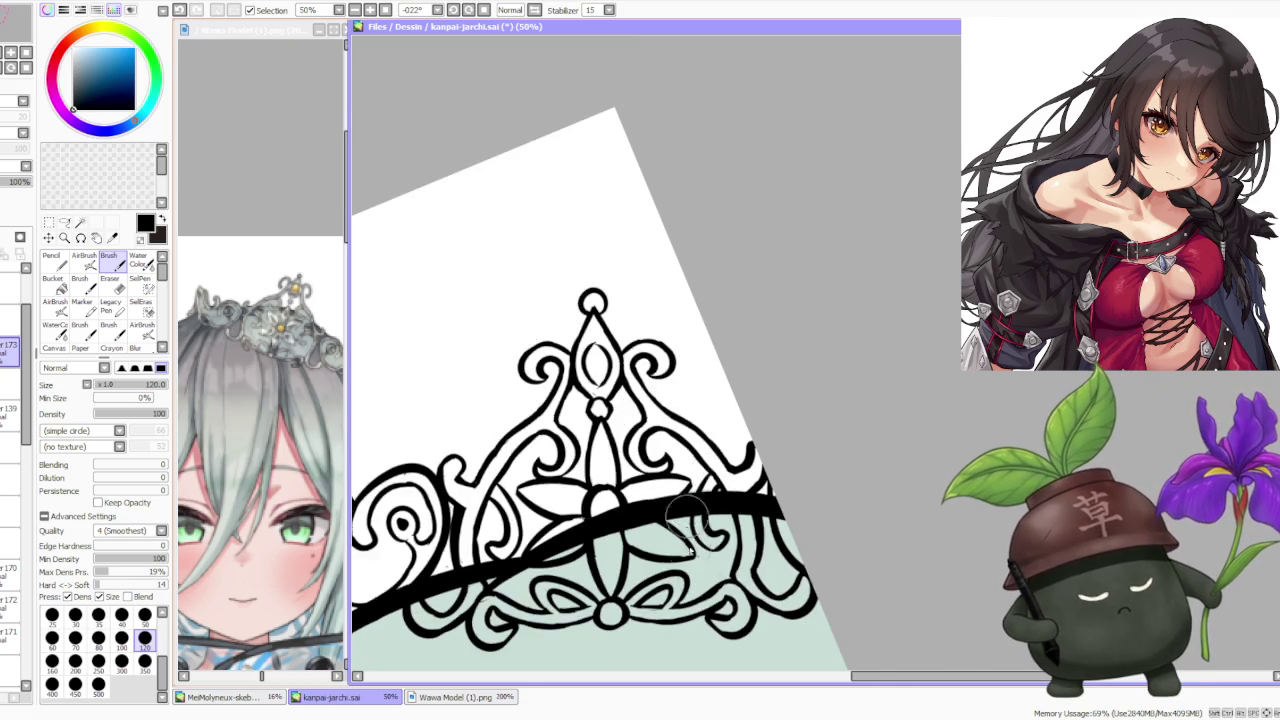
pyautogui.scroll(2, 700, 550)
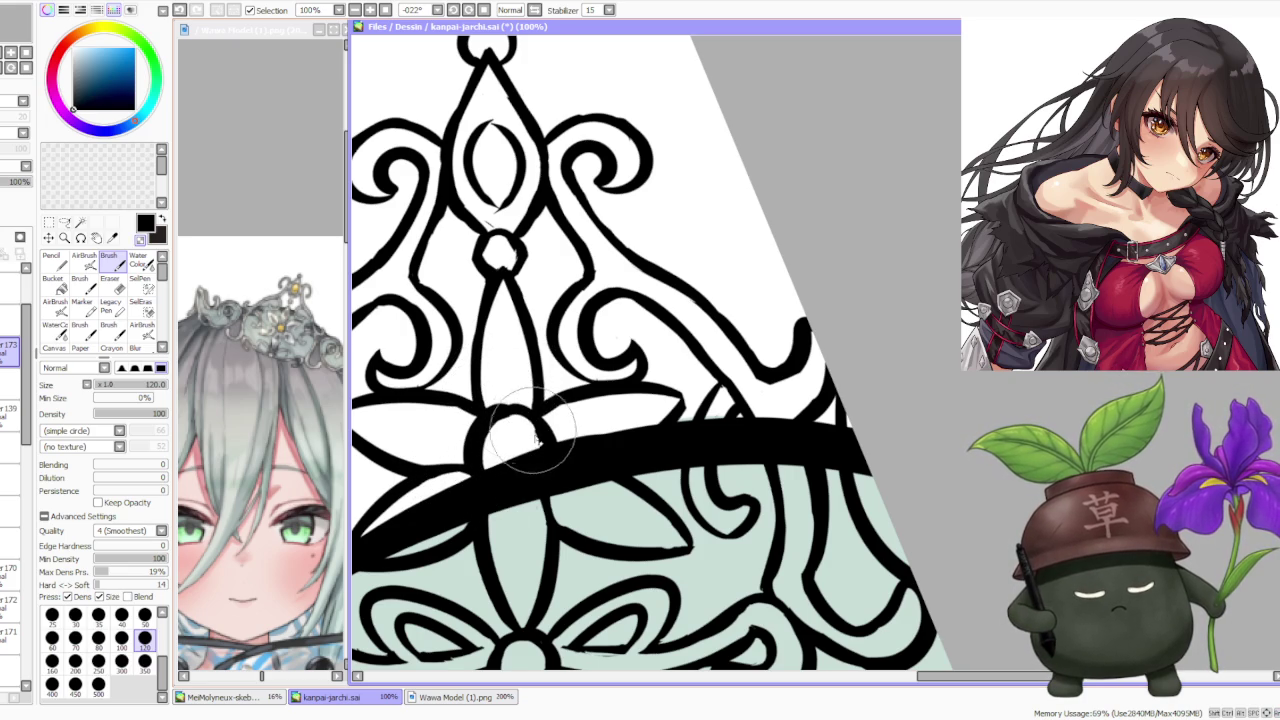
pyautogui.scroll(-2, 510, 420)
pyautogui.scroll(-2, 510, 420)
pyautogui.scroll(-2, 510, 420)
pyautogui.scroll(3, 526, 348)
pyautogui.scroll(3, 486, 350)
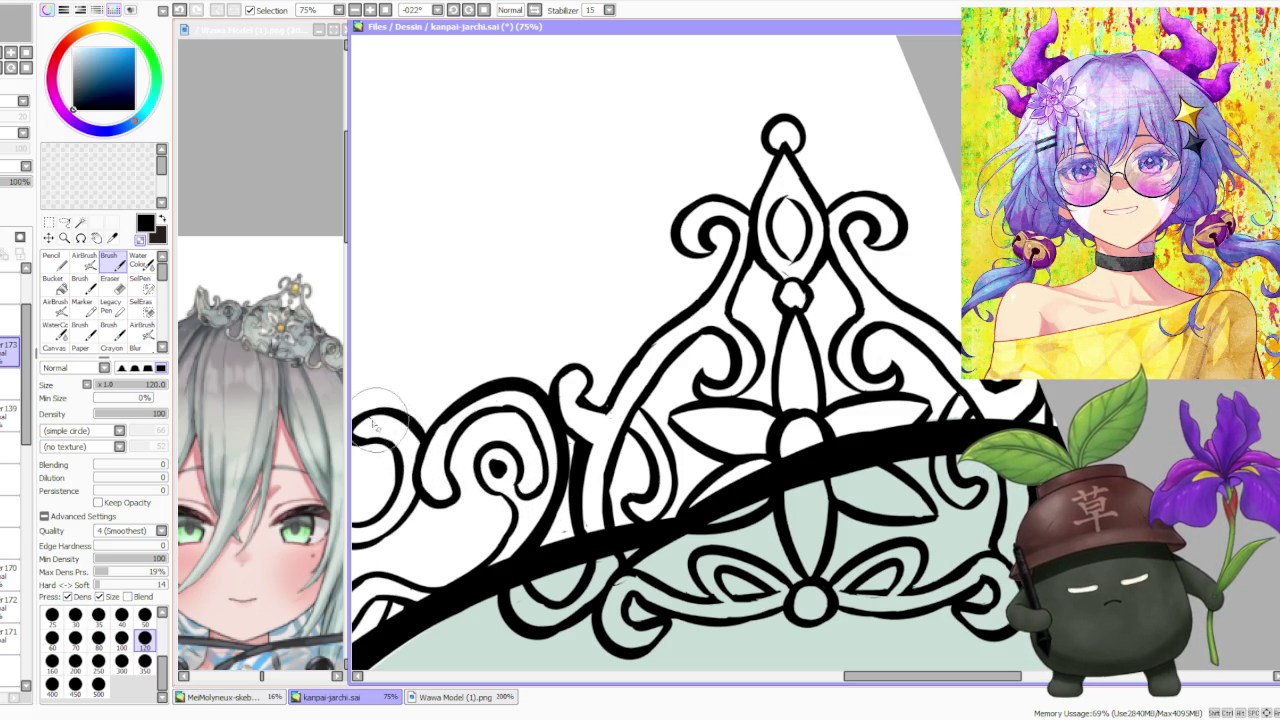
pyautogui.scroll(-2, 378, 425)
pyautogui.scroll(-1, 378, 425)
pyautogui.scroll(-1, 500, 420)
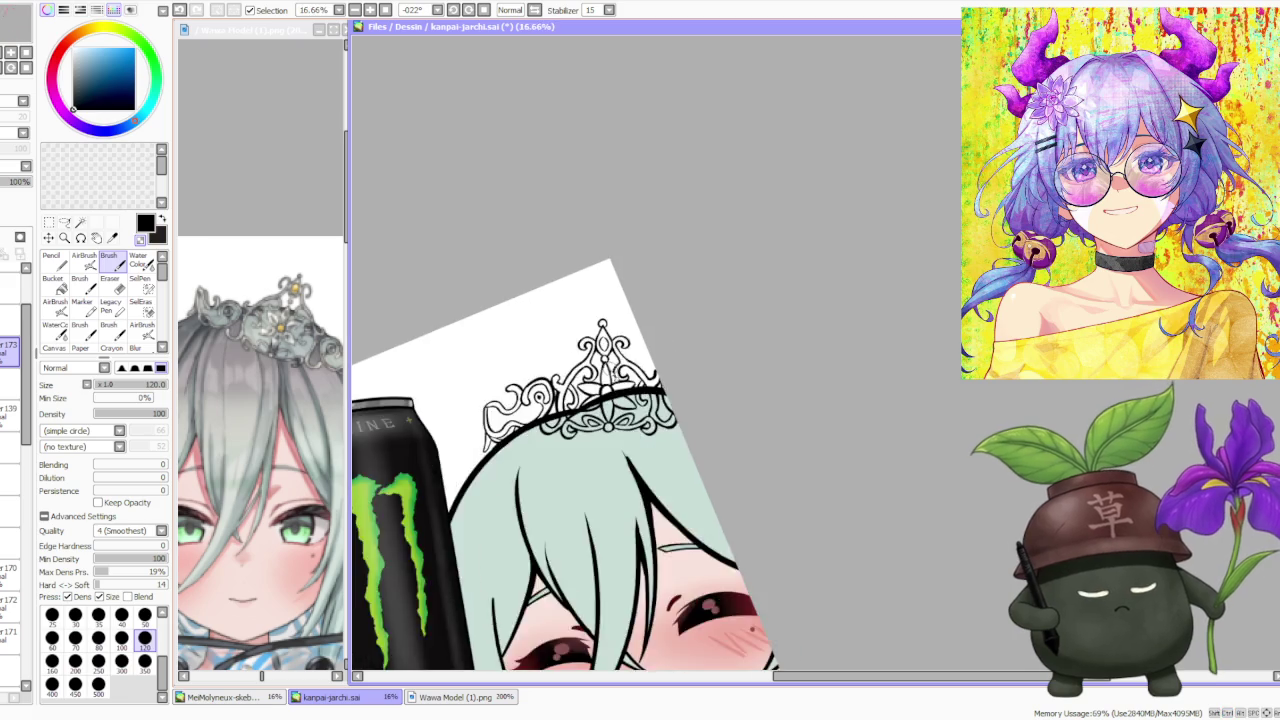
pyautogui.scroll(1, 595, 422)
pyautogui.scroll(1, 595, 422)
pyautogui.scroll(2, 570, 420)
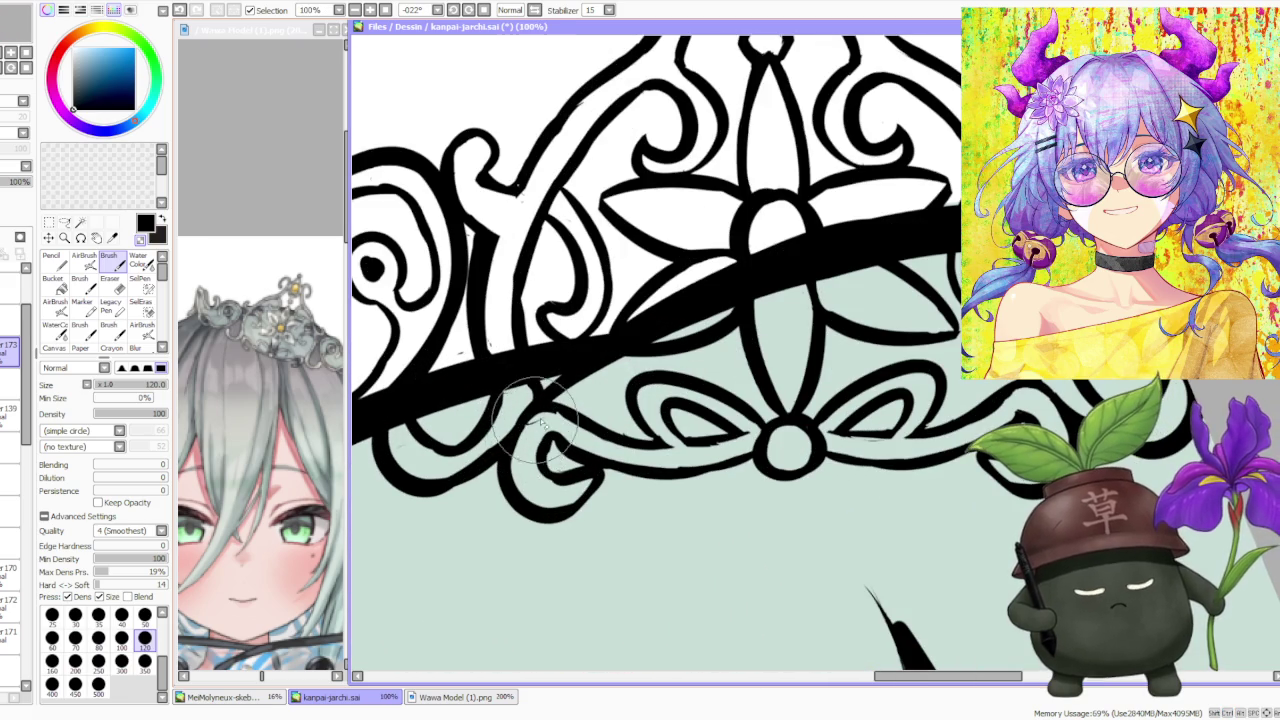
pyautogui.scroll(-1, 544, 420)
pyautogui.scroll(-1, 530, 400)
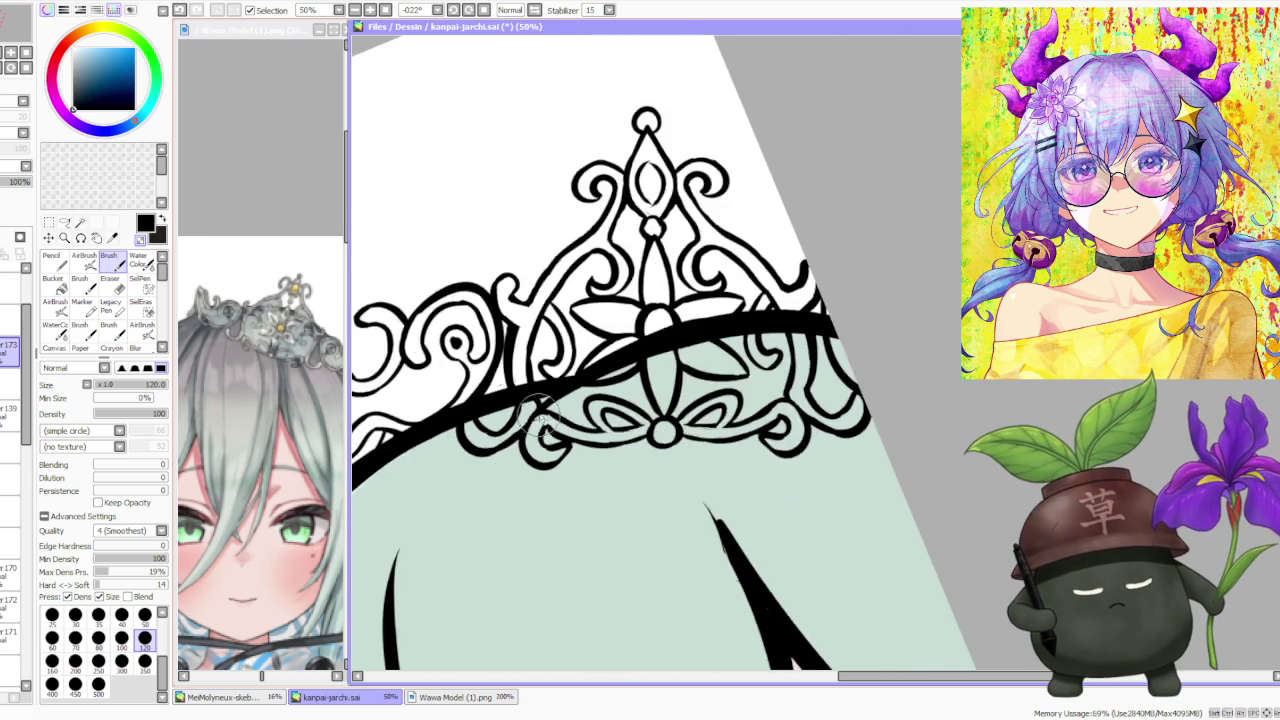
pyautogui.scroll(2, 522, 390)
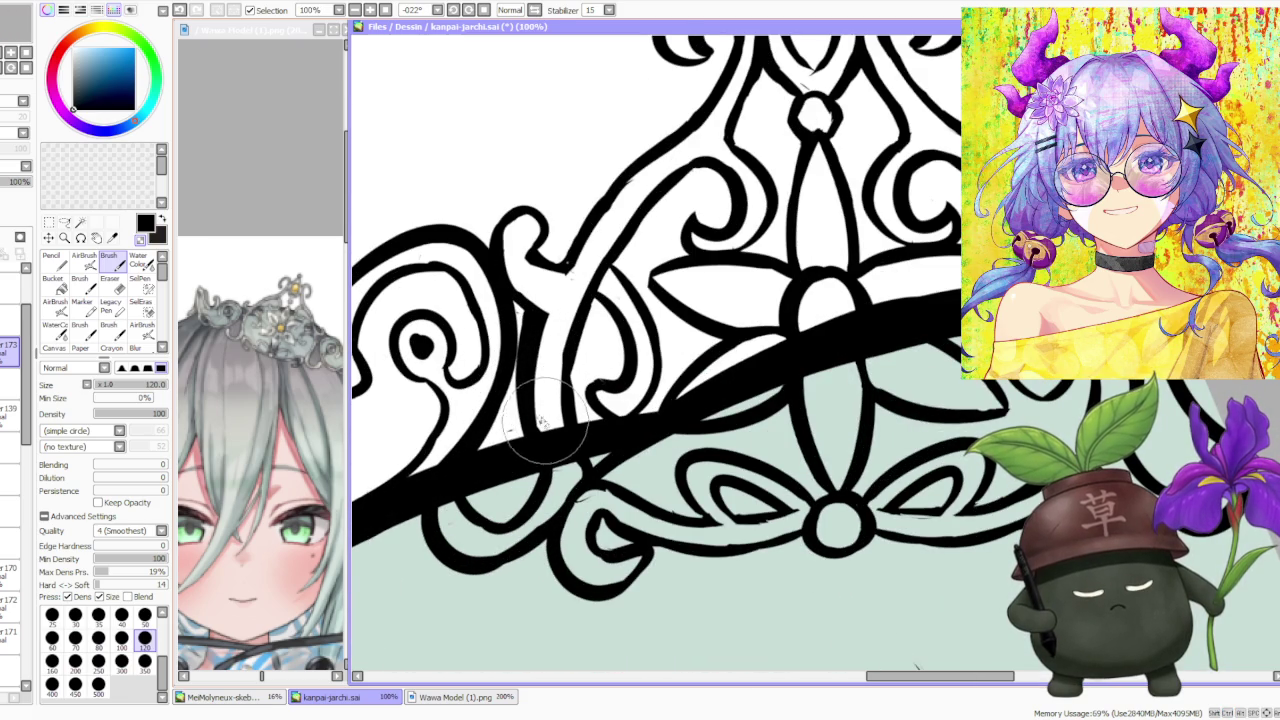
pyautogui.scroll(-4, 545, 422)
pyautogui.scroll(-3, 545, 422)
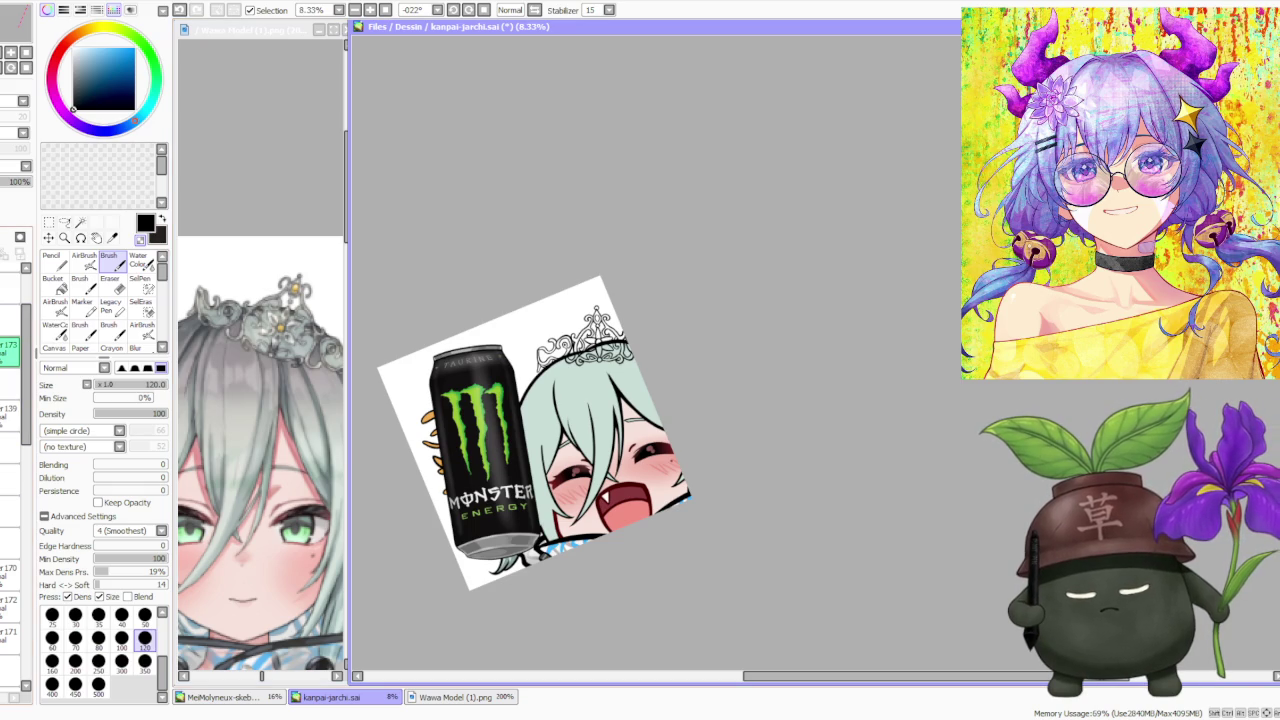
pyautogui.hotkey('ctrl', 'shift', 'n')
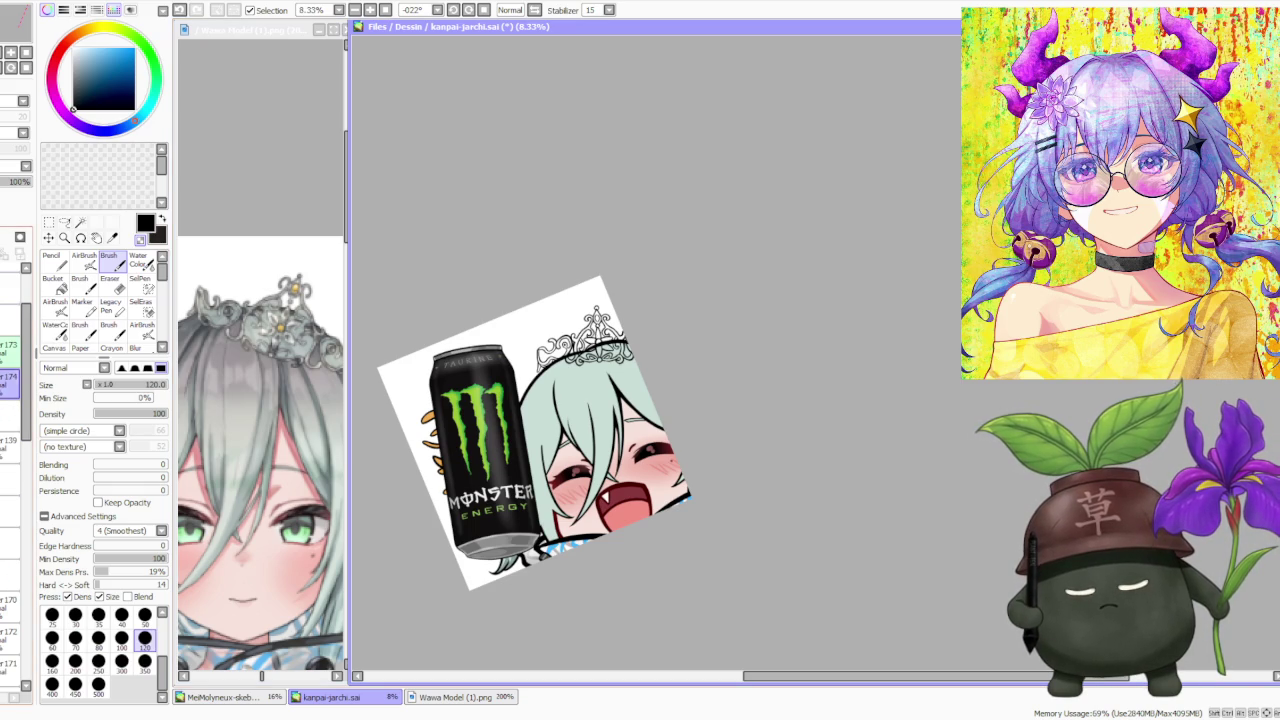
# - Move the new layer beneath the tiara line art and sample the tiara grey from the reference
pyautogui.moveTo(10, 345); pyautogui.dragTo(10, 380)
pyautogui.keyDown('alt'); pyautogui.click(260, 340); pyautogui.keyUp('alt')
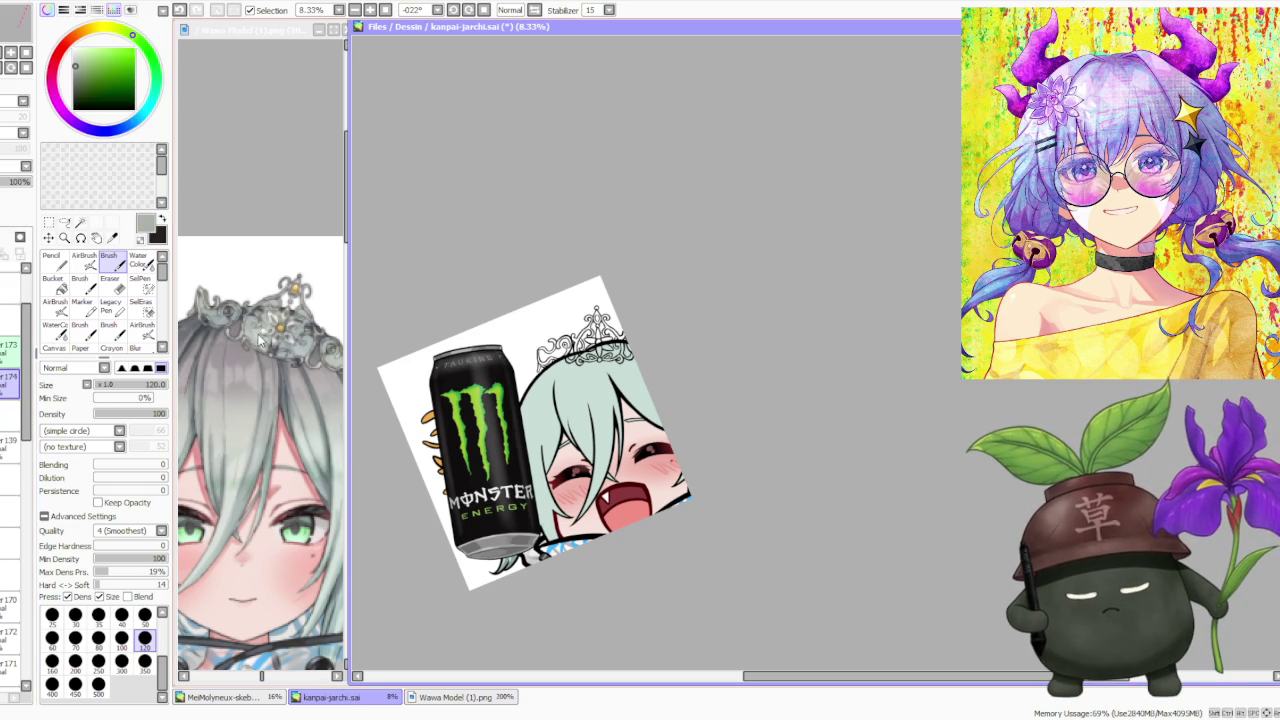
pyautogui.click(55, 285)
pyautogui.scroll(1, 611, 340)
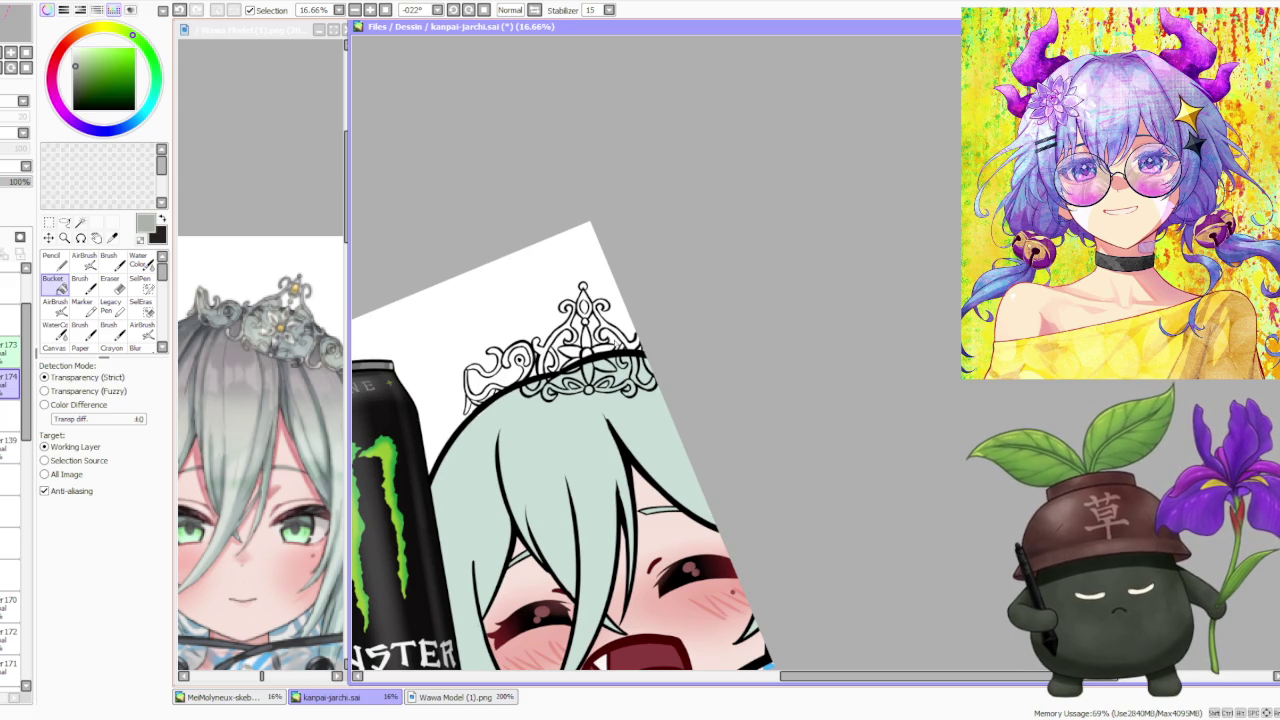
pyautogui.hotkey('ctrl', 'z')
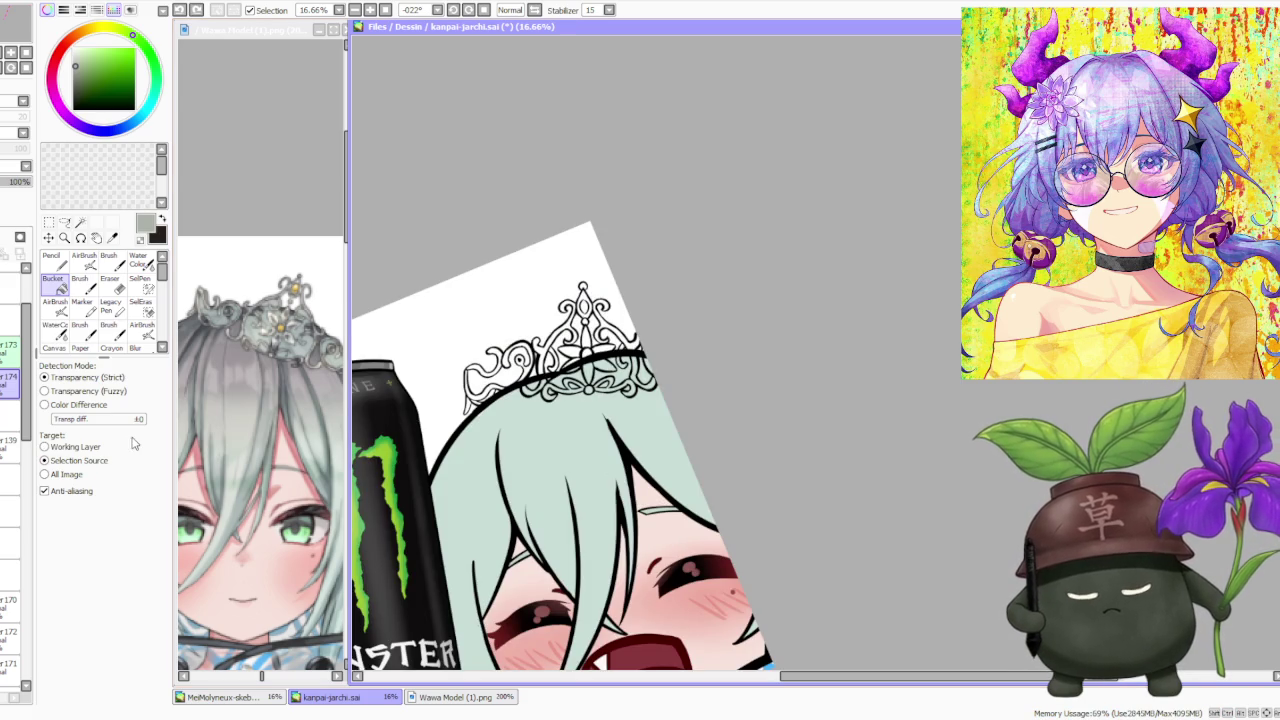
# - Bucket-fill the tiara band, centre and left loops with grey
pyautogui.click(612, 352)
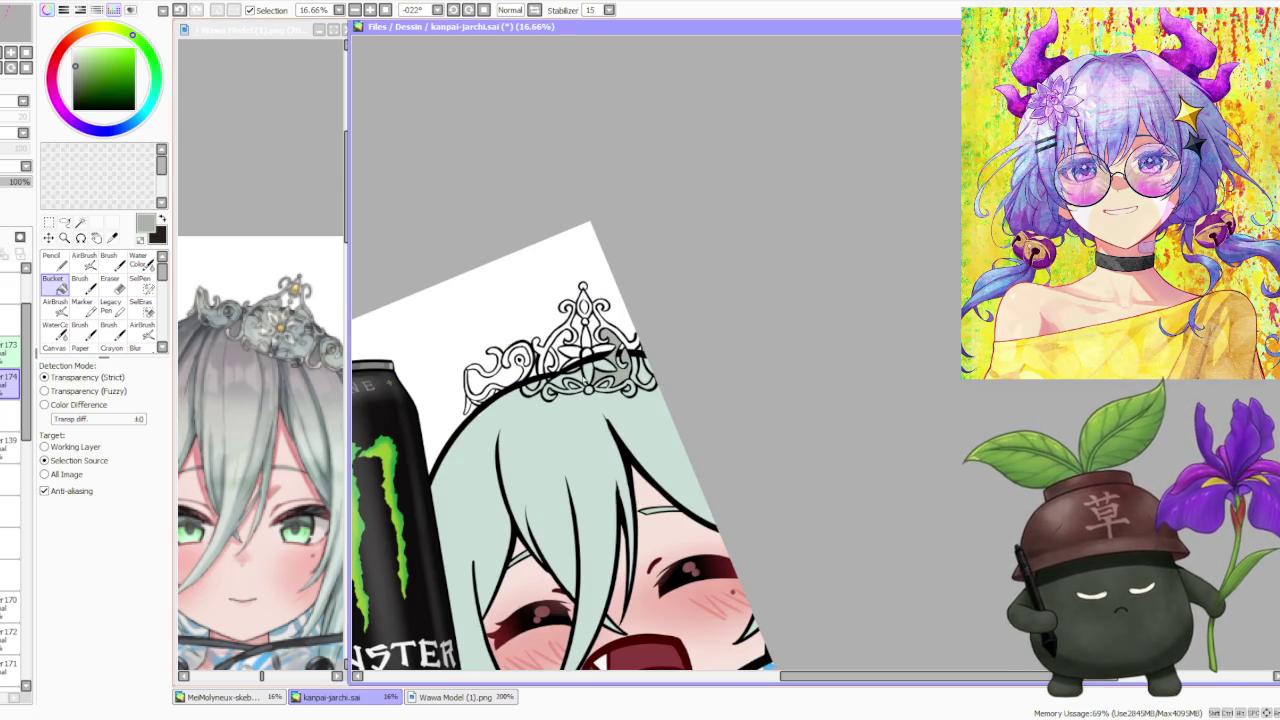
pyautogui.click(566, 360)
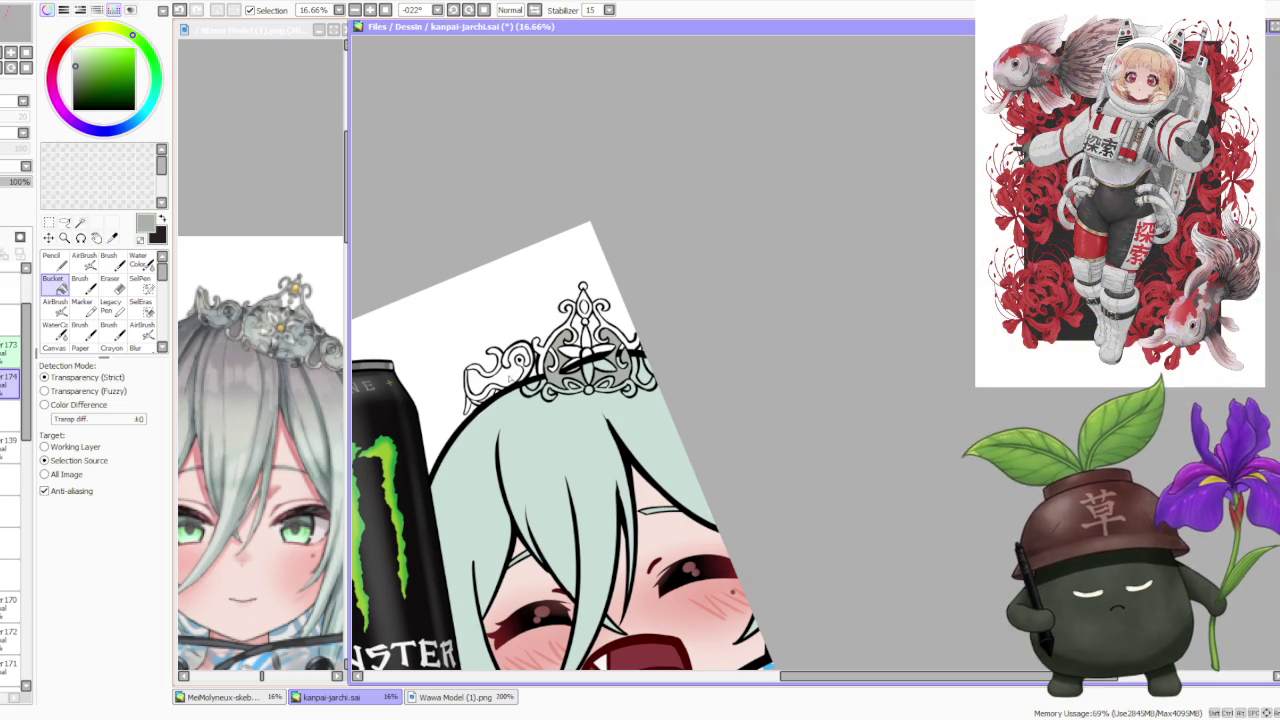
pyautogui.click(509, 378)
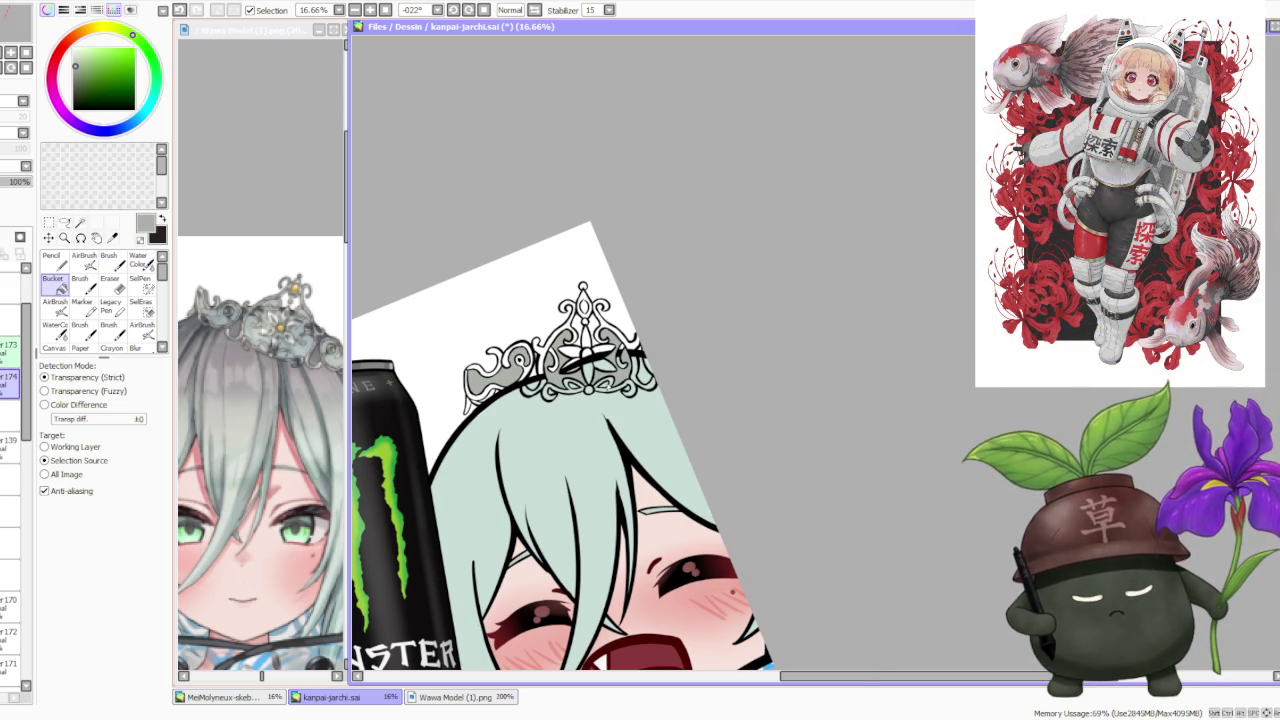
pyautogui.scroll(3, 604, 386)
pyautogui.scroll(-2, 510, 392)
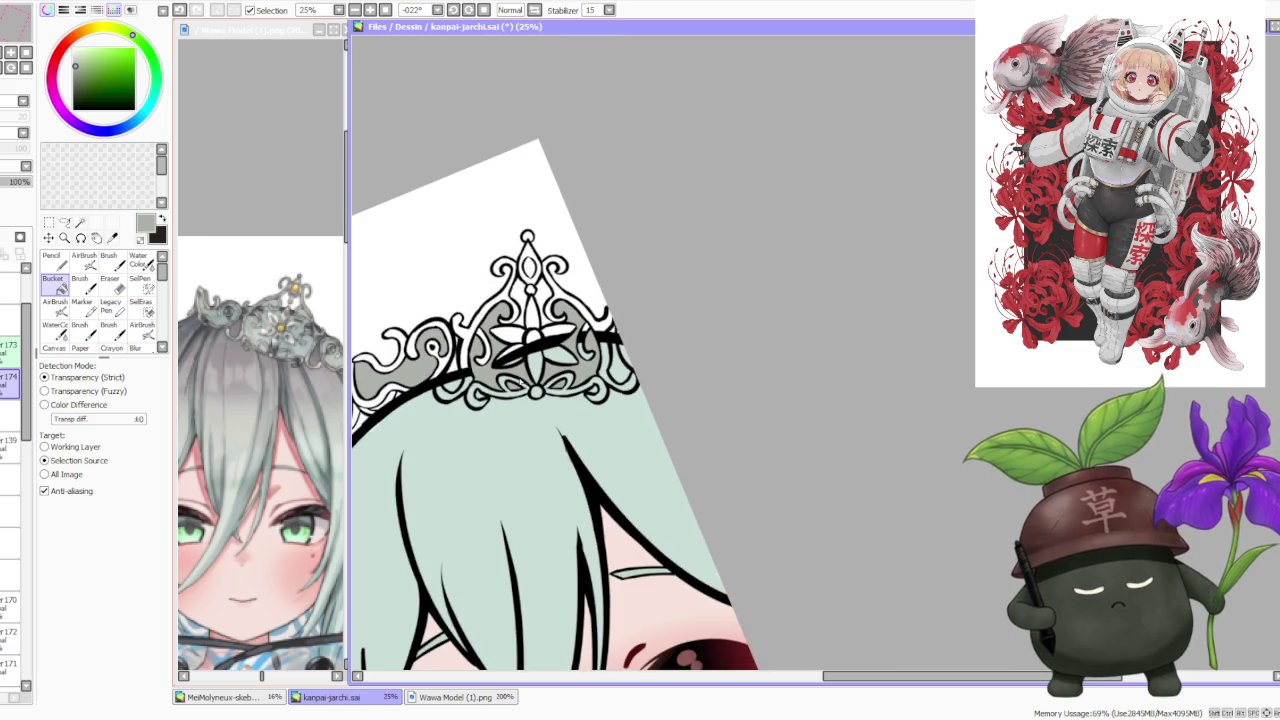
pyautogui.scroll(-1, 510, 392)
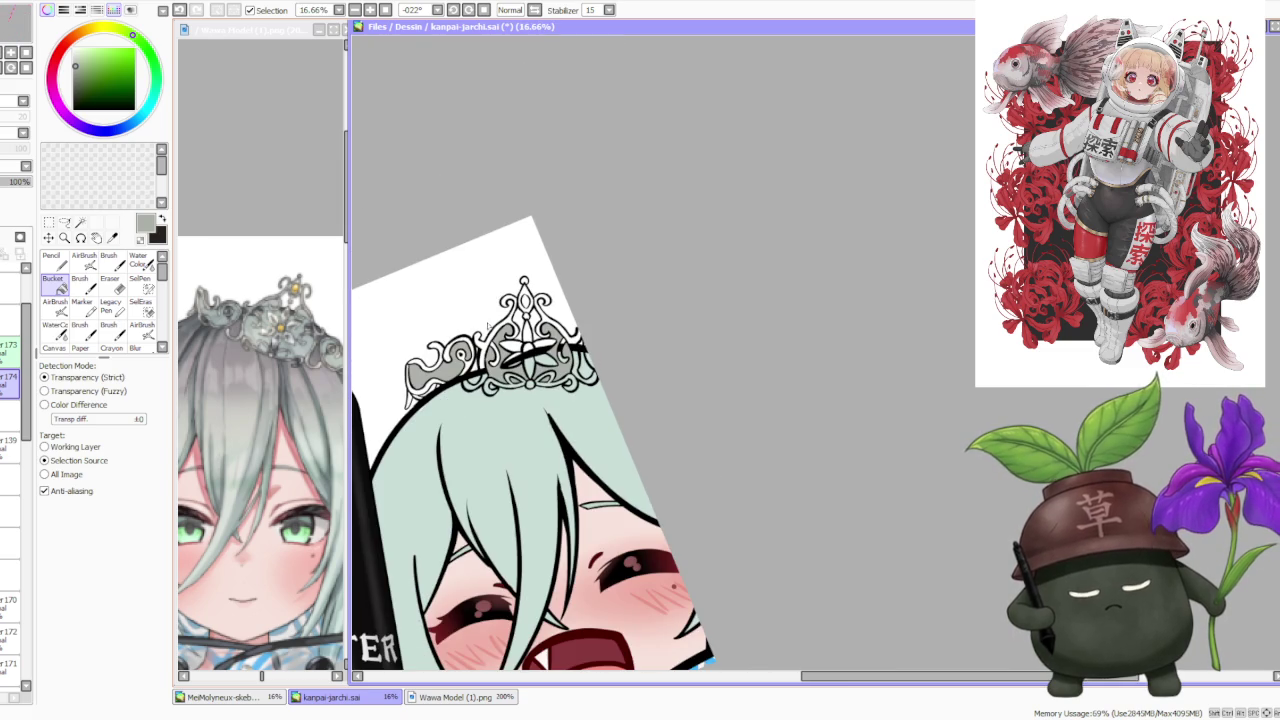
# - Sample a lighter grey and fill the tiara's right and left sections
pyautogui.keyDown('alt'); pyautogui.click(307, 359); pyautogui.keyUp('alt')
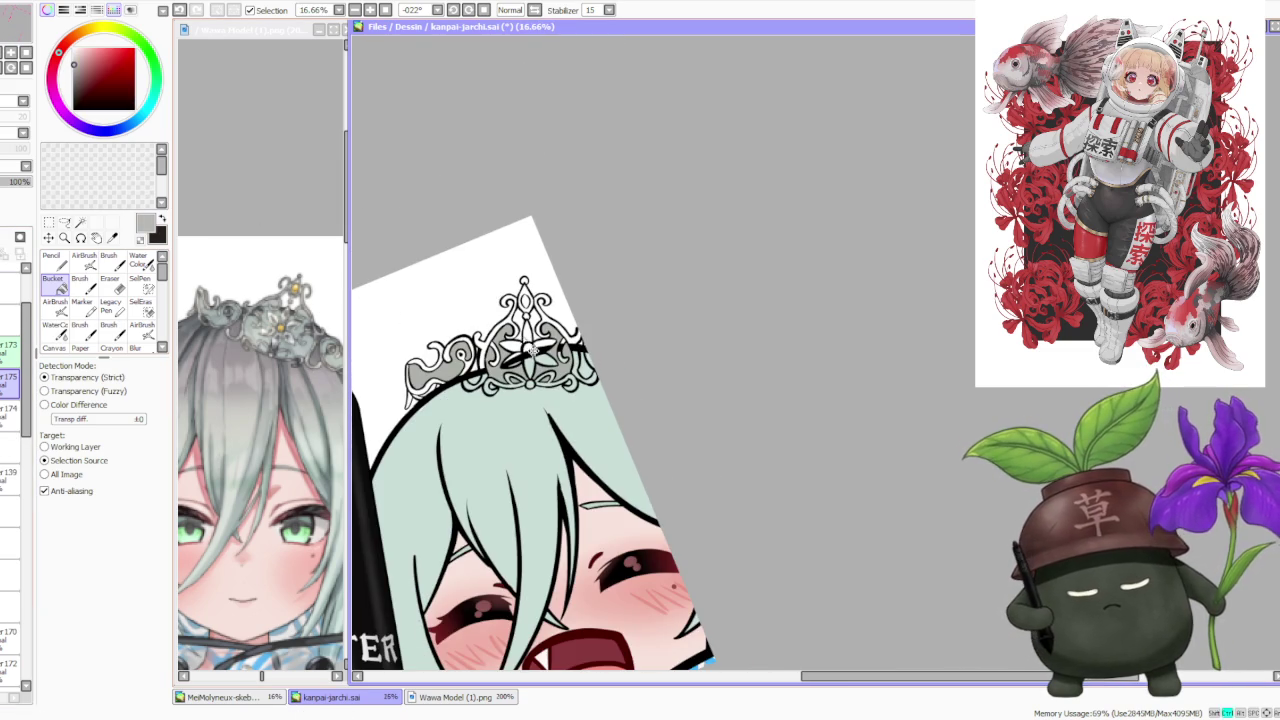
pyautogui.scroll(1, 528, 345)
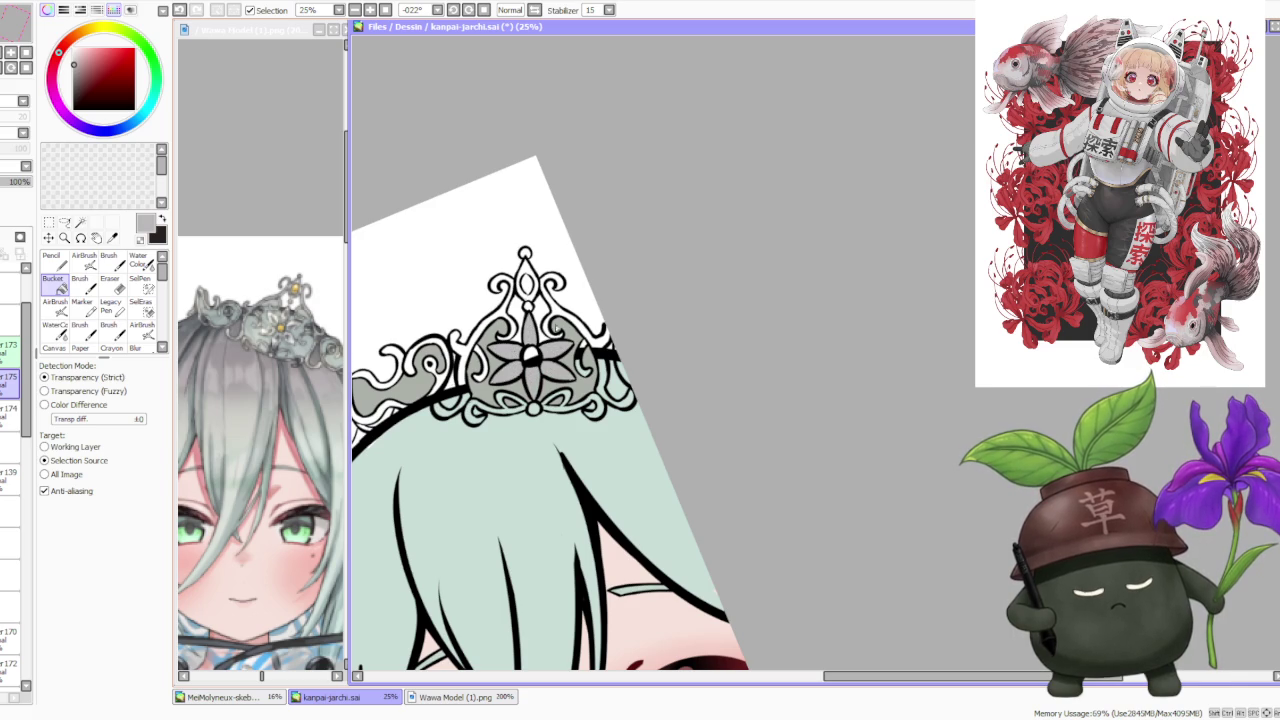
pyautogui.click(552, 317)
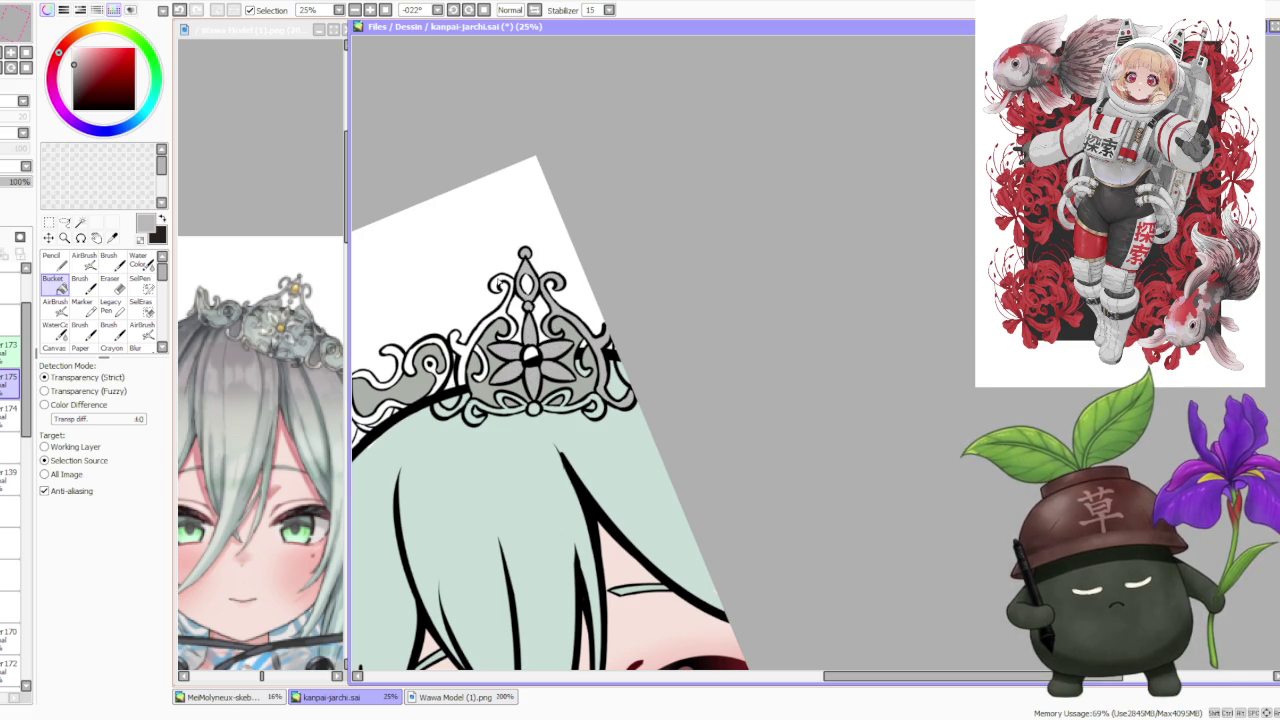
pyautogui.click(499, 285)
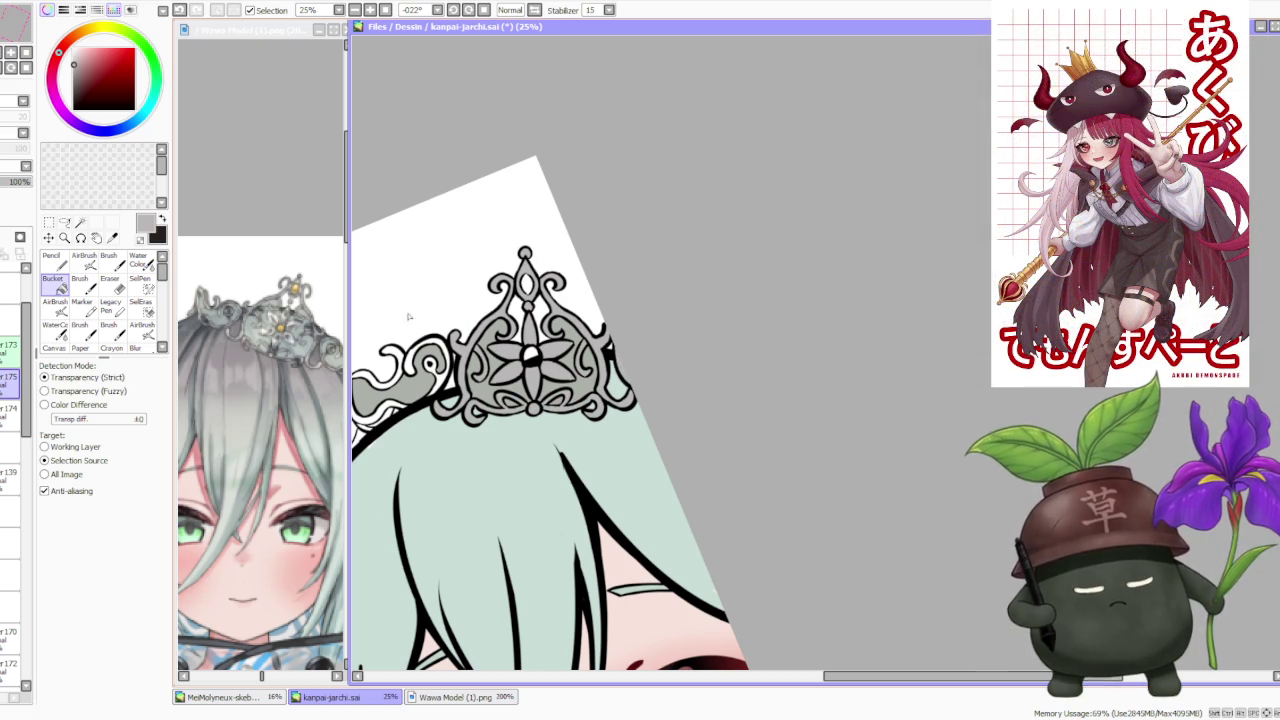
# - Sample the gold of the reference tiara's gem
pyautogui.scroll(-1, 441, 377)
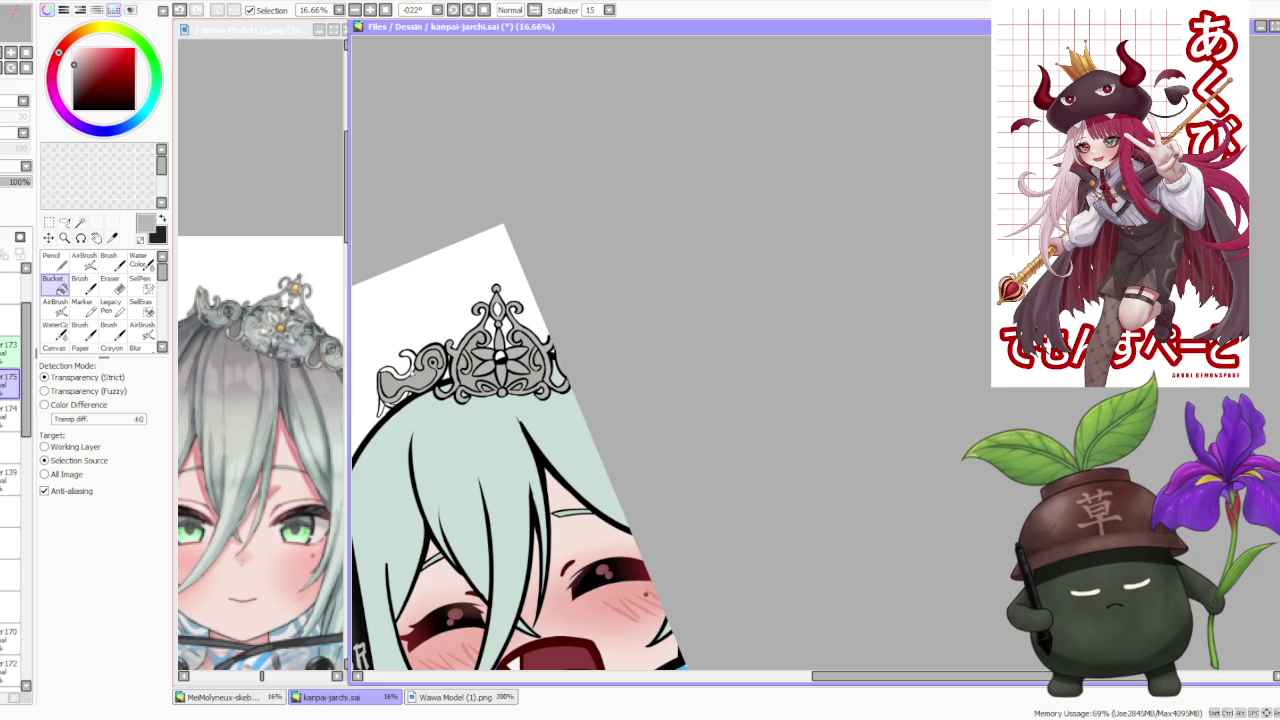
pyautogui.scroll(2, 380, 404)
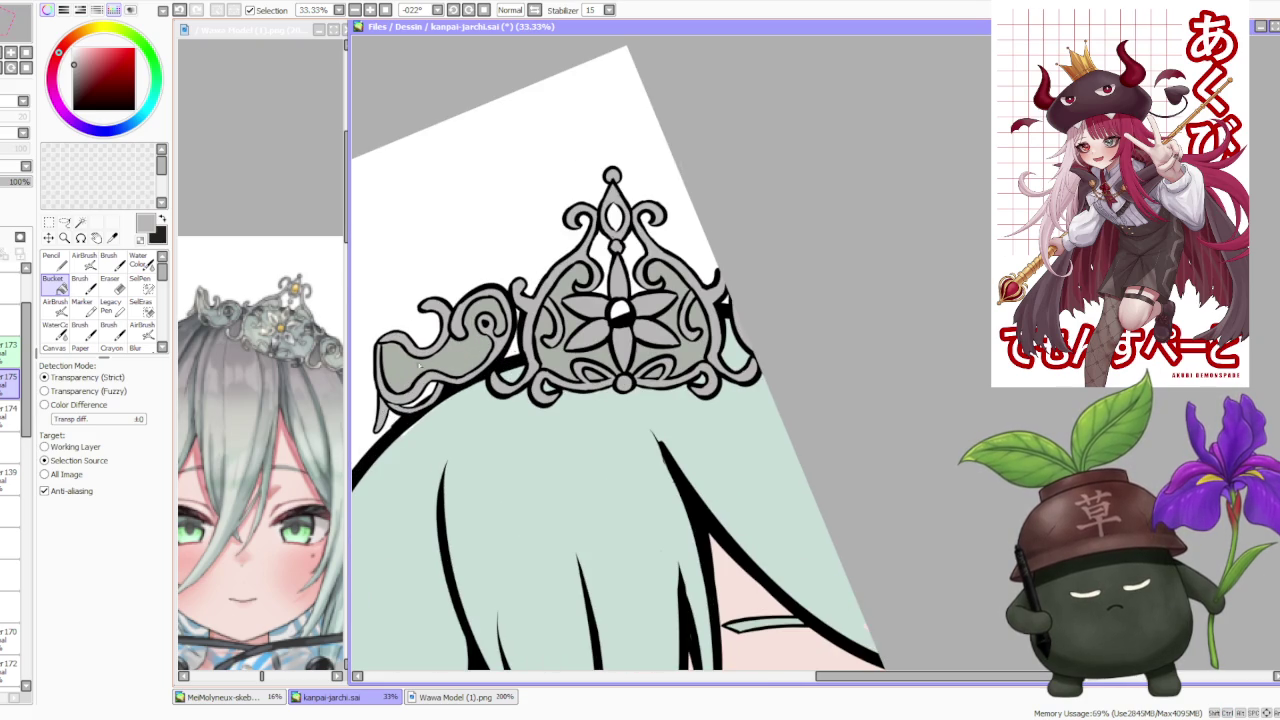
pyautogui.scroll(-1, 440, 400)
pyautogui.scroll(4, 438, 400)
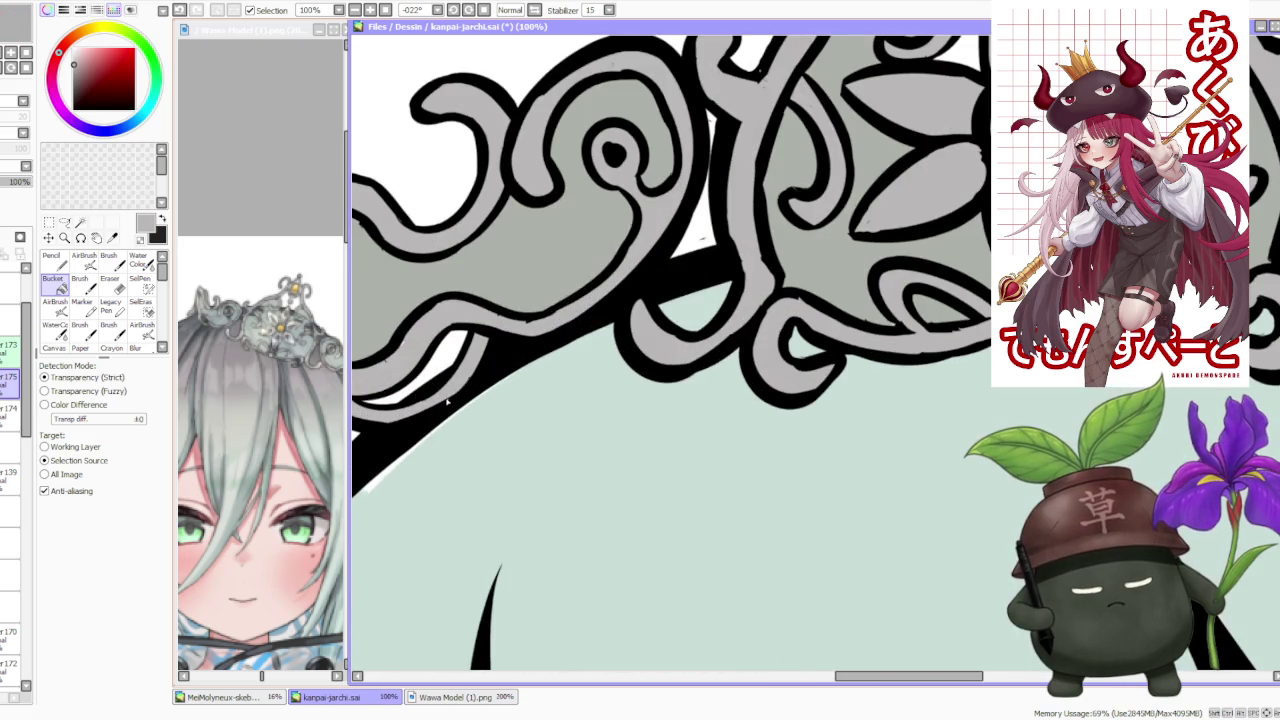
pyautogui.scroll(-4, 447, 401)
pyautogui.scroll(-3, 488, 326)
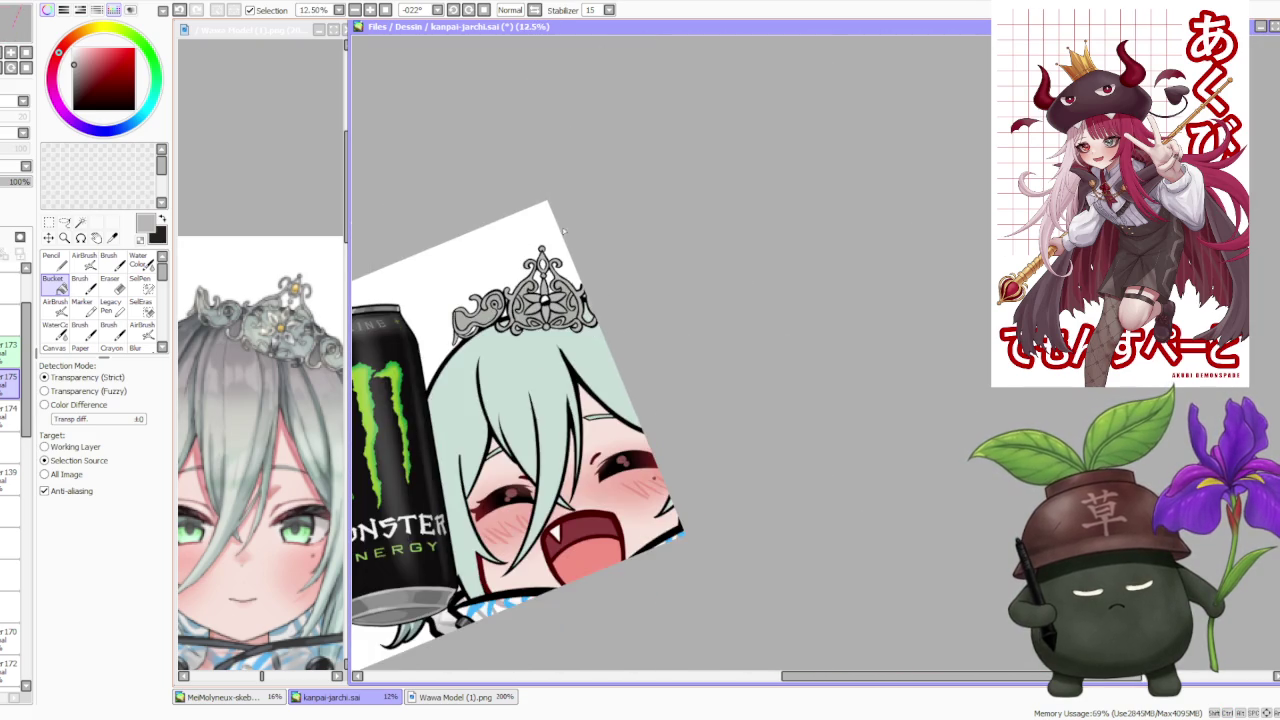
pyautogui.scroll(-1, 577, 238)
pyautogui.scroll(4, 579, 240)
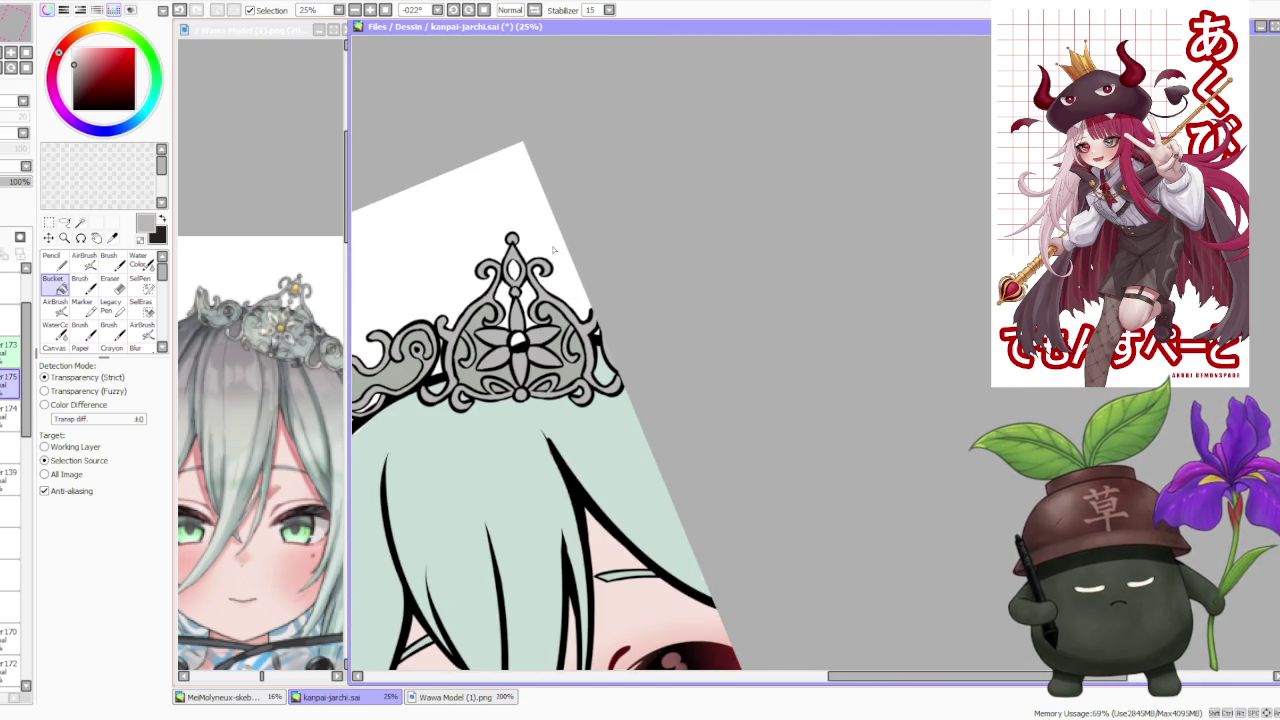
pyautogui.keyDown('alt'); pyautogui.click(297, 290); pyautogui.keyUp('alt')
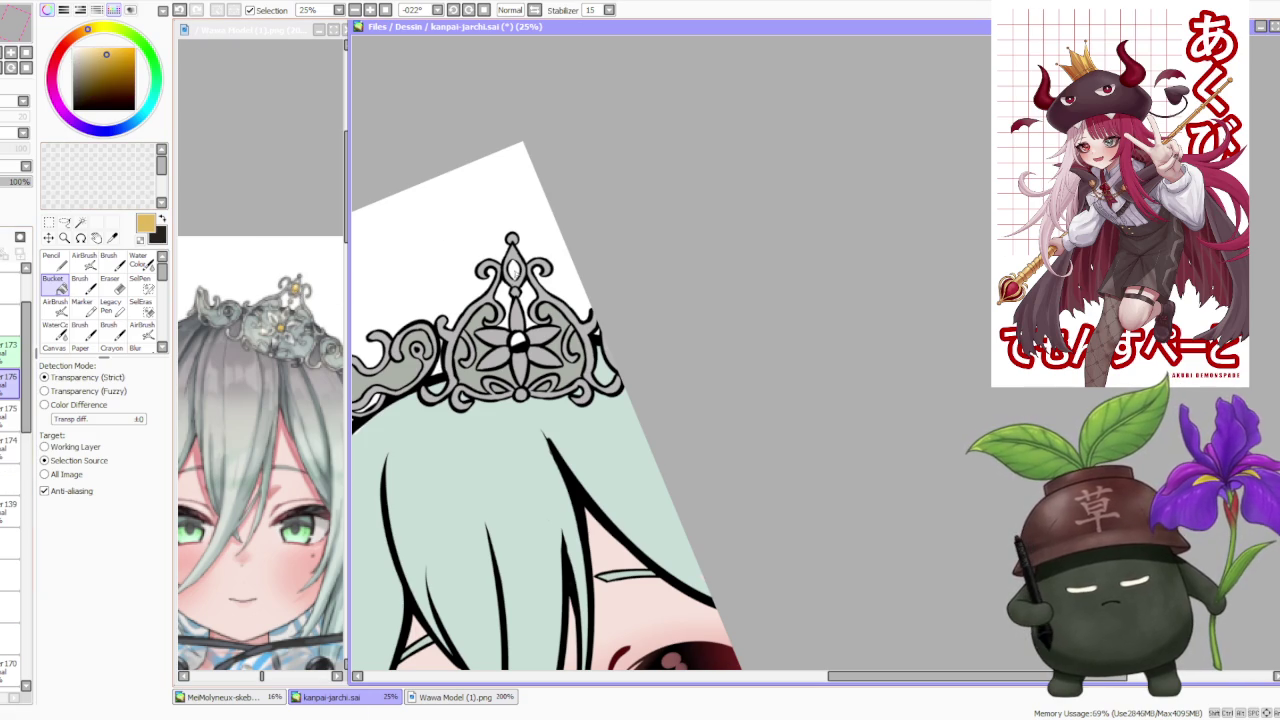
# - Reset the canvas rotation to zero and look over the grey-filled tiara
pyautogui.scroll(-1, 398, 393)
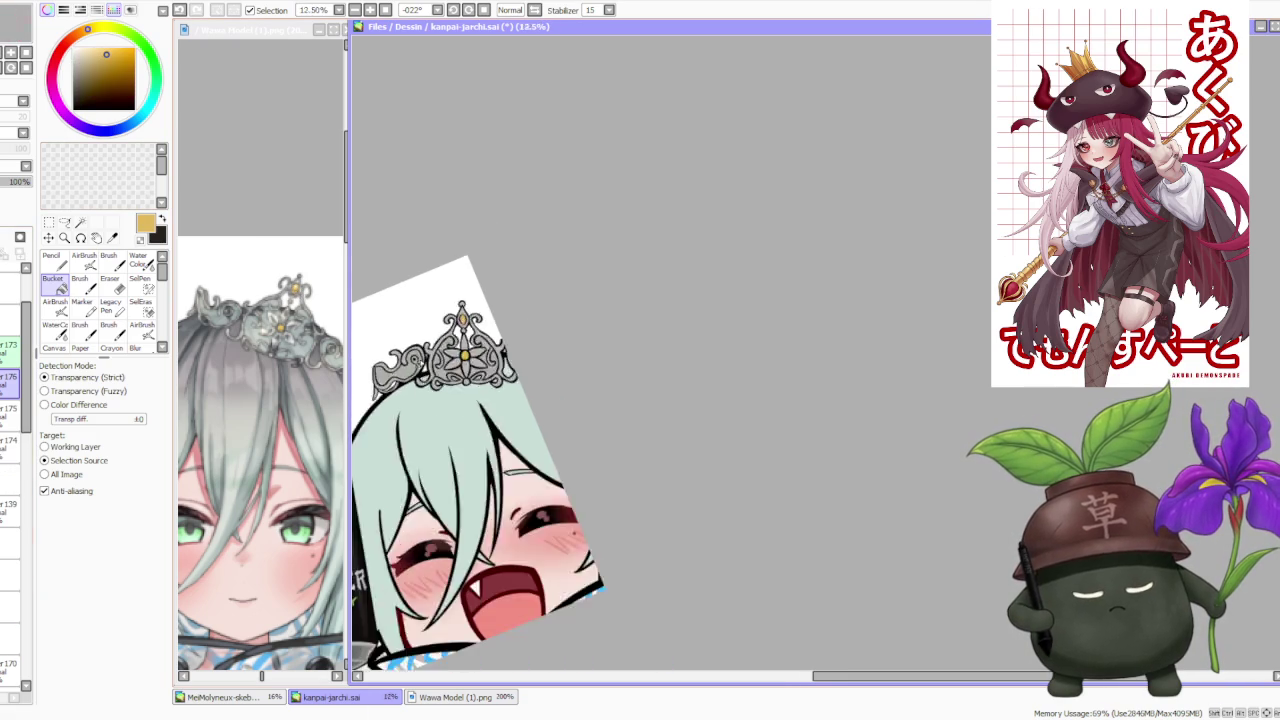
pyautogui.scroll(-1, 420, 370)
pyautogui.scroll(-1, 445, 345)
pyautogui.scroll(-1, 467, 325)
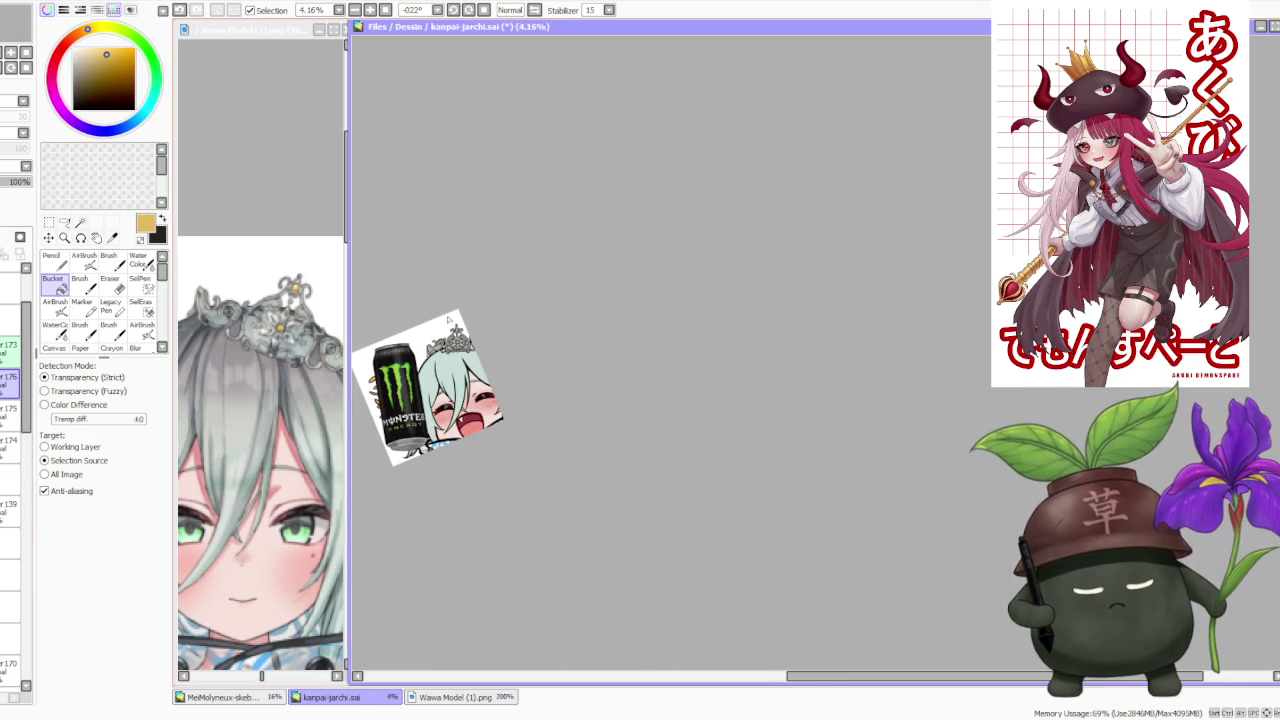
pyautogui.scroll(3, 449, 318)
pyautogui.scroll(-2, 480, 348)
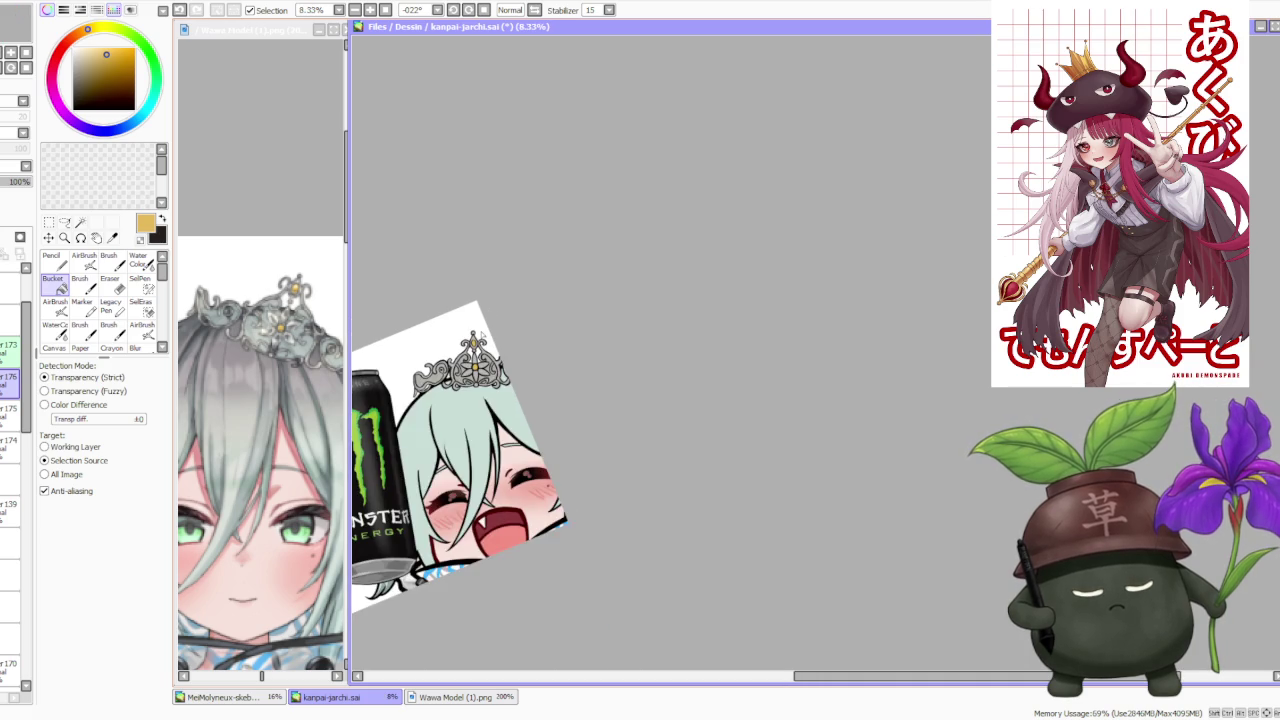
pyautogui.scroll(-2, 483, 332)
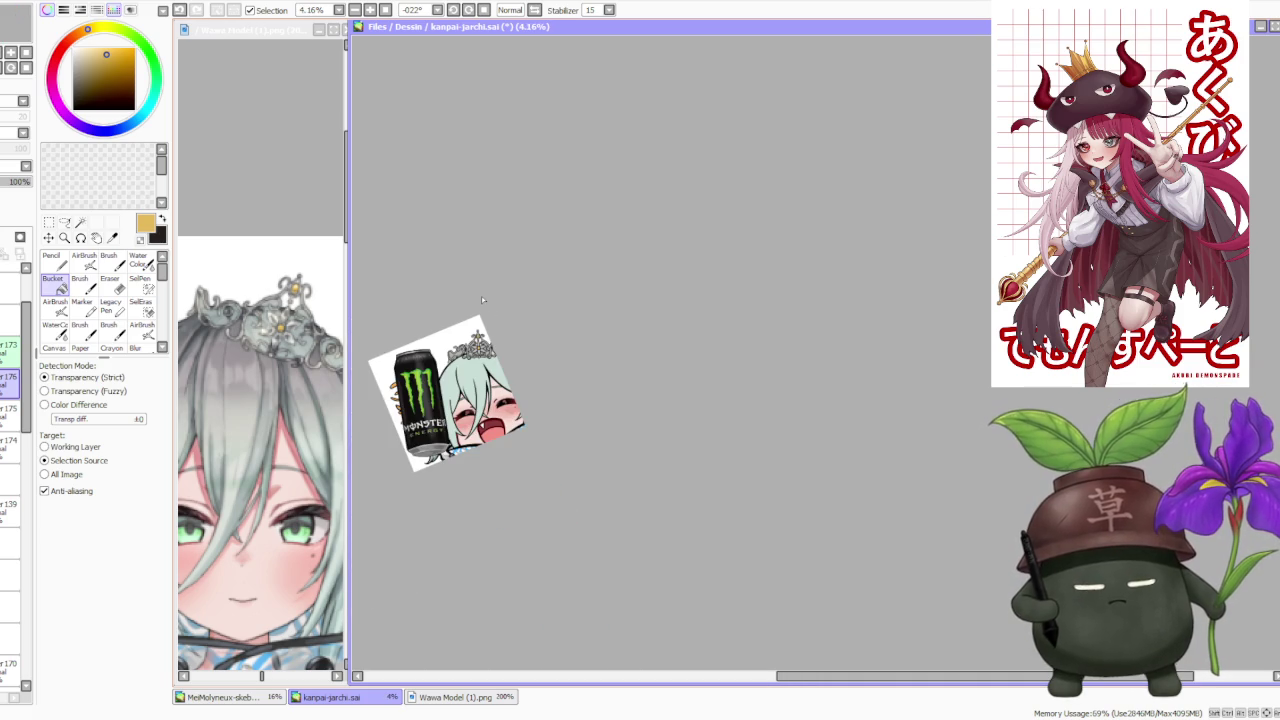
pyautogui.click(485, 9)
pyautogui.scroll(2, 440, 224)
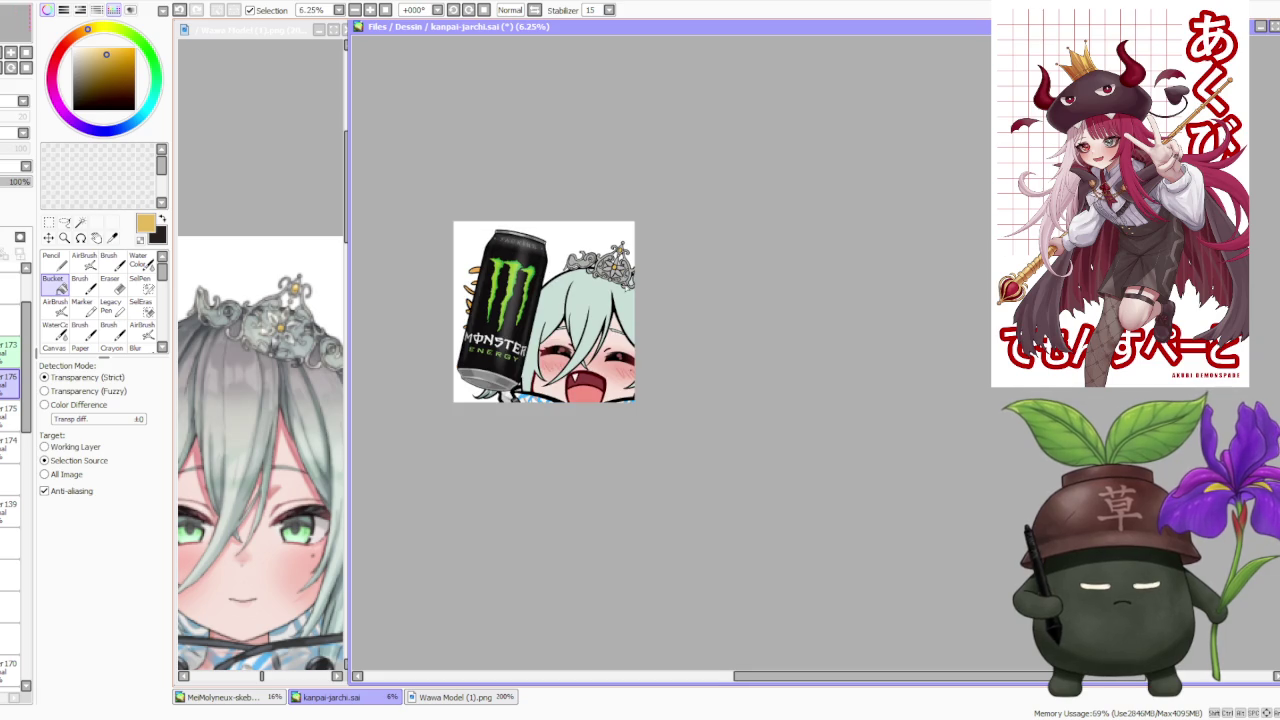
pyautogui.scroll(1, 660, 250)
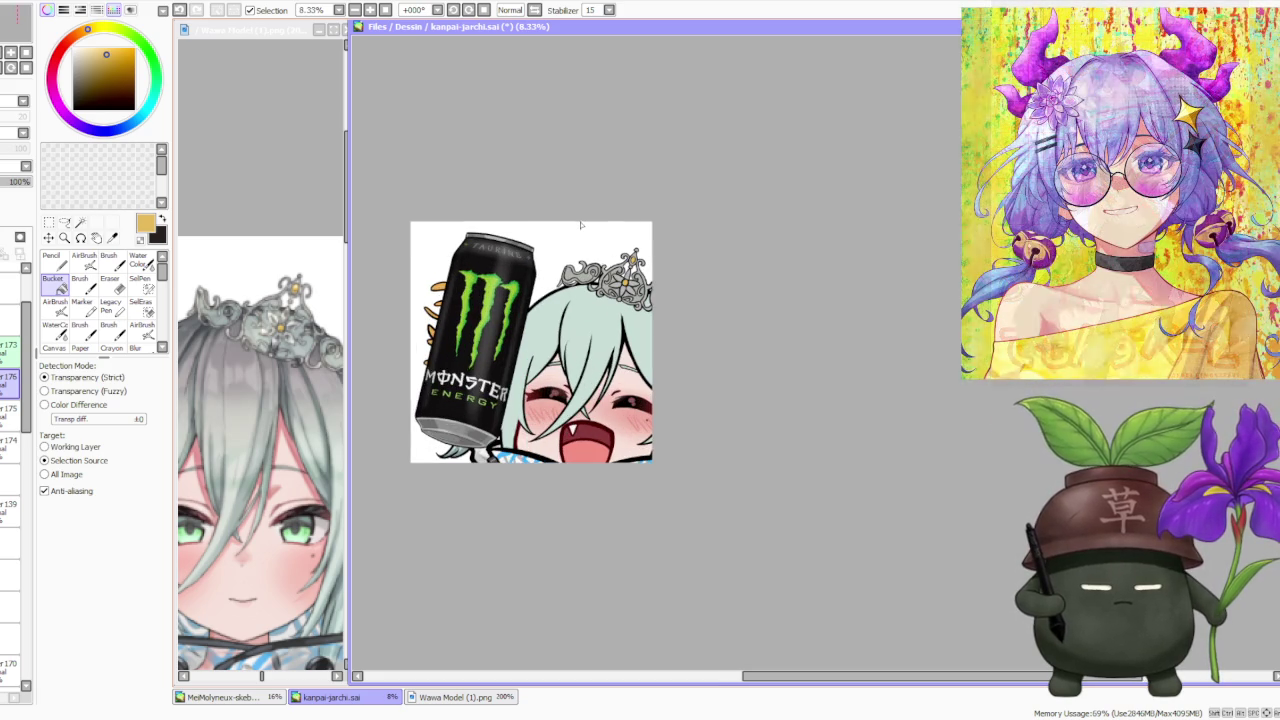
pyautogui.scroll(-1, 646, 272)
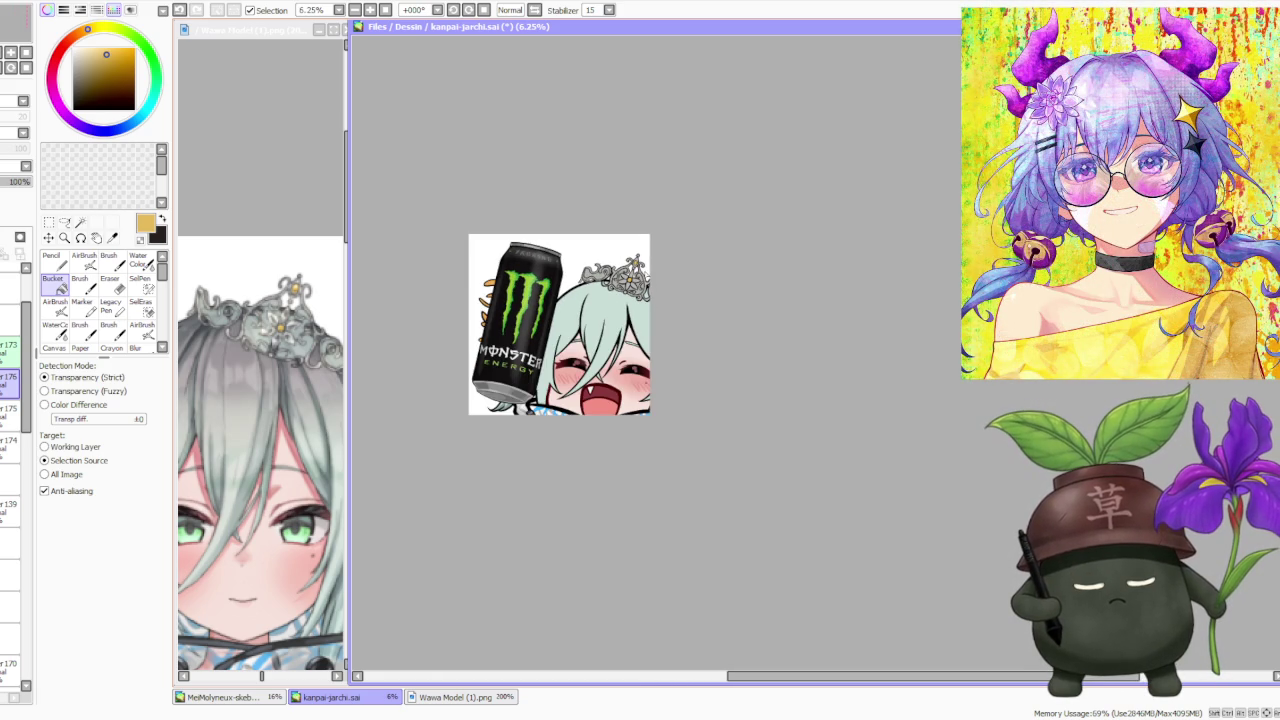
pyautogui.scroll(2, 632, 325)
pyautogui.scroll(-1, 632, 325)
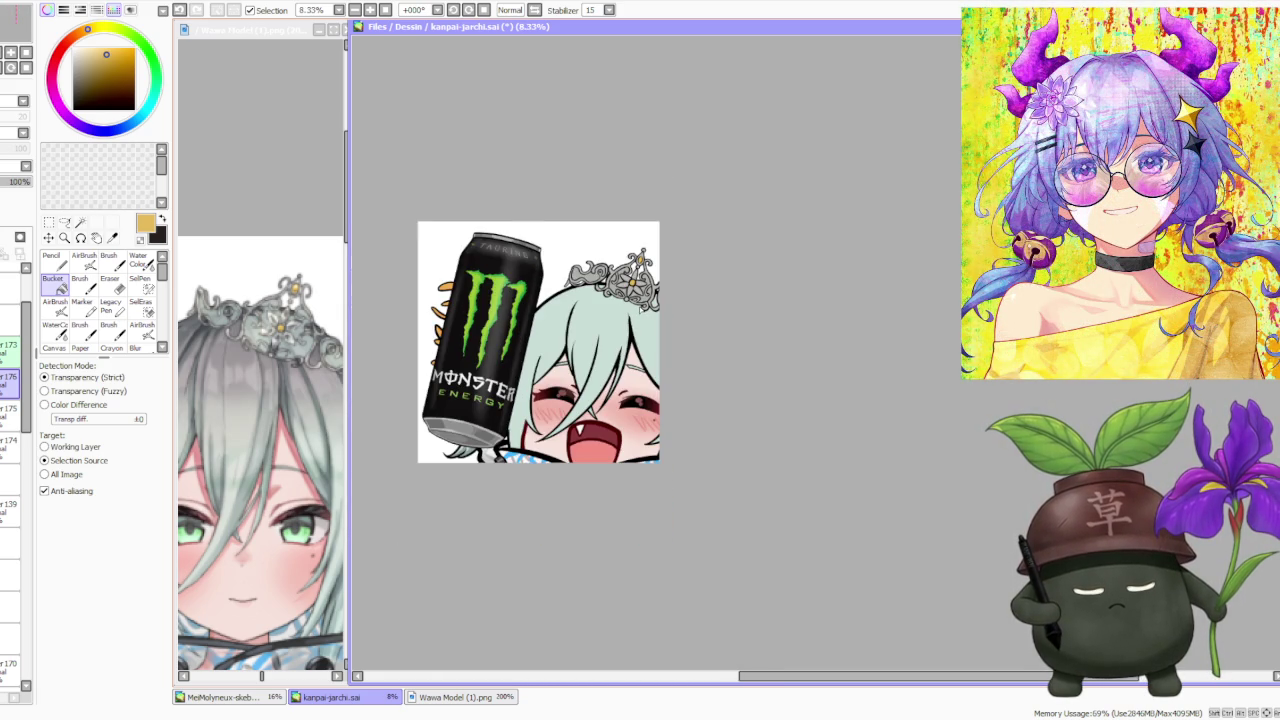
pyautogui.scroll(-2, 640, 306)
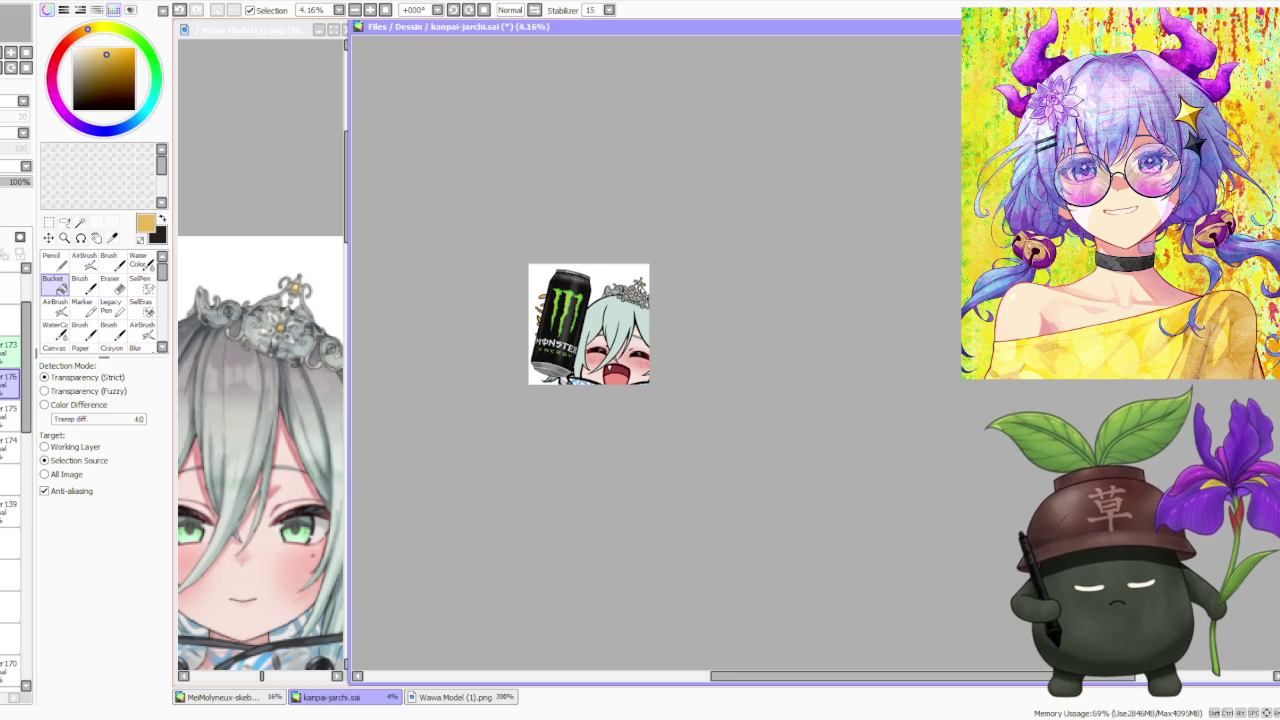
# - Make layer 165 active and set the regular Brush to size 300
pyautogui.scroll(6, 637, 289)
pyautogui.scroll(-4, 622, 296)
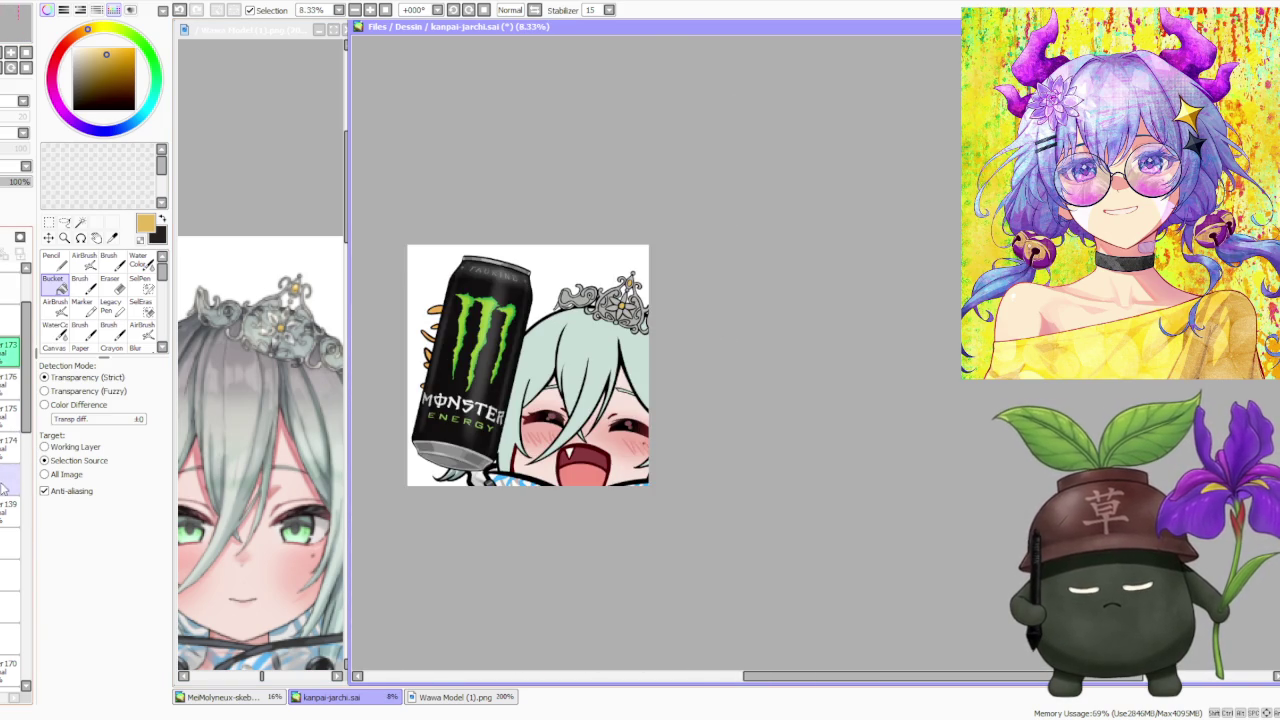
pyautogui.scroll(-3, 10, 450)
pyautogui.scroll(-3, 10, 480)
pyautogui.click(8, 515)
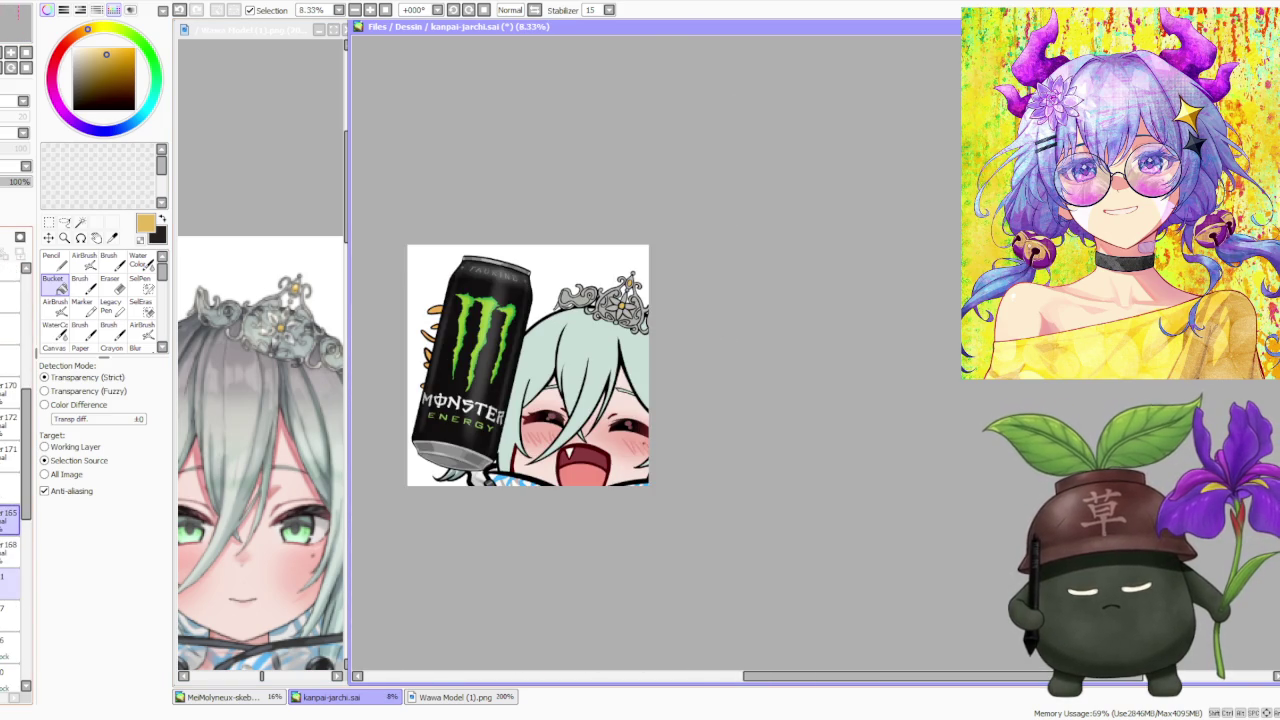
pyautogui.press('b')
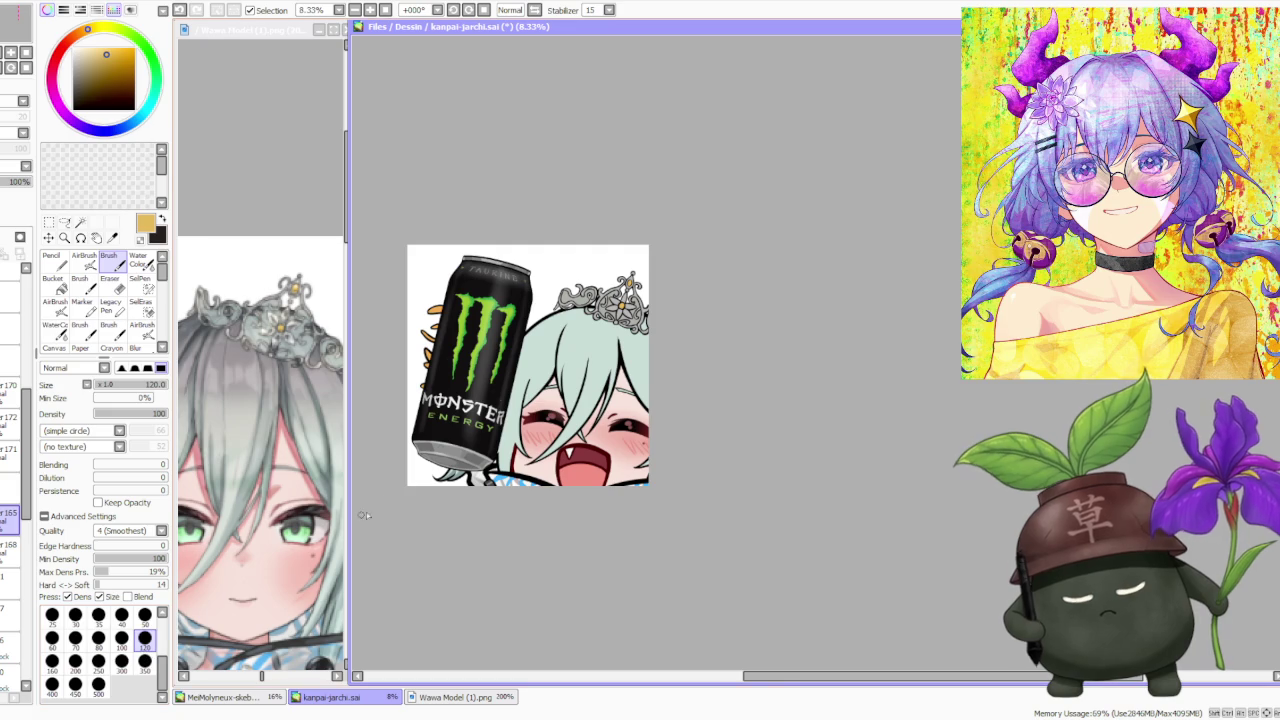
pyautogui.scroll(2, 606, 348)
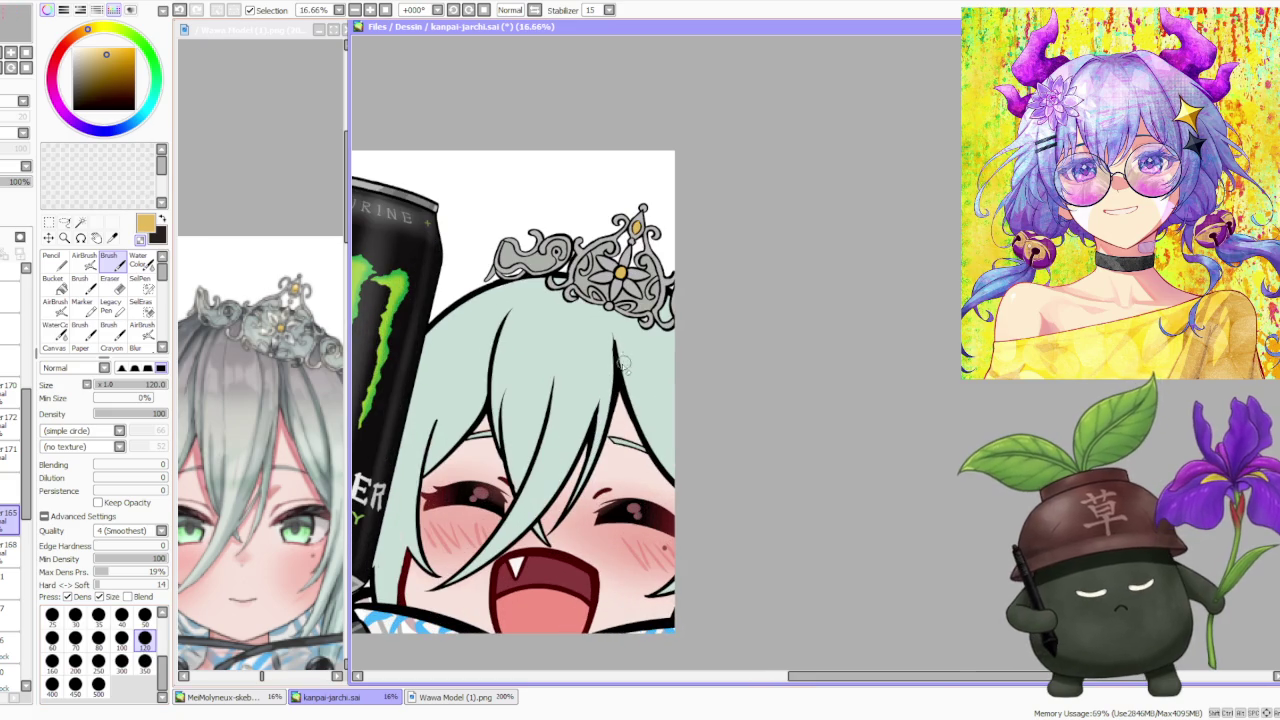
pyautogui.click(121, 660)
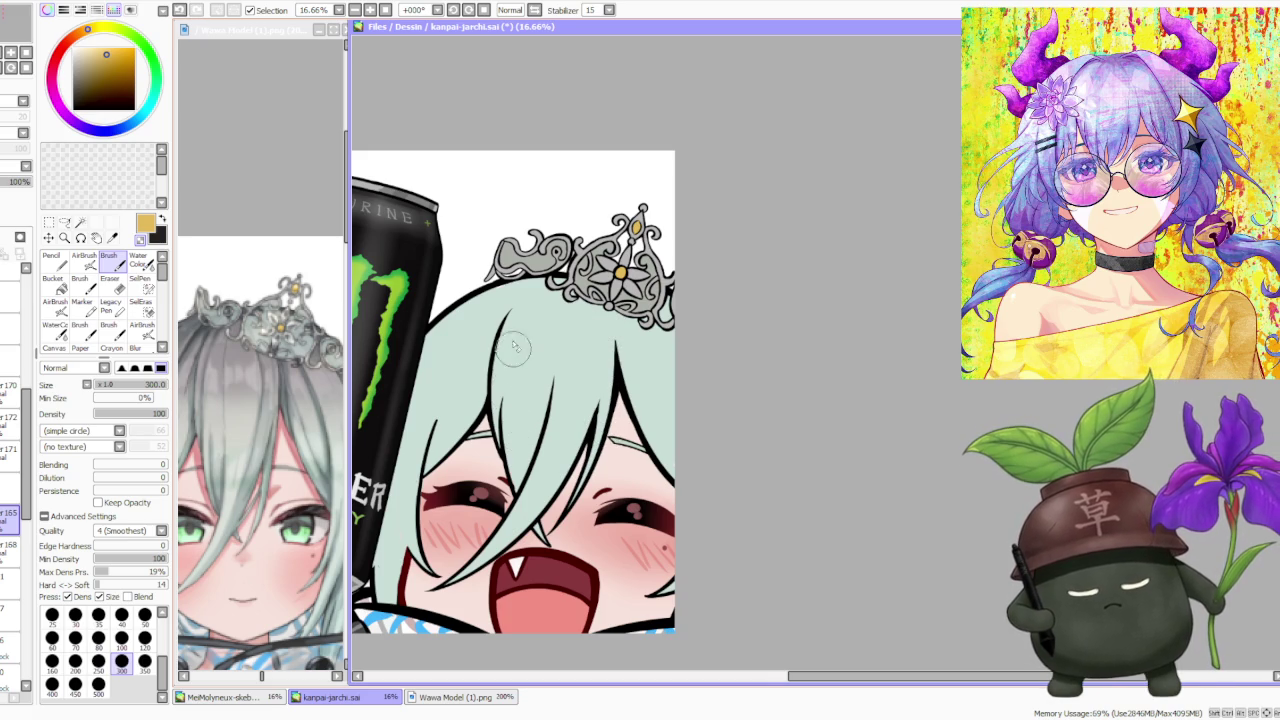
pyautogui.scroll(-1, 595, 280)
pyautogui.scroll(-1, 605, 285)
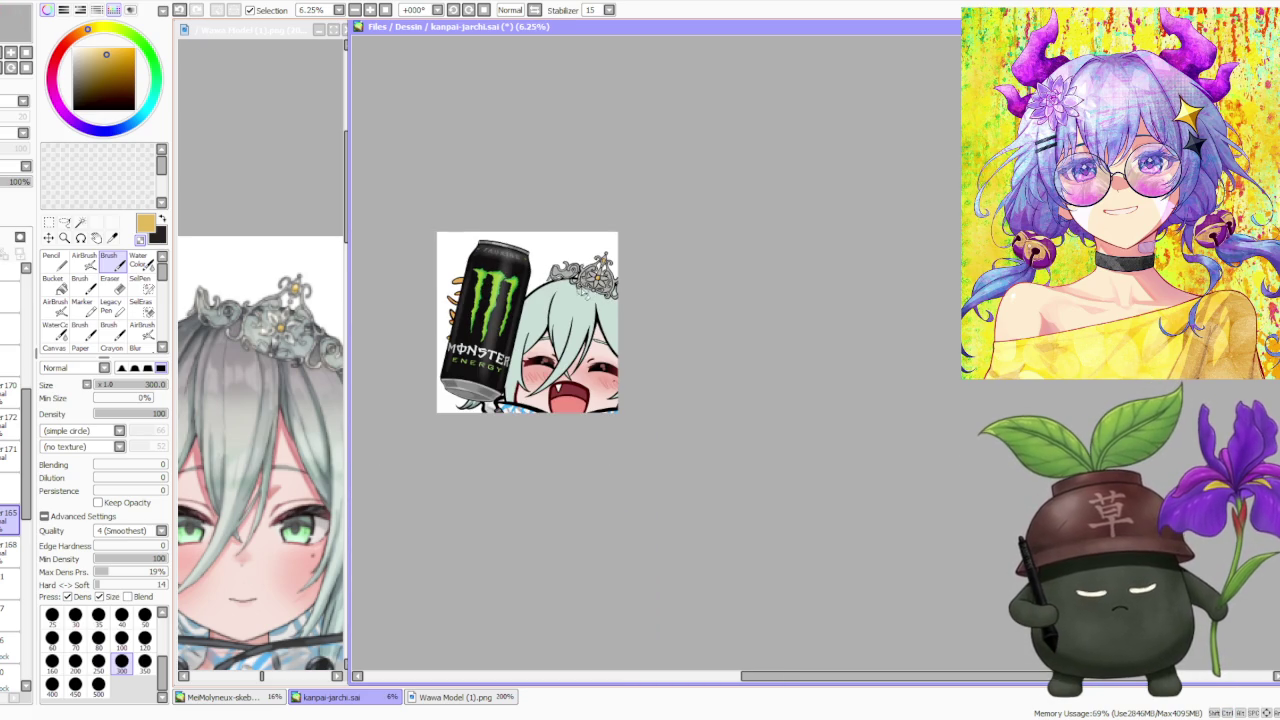
pyautogui.scroll(-1, 297, 510)
pyautogui.scroll(-1, 297, 510)
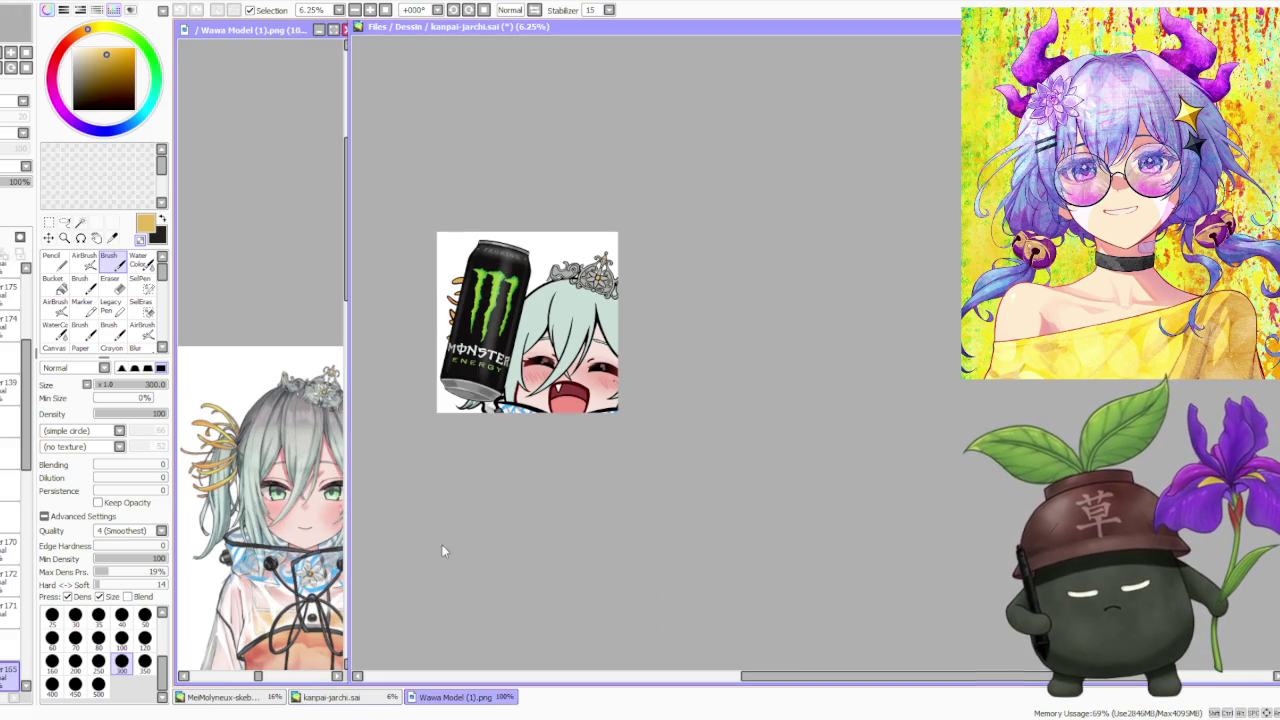
# - Pick black and undo the stray stroke near the hair
pyautogui.scroll(2, 555, 300)
pyautogui.keyDown('alt'); pyautogui.click(588, 290); pyautogui.keyUp('alt')
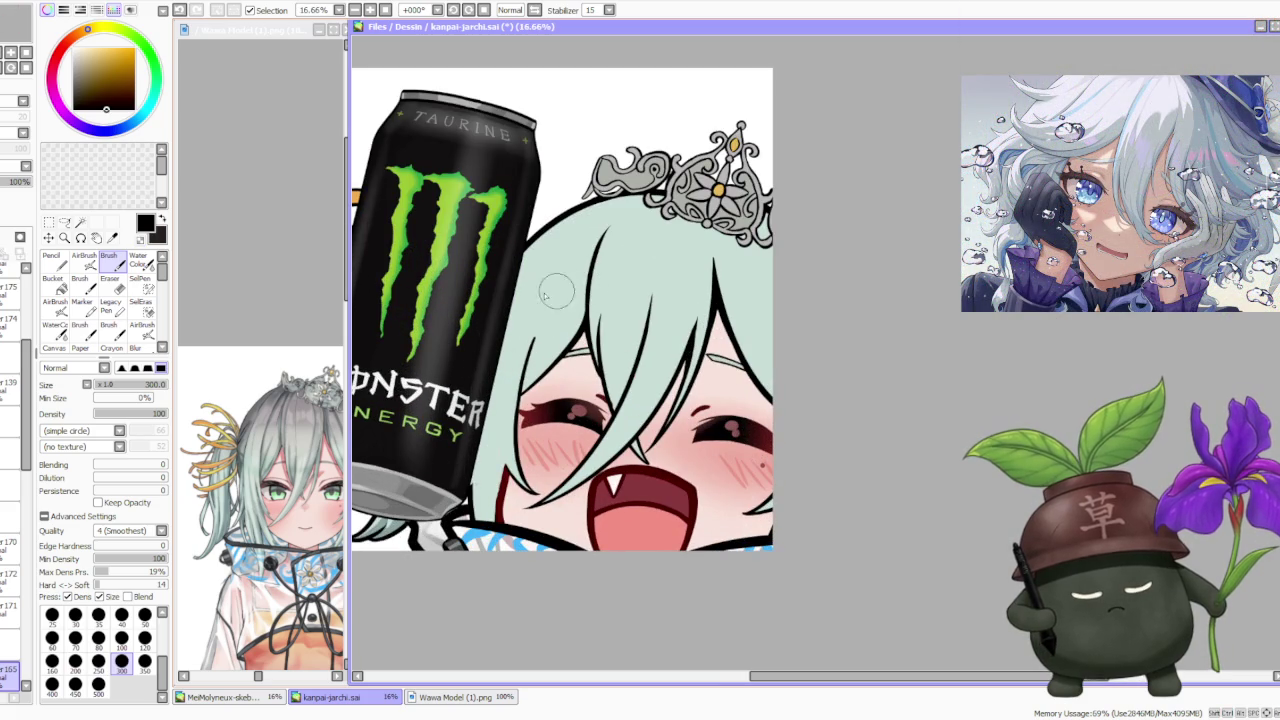
pyautogui.hotkey('ctrl', 'z')
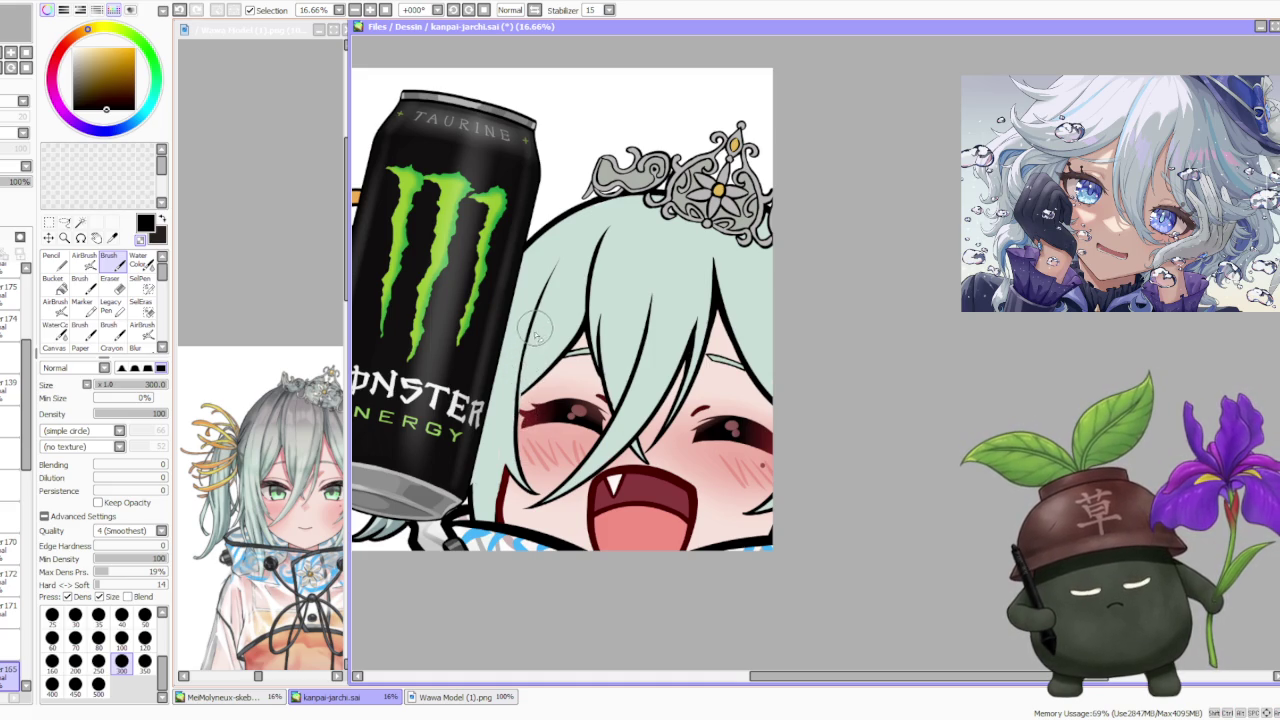
# - Sample the grey-pink colour from the chibi's hair
pyautogui.scroll(2, 530, 385)
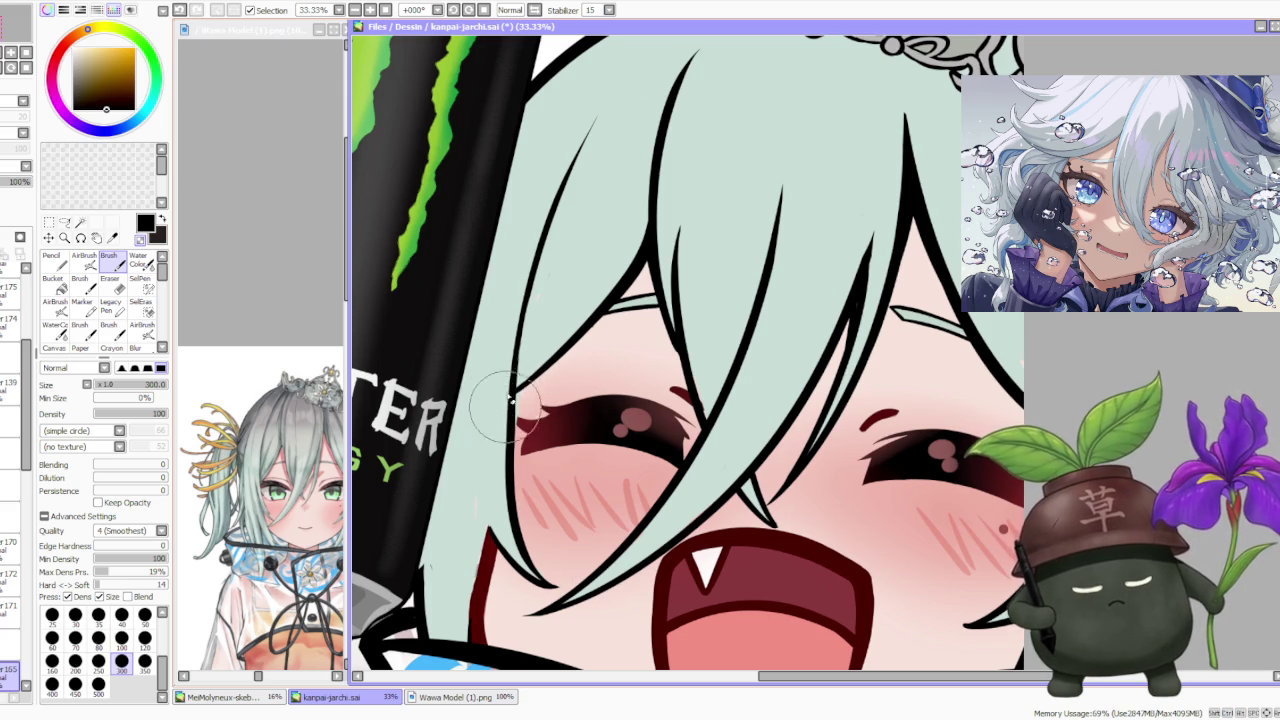
pyautogui.scroll(-2, 508, 398)
pyautogui.scroll(-1, 530, 380)
pyautogui.scroll(-2, 565, 340)
pyautogui.scroll(-1, 600, 335)
pyautogui.scroll(1, 610, 320)
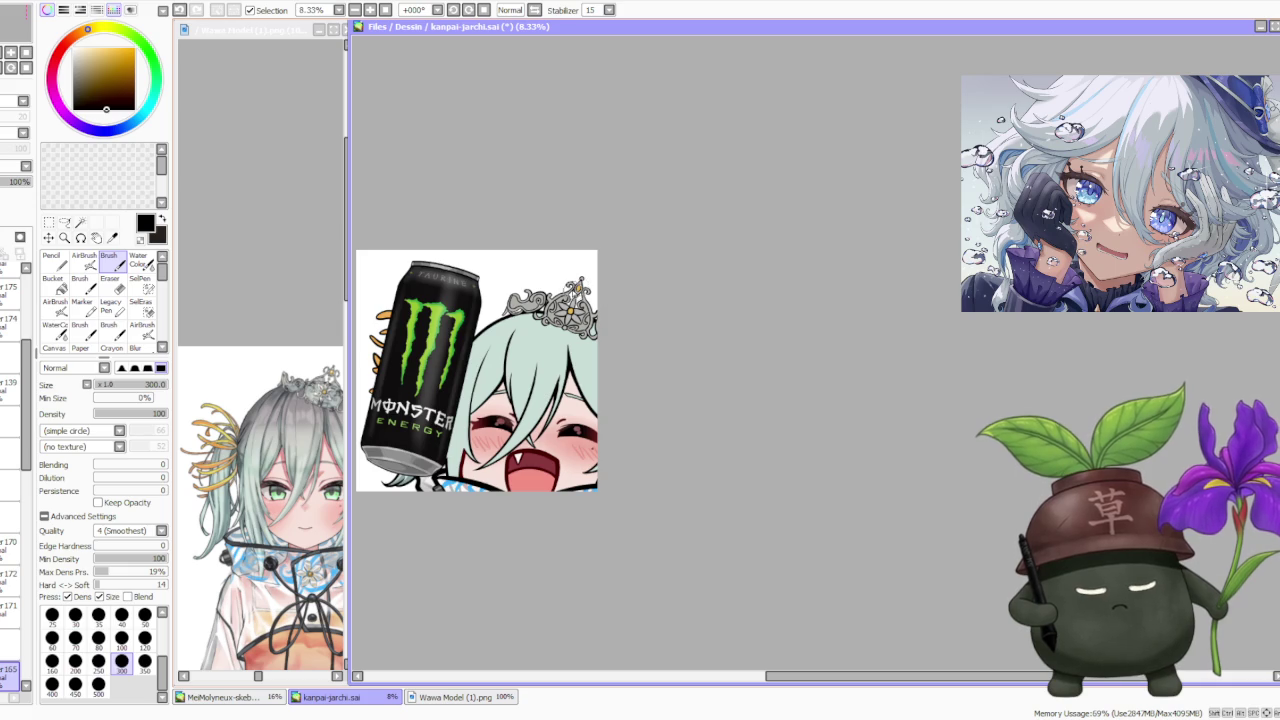
pyautogui.scroll(-1, 603, 287)
pyautogui.scroll(2, 610, 318)
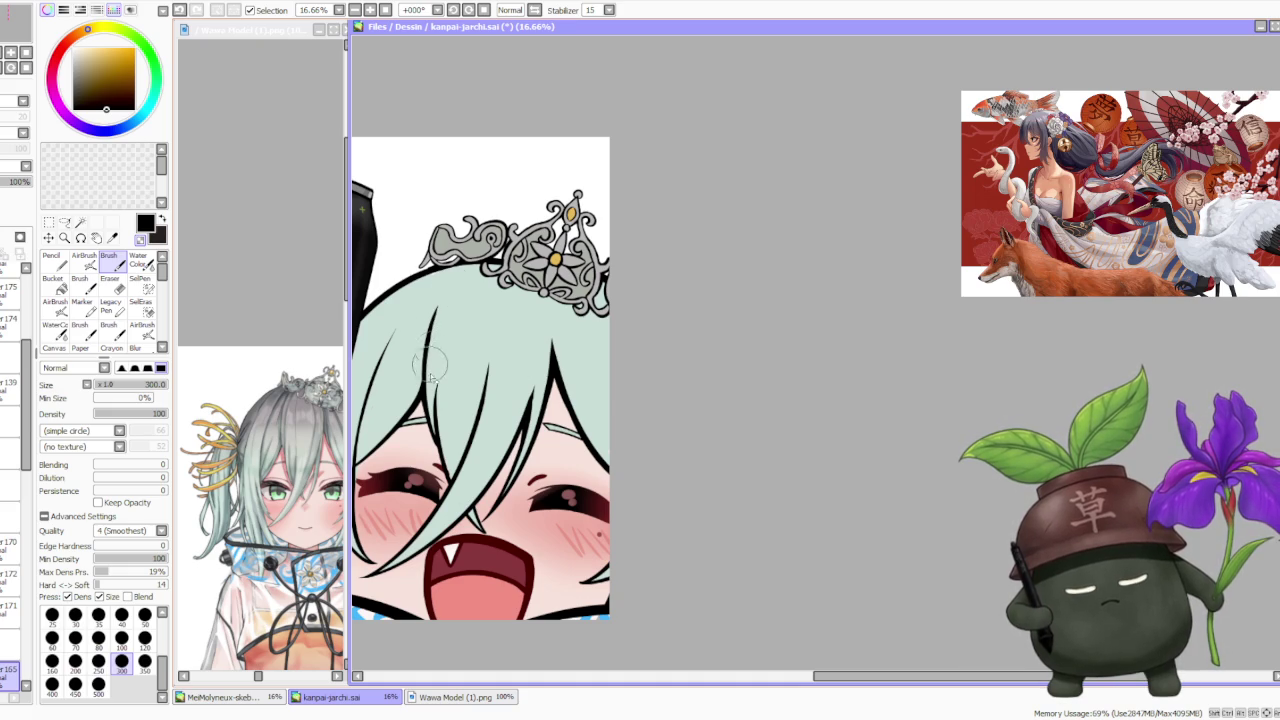
pyautogui.scroll(-1, 477, 274)
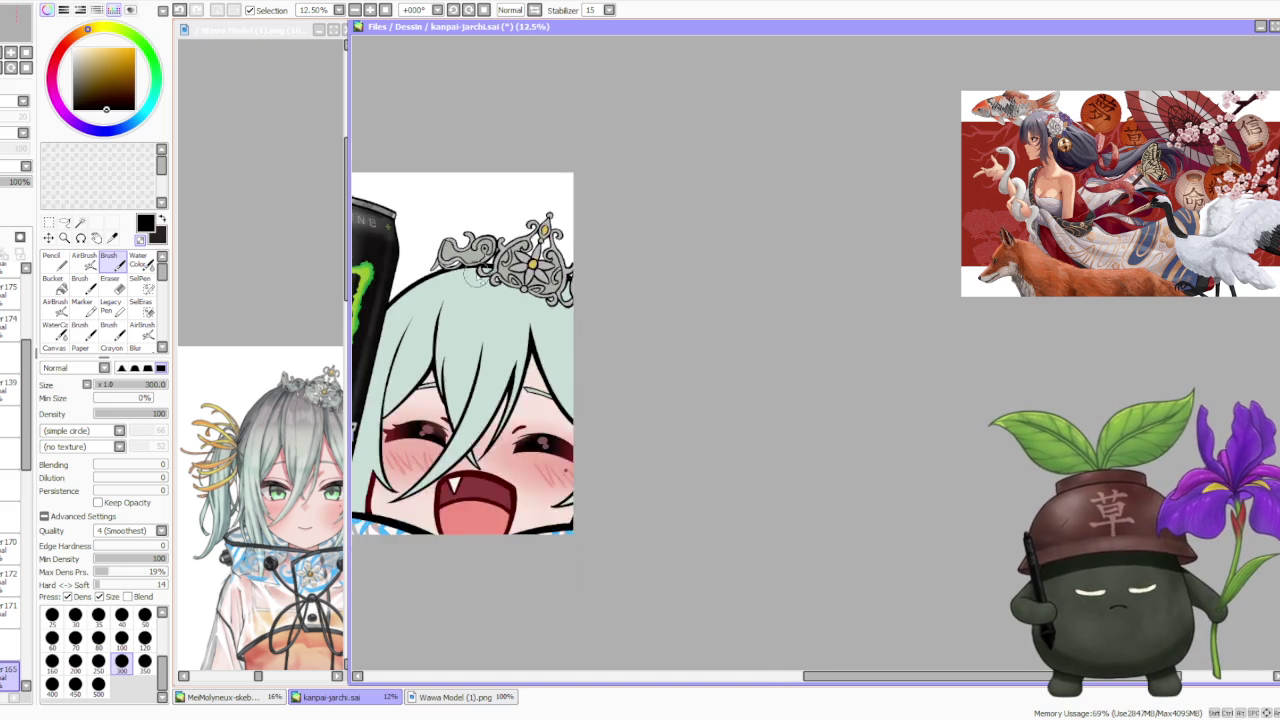
pyautogui.scroll(-2, 474, 277)
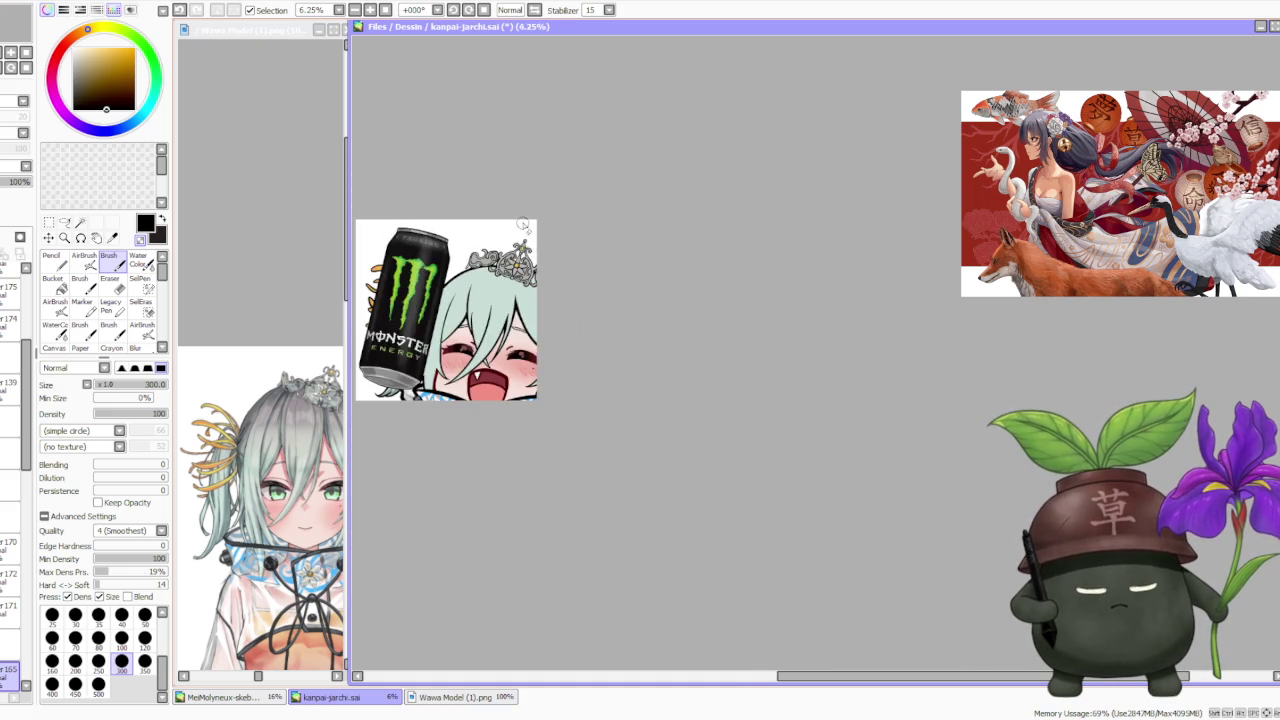
pyautogui.keyDown('alt'); pyautogui.click(292, 401); pyautogui.keyUp('alt')
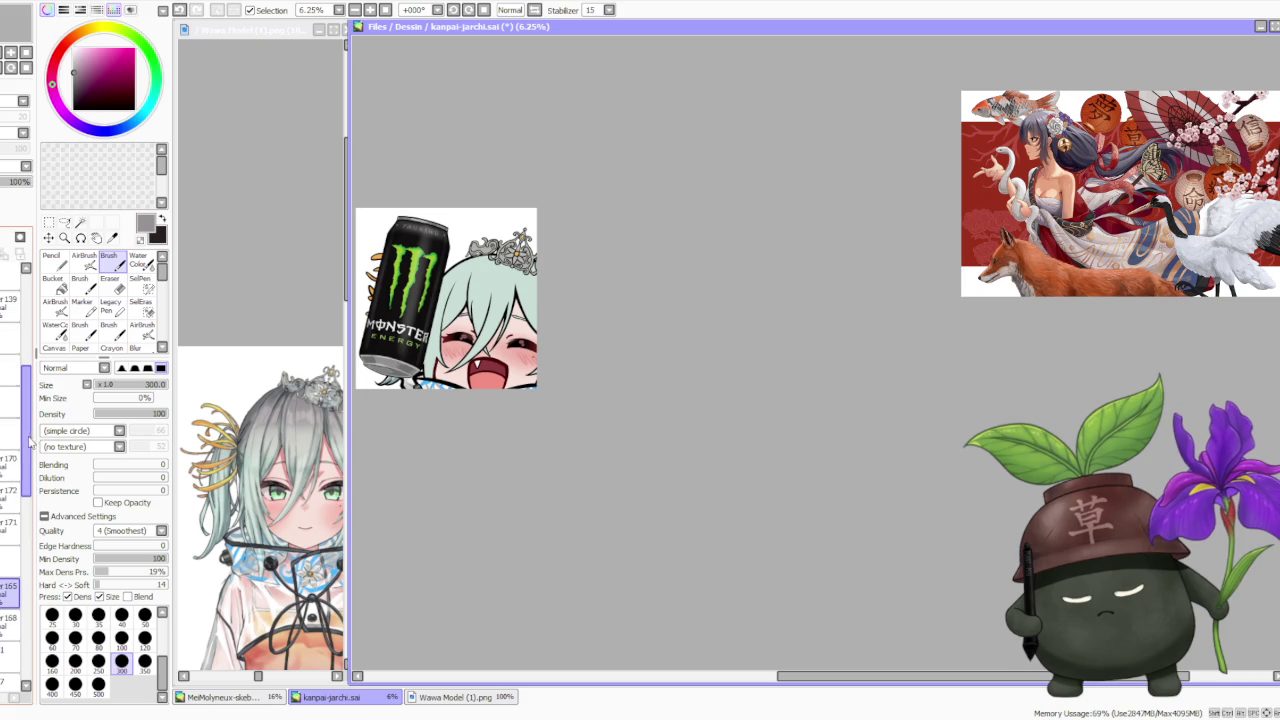
# - Switch to the AirBrush at size 500 and spray grey across the top of the hair
pyautogui.click(88, 262)
pyautogui.click(98, 645)
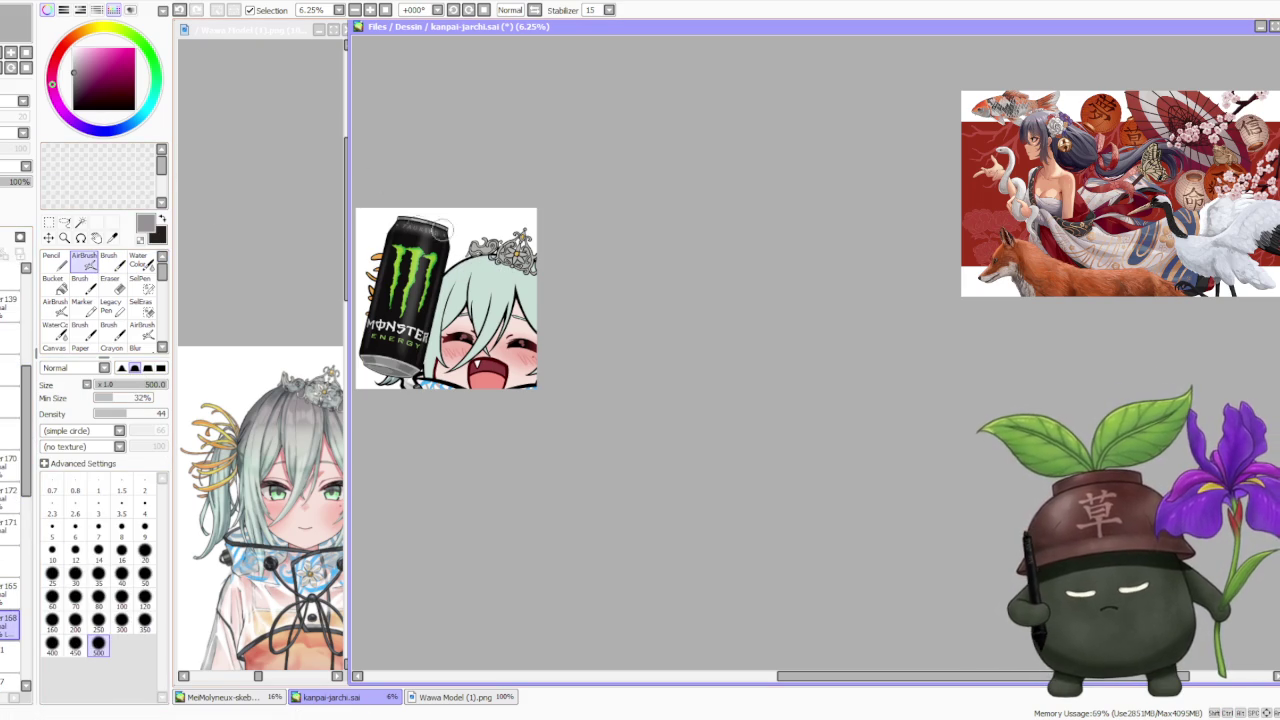
pyautogui.moveTo(476, 262); pyautogui.dragTo(478, 275)
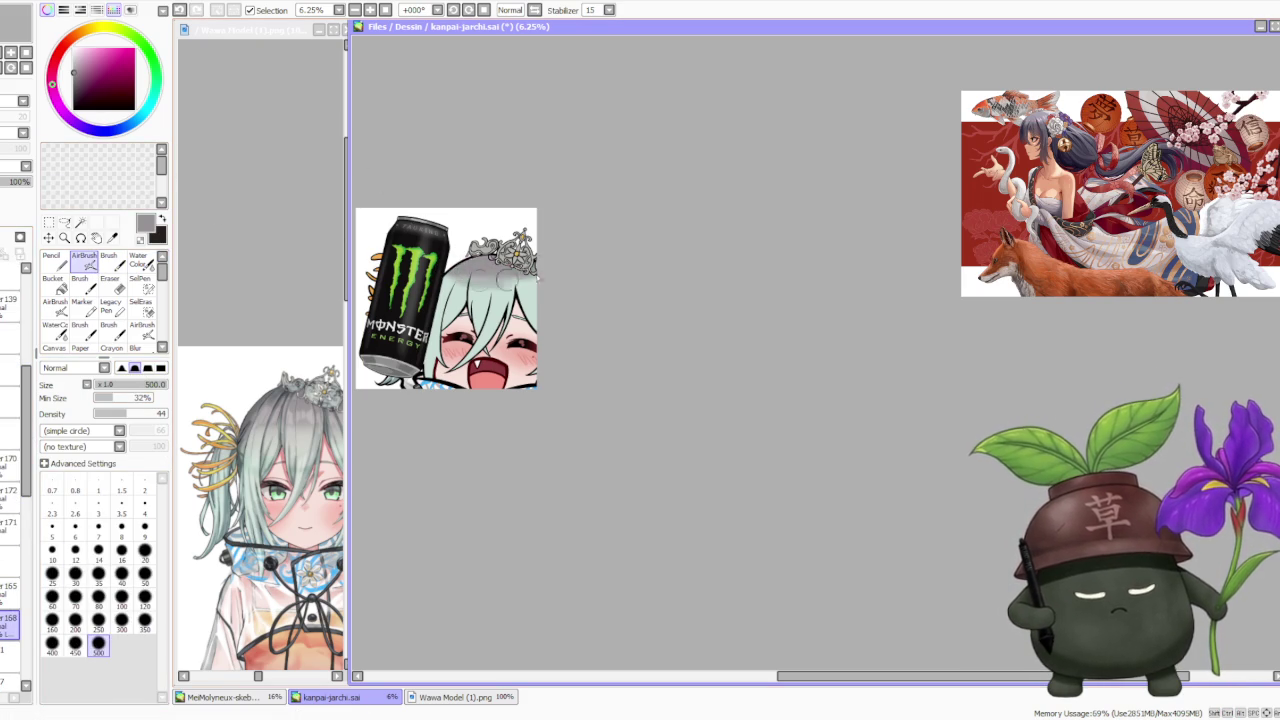
# - Sample several greys from the reference and hair, undoing a trial dark stroke over the crown
pyautogui.keyDown('alt'); pyautogui.click(305, 436); pyautogui.keyUp('alt')
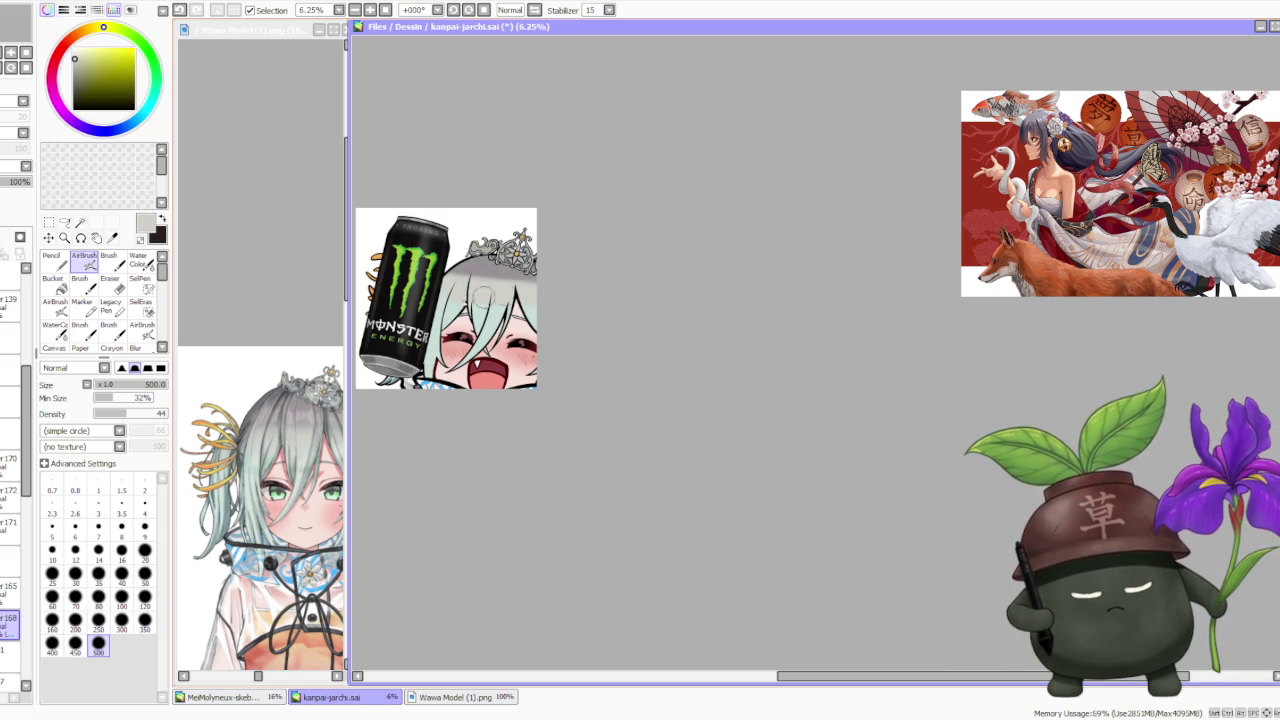
pyautogui.keyDown('alt'); pyautogui.click(281, 401); pyautogui.keyUp('alt')
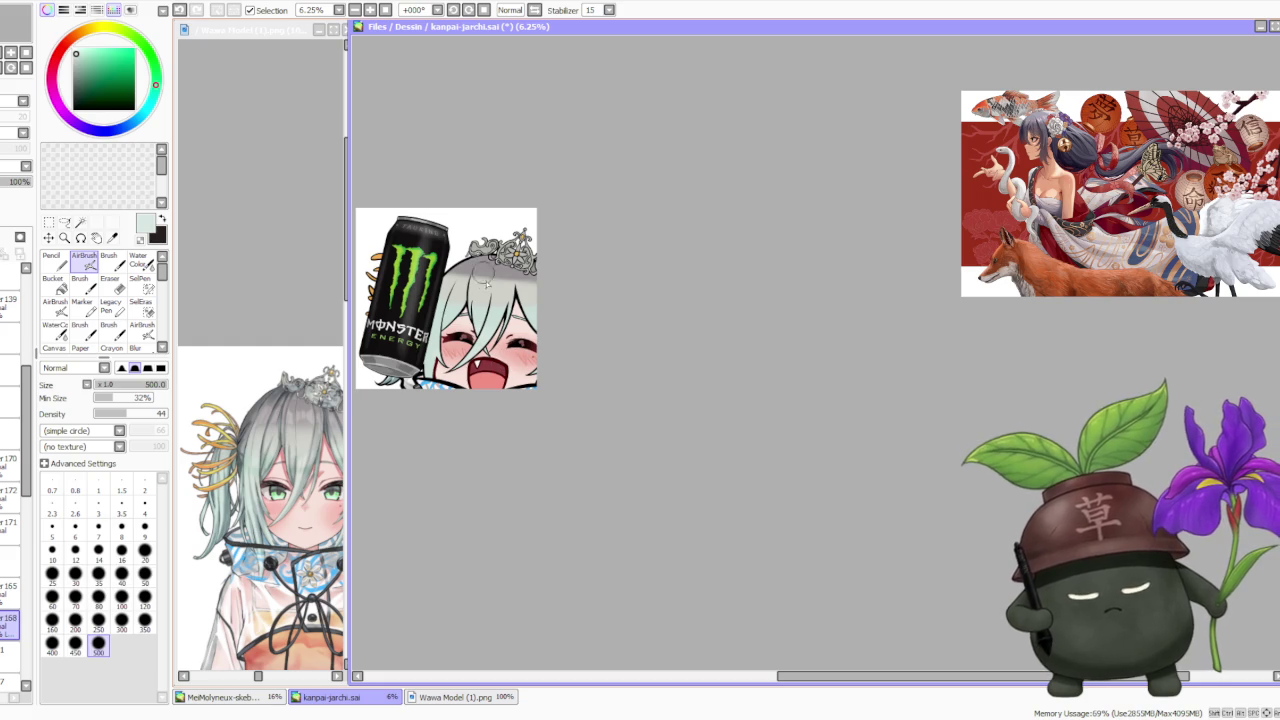
pyautogui.keyDown('alt'); pyautogui.click(492, 287); pyautogui.keyUp('alt')
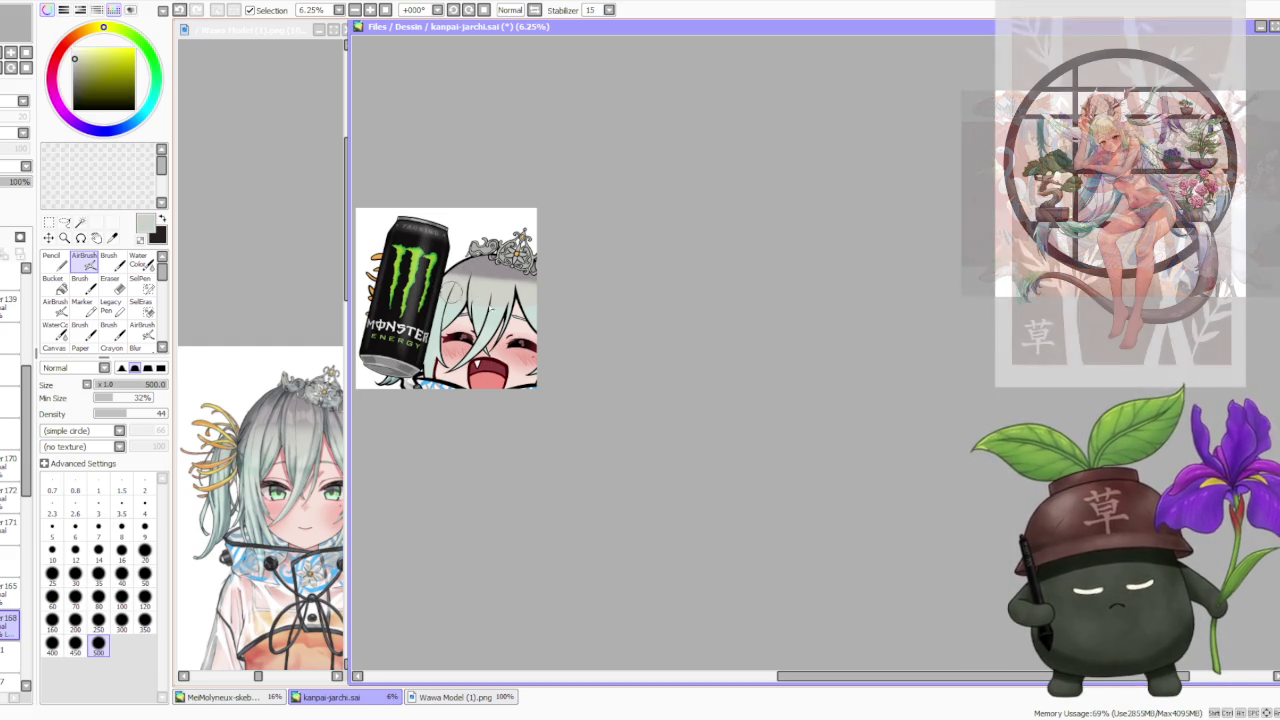
pyautogui.keyDown('alt'); pyautogui.click(481, 266); pyautogui.keyUp('alt')
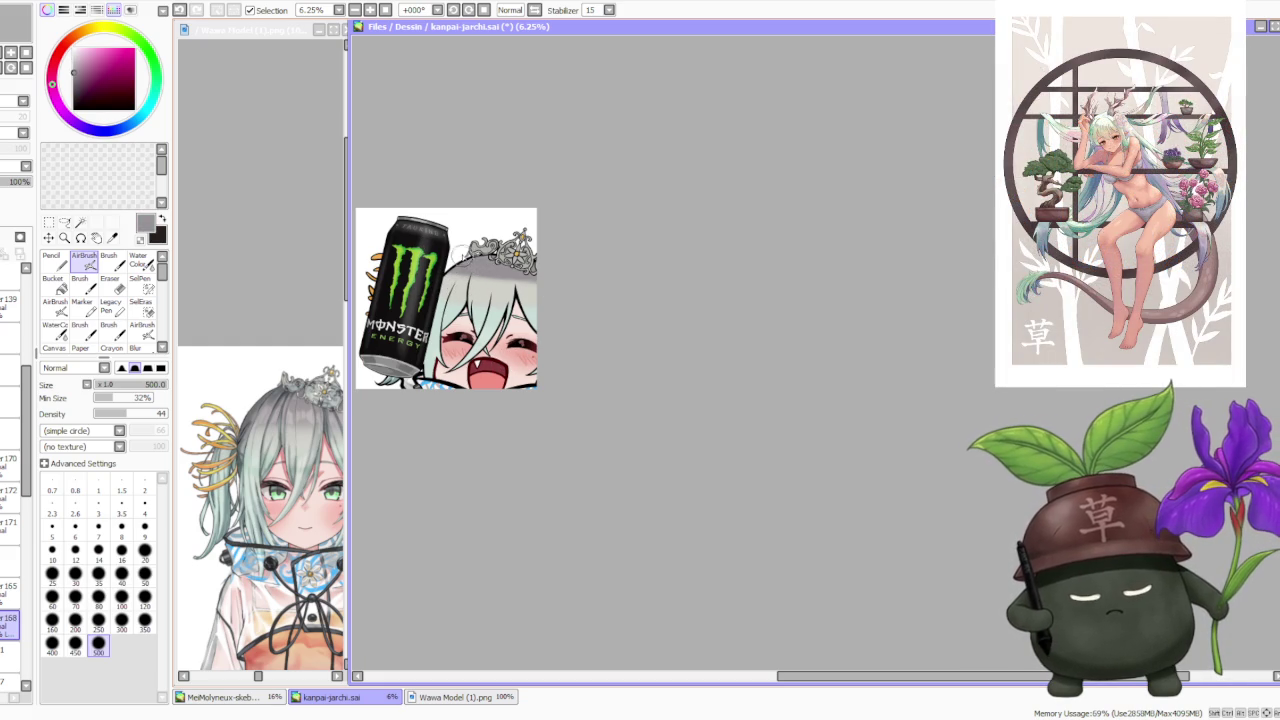
pyautogui.moveTo(482, 270); pyautogui.dragTo(540, 286)
pyautogui.hotkey('ctrl', 'z')
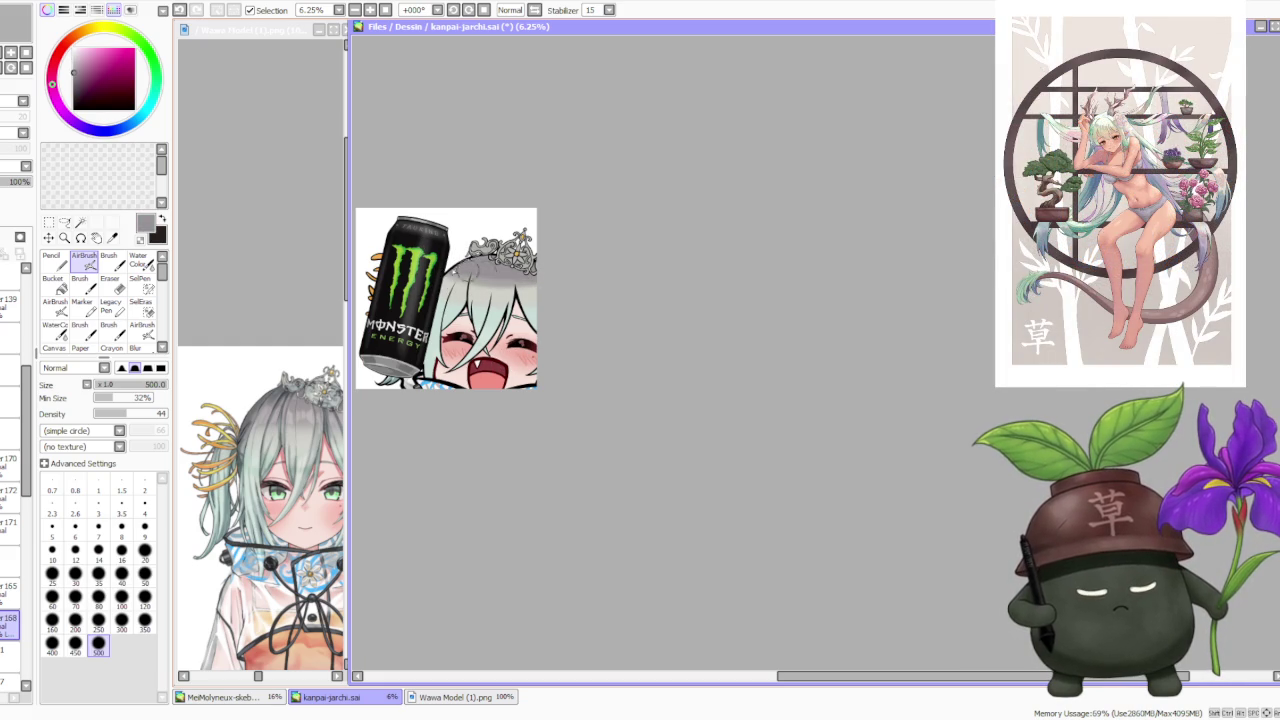
# - Sample hair greys, load dark navy, and spray a stroke down the top of the hair
pyautogui.keyDown('alt'); pyautogui.click(464, 290); pyautogui.keyUp('alt')
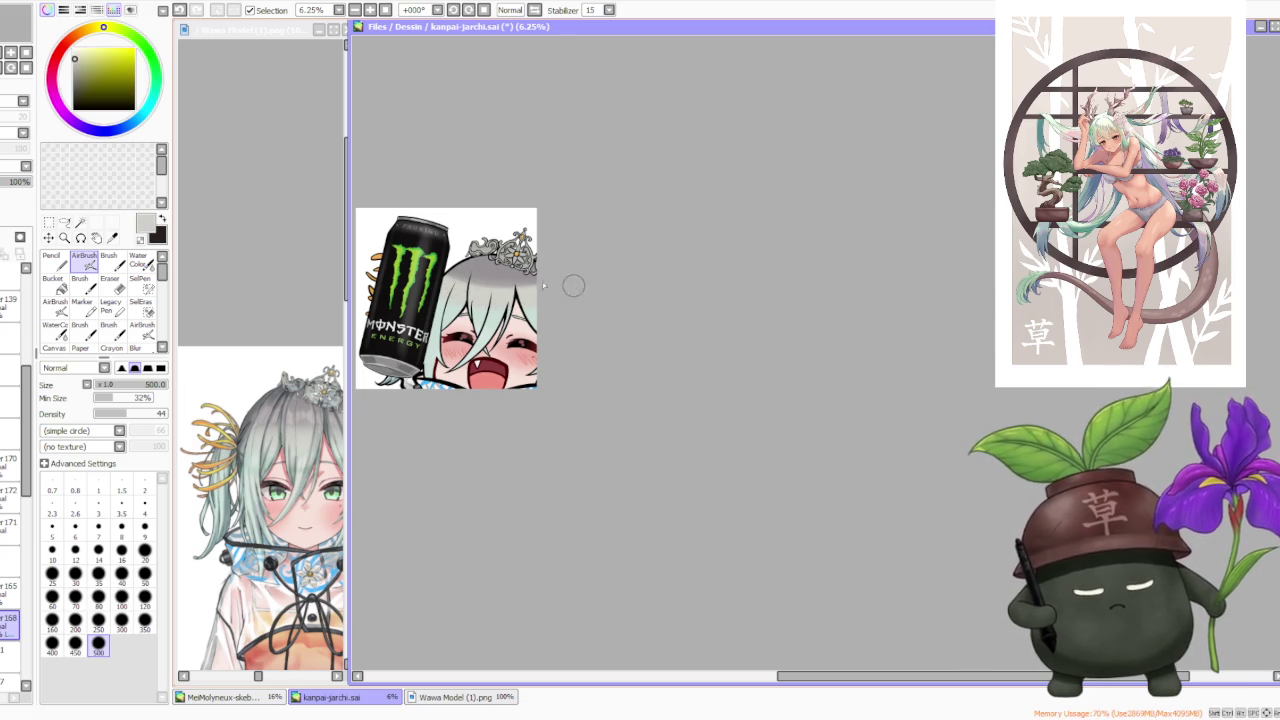
pyautogui.keyDown('alt'); pyautogui.click(487, 262); pyautogui.keyUp('alt')
pyautogui.keyDown('alt'); pyautogui.click(283, 393); pyautogui.keyUp('alt')
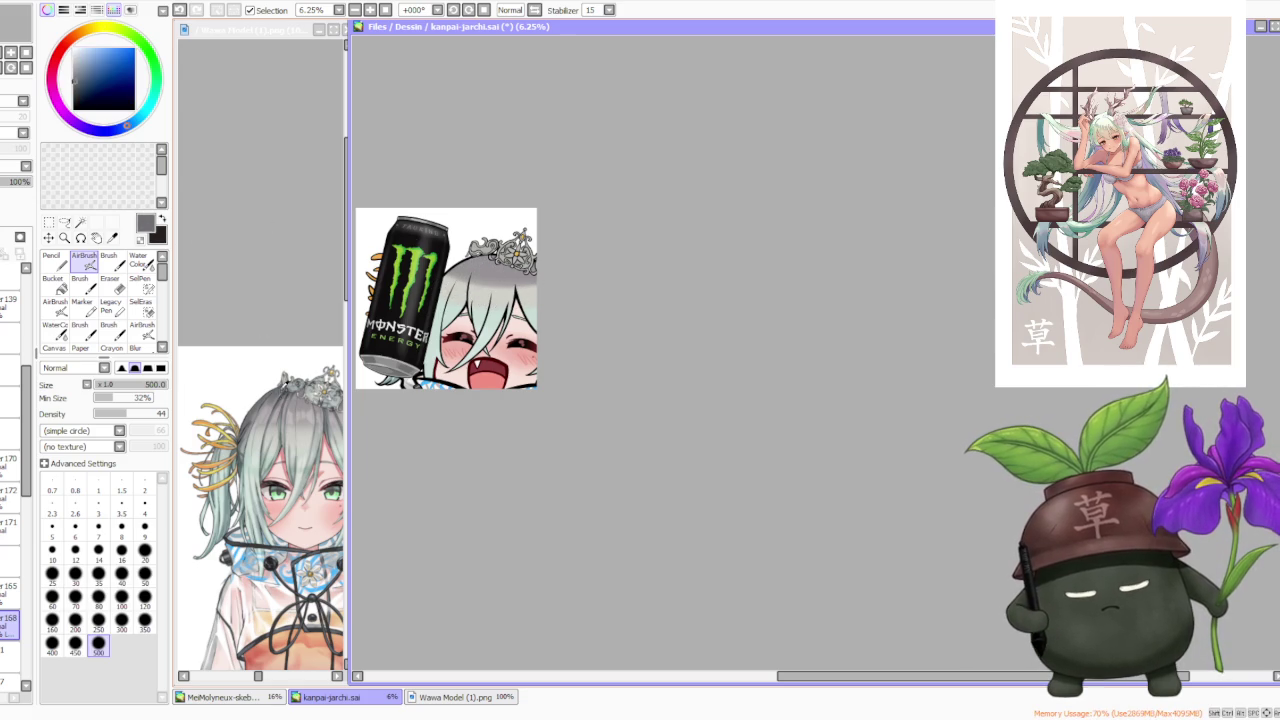
pyautogui.moveTo(463, 258); pyautogui.dragTo(462, 287)
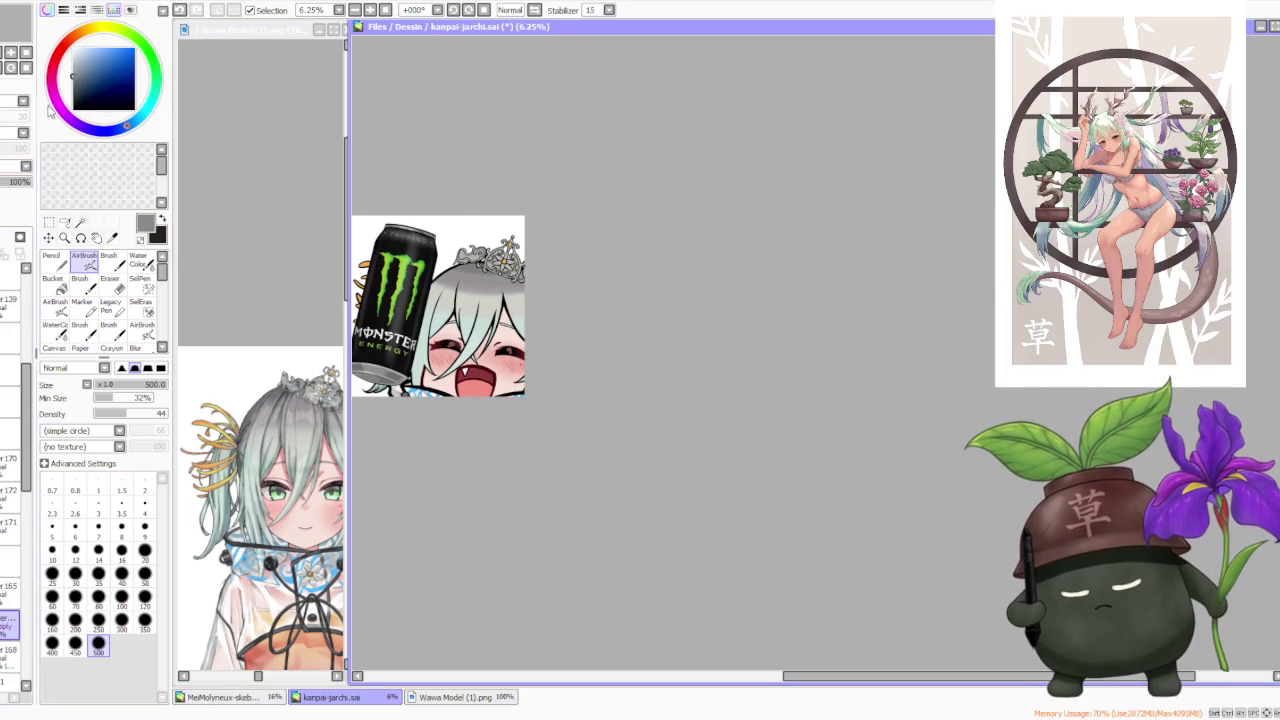
# - Try the eraser at size 300, then return to the Brush at size 500, undoing the last stroke
pyautogui.click(112, 284)
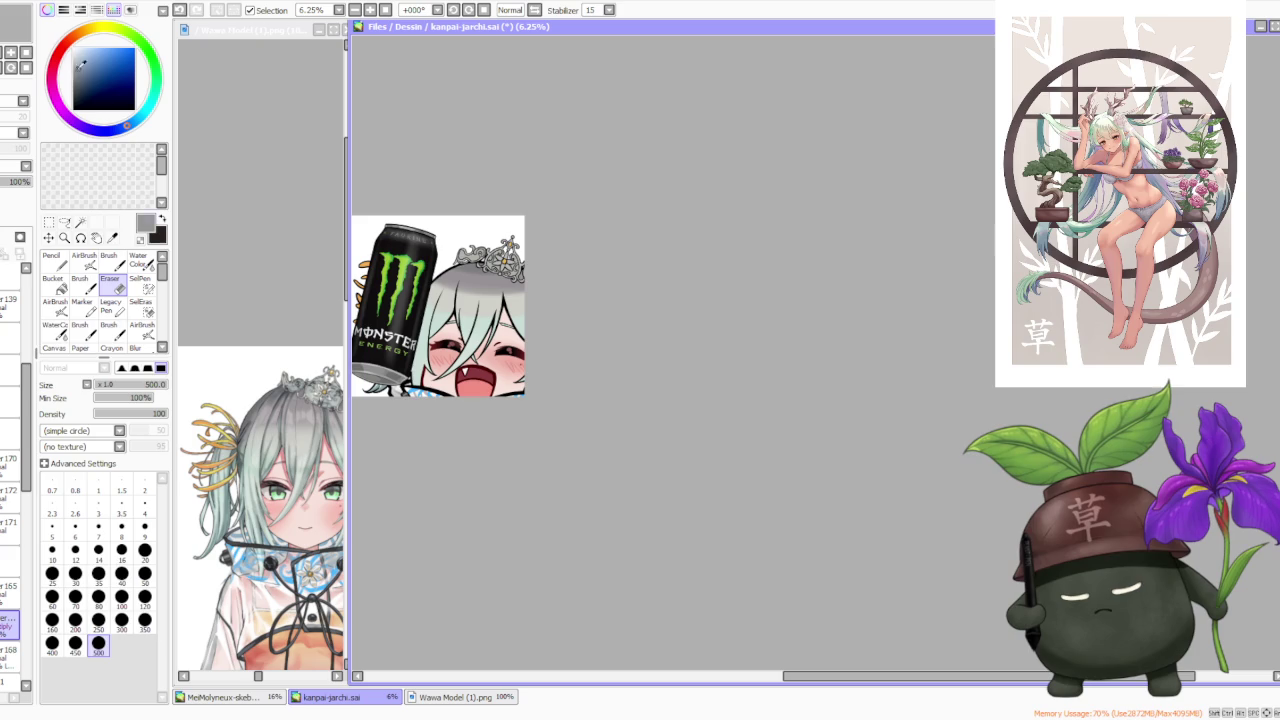
pyautogui.click(121, 620)
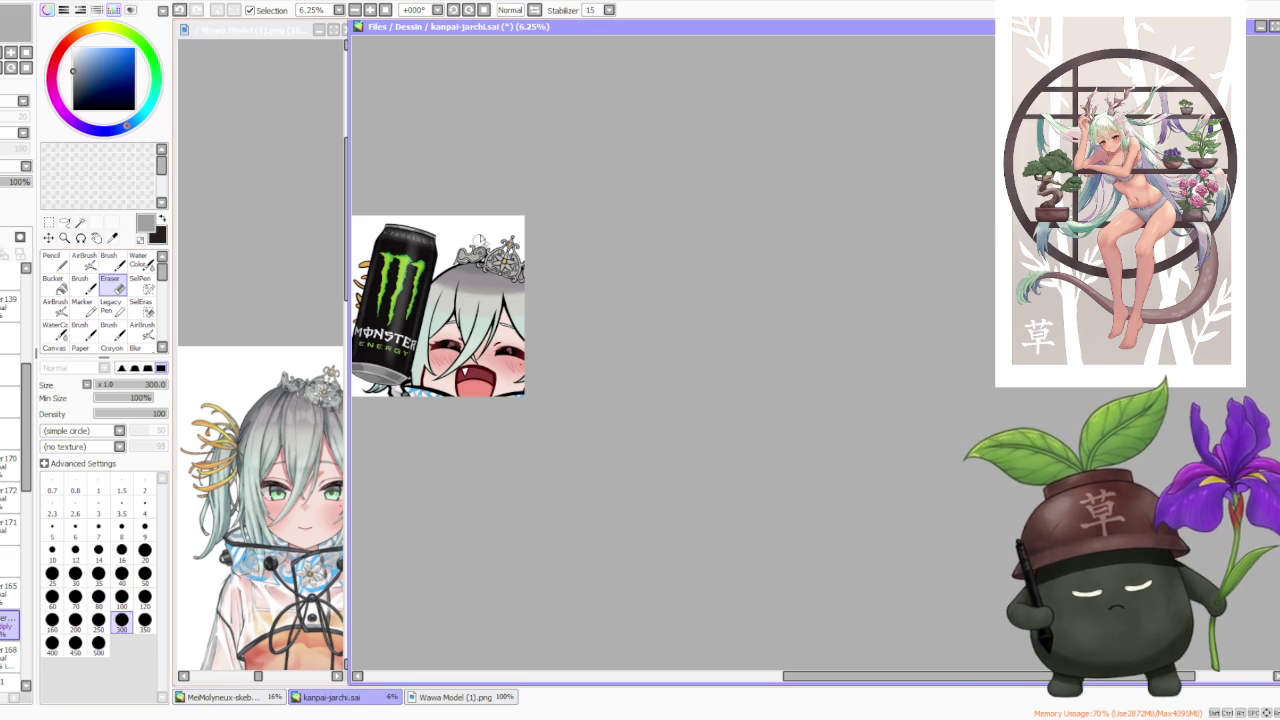
pyautogui.press('b')
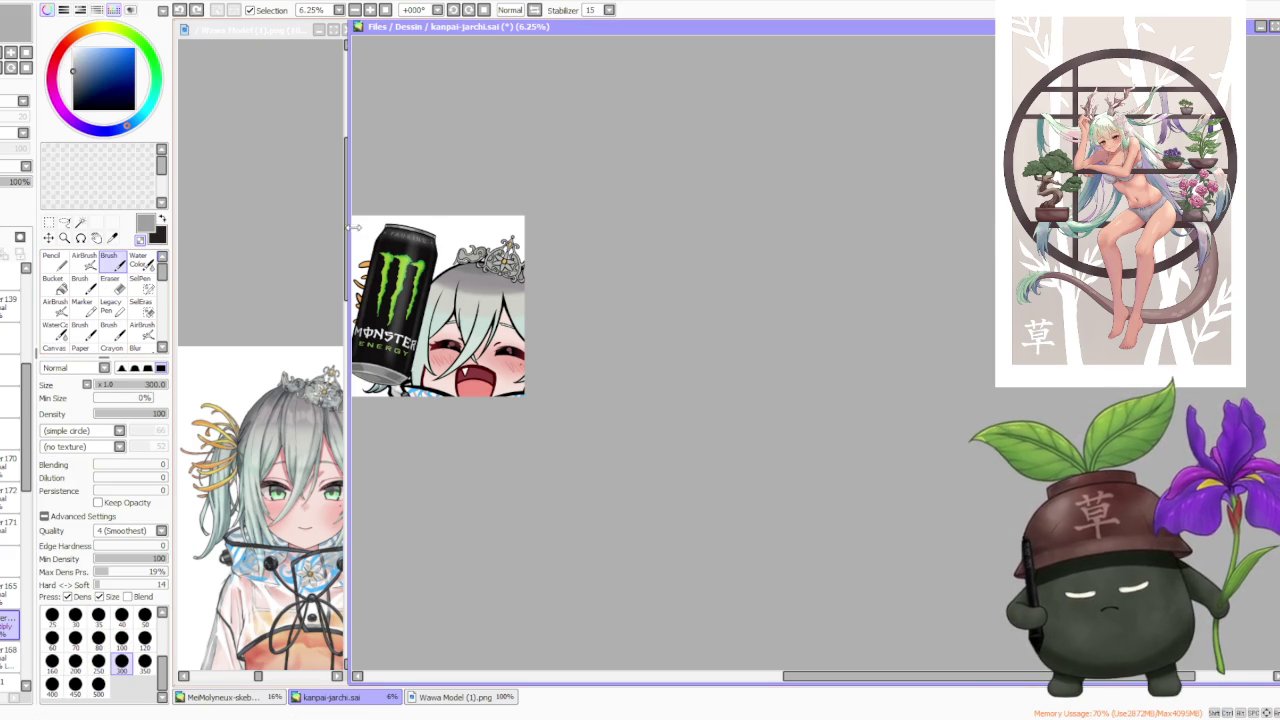
pyautogui.hotkey('ctrl', 'z')
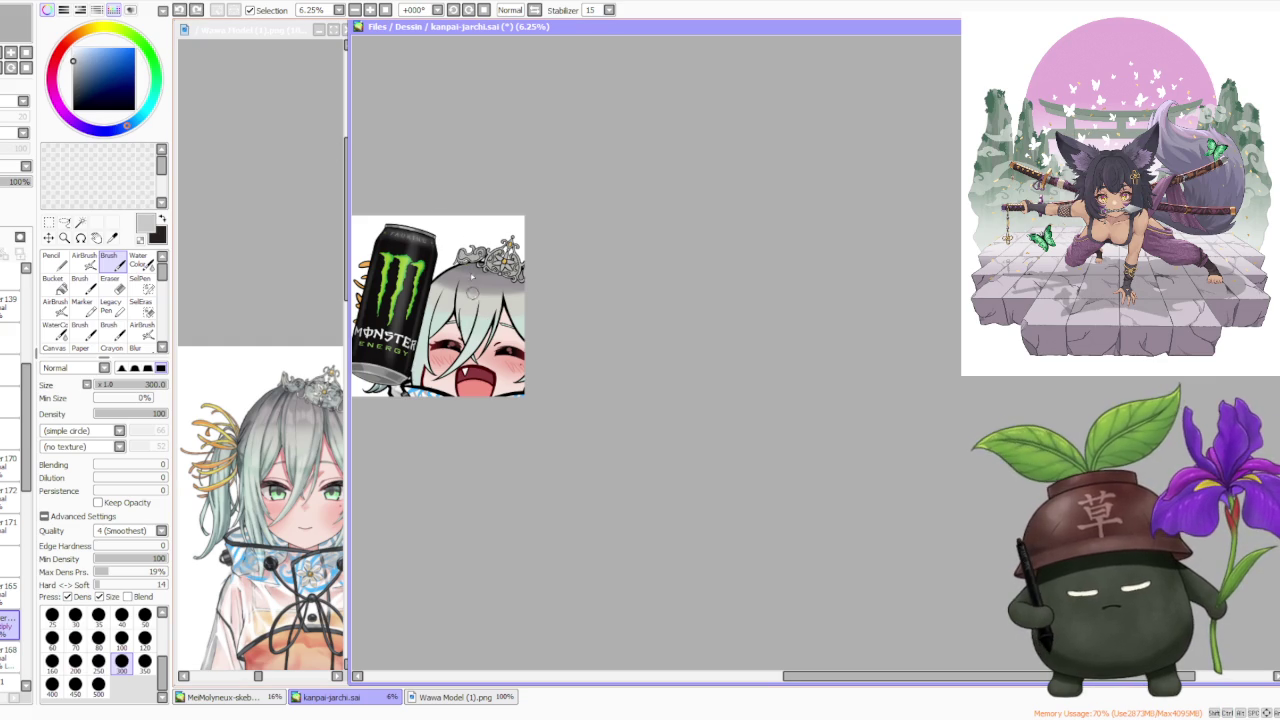
pyautogui.press(']')
pyautogui.press(']')
pyautogui.press(']')
pyautogui.press(']')
# - Zoom out and mirror the canvas view horizontally with Inv
pyautogui.scroll(1, 460, 325)
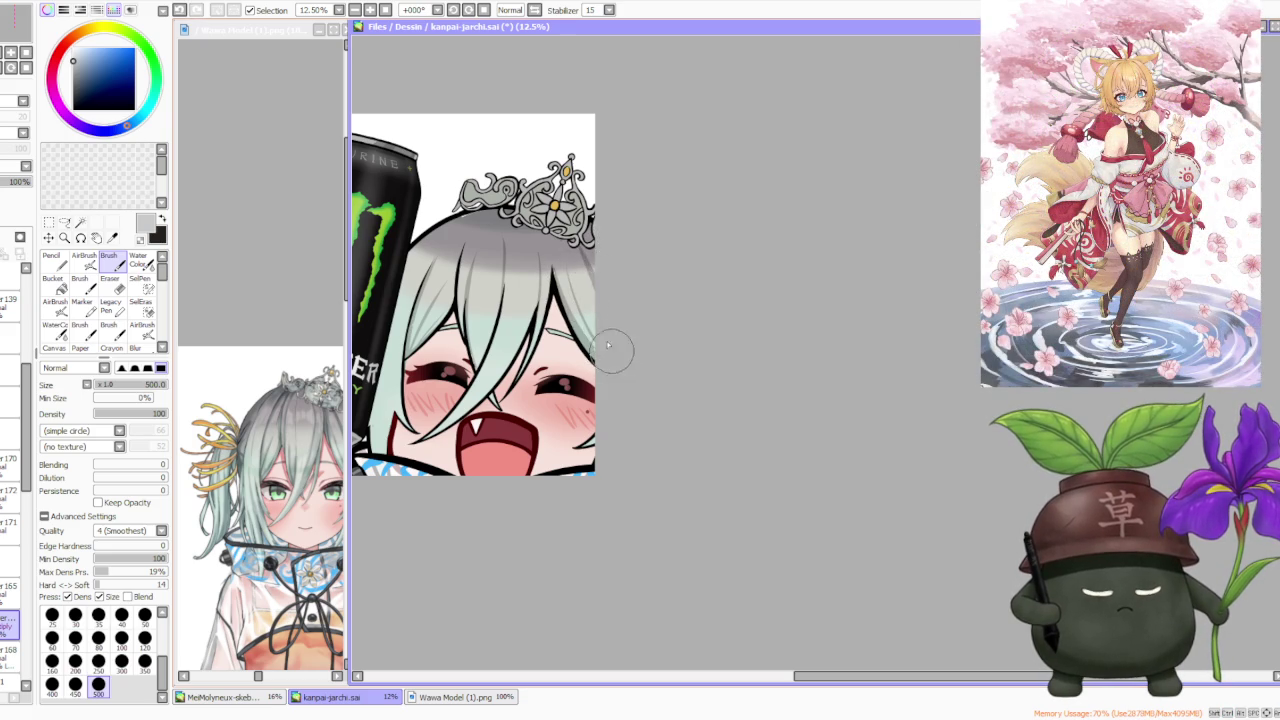
pyautogui.scroll(-2, 578, 195)
pyautogui.scroll(1, 500, 225)
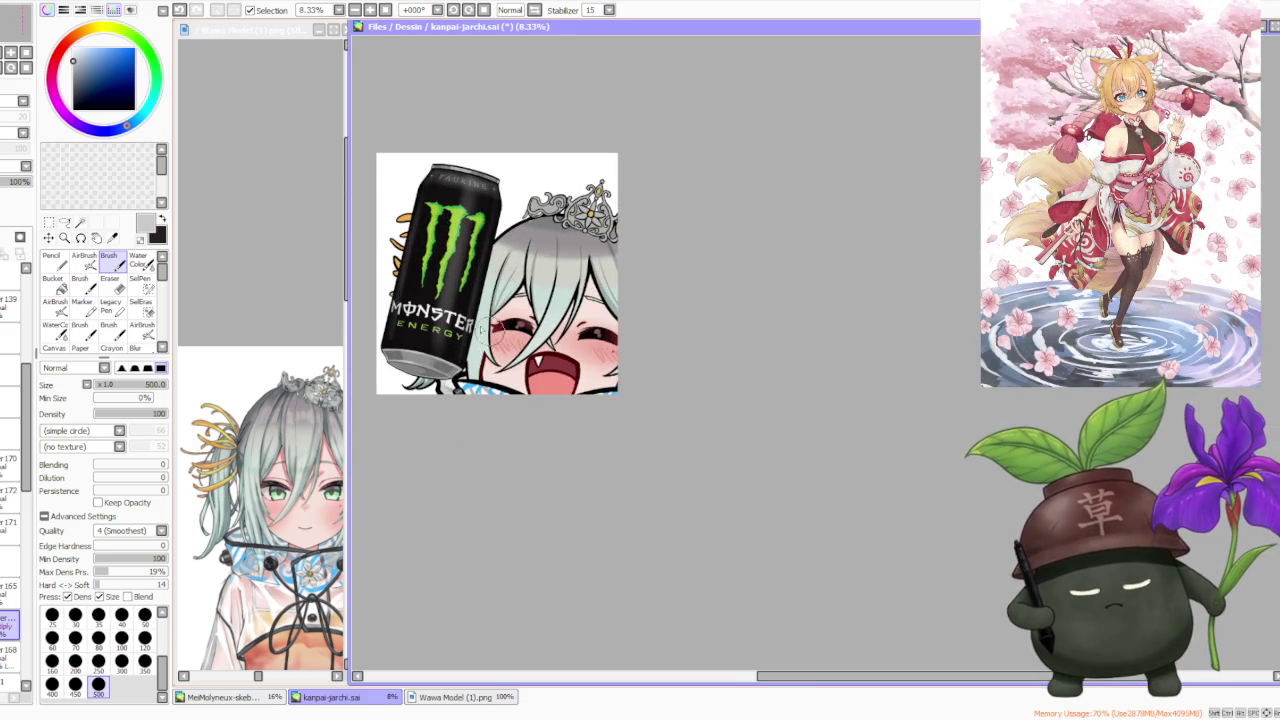
pyautogui.scroll(1, 485, 320)
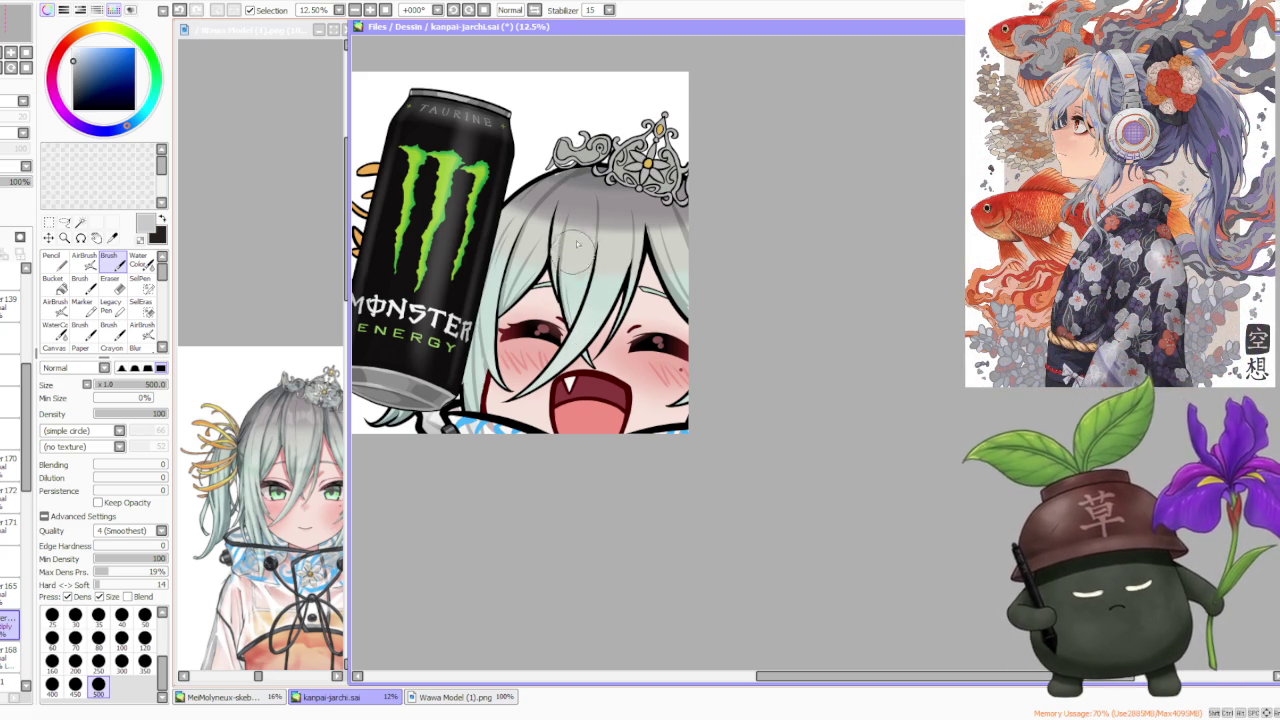
pyautogui.scroll(-1, 560, 265)
pyautogui.scroll(1, 619, 155)
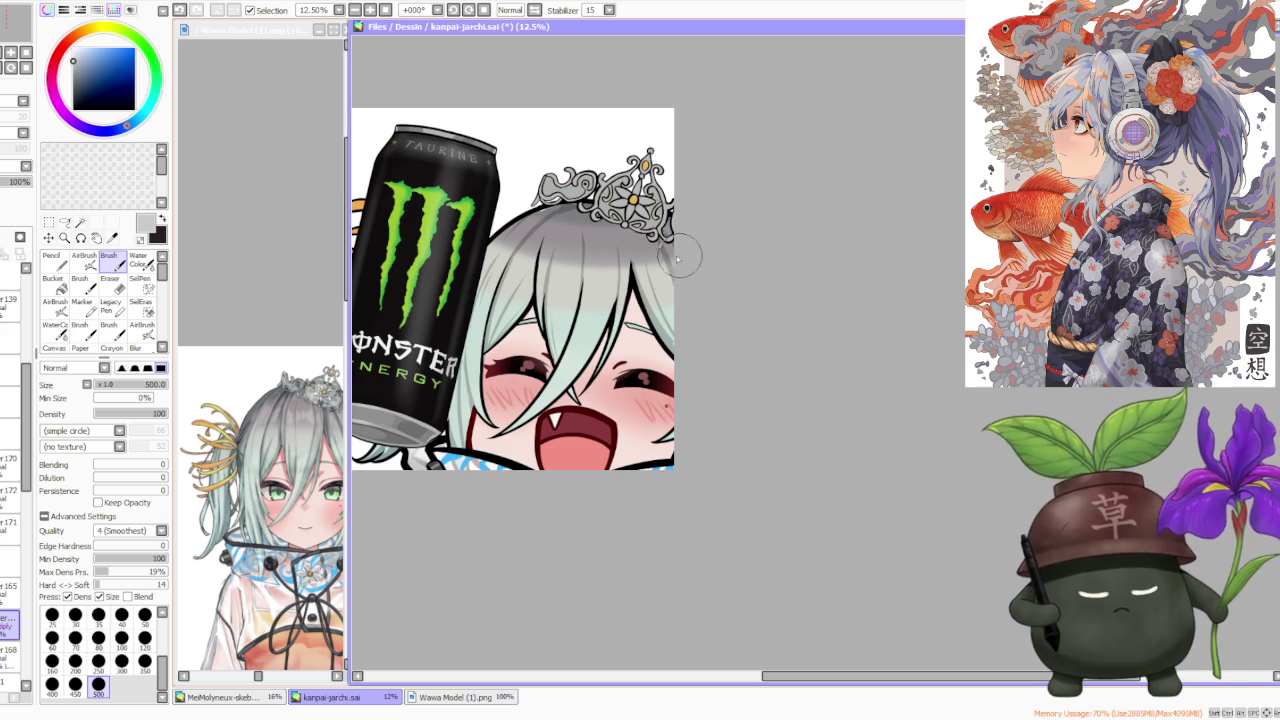
pyautogui.scroll(-2, 670, 250)
pyautogui.scroll(-1, 648, 180)
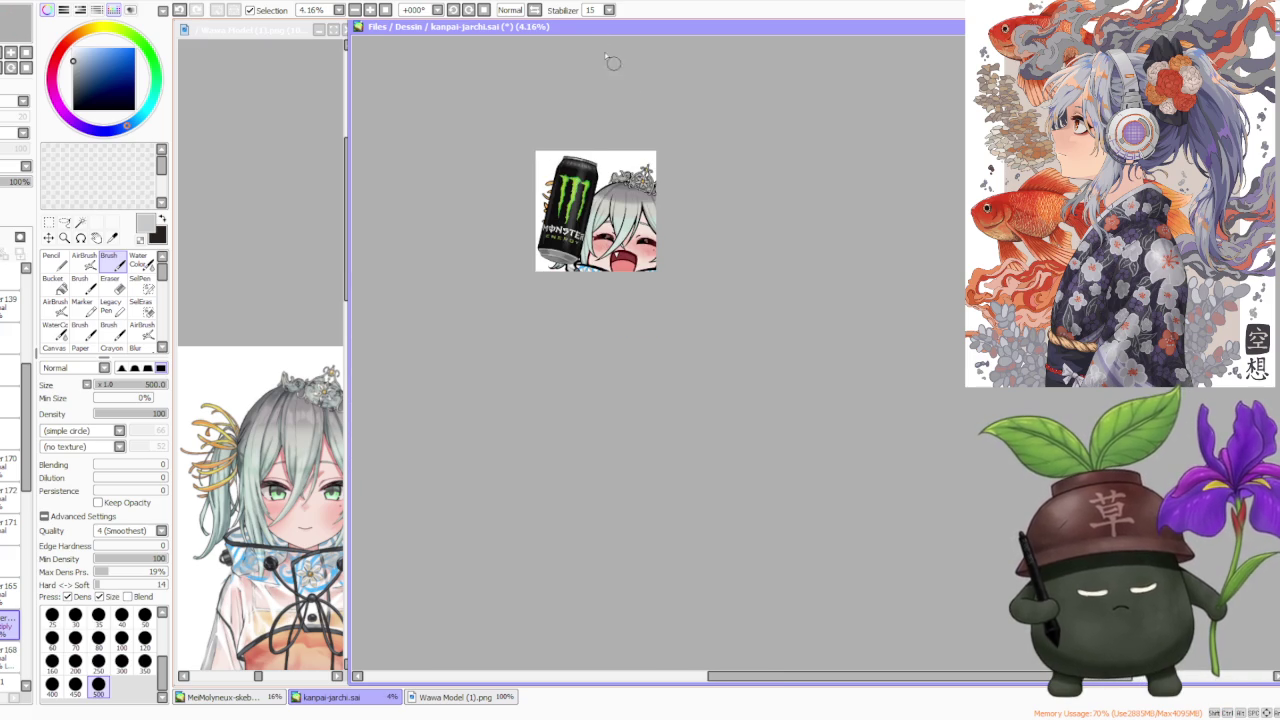
pyautogui.click(510, 10)
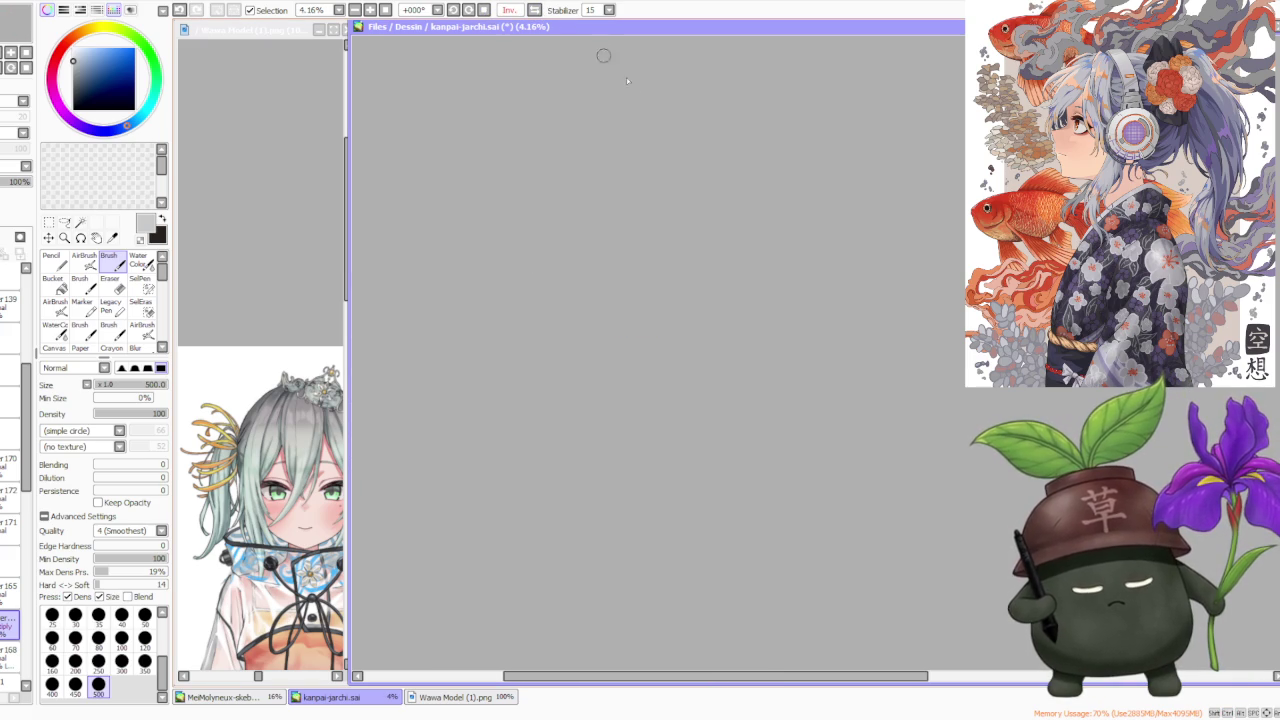
# - Select layer 168 and try the watercolour brush before returning to the regular Brush
pyautogui.moveTo(570, 676); pyautogui.dragTo(690, 676)
pyautogui.scroll(1, 550, 200)
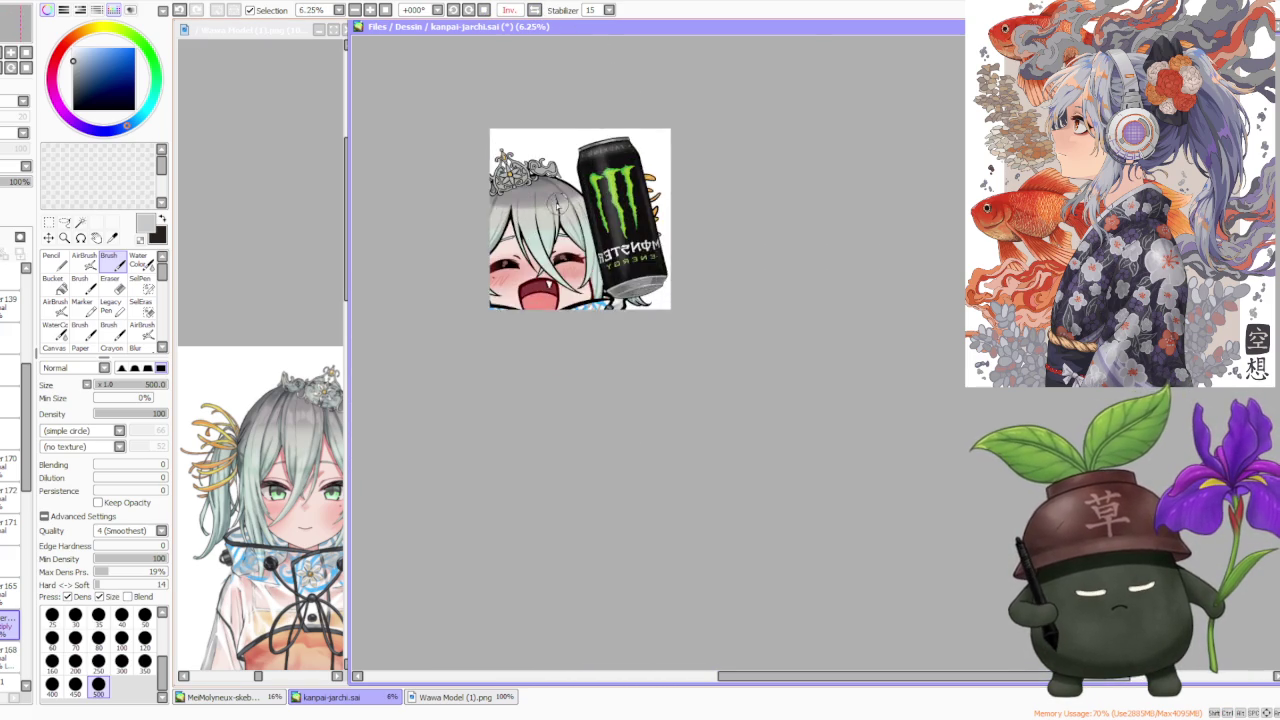
pyautogui.scroll(2, 520, 215)
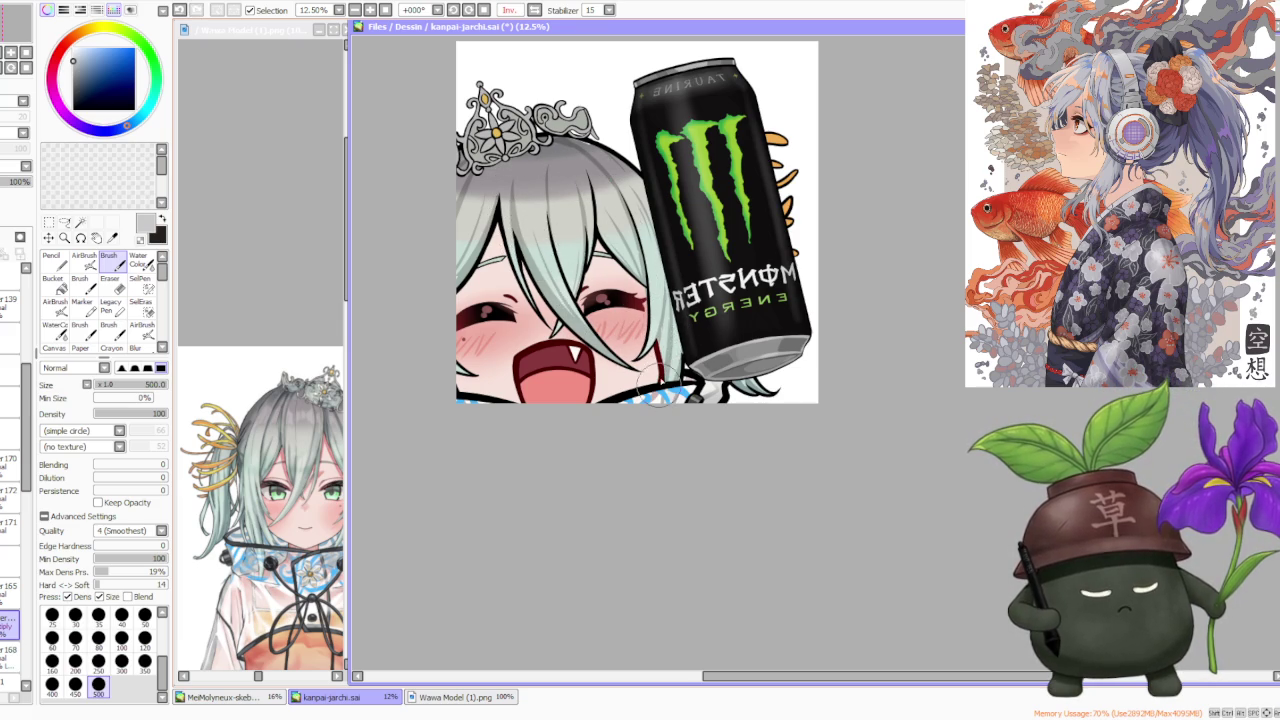
pyautogui.scroll(-1, 654, 385)
pyautogui.scroll(1, 634, 266)
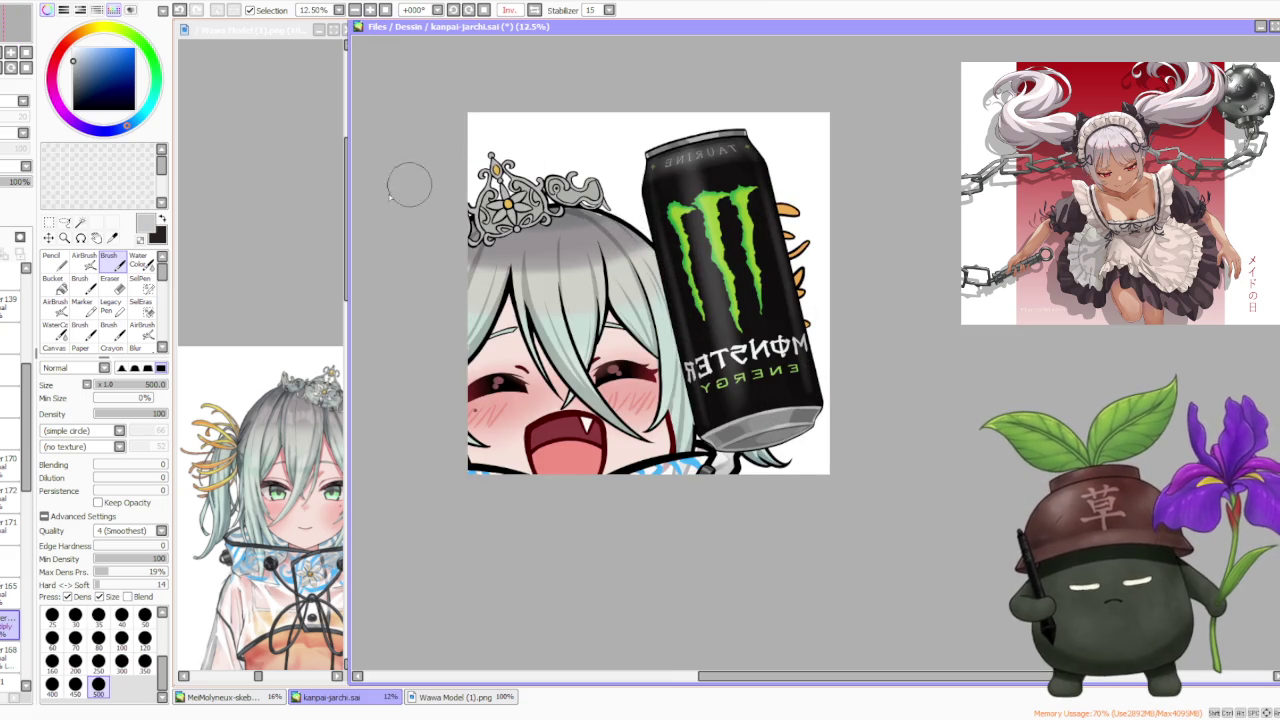
pyautogui.click(10, 650)
pyautogui.click(140, 261)
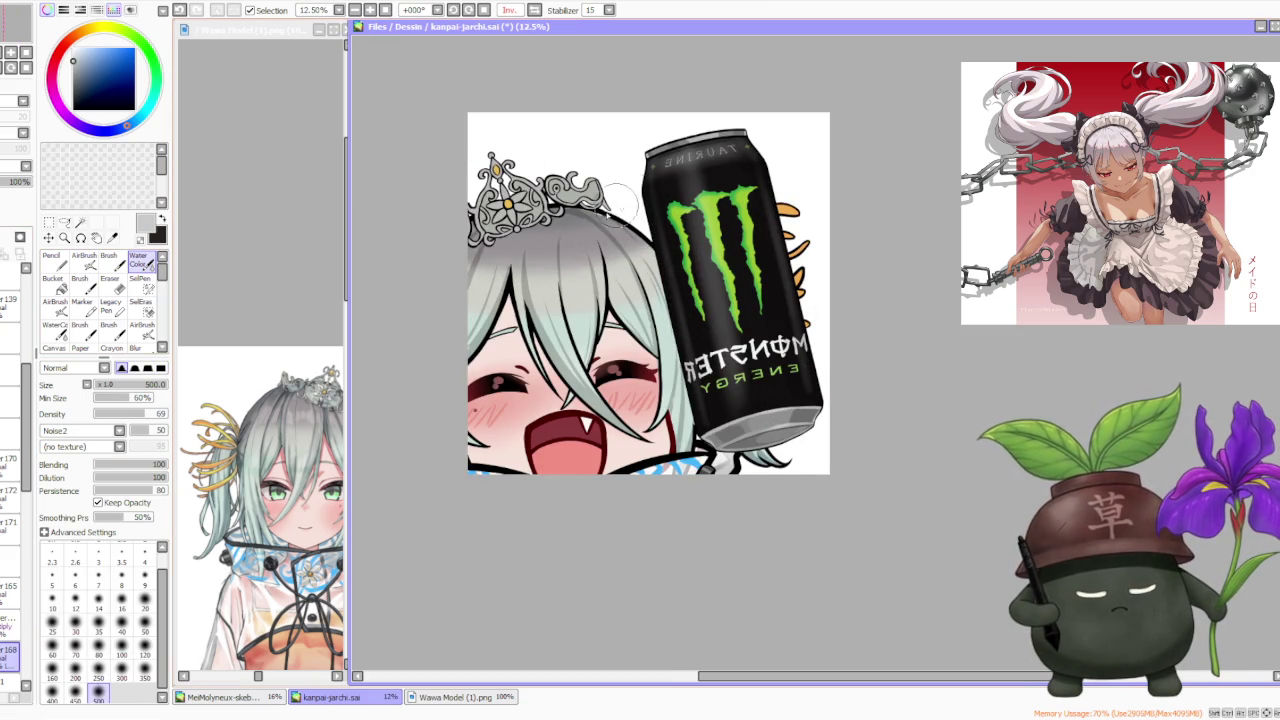
pyautogui.scroll(-1, 610, 190)
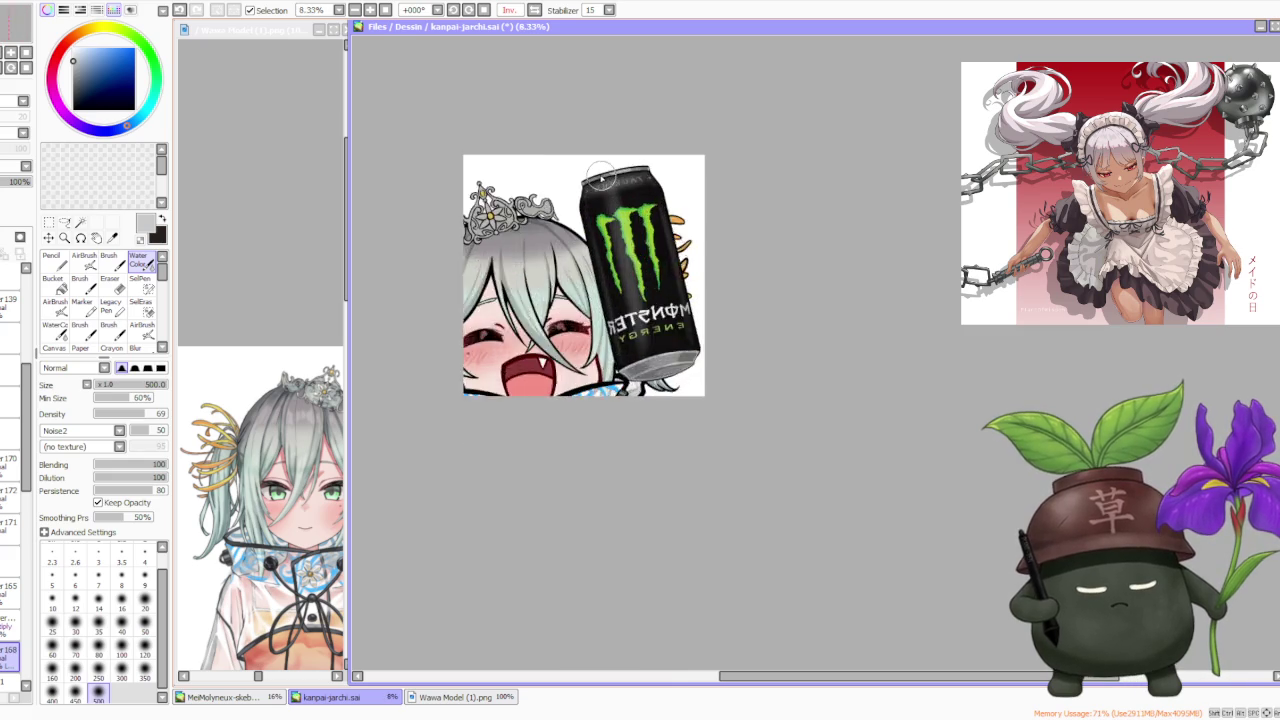
pyautogui.scroll(1, 601, 178)
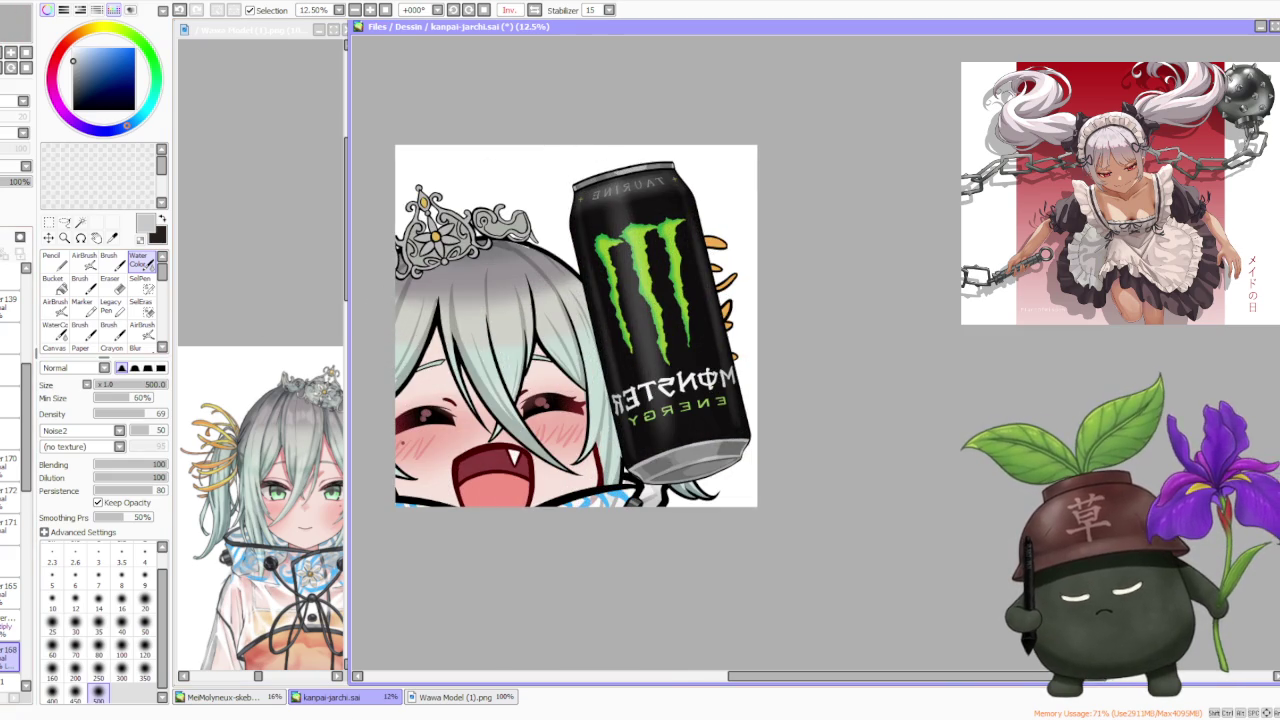
pyautogui.click(108, 258)
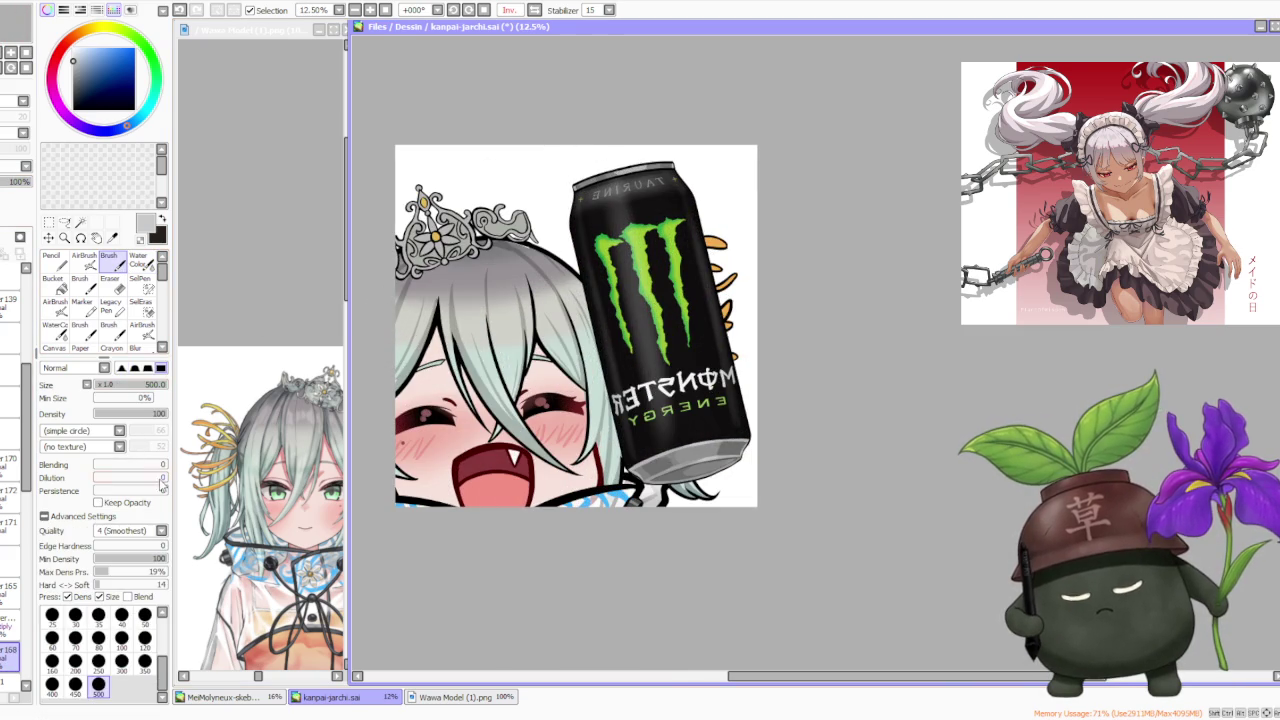
pyautogui.scroll(1, 420, 371)
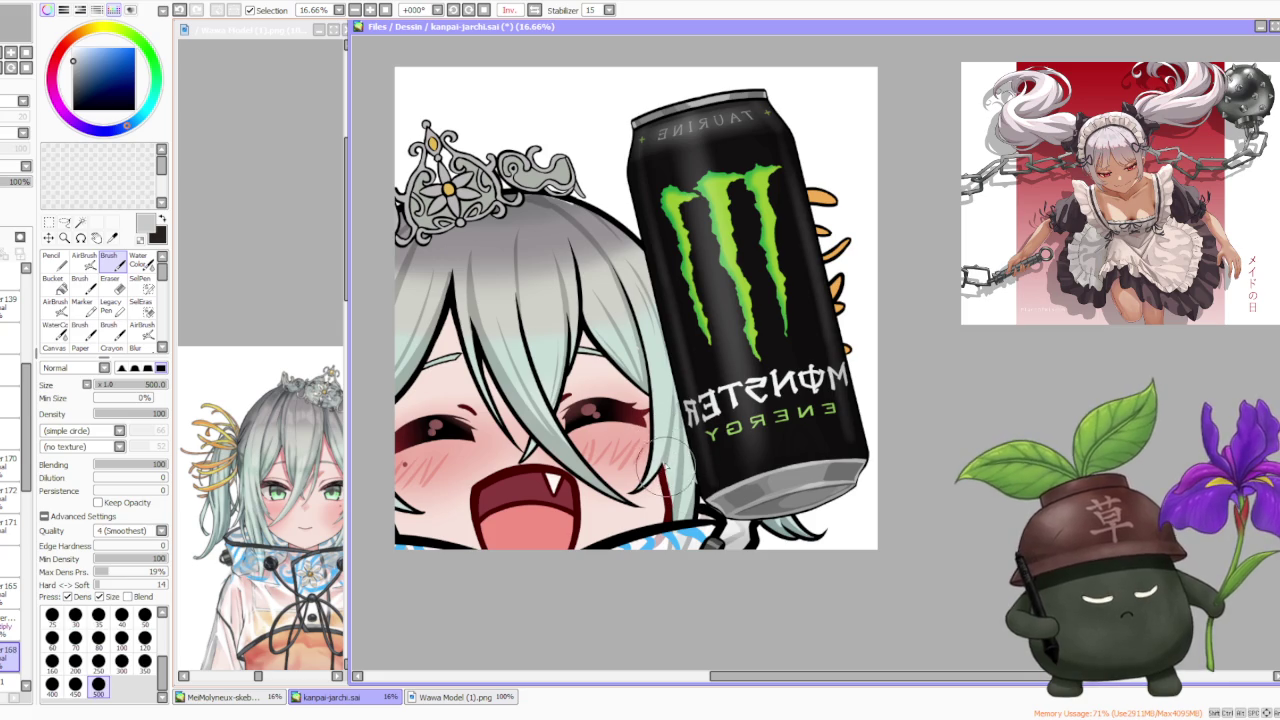
# - Undo the last stroke, eyedrop the light mint hair colour and set Blending to about 43
pyautogui.hotkey('ctrl', 'z')
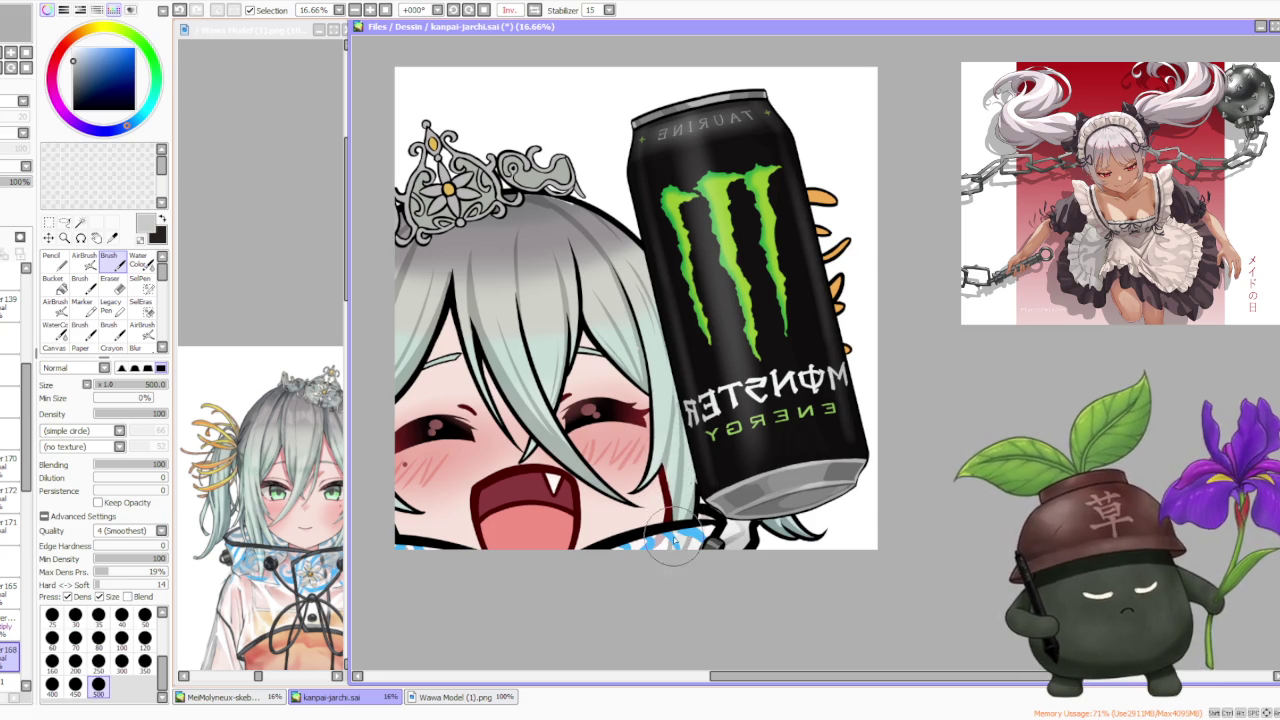
pyautogui.scroll(1, 678, 522)
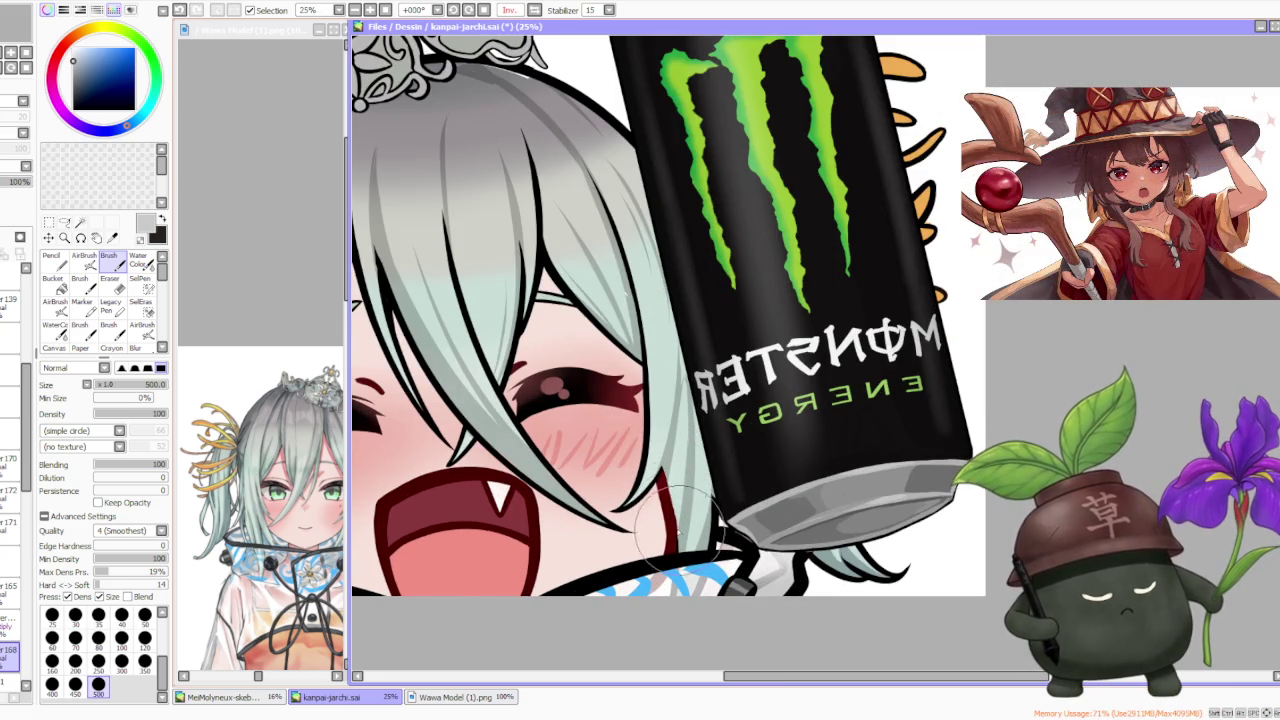
pyautogui.scroll(-1, 676, 525)
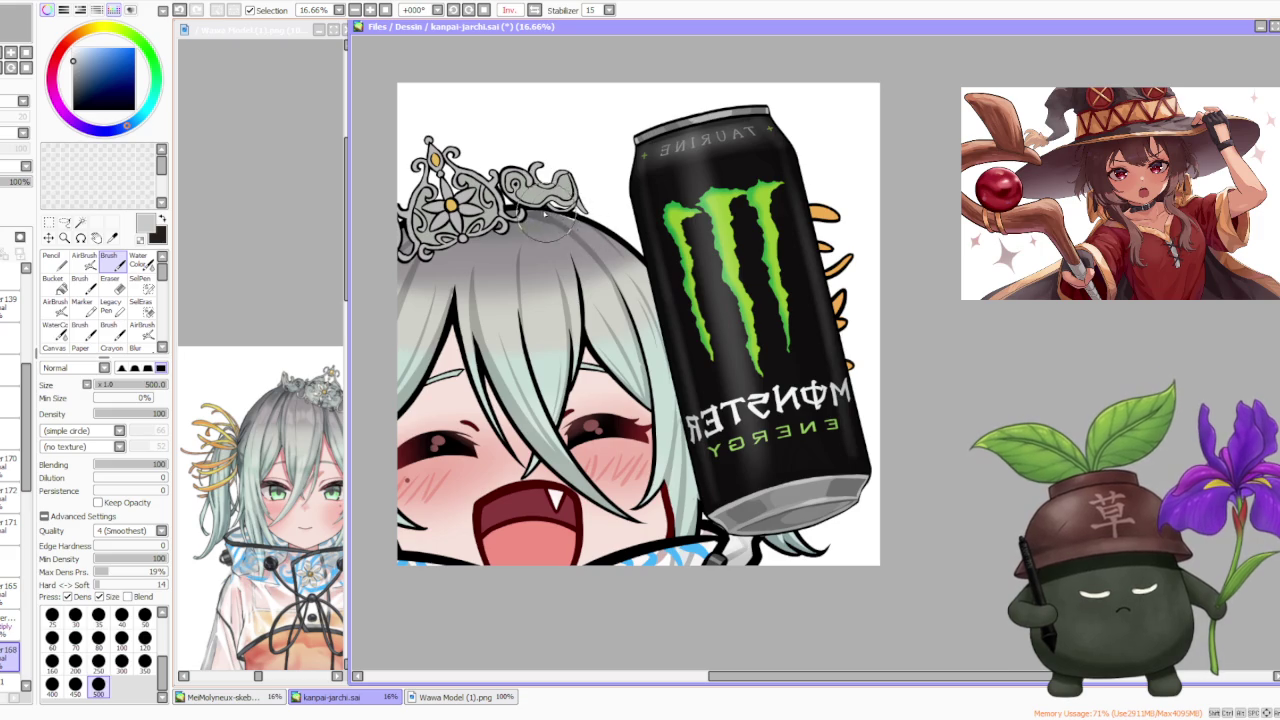
pyautogui.scroll(-1, 541, 196)
pyautogui.scroll(1, 478, 260)
pyautogui.scroll(1, 478, 260)
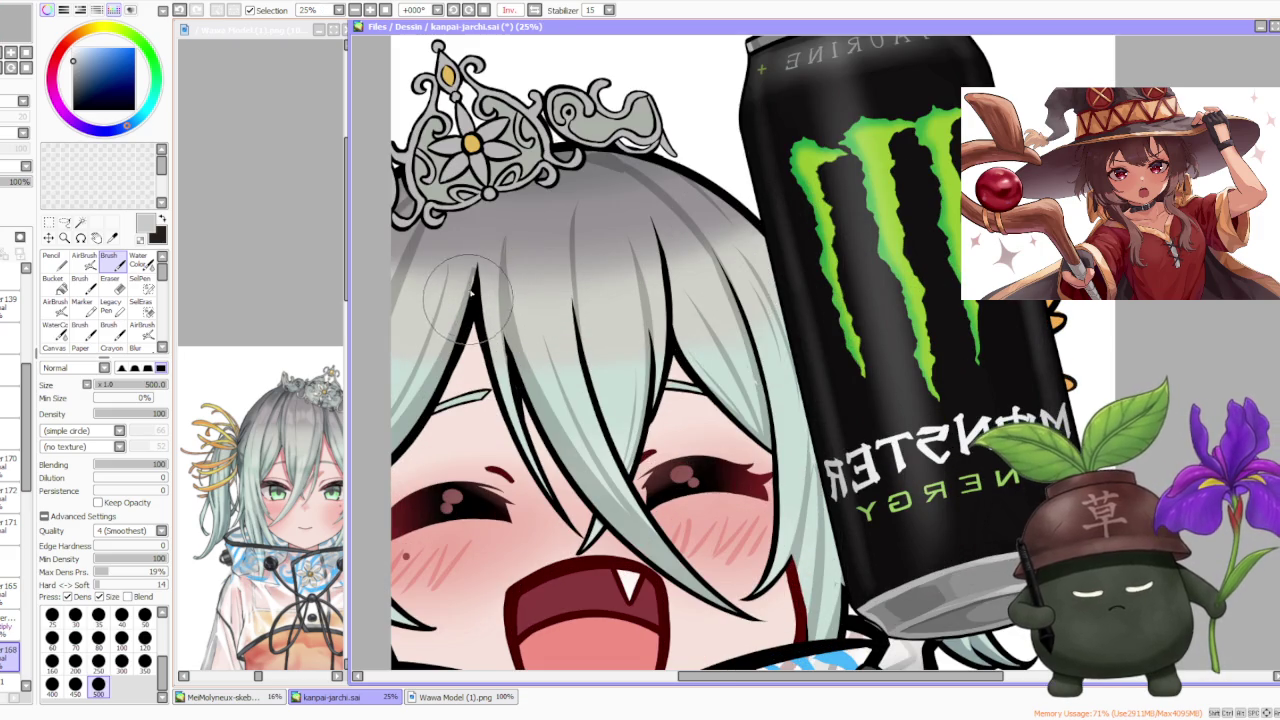
pyautogui.scroll(-1, 478, 258)
pyautogui.keyDown('alt'); pyautogui.click(546, 363); pyautogui.keyUp('alt')
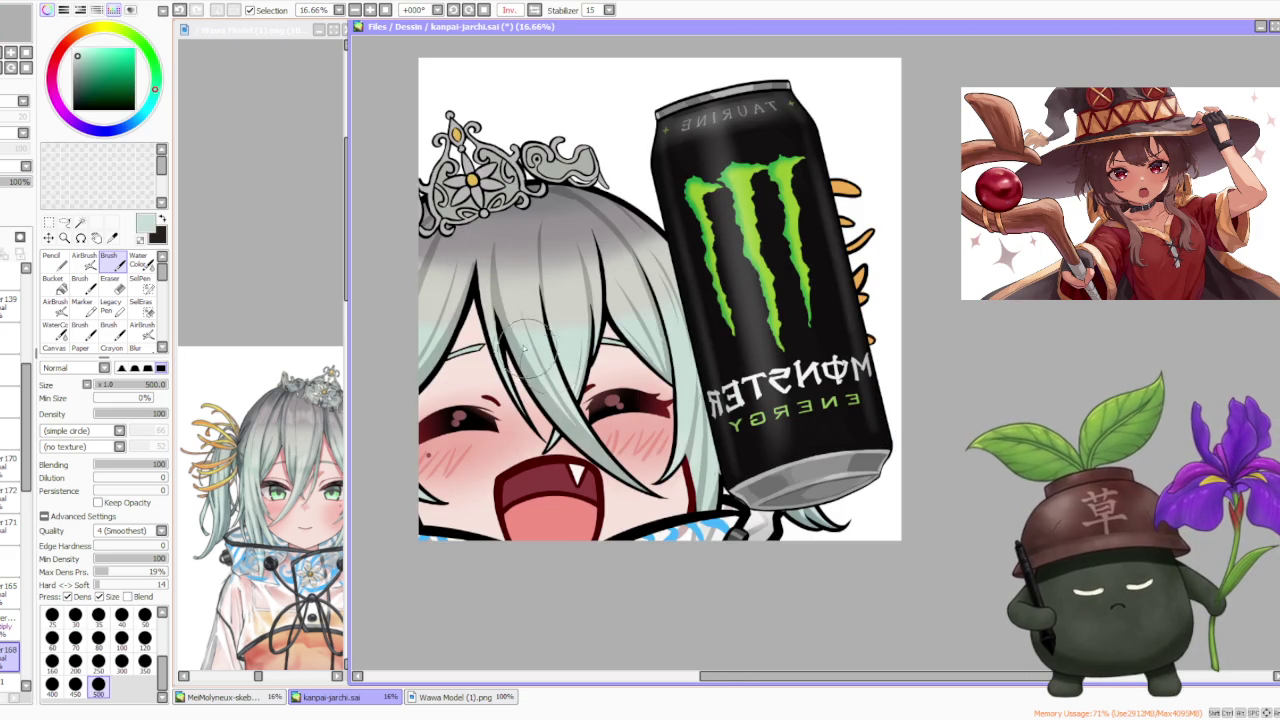
pyautogui.click(132, 465)
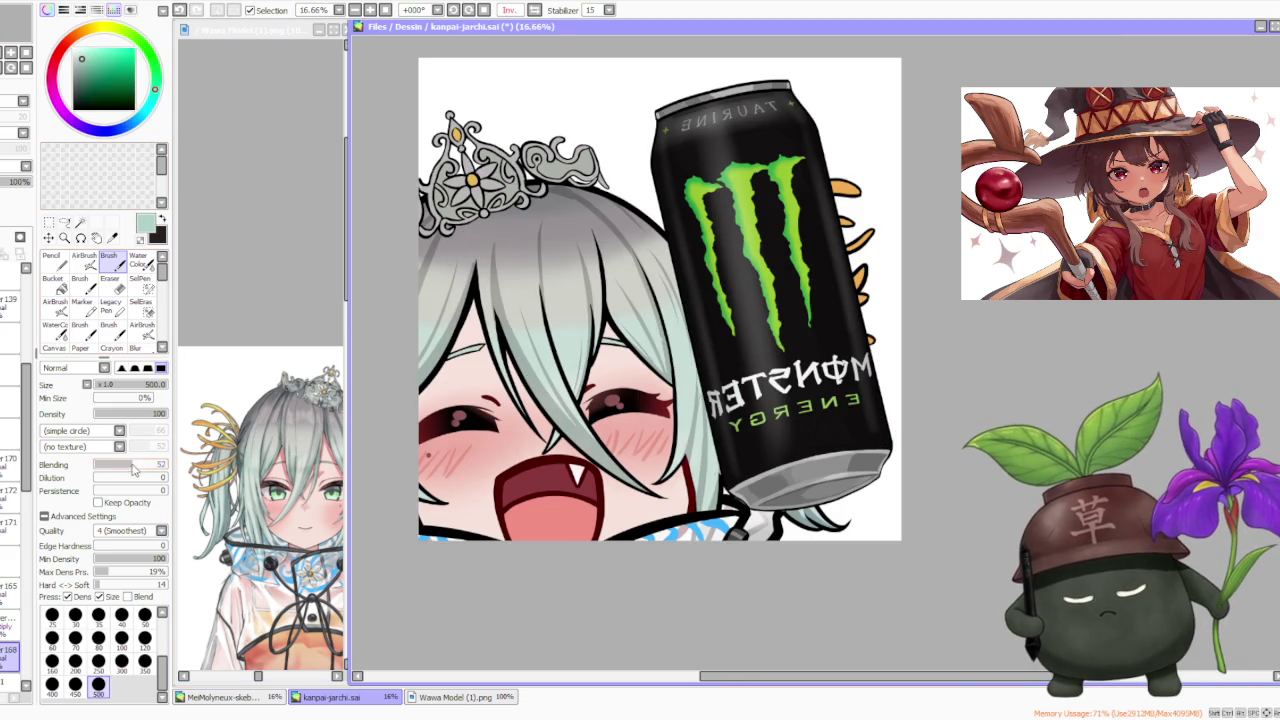
# - Blend the mint strands between the eyes and along the hair's left edge
pyautogui.moveTo(490, 288); pyautogui.dragTo(545, 388)
pyautogui.moveTo(515, 345); pyautogui.dragTo(598, 467)
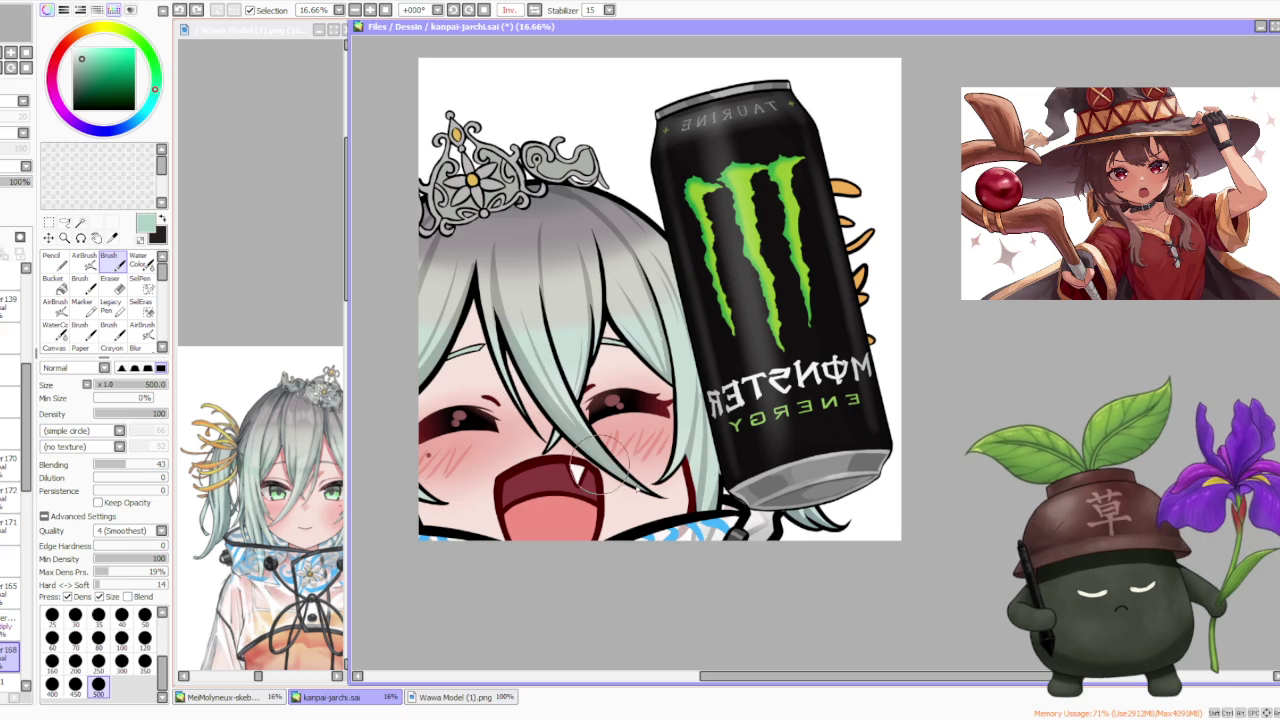
pyautogui.moveTo(533, 393); pyautogui.dragTo(540, 408)
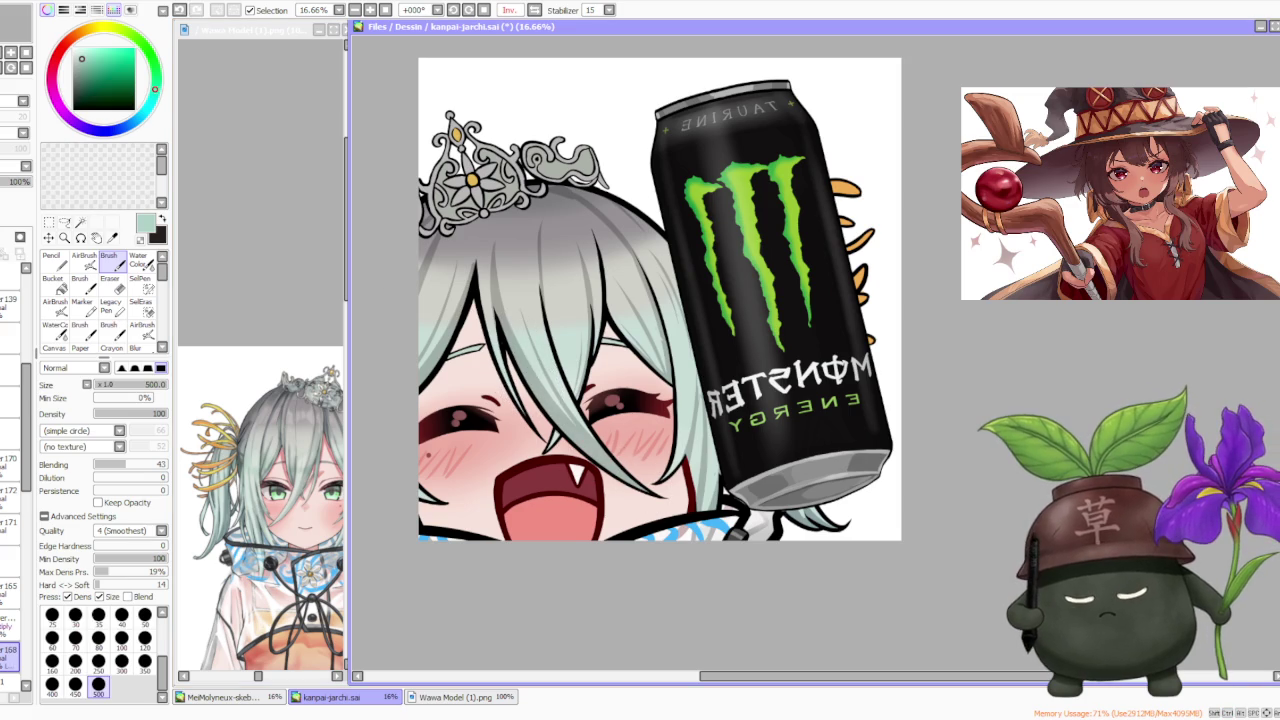
pyautogui.moveTo(530, 380); pyautogui.dragTo(570, 425)
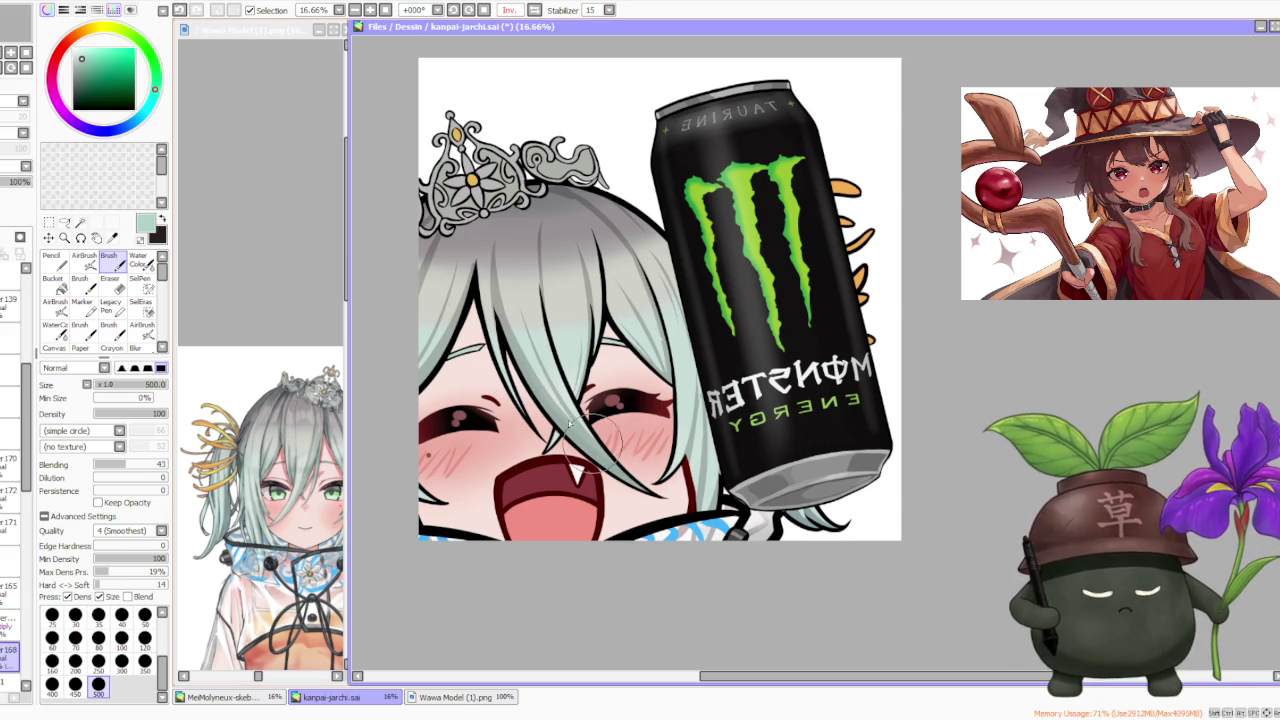
pyautogui.moveTo(515, 320)
pyautogui.mouseDown()
pyautogui.moveTo(575, 412)
pyautogui.moveTo(652, 350)
pyautogui.moveTo(689, 403)
pyautogui.moveTo(683, 422)
pyautogui.mouseUp()
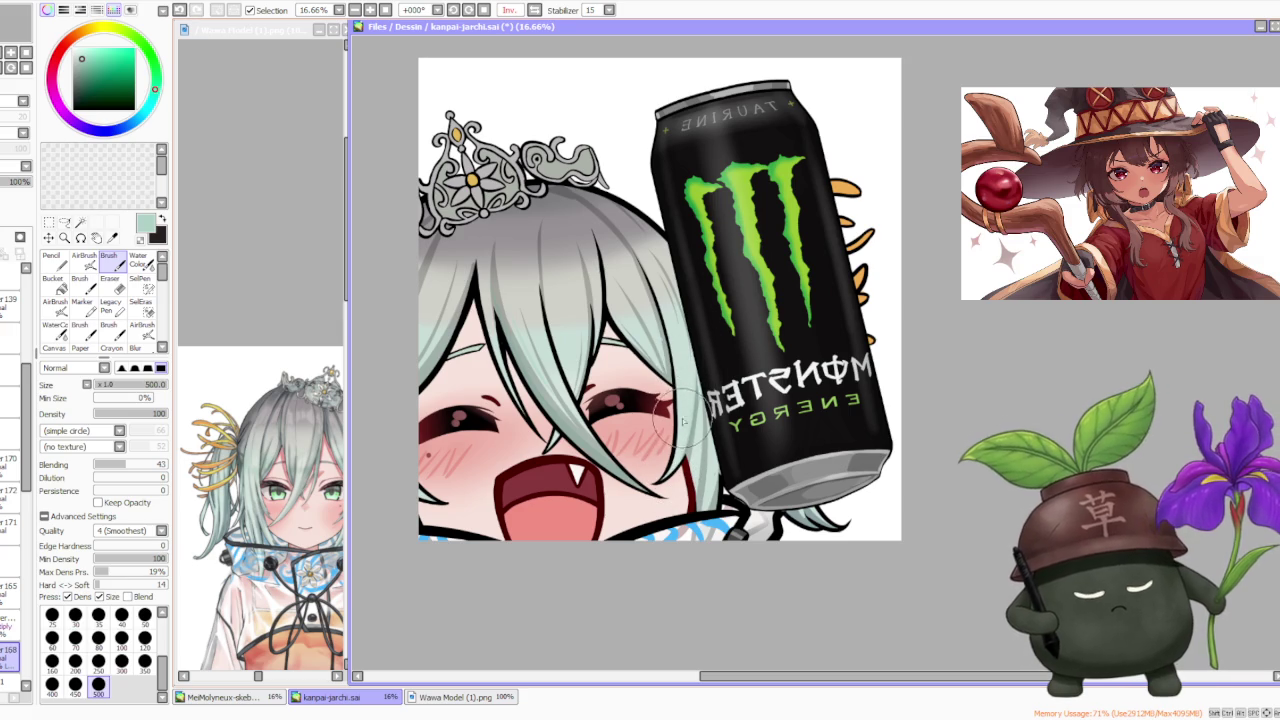
pyautogui.moveTo(405, 393)
pyautogui.mouseDown()
pyautogui.moveTo(457, 321)
pyautogui.moveTo(394, 380)
pyautogui.moveTo(394, 357)
pyautogui.moveTo(430, 330)
pyautogui.mouseUp()
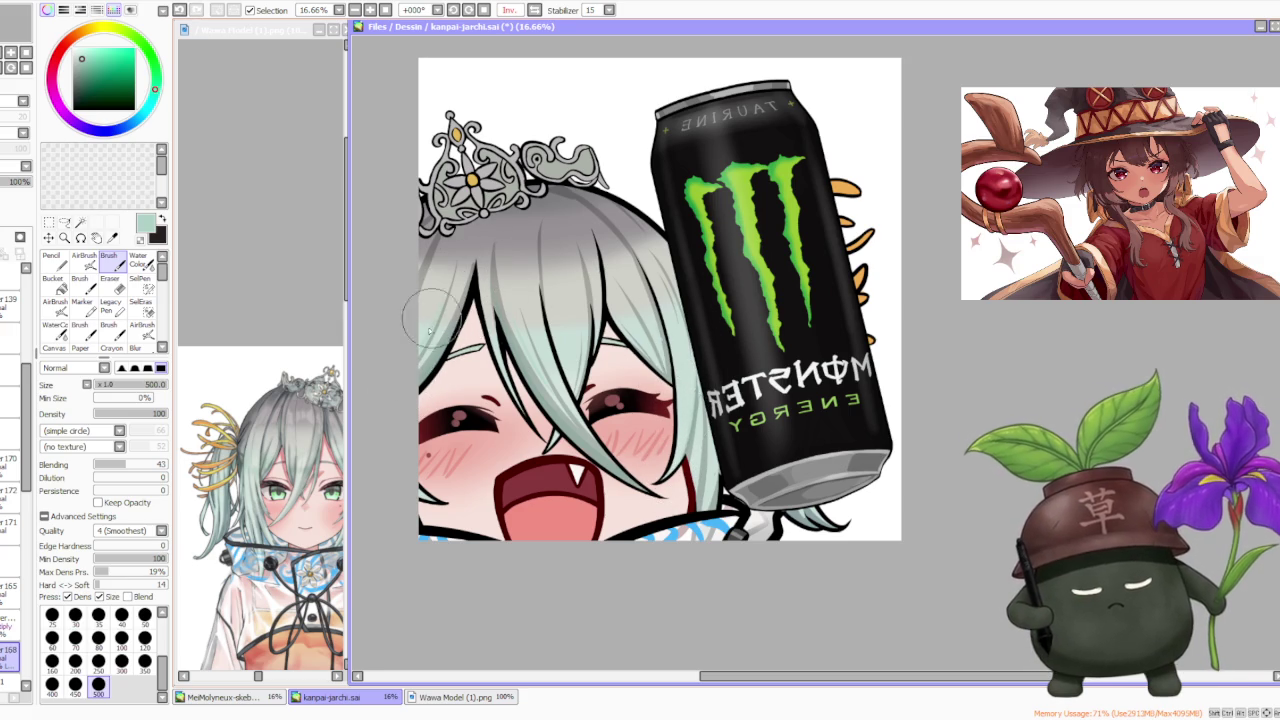
pyautogui.press('h')
pyautogui.press('-')
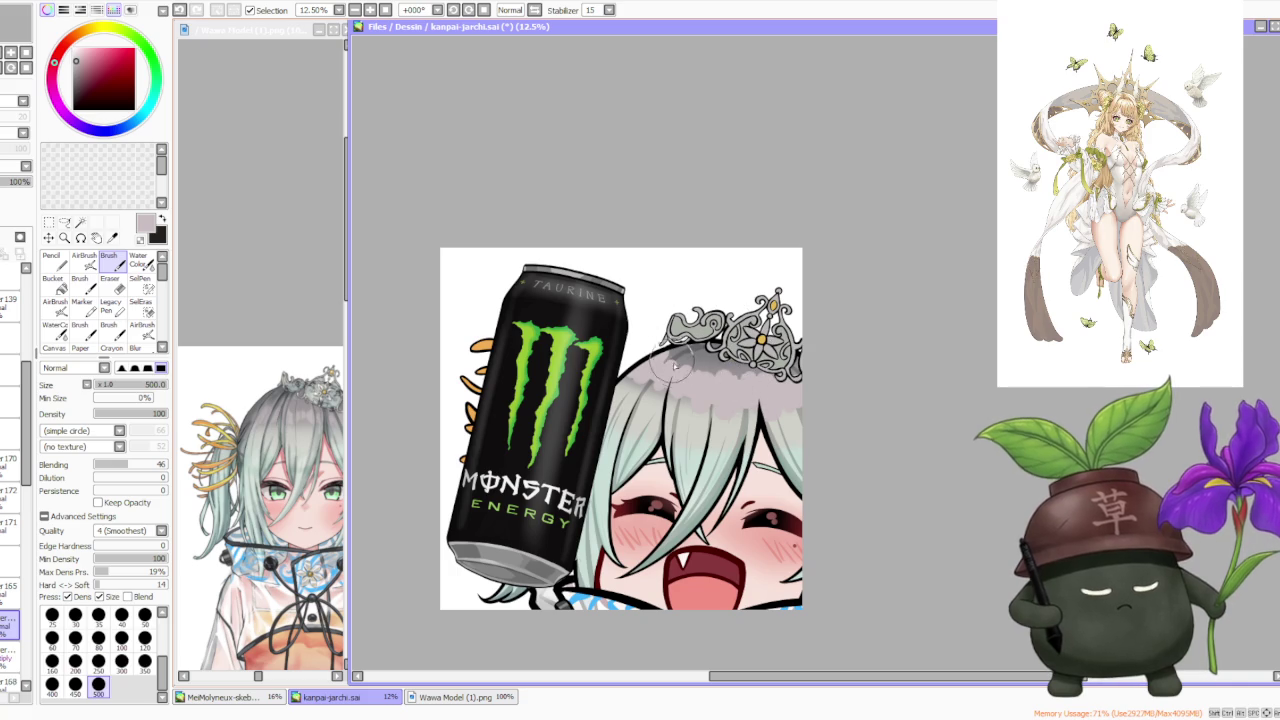
# - Paint soft grey shading on the hair just below the tiara, redoing it once
pyautogui.moveTo(640, 370); pyautogui.dragTo(700, 395)
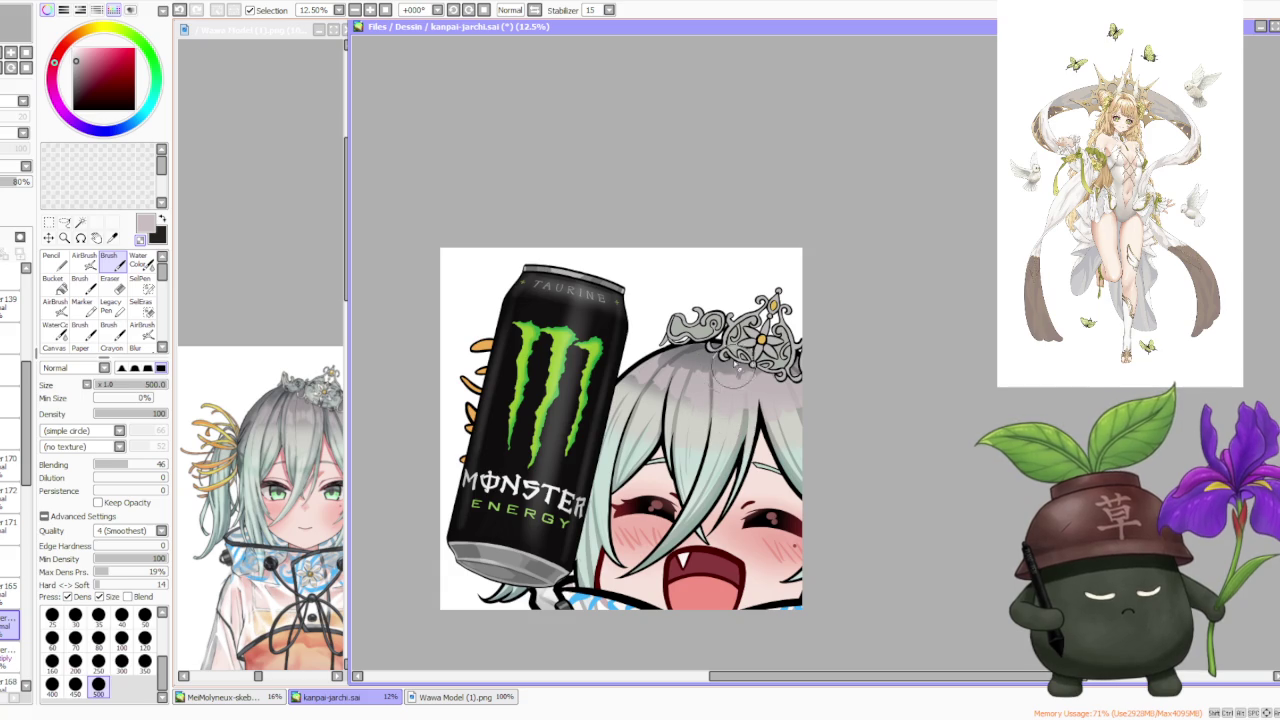
pyautogui.hotkey('ctrl', 'z')
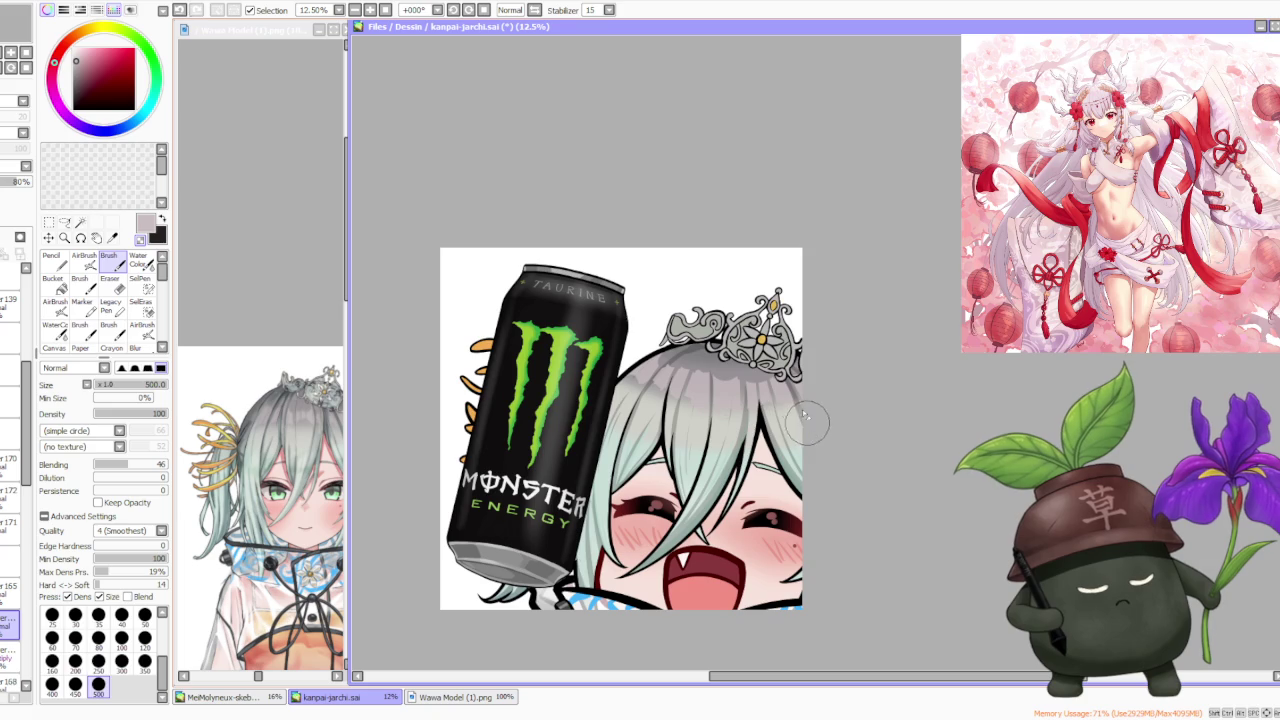
pyautogui.moveTo(735, 352); pyautogui.dragTo(751, 371)
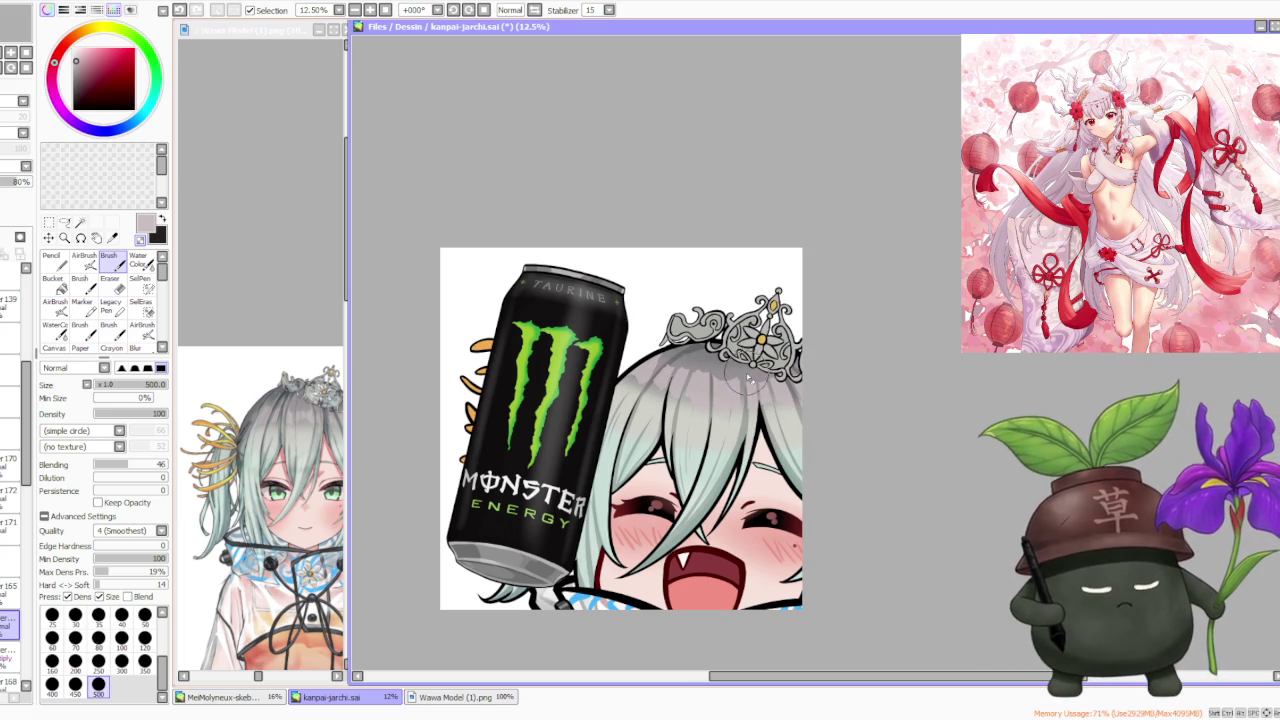
pyautogui.scroll(-2, 748, 378)
pyautogui.scroll(1, 818, 300)
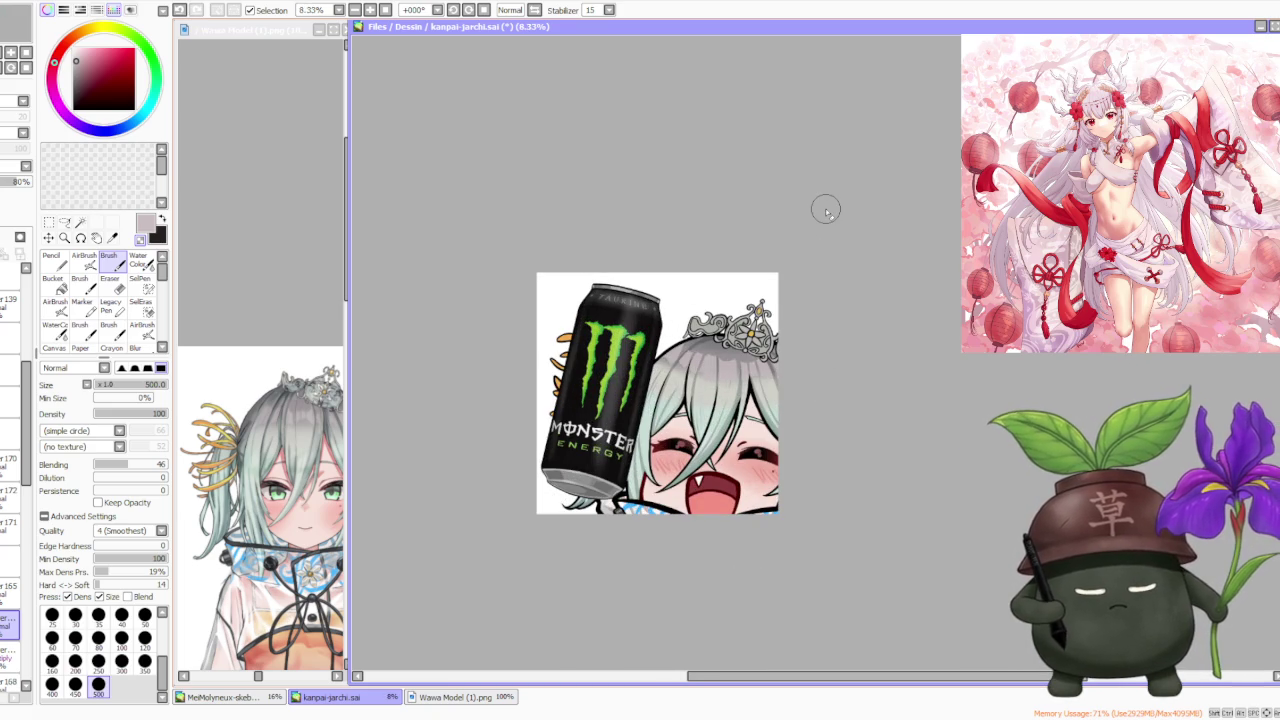
pyautogui.hotkey('ctrl', 't')
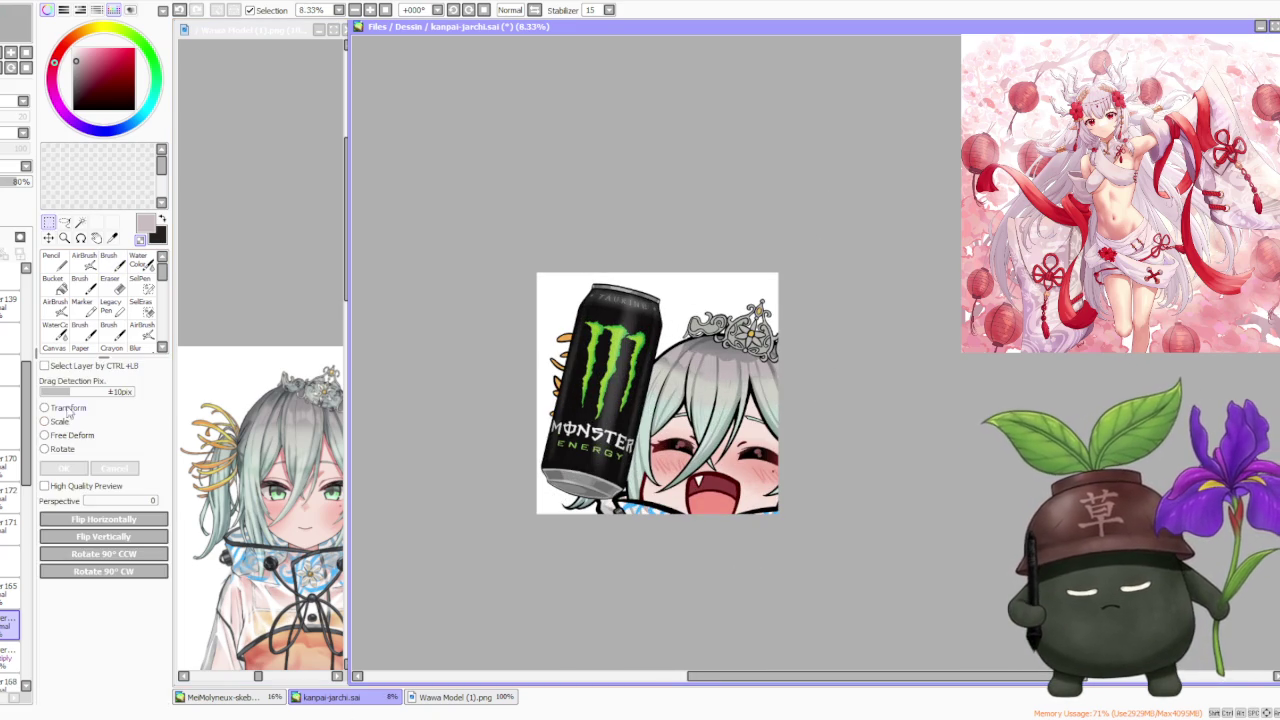
# - Free-deform the hair by raising its bottom edge, apply it, and return to the Brush
pyautogui.scroll(1, 740, 395)
pyautogui.moveTo(709, 397); pyautogui.dragTo(709, 384)
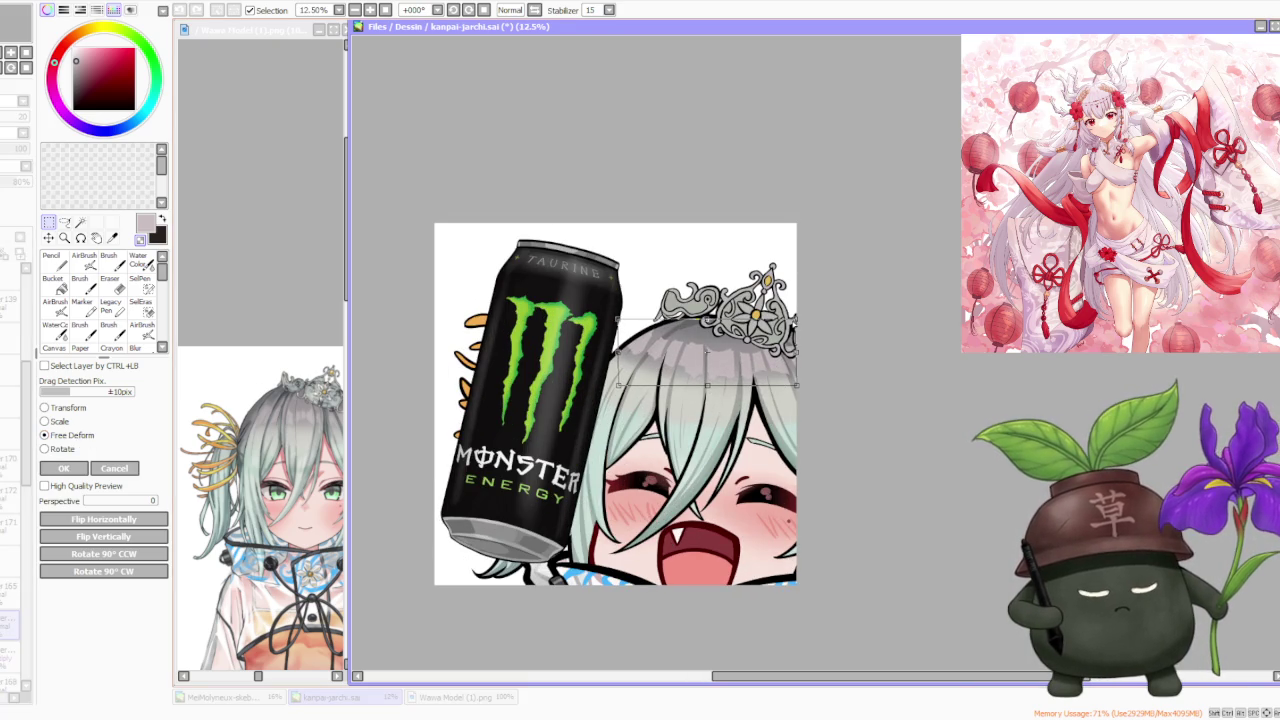
pyautogui.click(63, 468)
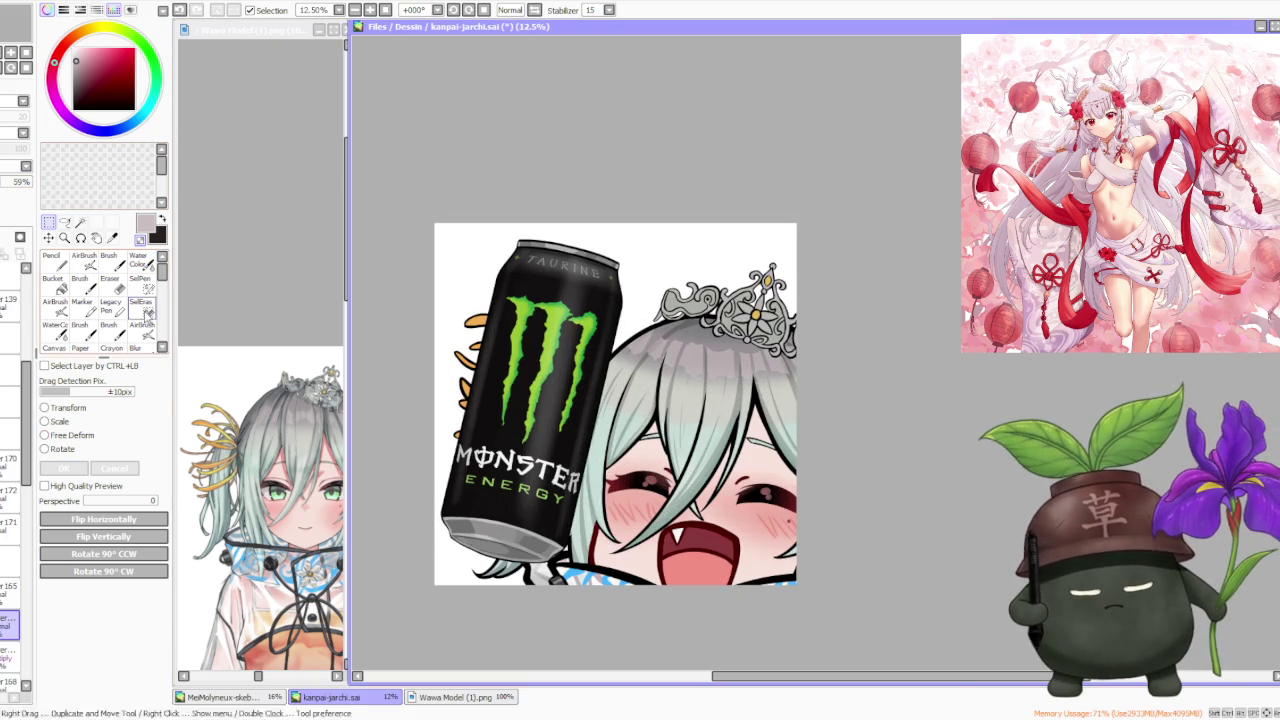
pyautogui.press('b')
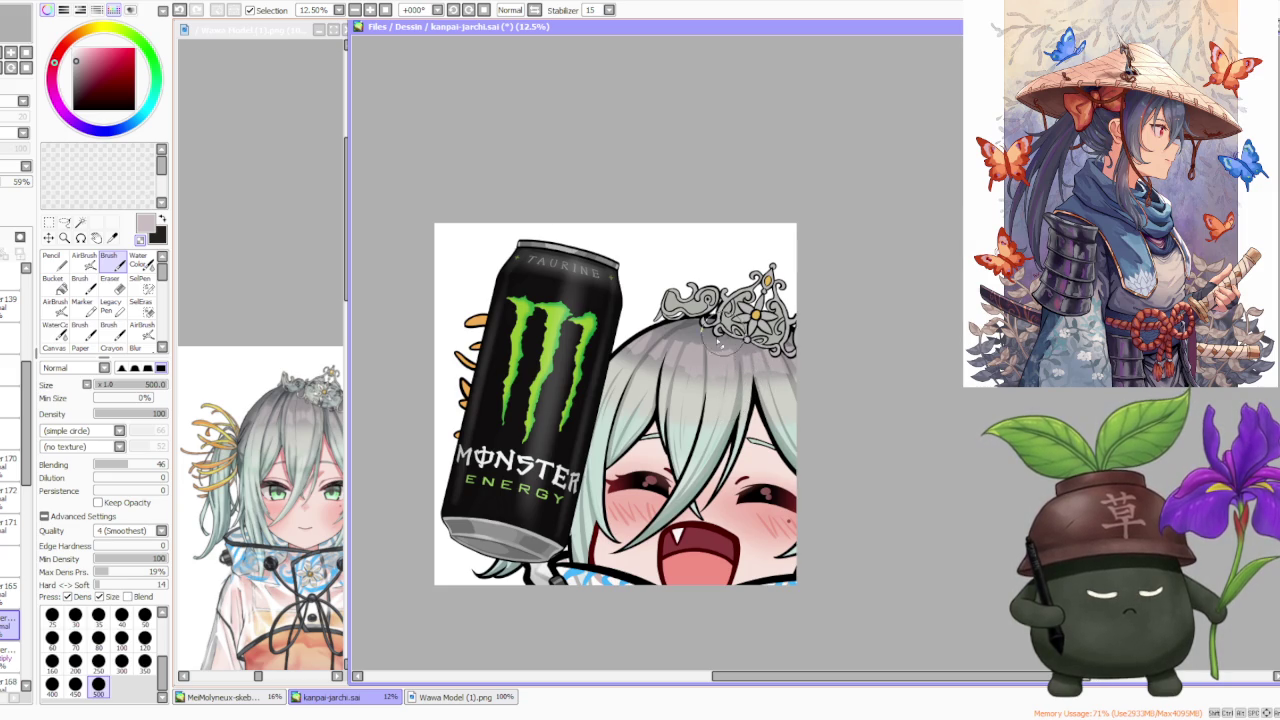
# - Undo, sample the hair's grey-green from the reference, and airbrush a faint tint over the hair
pyautogui.hotkey('ctrl', 'z')
pyautogui.scroll(-2, 790, 270)
pyautogui.scroll(1, 824, 263)
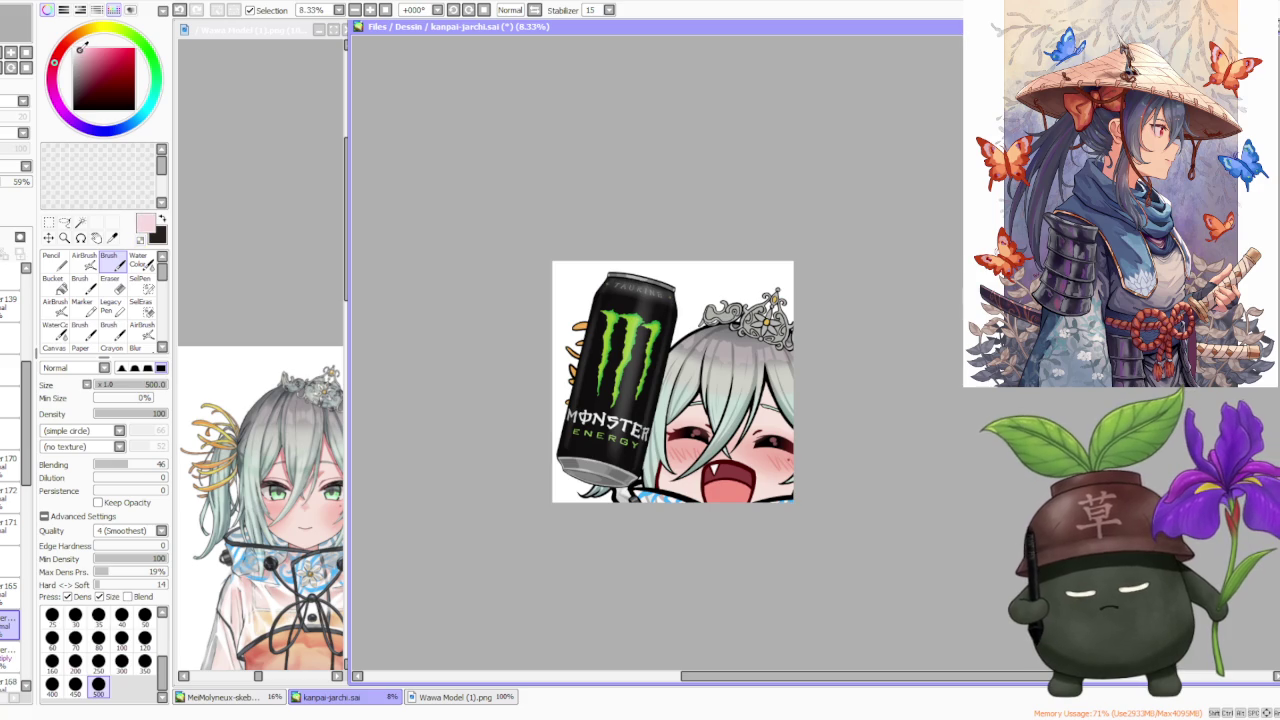
pyautogui.click(60, 261)
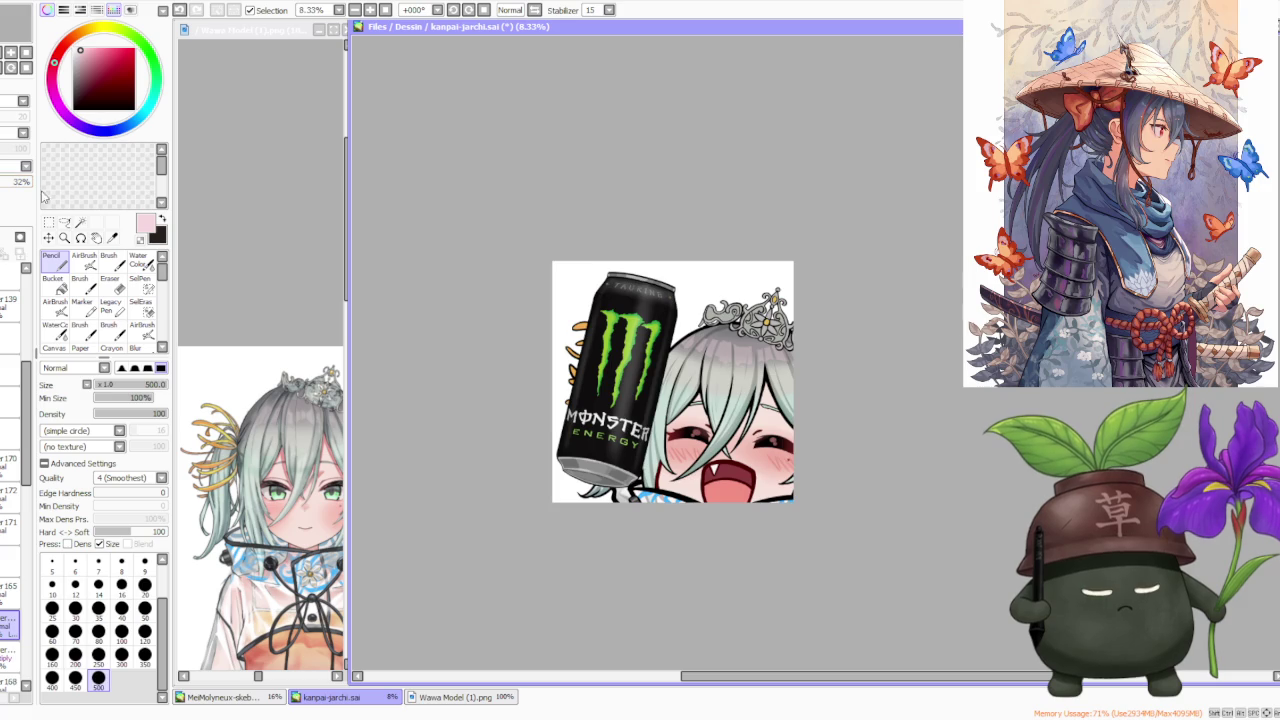
pyautogui.scroll(-2, 729, 297)
pyautogui.scroll(-1, 791, 286)
pyautogui.scroll(2, 829, 277)
pyautogui.scroll(2, 809, 281)
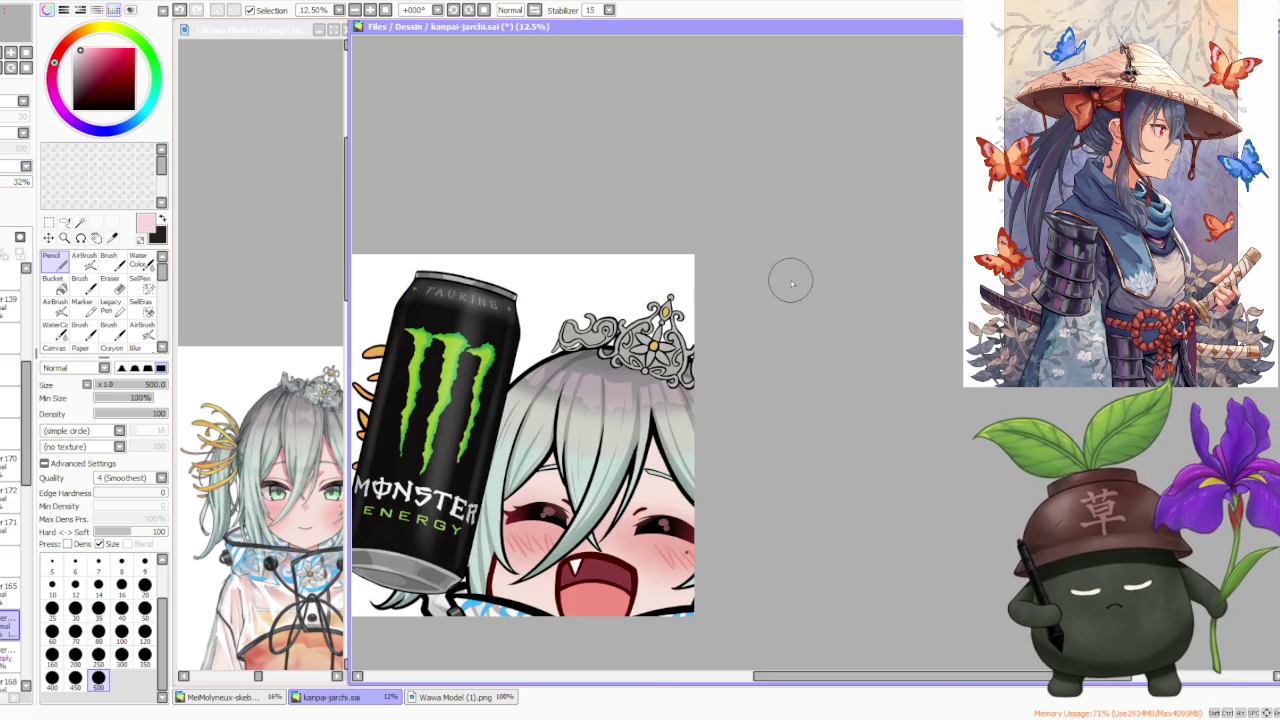
pyautogui.keyDown('alt'); pyautogui.click(260, 452); pyautogui.keyUp('alt')
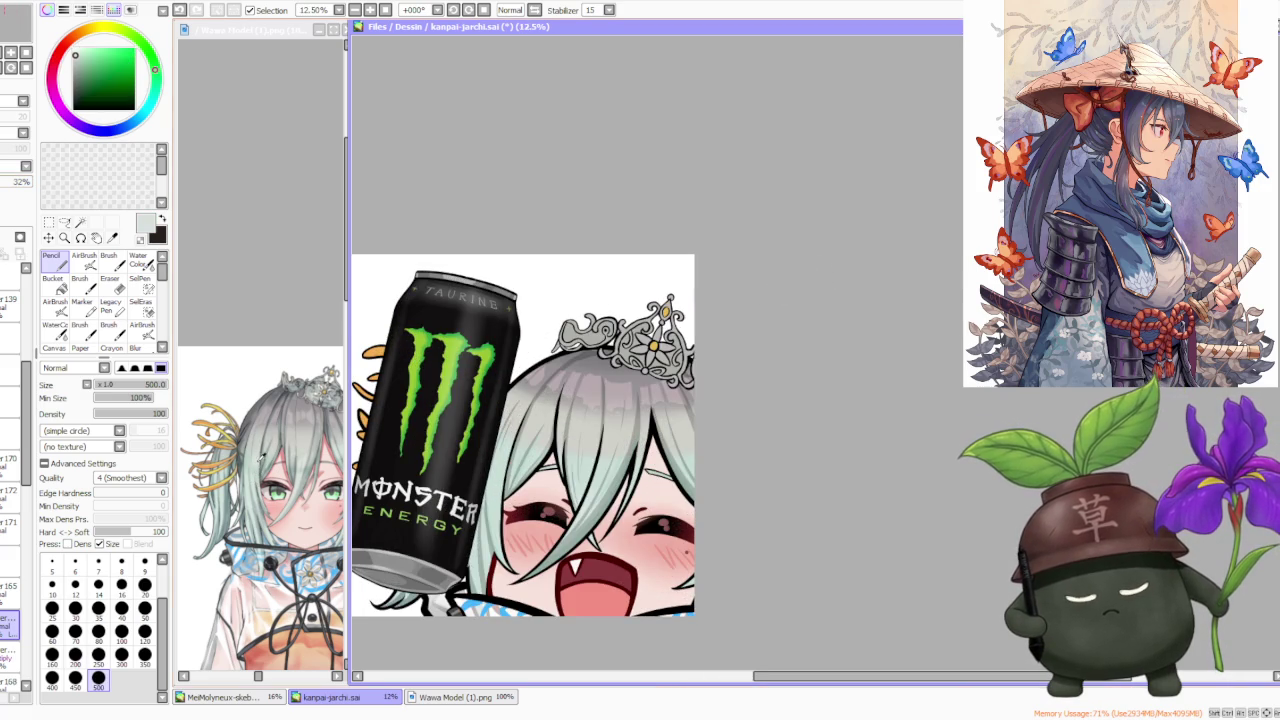
pyautogui.click(84, 262)
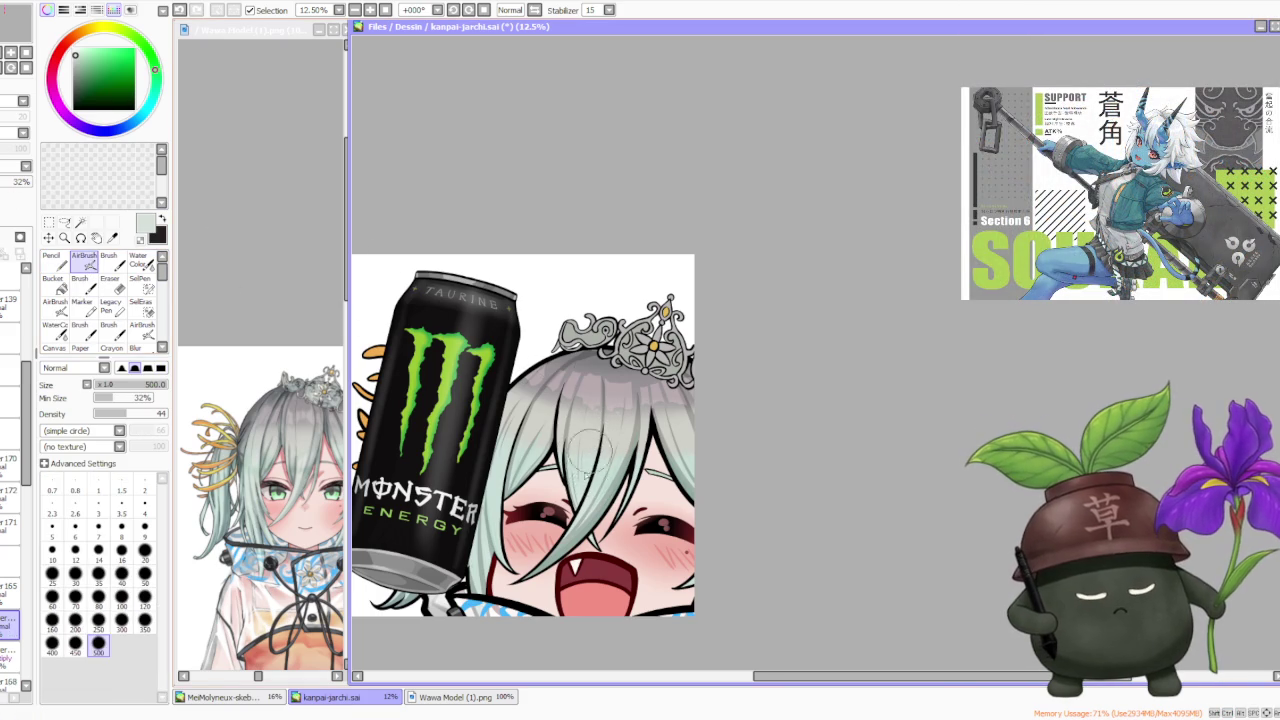
pyautogui.moveTo(585, 468); pyautogui.dragTo(601, 458)
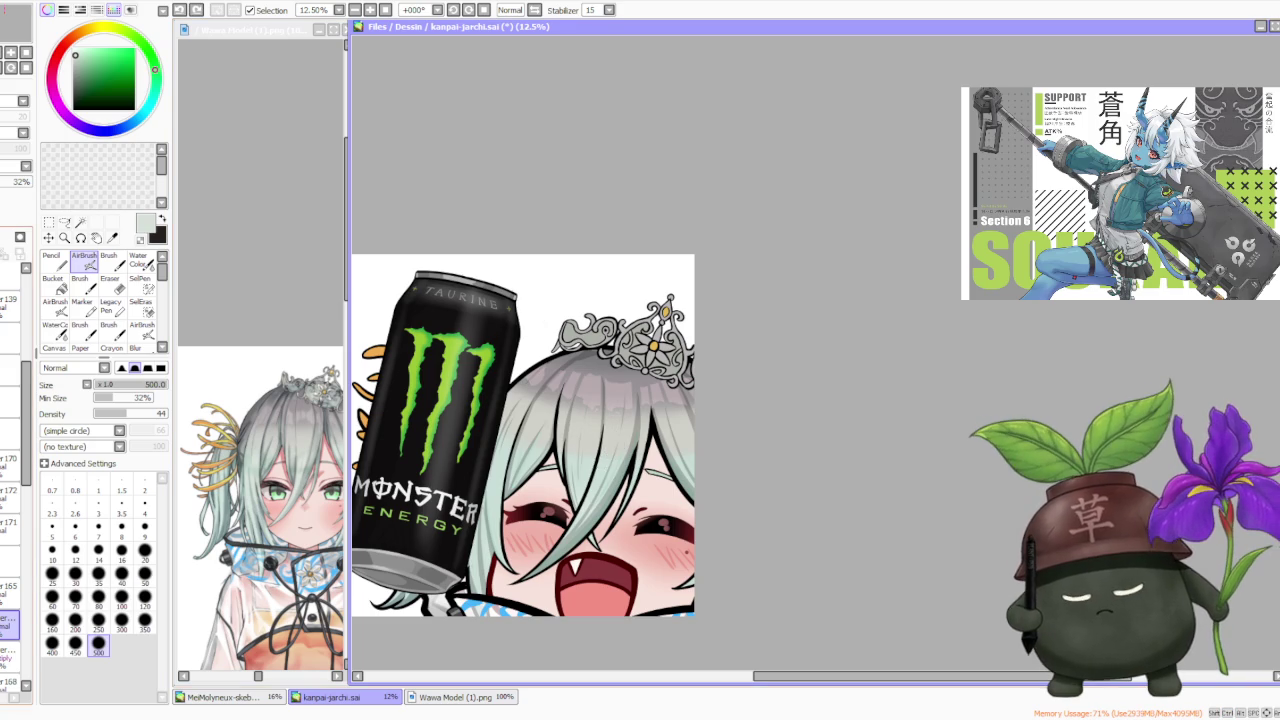
# - Add a new empty layer and load pink as the painting colour with a soft brush tip
pyautogui.hotkey('ctrl', 'shift', 'n')
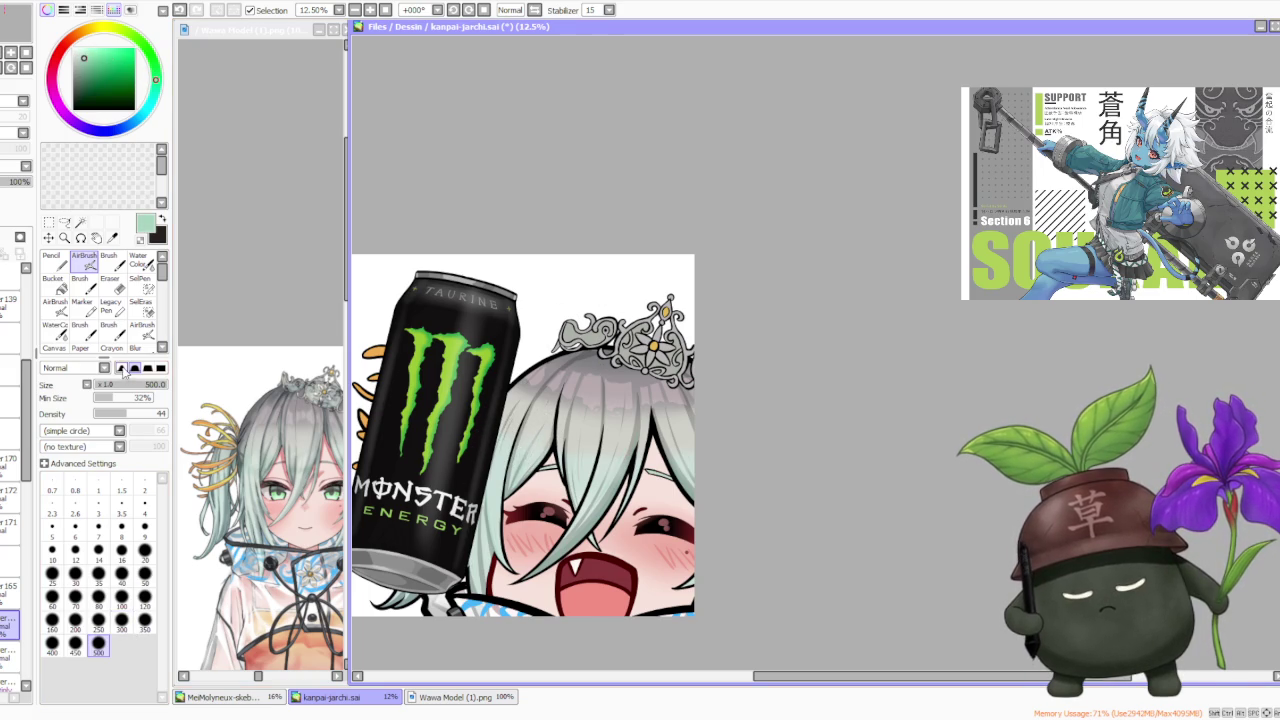
pyautogui.click(121, 368)
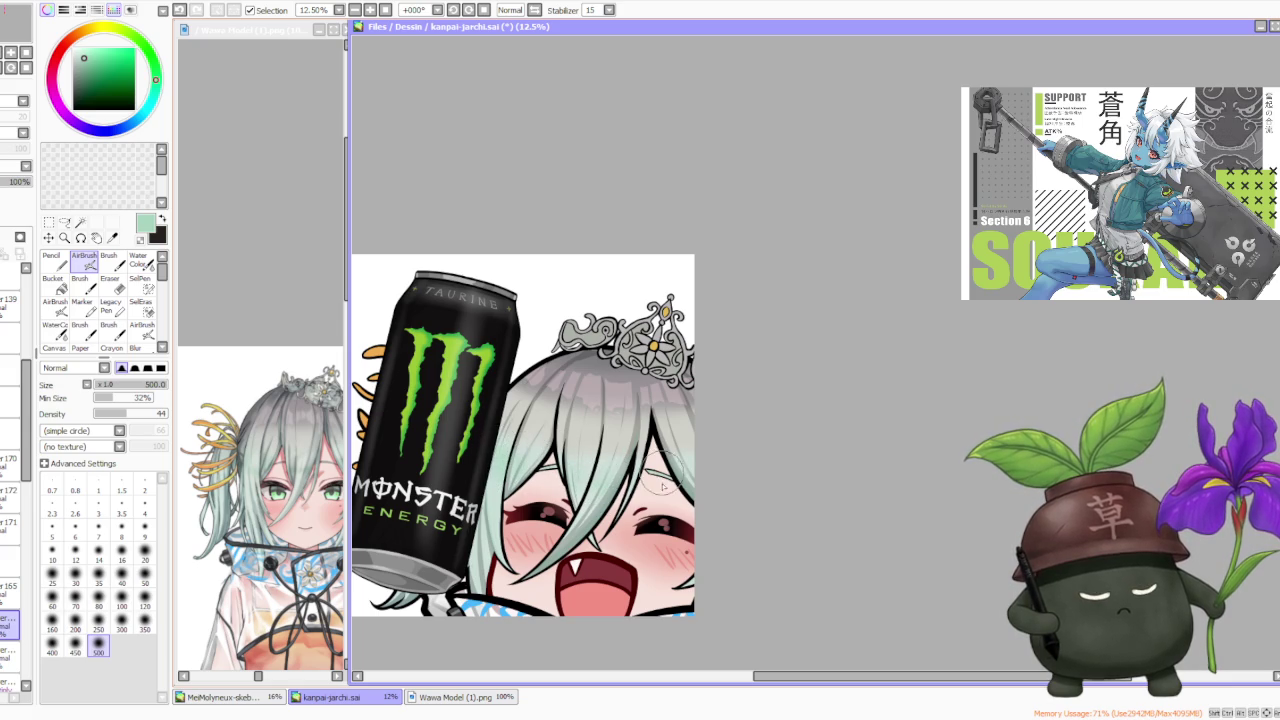
pyautogui.scroll(-2, 695, 420)
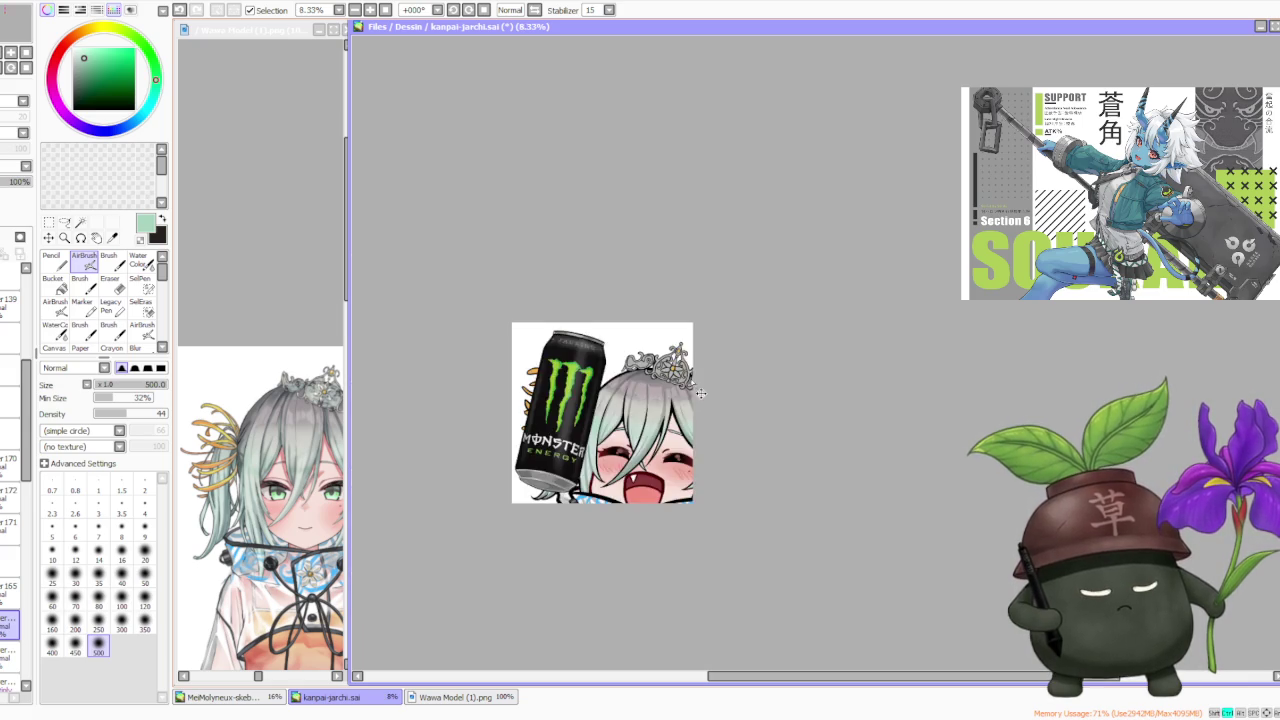
pyautogui.scroll(-1, 690, 360)
pyautogui.scroll(2, 710, 367)
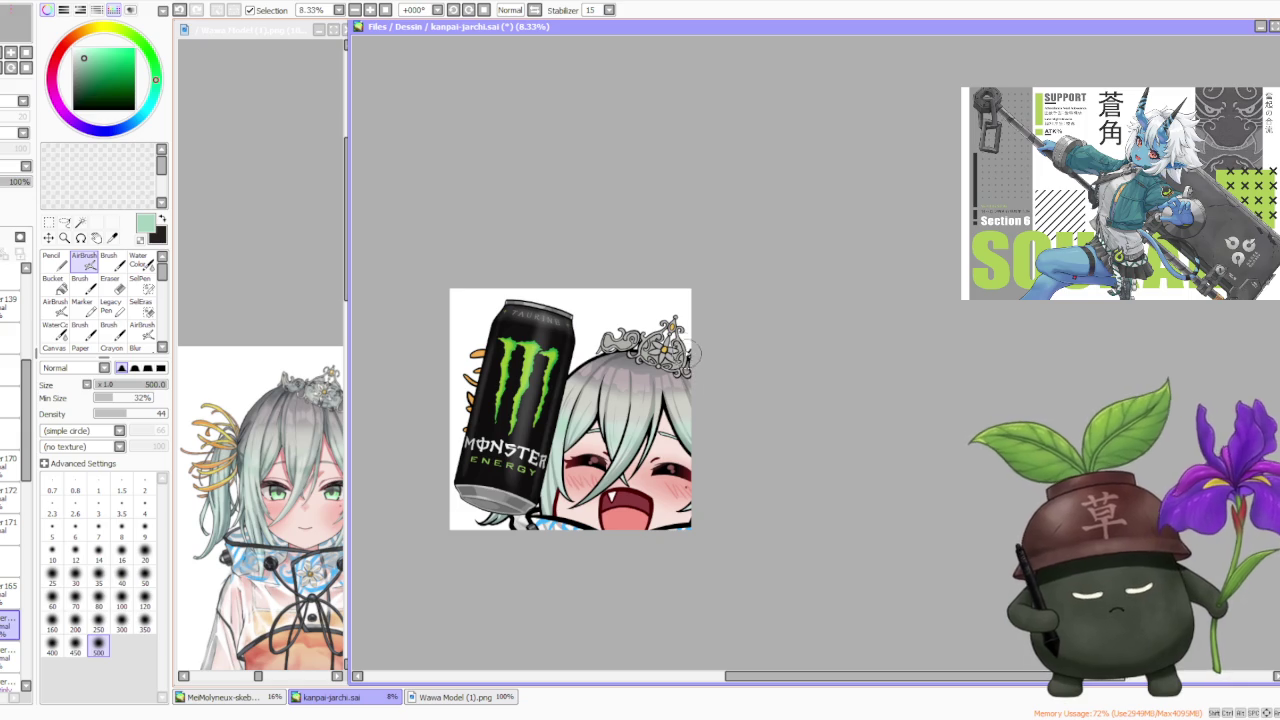
pyautogui.keyDown('alt'); pyautogui.click(600, 495); pyautogui.keyUp('alt')
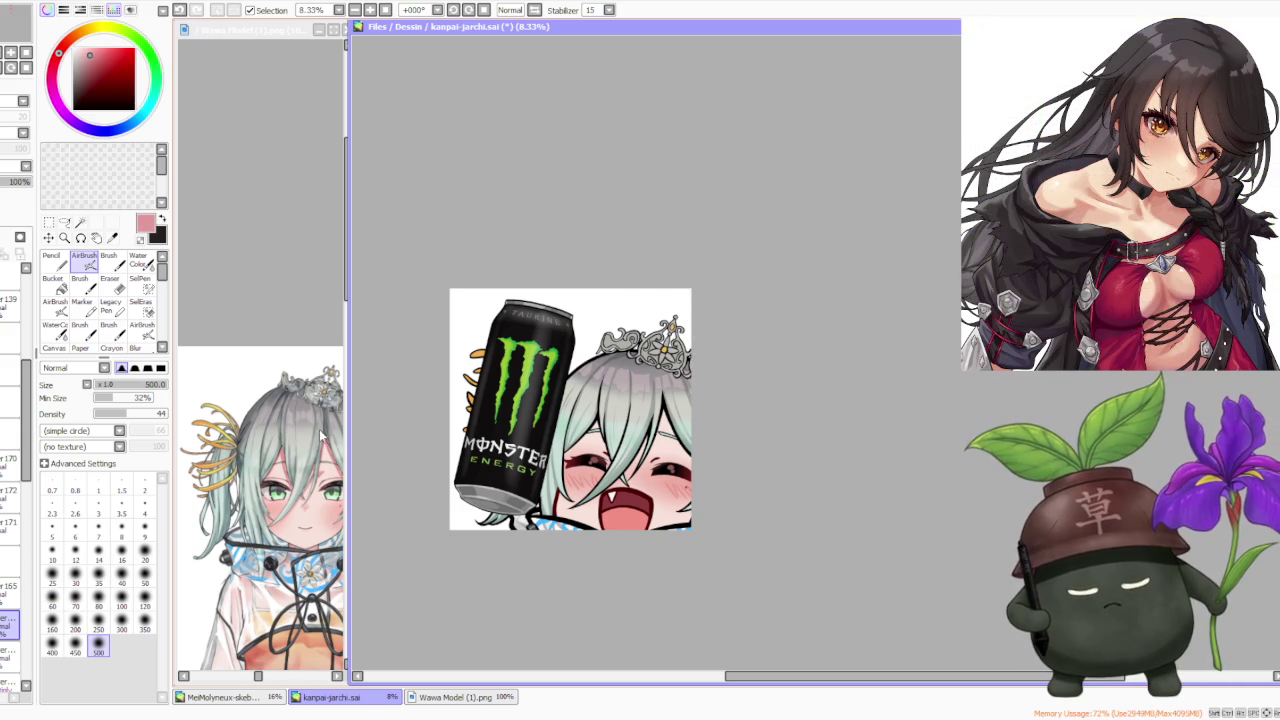
pyautogui.scroll(-5, 20, 550)
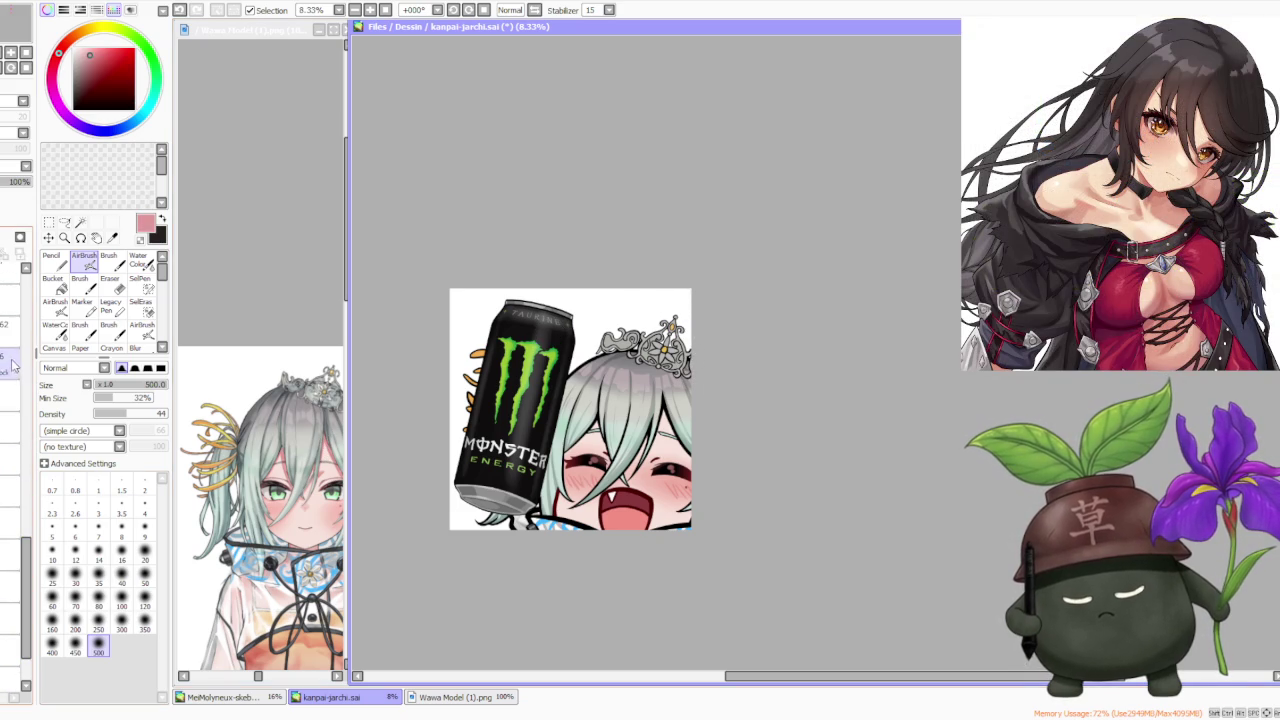
pyautogui.click(108, 262)
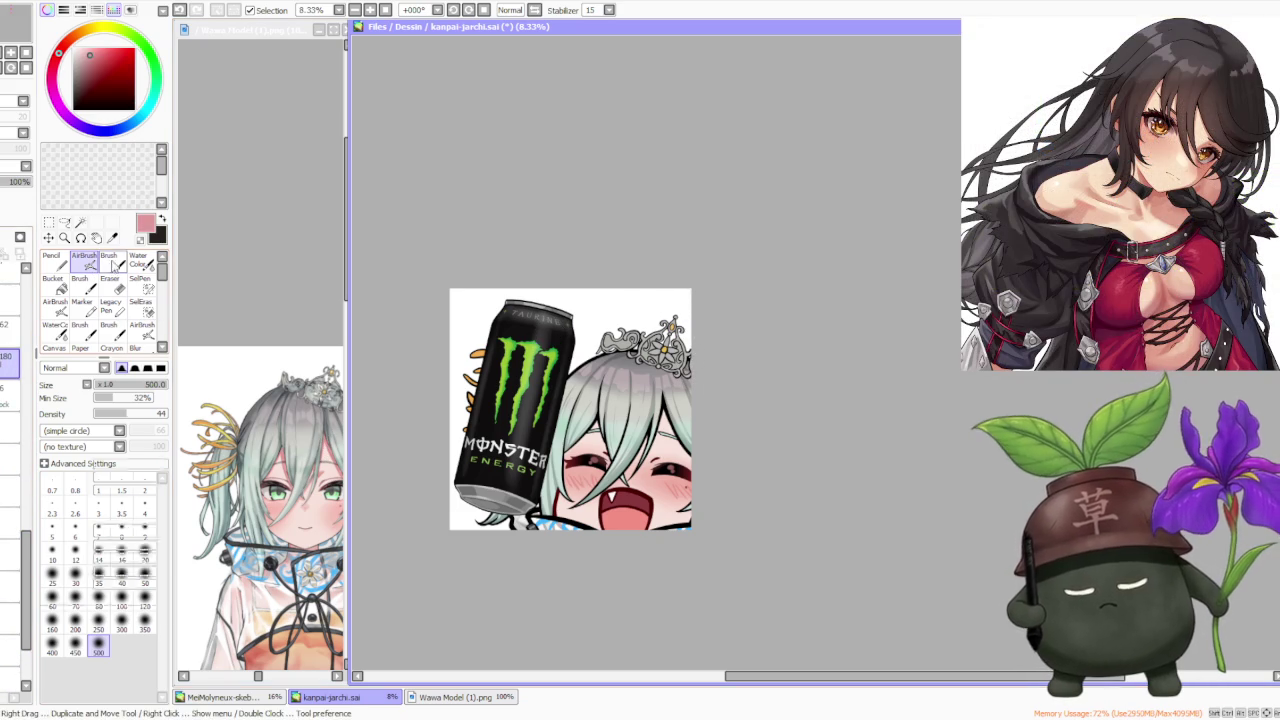
pyautogui.click(121, 661)
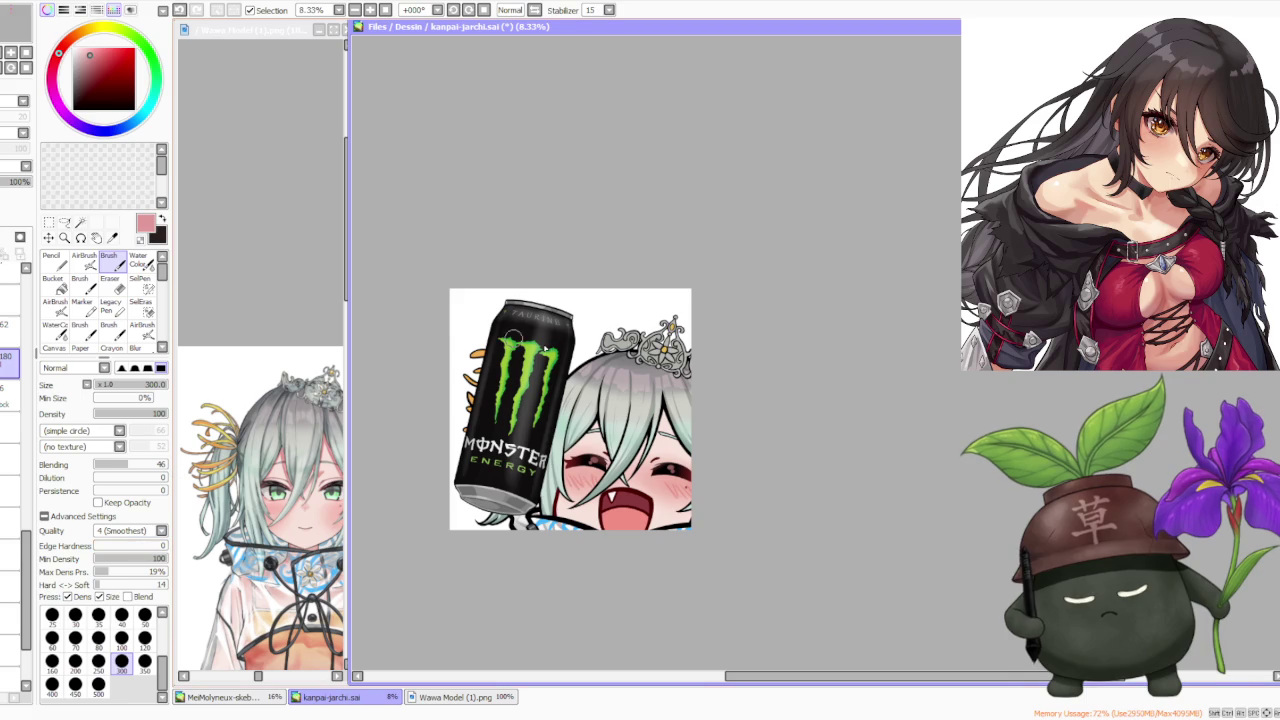
pyautogui.scroll(1, 579, 474)
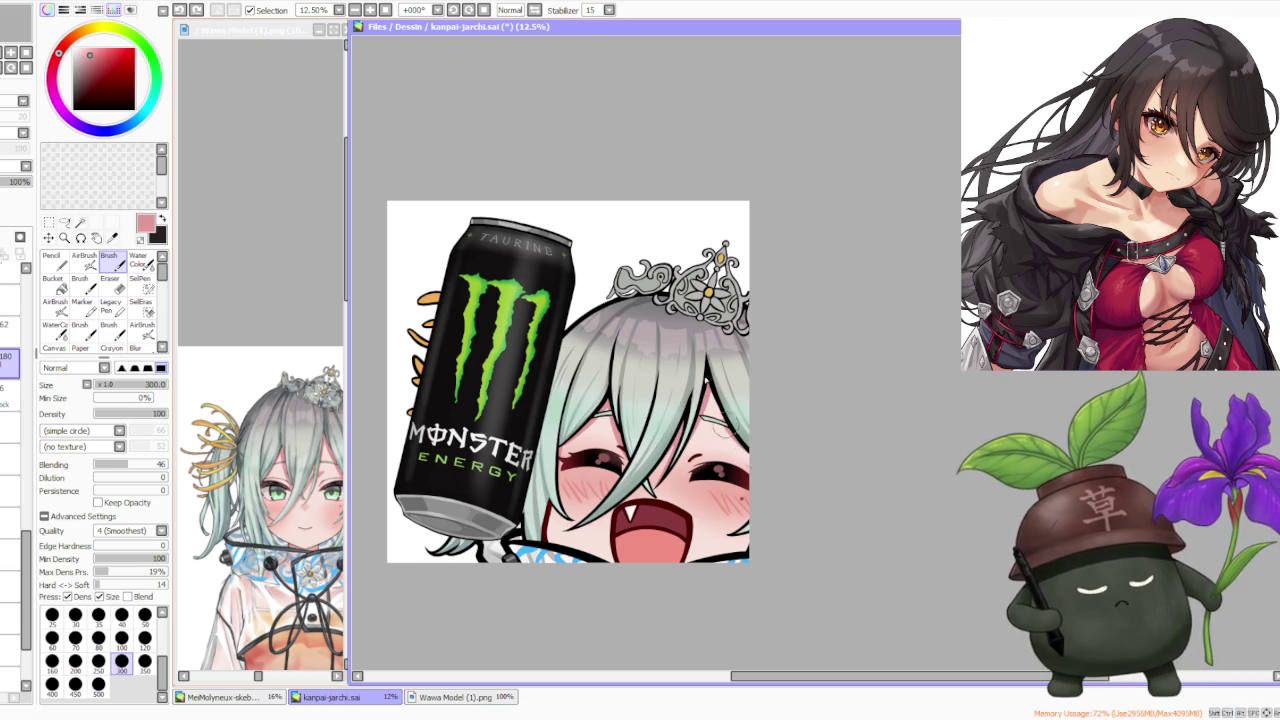
pyautogui.scroll(-3, 716, 322)
pyautogui.scroll(4, 716, 432)
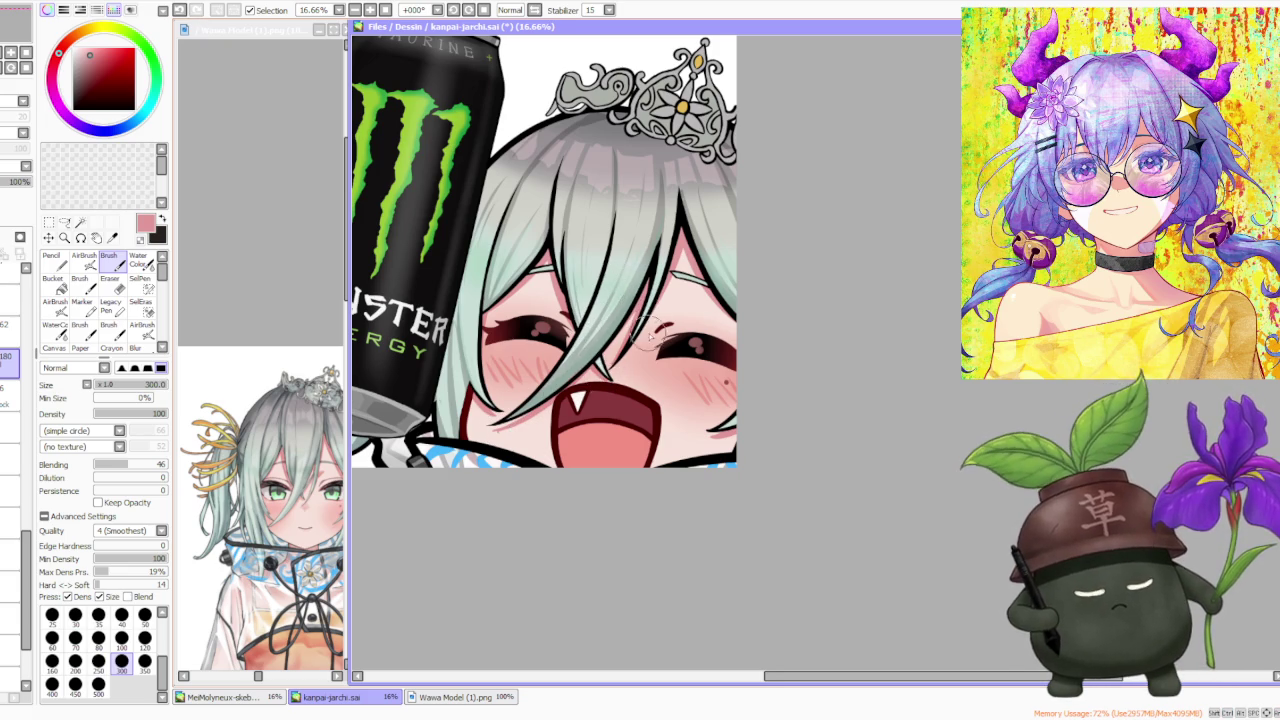
pyautogui.scroll(-3, 680, 230)
pyautogui.scroll(-2, 706, 199)
pyautogui.scroll(3, 710, 204)
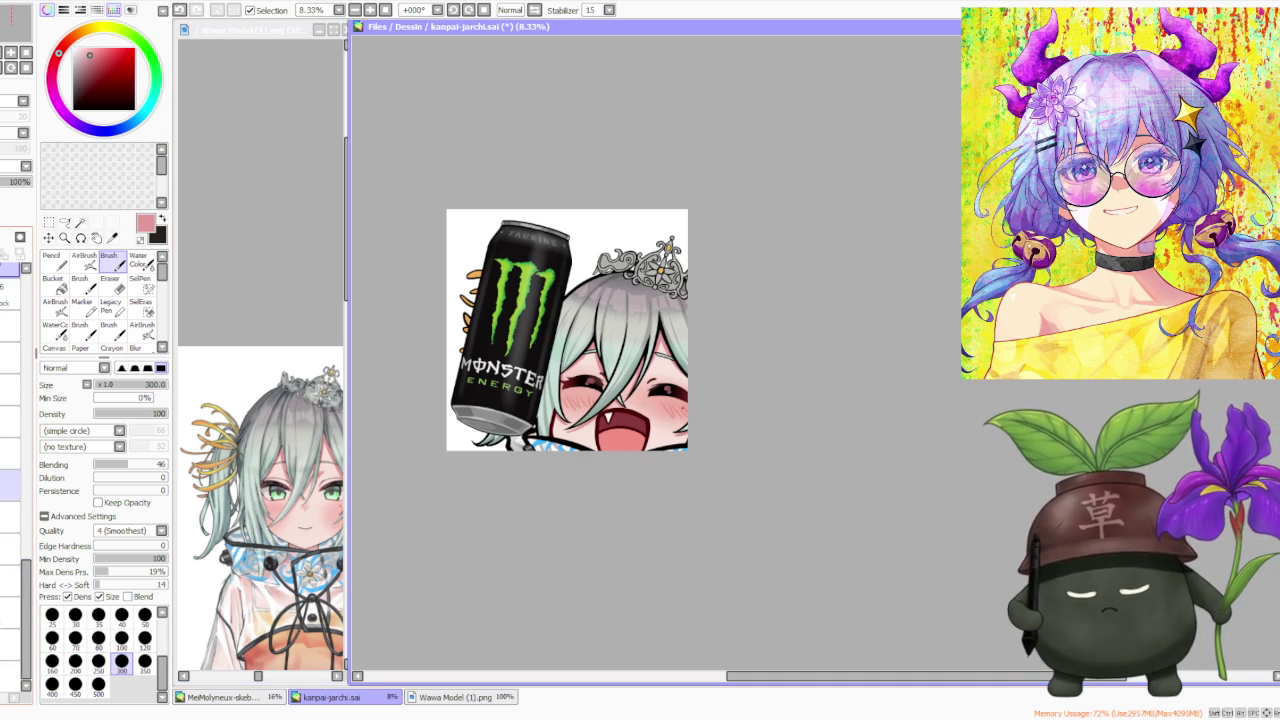
pyautogui.scroll(2, 10, 450)
pyautogui.scroll(2, 10, 420)
pyautogui.scroll(1, 10, 420)
pyautogui.scroll(1, 10, 420)
pyautogui.scroll(1, 10, 420)
pyautogui.scroll(1, 10, 420)
pyautogui.scroll(2, 10, 420)
pyautogui.scroll(1, 10, 420)
pyautogui.scroll(1, 10, 420)
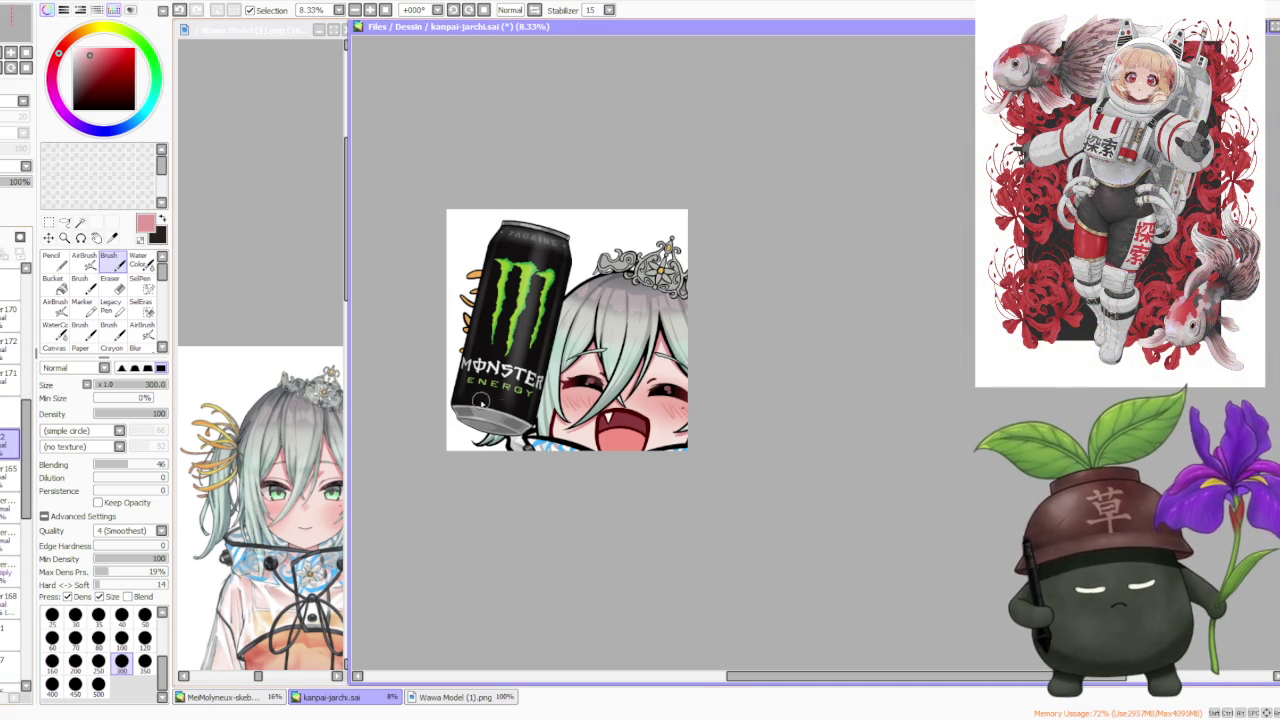
pyautogui.scroll(-1, 600, 360)
pyautogui.scroll(-1, 723, 319)
pyautogui.scroll(2, 723, 319)
pyautogui.scroll(1, 723, 319)
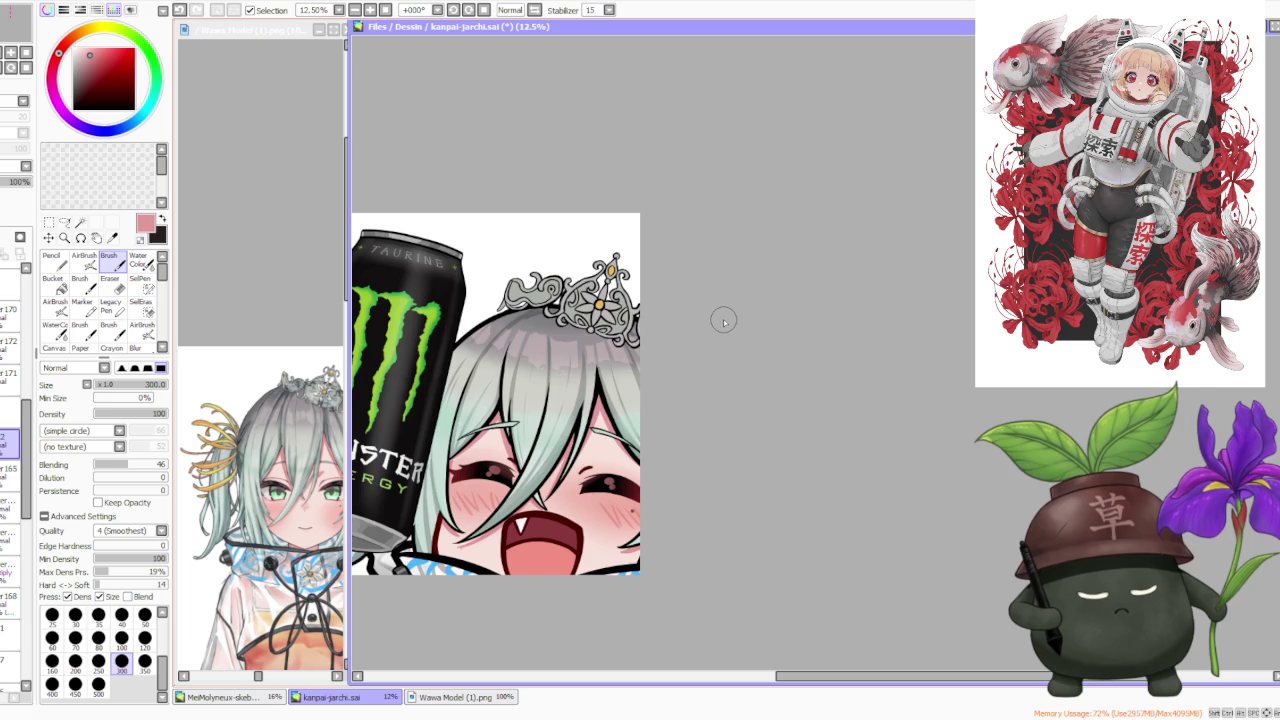
pyautogui.scroll(-1, 723, 319)
pyautogui.scroll(-1, 694, 317)
pyautogui.scroll(-1, 657, 320)
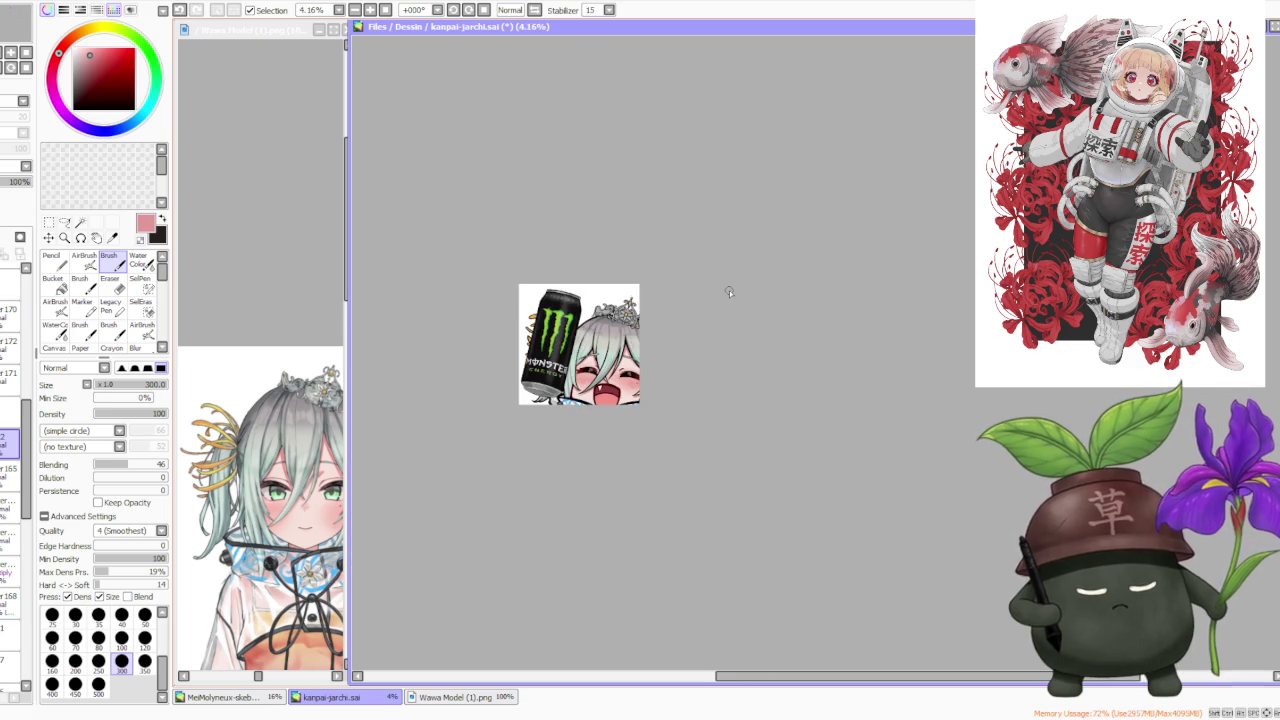
pyautogui.scroll(2, 729, 290)
pyautogui.scroll(3, 30, 375)
pyautogui.scroll(1, 30, 375)
pyautogui.scroll(1, 25, 380)
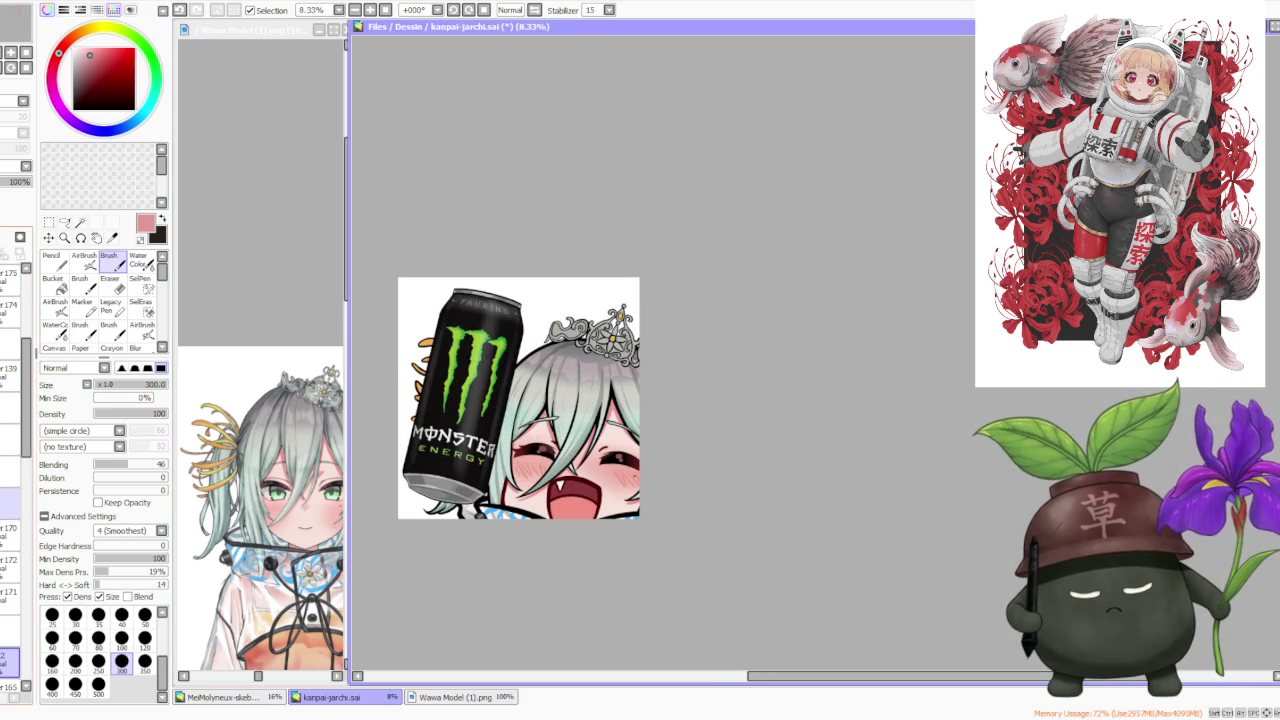
pyautogui.scroll(-1, 12, 450)
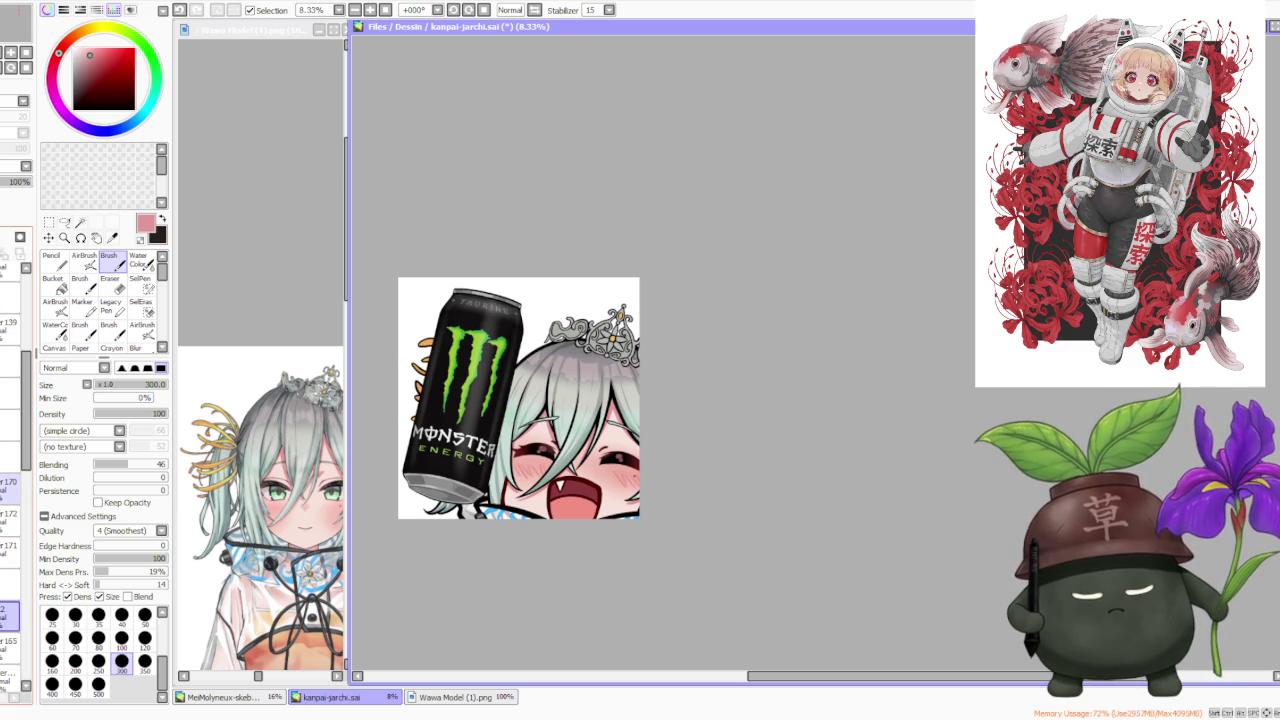
pyautogui.scroll(-1, 12, 500)
pyautogui.scroll(-1, 12, 500)
pyautogui.scroll(-1, 12, 500)
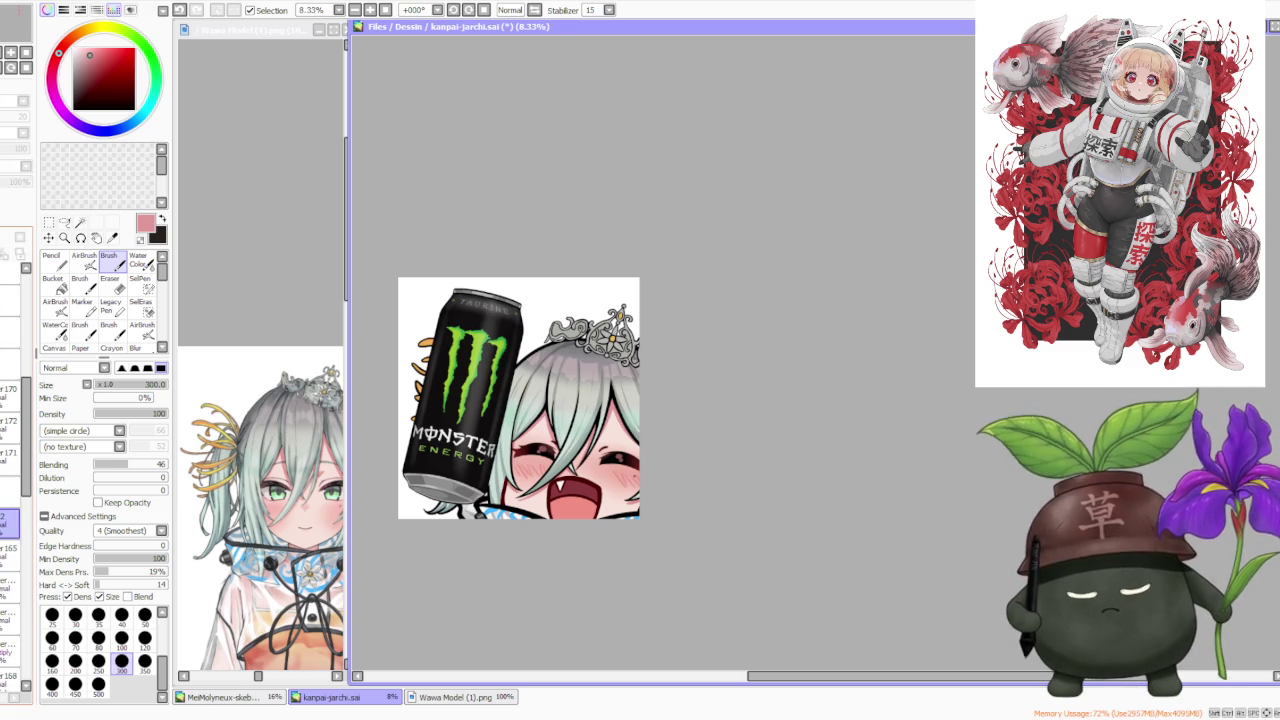
pyautogui.click(10, 455)
pyautogui.scroll(4, 12, 500)
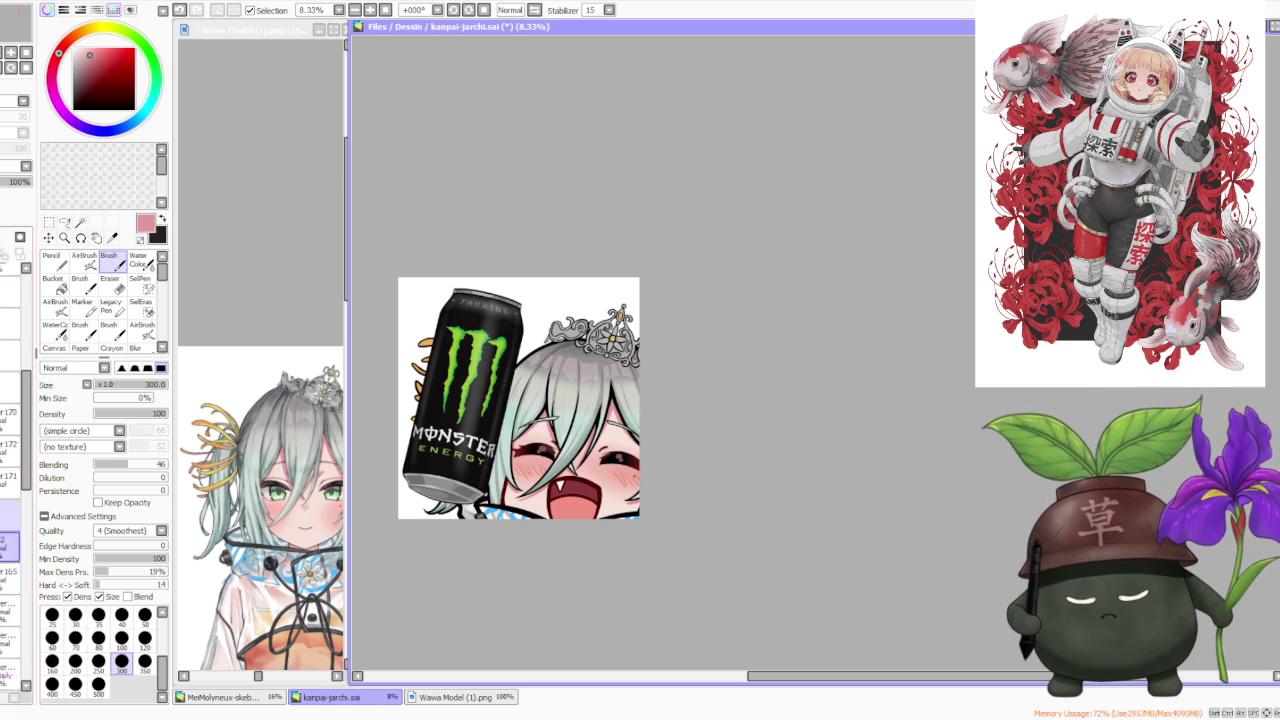
pyautogui.scroll(3, 12, 500)
pyautogui.click(8, 437)
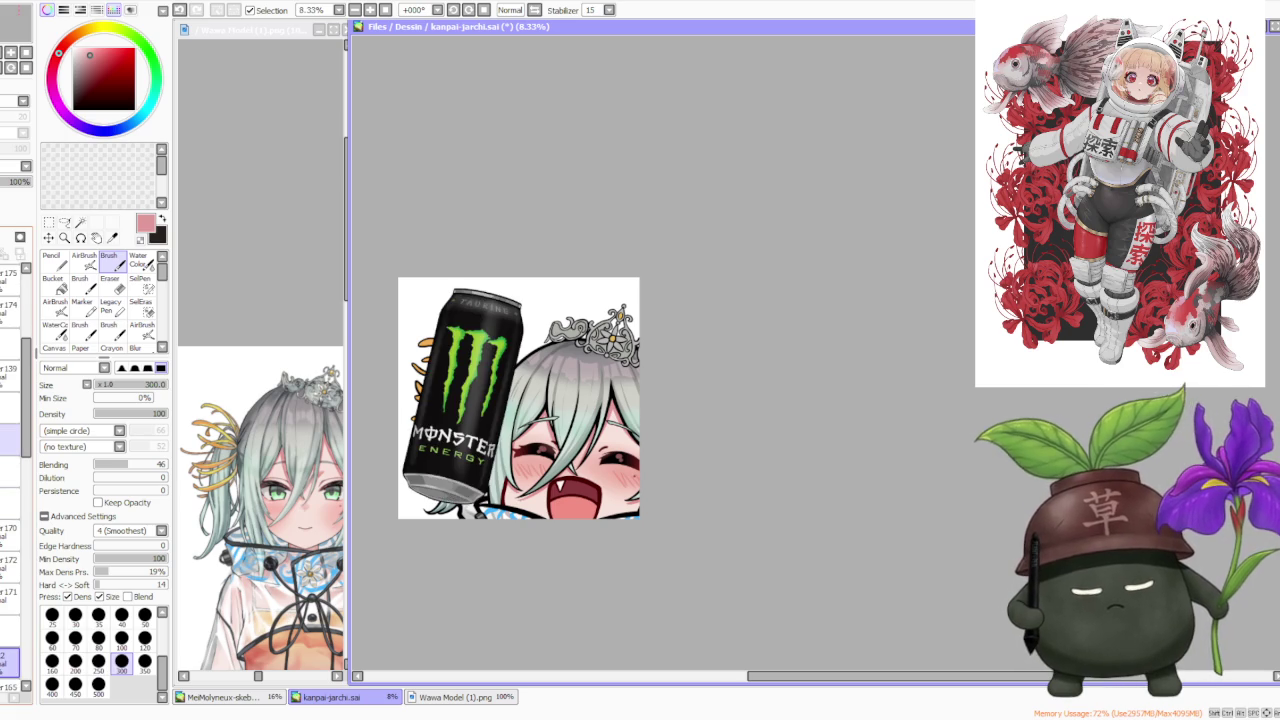
pyautogui.scroll(2, 20, 320)
pyautogui.scroll(1, 20, 320)
pyautogui.scroll(1, 20, 300)
pyautogui.click(48, 222)
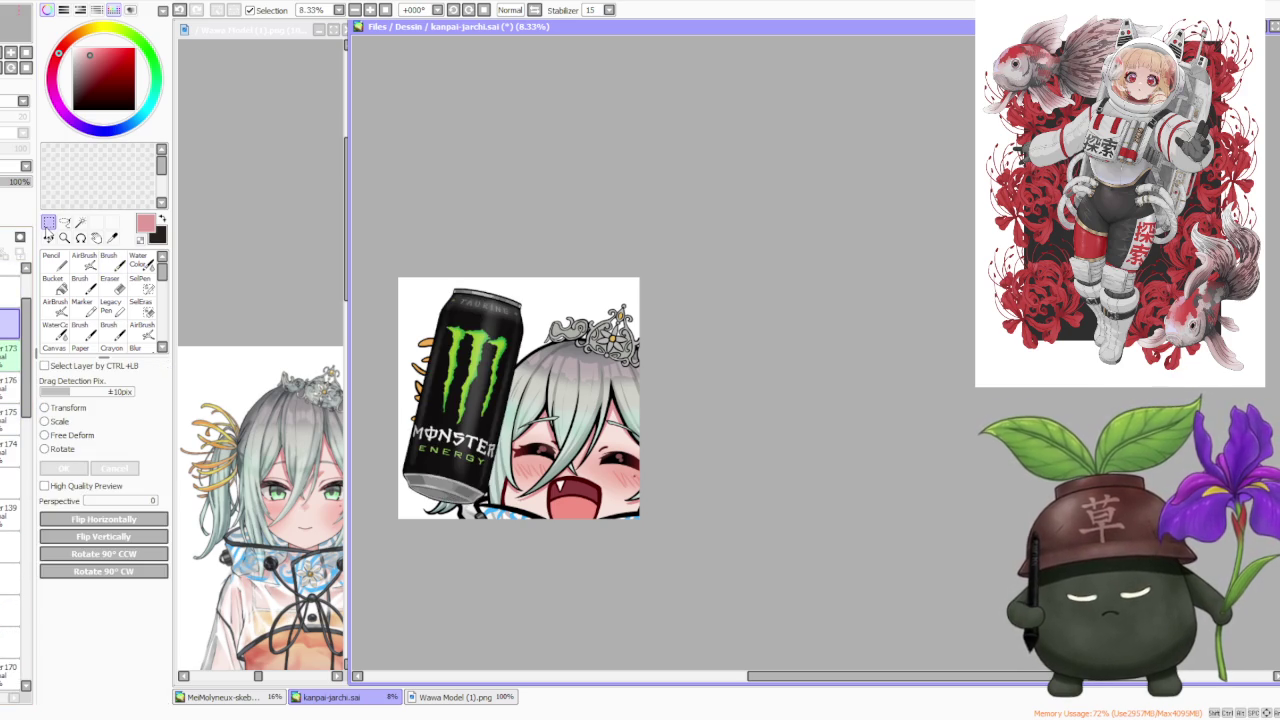
# - Use the Scale transform to move the tiara a few pixels lower on the hair, then apply it
pyautogui.click(78, 424)
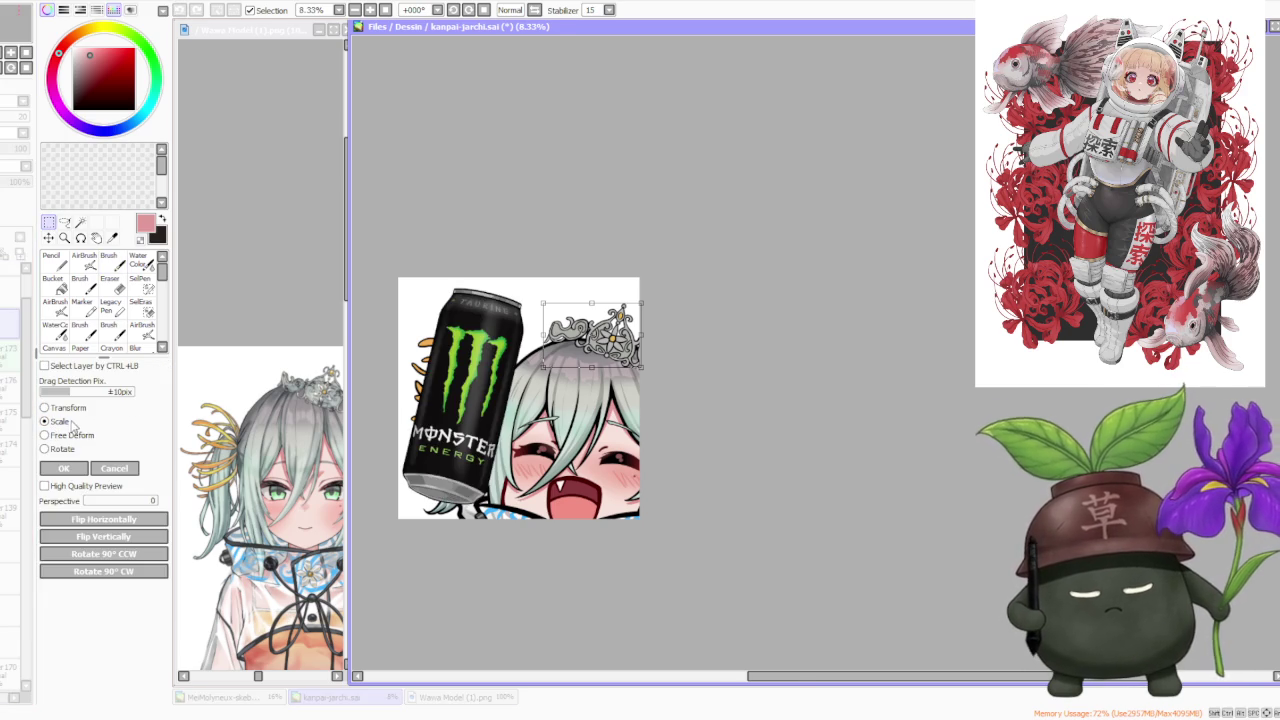
pyautogui.scroll(2, 639, 298)
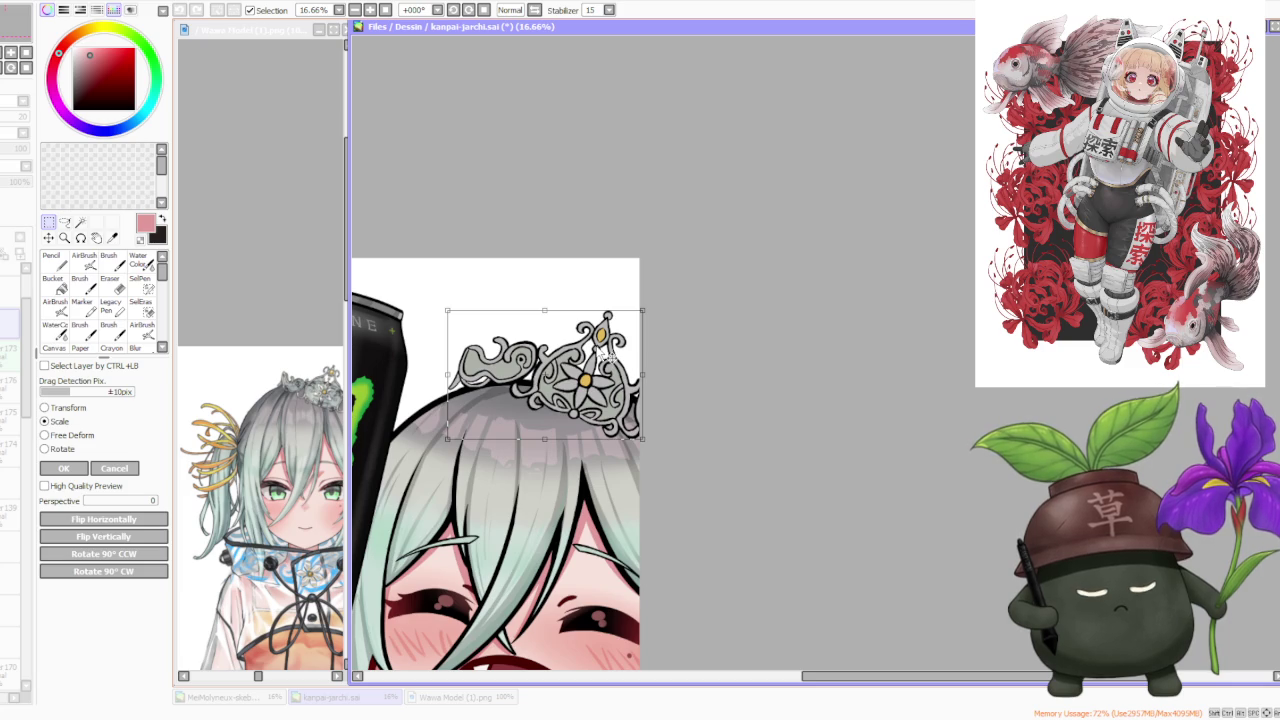
pyautogui.moveTo(601, 352); pyautogui.dragTo(601, 357)
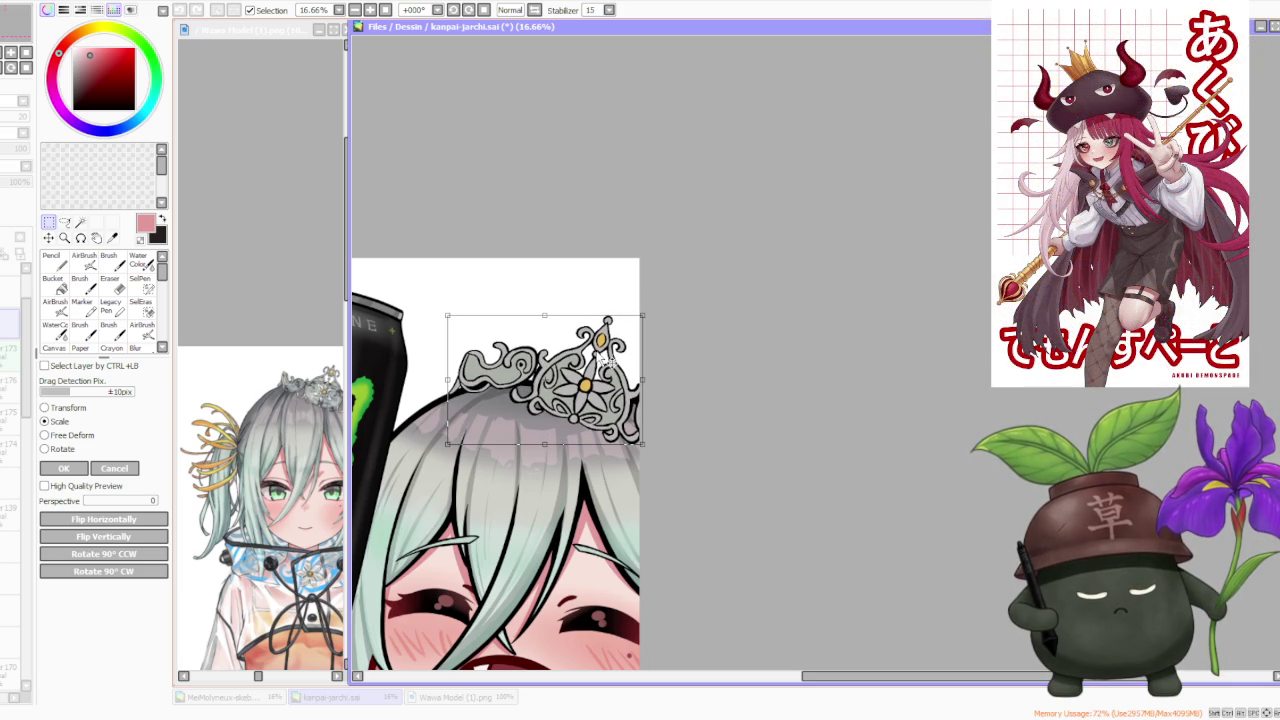
pyautogui.moveTo(607, 362); pyautogui.dragTo(607, 365)
pyautogui.scroll(-1, 594, 352)
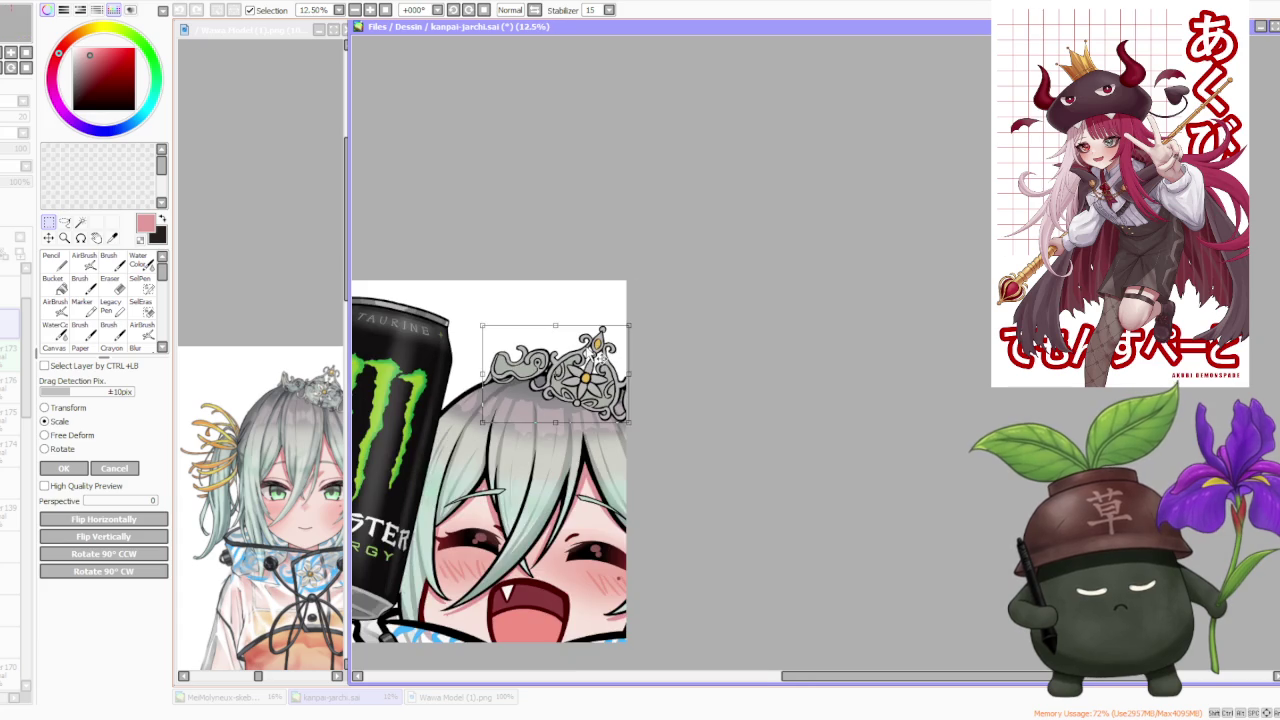
pyautogui.scroll(1, 628, 378)
pyautogui.scroll(-1, 634, 391)
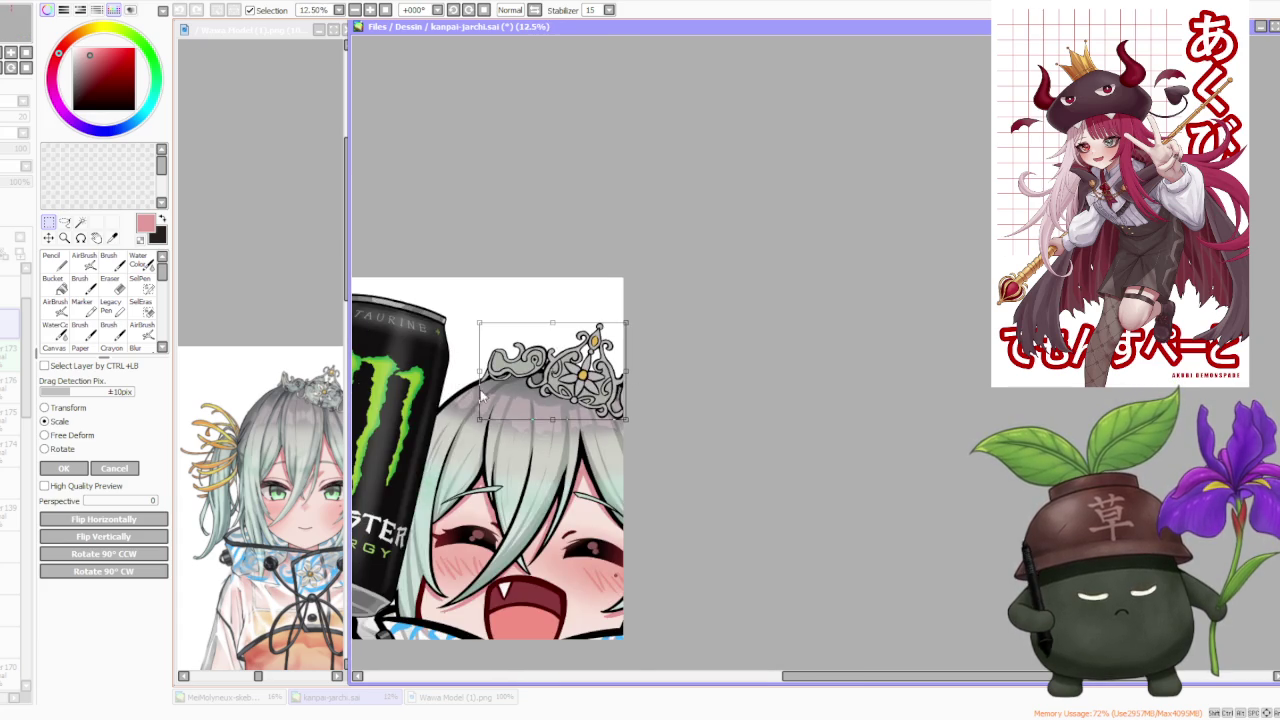
pyautogui.scroll(-2, 630, 370)
pyautogui.click(60, 469)
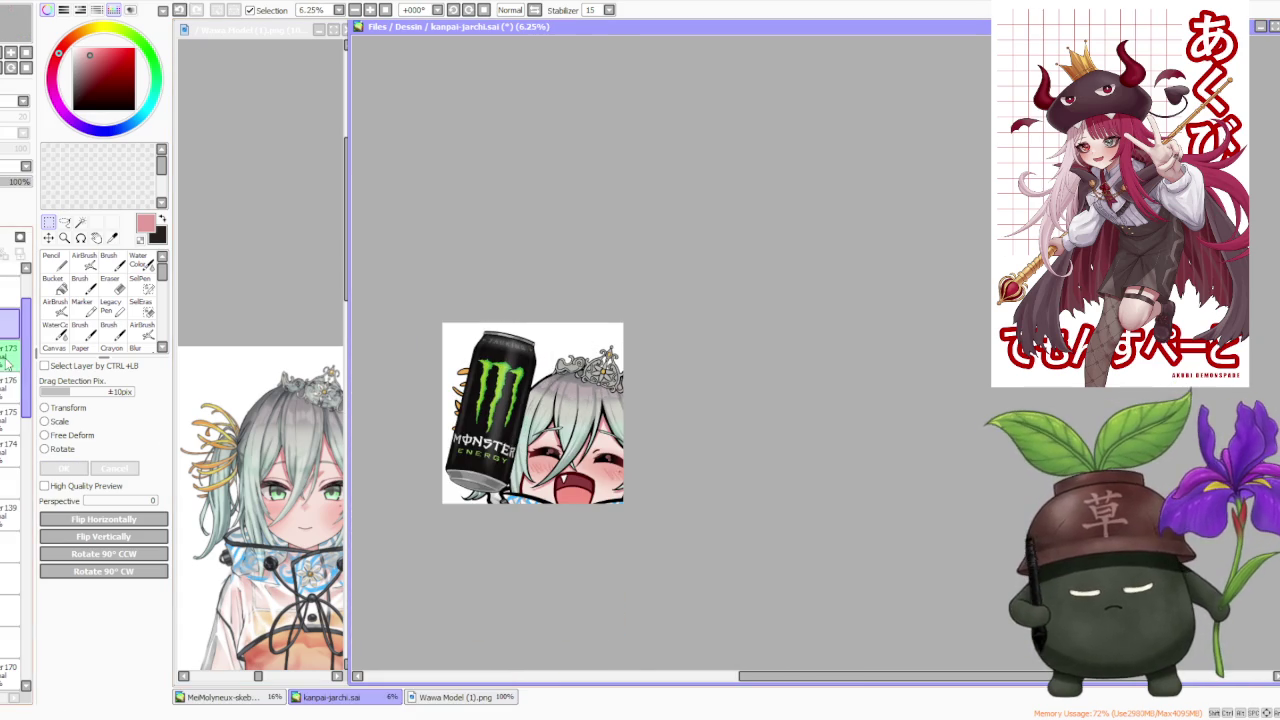
# - Select the next two layers further down in the Layers panel
pyautogui.click(10, 384)
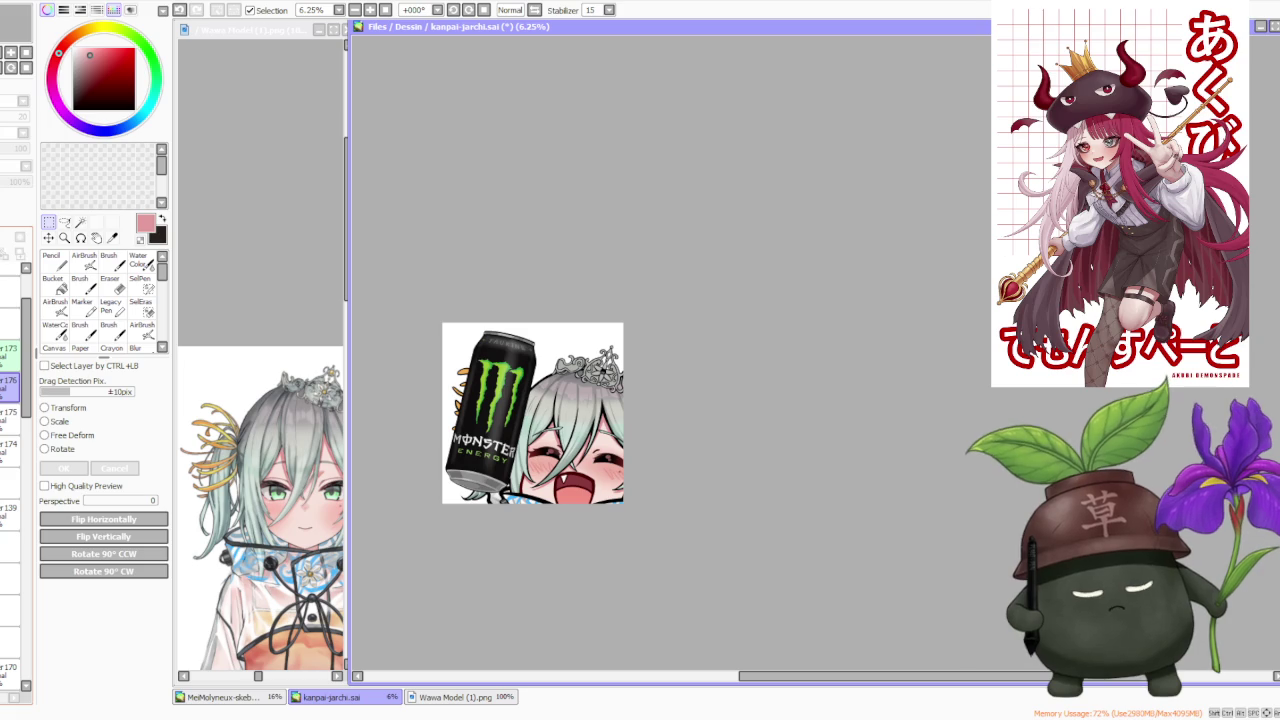
pyautogui.click(10, 413)
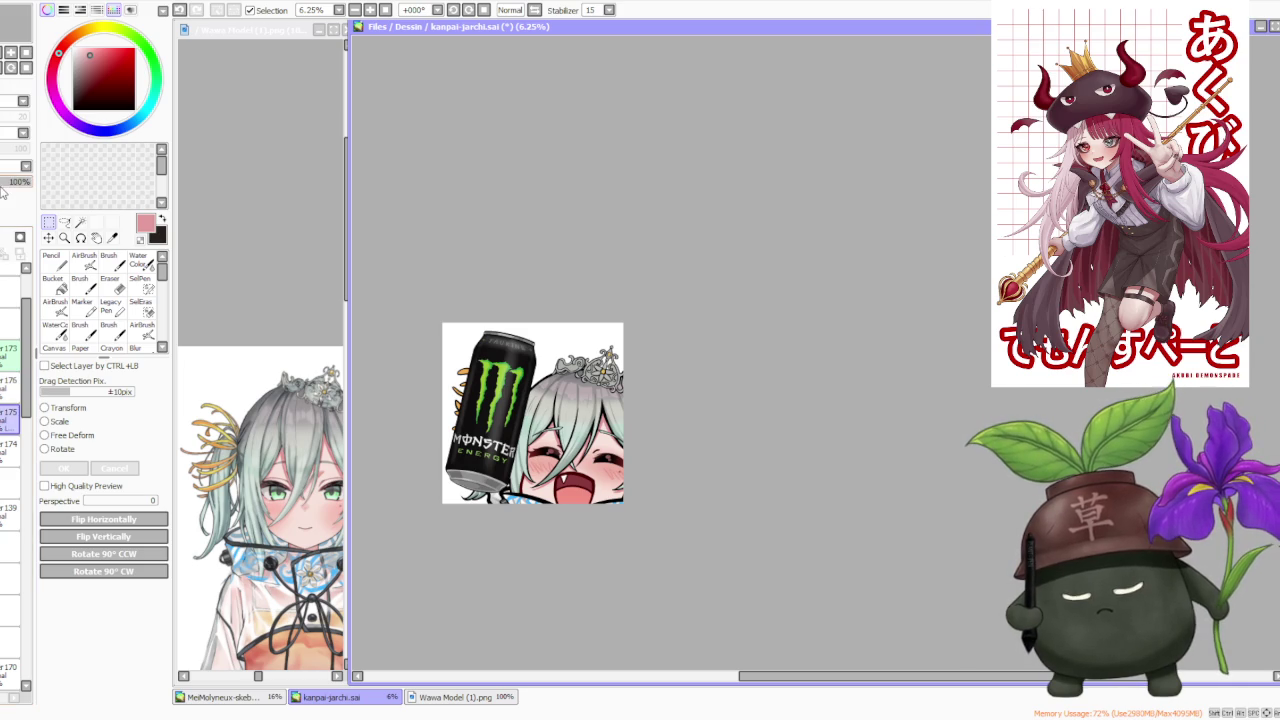
pyautogui.scroll(1, 602, 309)
pyautogui.scroll(1, 585, 373)
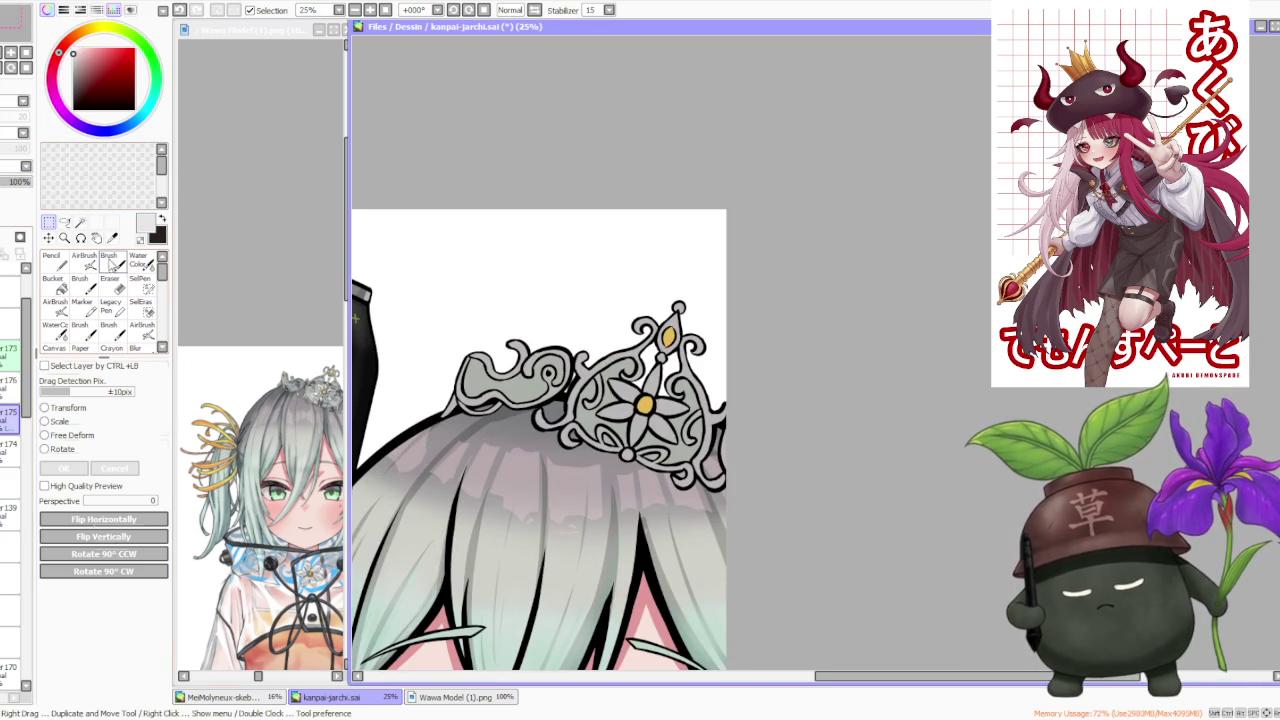
# - Switch to the Brush, raise its Blending, and sample the crown petals' near-white colour
pyautogui.click(108, 262)
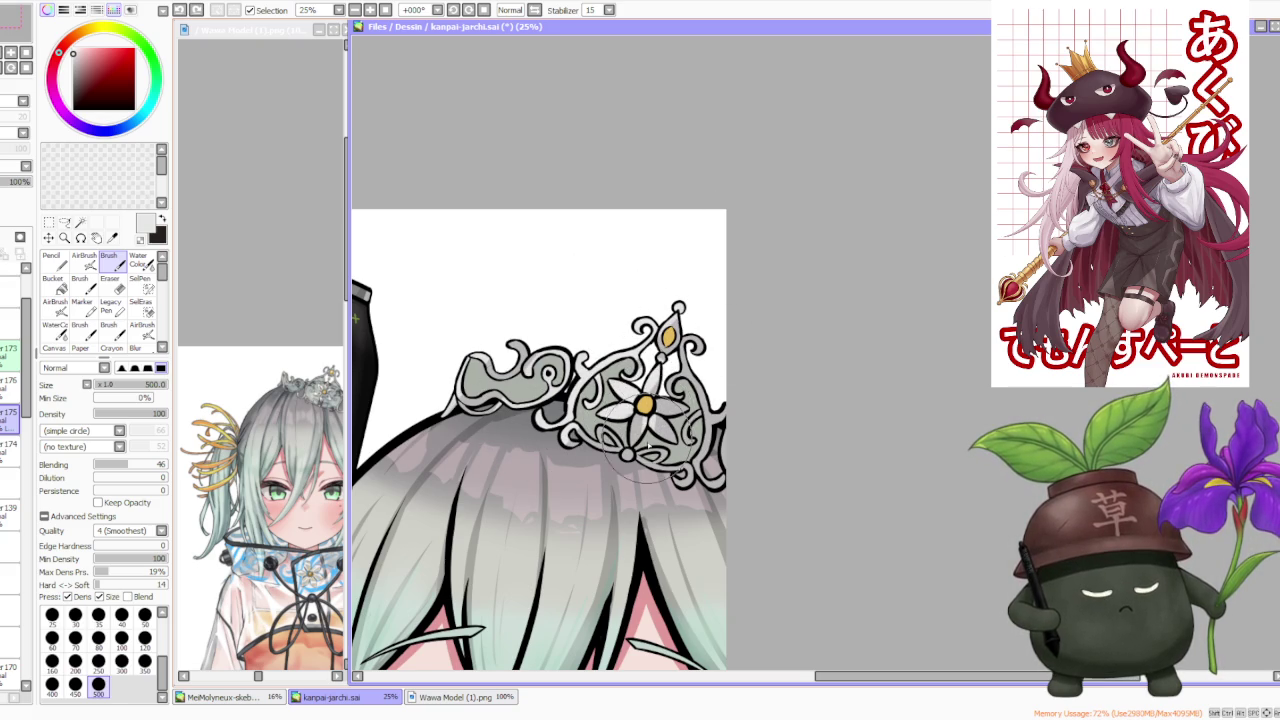
pyautogui.keyDown('alt'); pyautogui.click(686, 398); pyautogui.keyUp('alt')
pyautogui.click(148, 466)
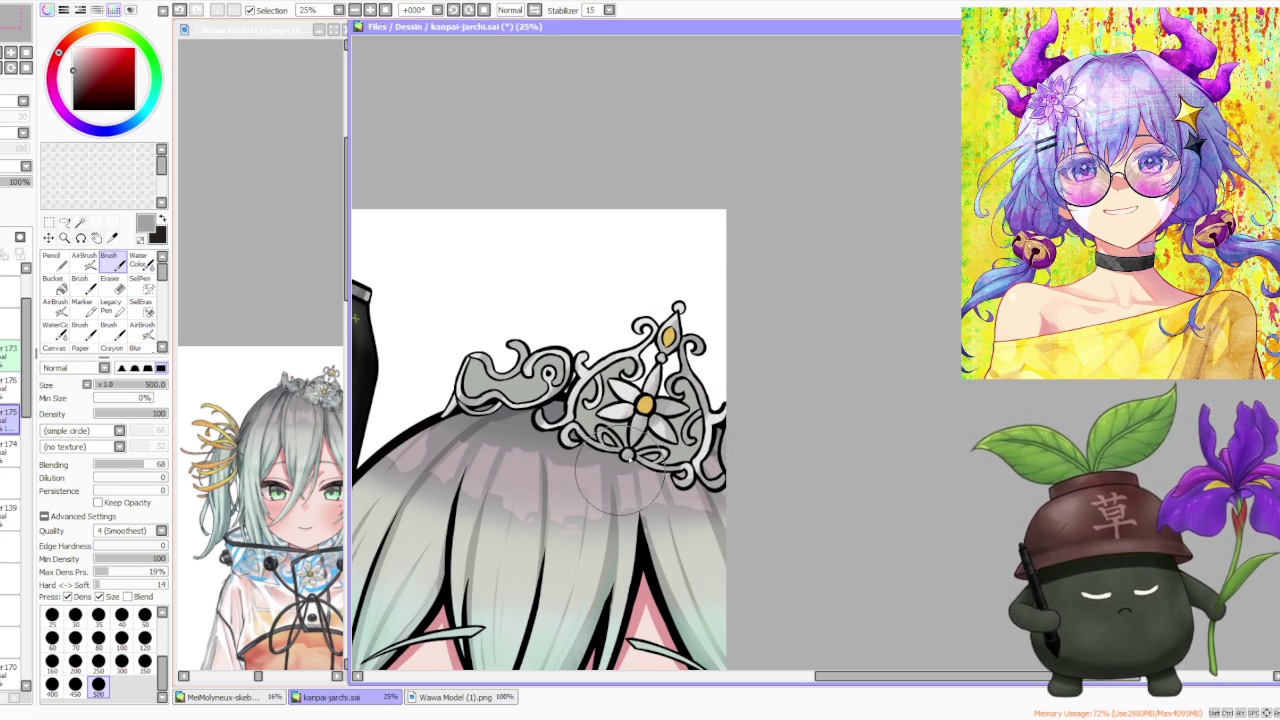
pyautogui.keyDown('alt'); pyautogui.click(665, 414); pyautogui.keyUp('alt')
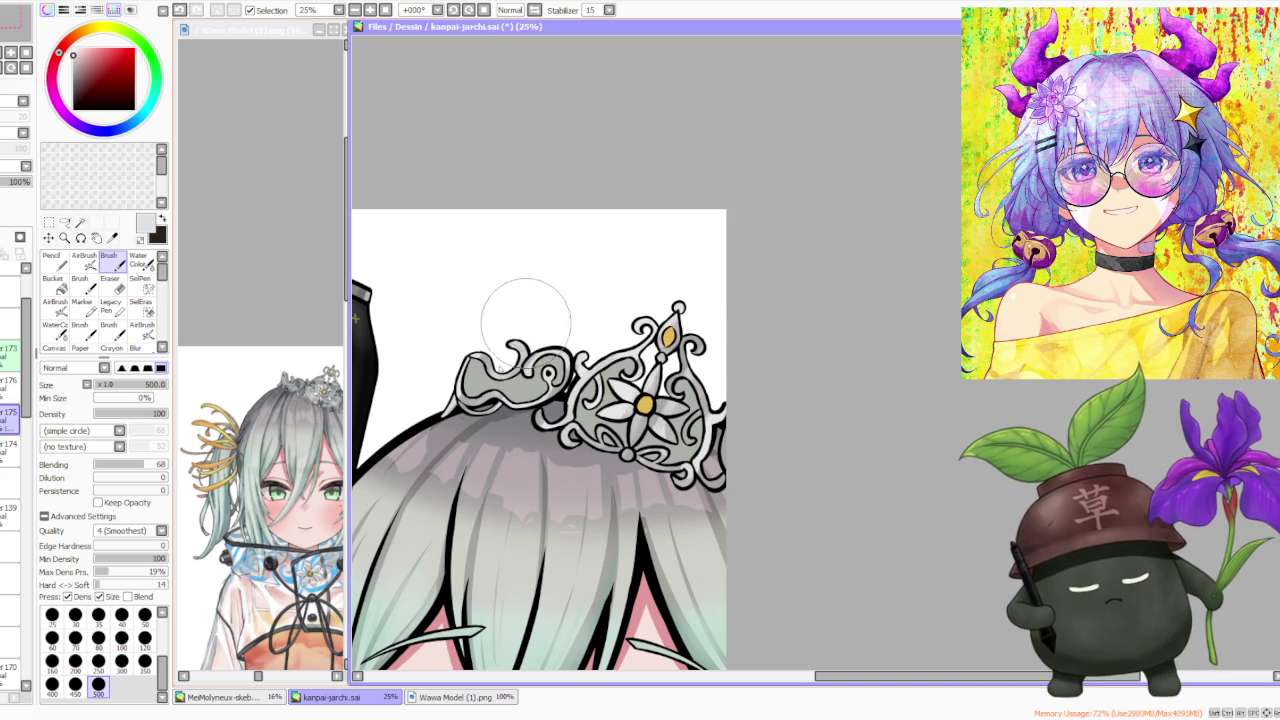
pyautogui.scroll(-1, 660, 330)
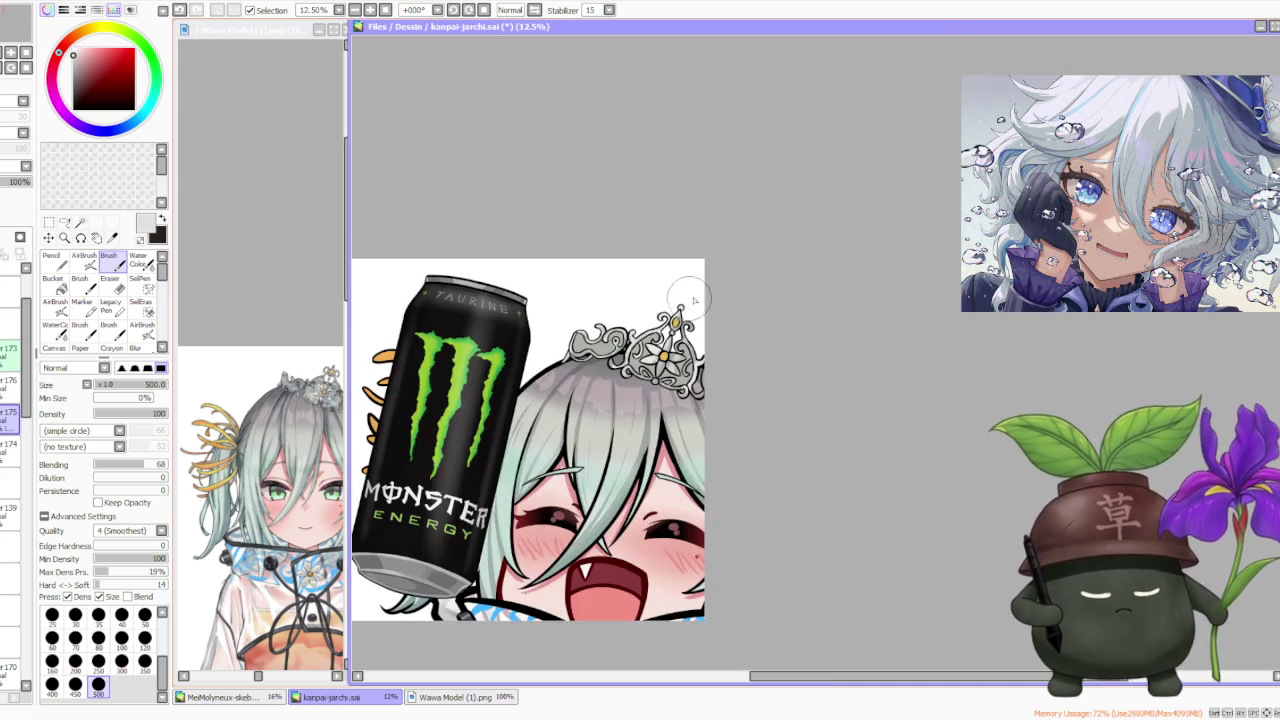
# - Repaint the crown's flower petals lighter and clean up its right-hand edge
pyautogui.scroll(-1, 720, 294)
pyautogui.scroll(1, 710, 292)
pyautogui.scroll(1, 671, 300)
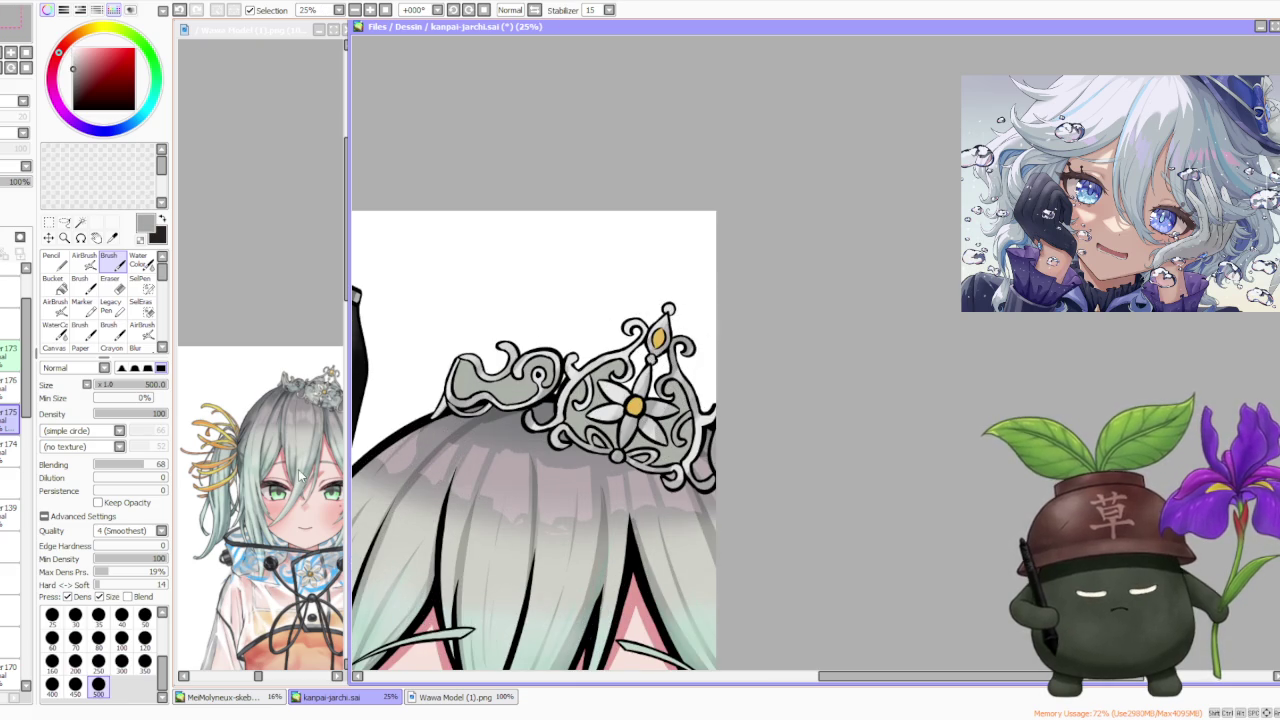
pyautogui.scroll(2, 325, 390)
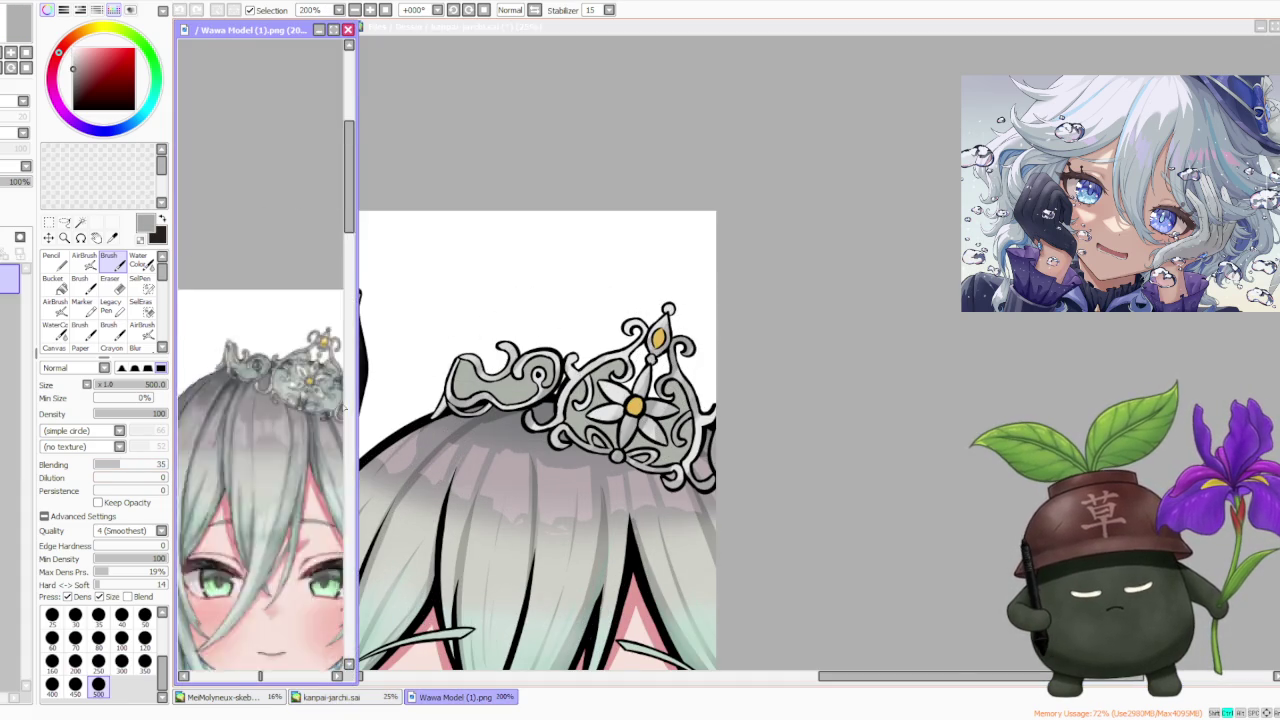
pyautogui.scroll(1, 325, 390)
pyautogui.click(597, 152)
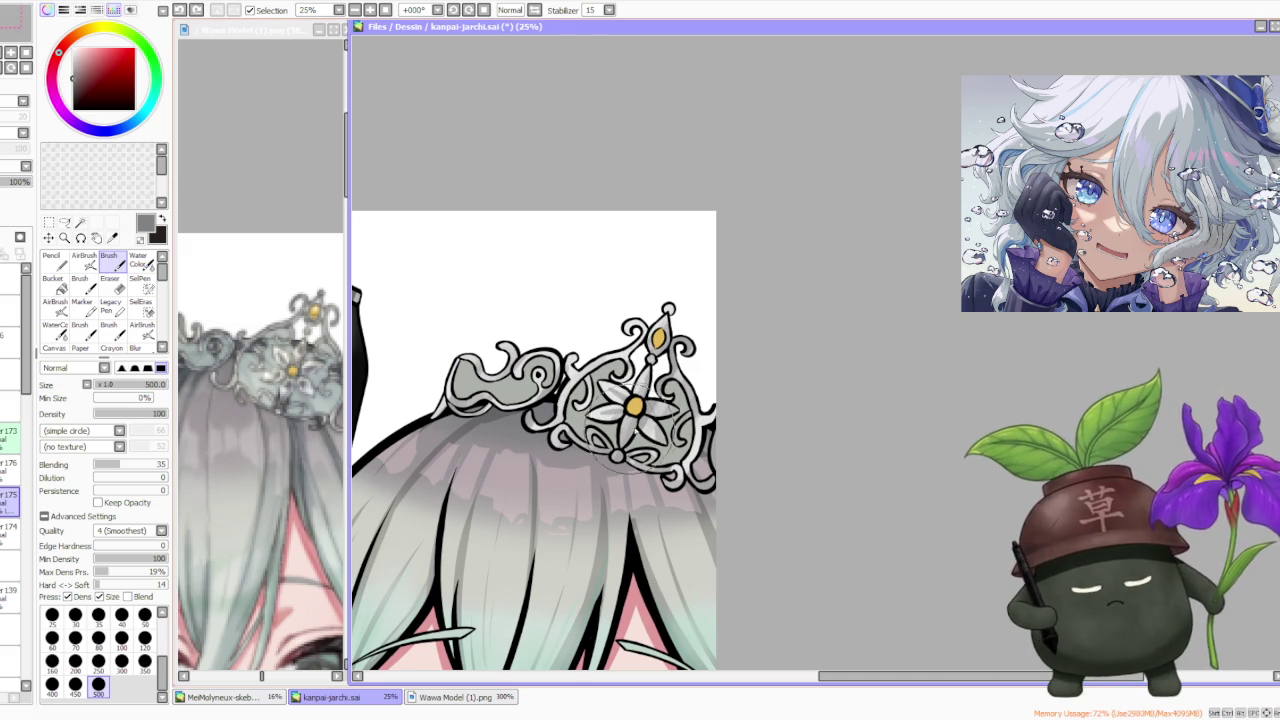
pyautogui.moveTo(650, 460)
pyautogui.mouseDown()
pyautogui.moveTo(690, 420)
pyautogui.moveTo(685, 460)
pyautogui.mouseUp()
pyautogui.moveTo(680, 370)
pyautogui.mouseDown()
pyautogui.moveTo(630, 435)
pyautogui.moveTo(690, 400)
pyautogui.mouseUp()
pyautogui.moveTo(610, 340); pyautogui.dragTo(675, 420)
pyautogui.moveTo(670, 365); pyautogui.dragTo(670, 430)
pyautogui.moveTo(600, 340)
pyautogui.mouseDown()
pyautogui.moveTo(650, 380)
pyautogui.moveTo(605, 345)
pyautogui.mouseUp()
# - Sample the crown's light grey-green for a touch-up stroke, then sample the gem's yellow
pyautogui.scroll(-2, 706, 266)
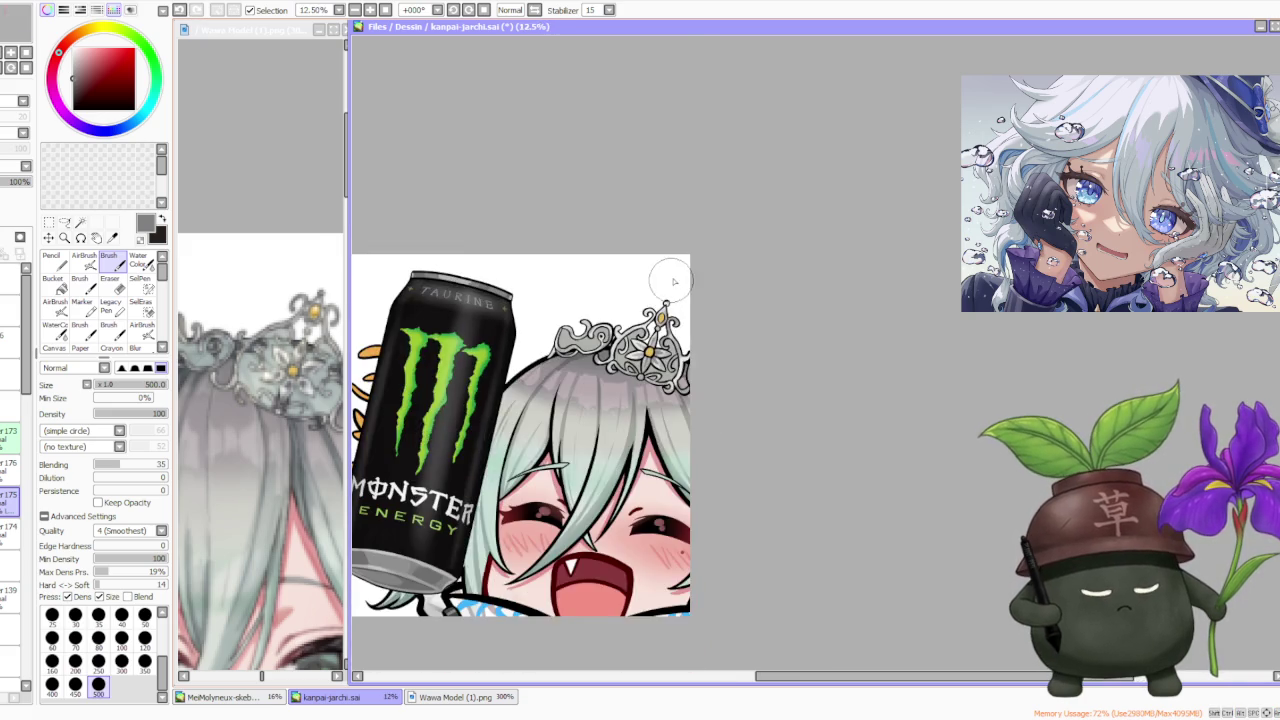
pyautogui.scroll(-2, 706, 266)
pyautogui.scroll(-2, 712, 268)
pyautogui.scroll(3, 690, 262)
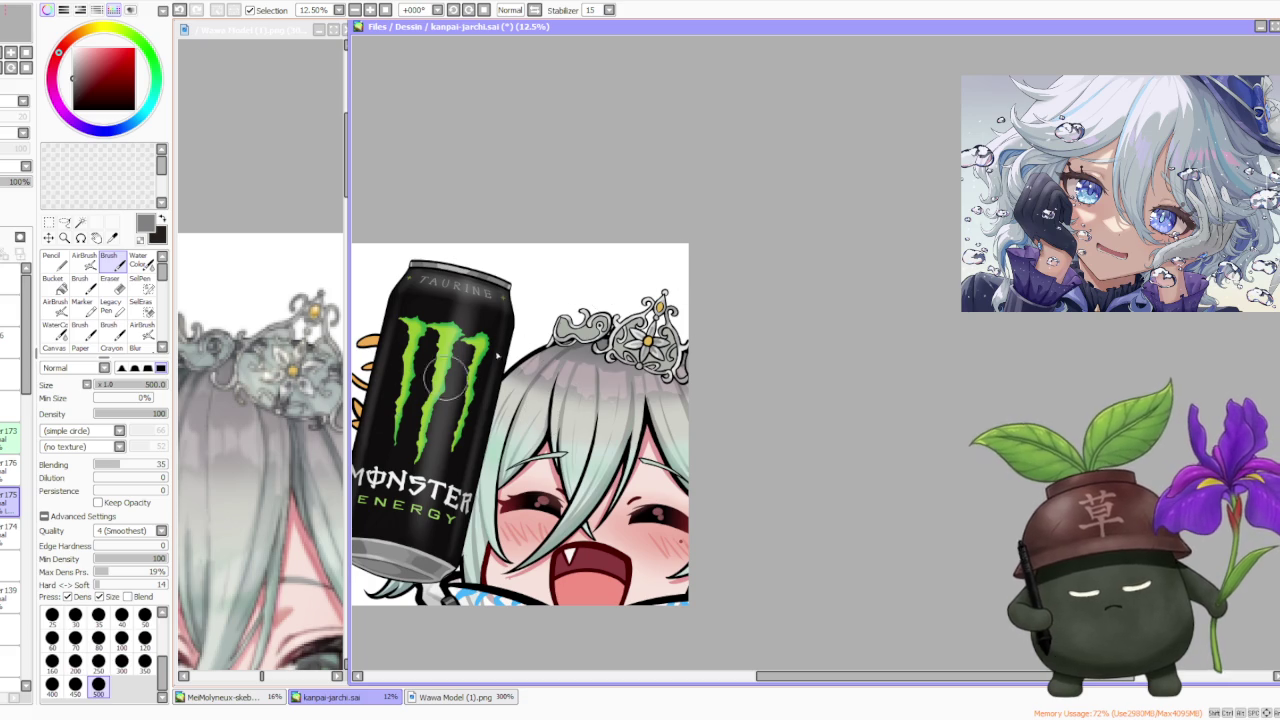
pyautogui.keyDown('alt'); pyautogui.click(565, 332); pyautogui.keyUp('alt')
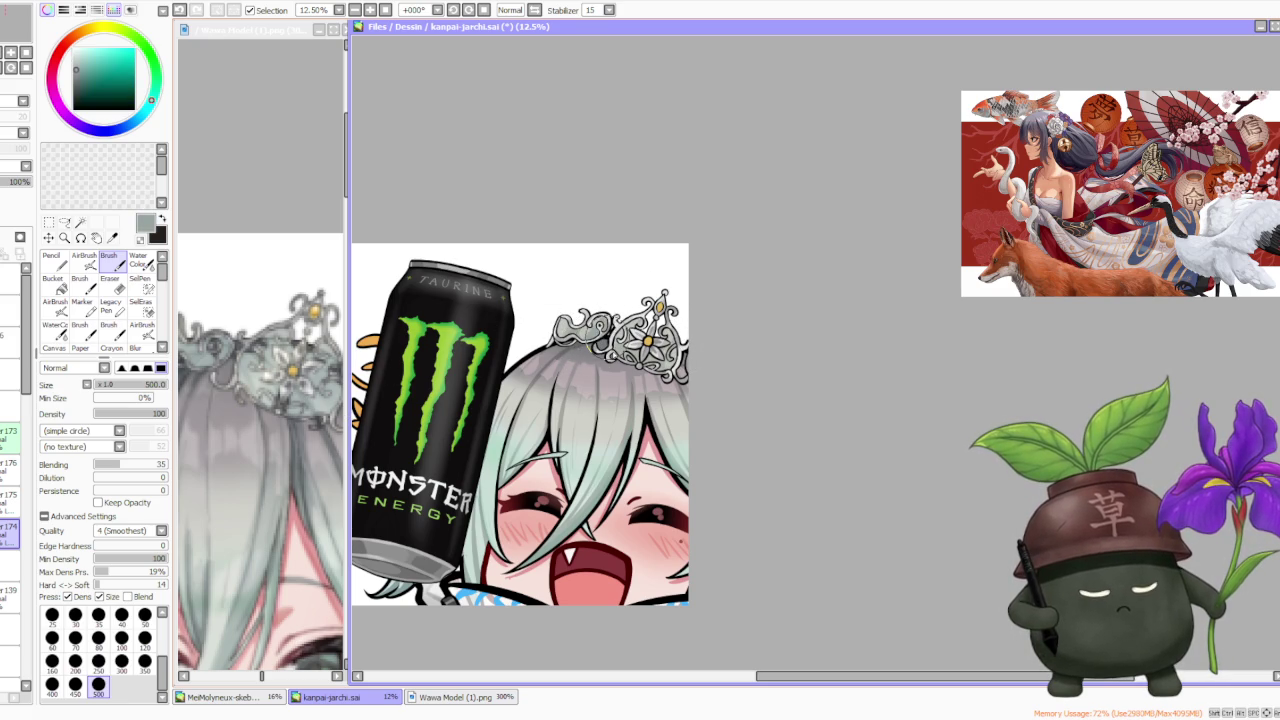
pyautogui.moveTo(620, 352); pyautogui.dragTo(645, 358)
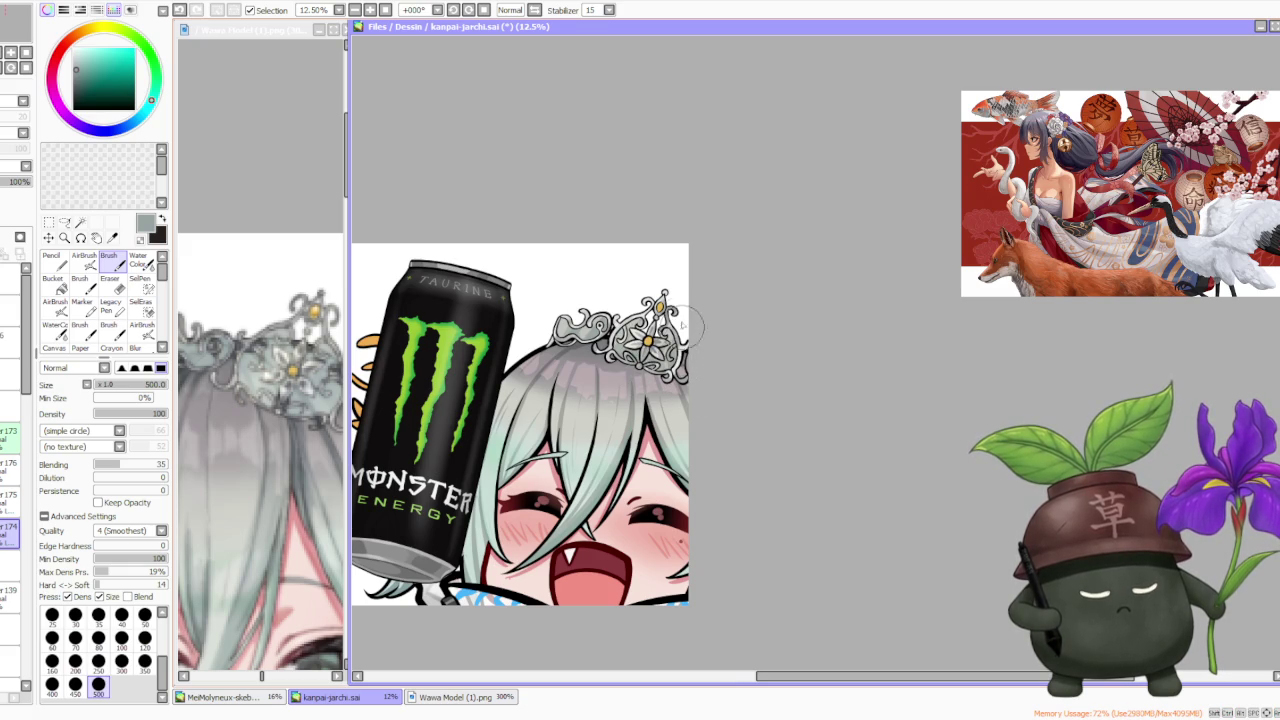
pyautogui.scroll(-2, 705, 320)
pyautogui.scroll(2, 728, 252)
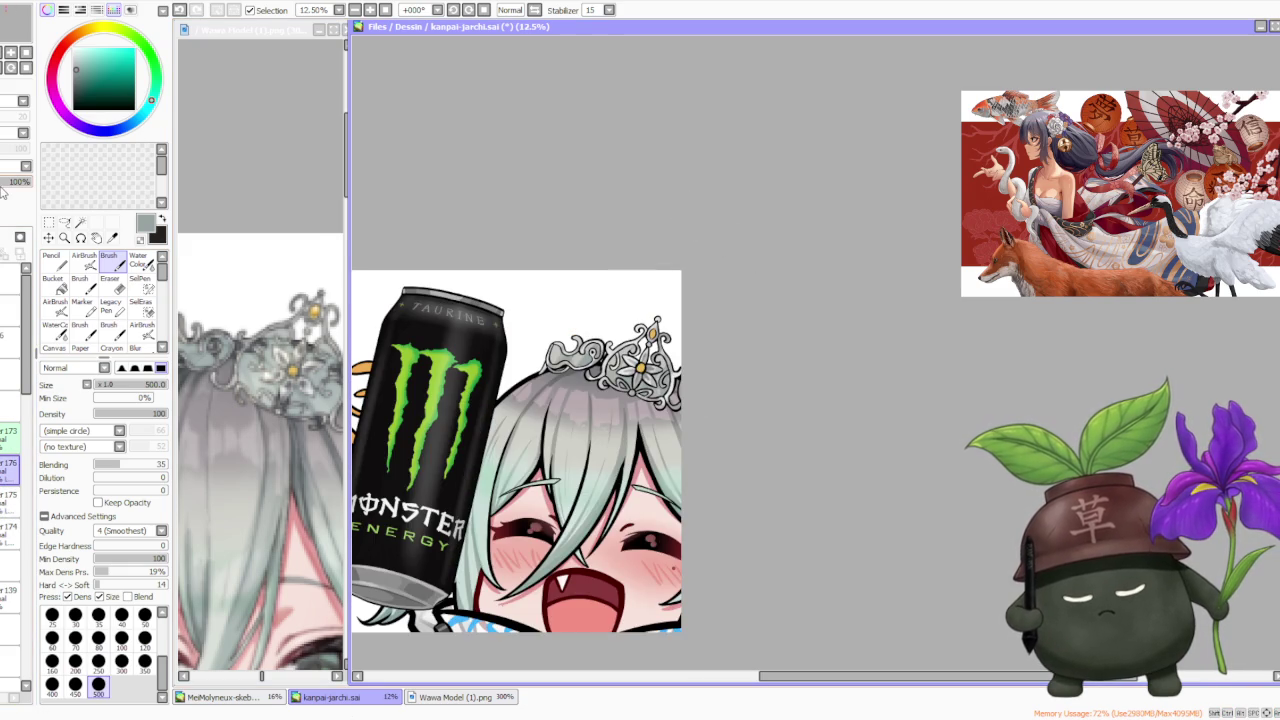
pyautogui.scroll(2, 650, 359)
pyautogui.keyDown('alt'); pyautogui.click(632, 377); pyautogui.keyUp('alt')
# - Load light cream and the gem's golden ochre, then paint cream highlights around the crown gem
pyautogui.moveTo(98, 46); pyautogui.dragTo(89, 48)
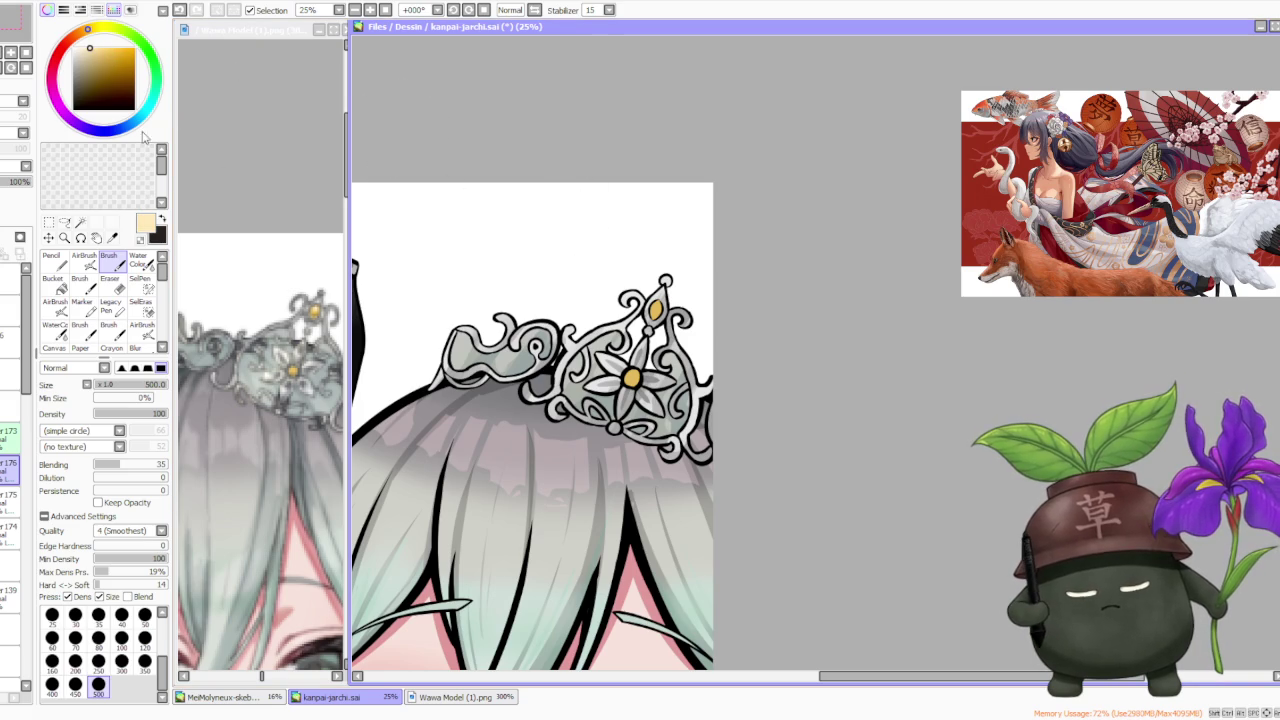
pyautogui.click(163, 220)
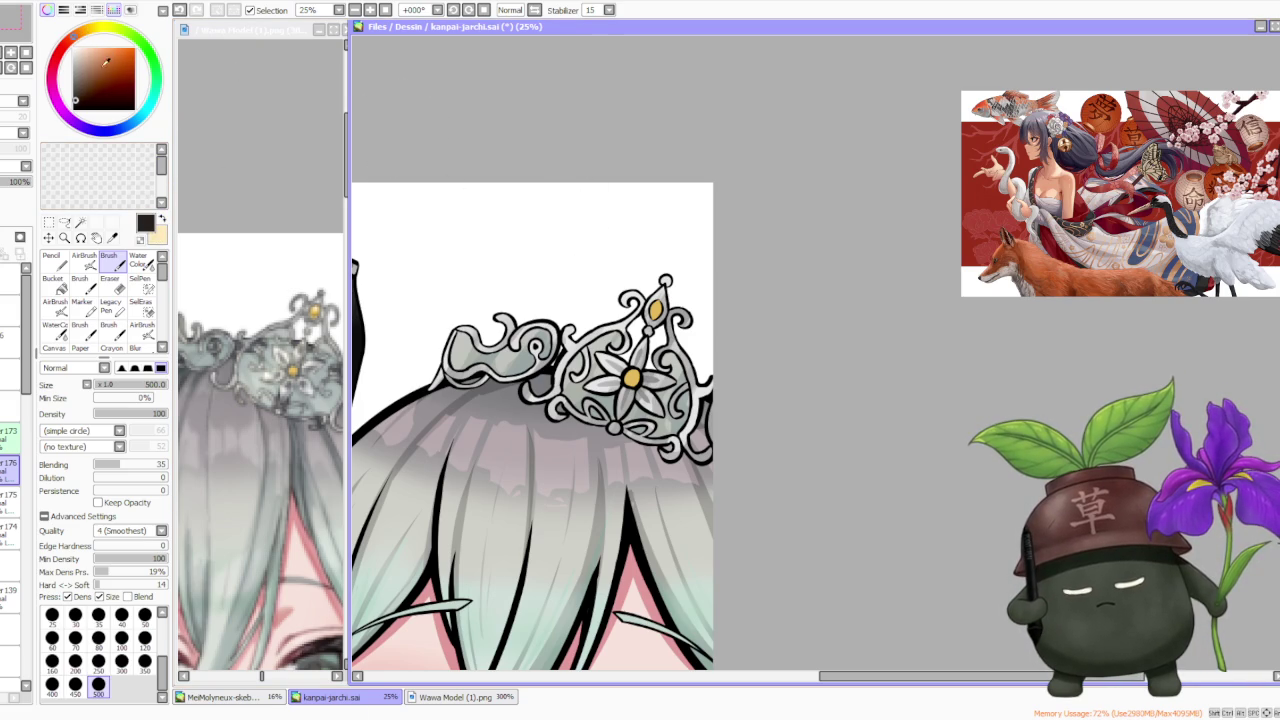
pyautogui.keyDown('alt'); pyautogui.click(315, 316); pyautogui.keyUp('alt')
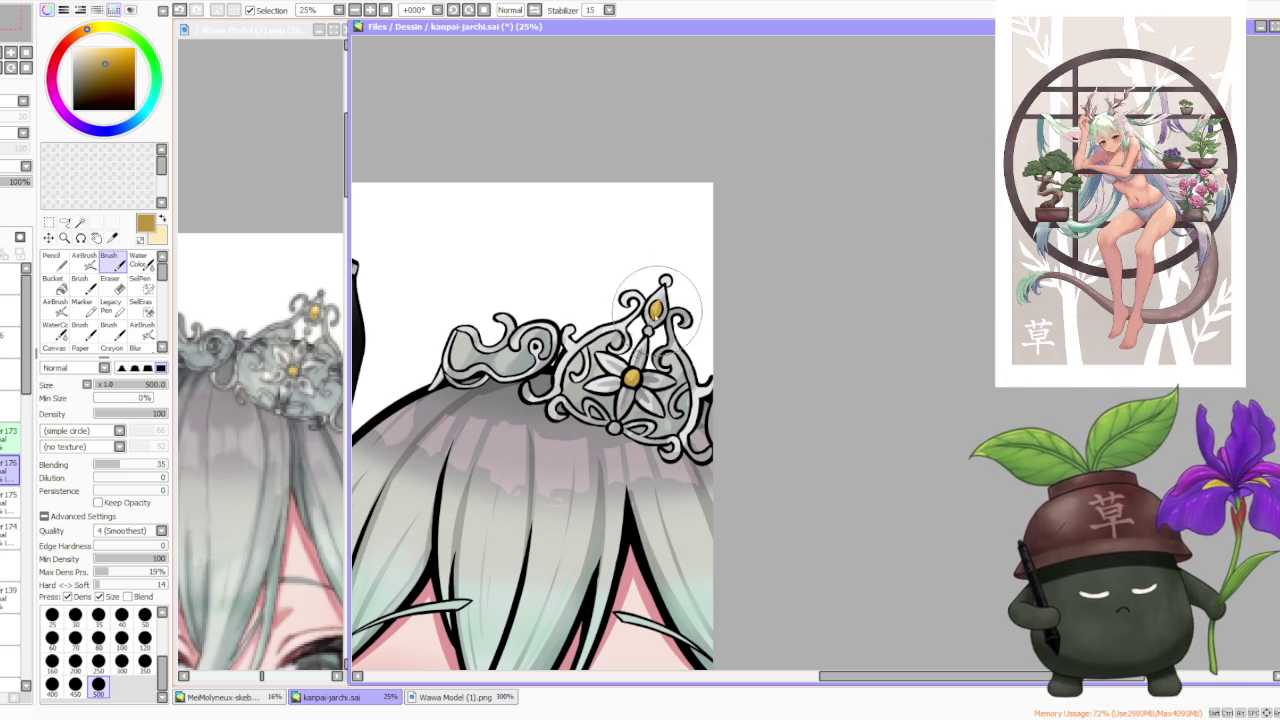
pyautogui.click(160, 220)
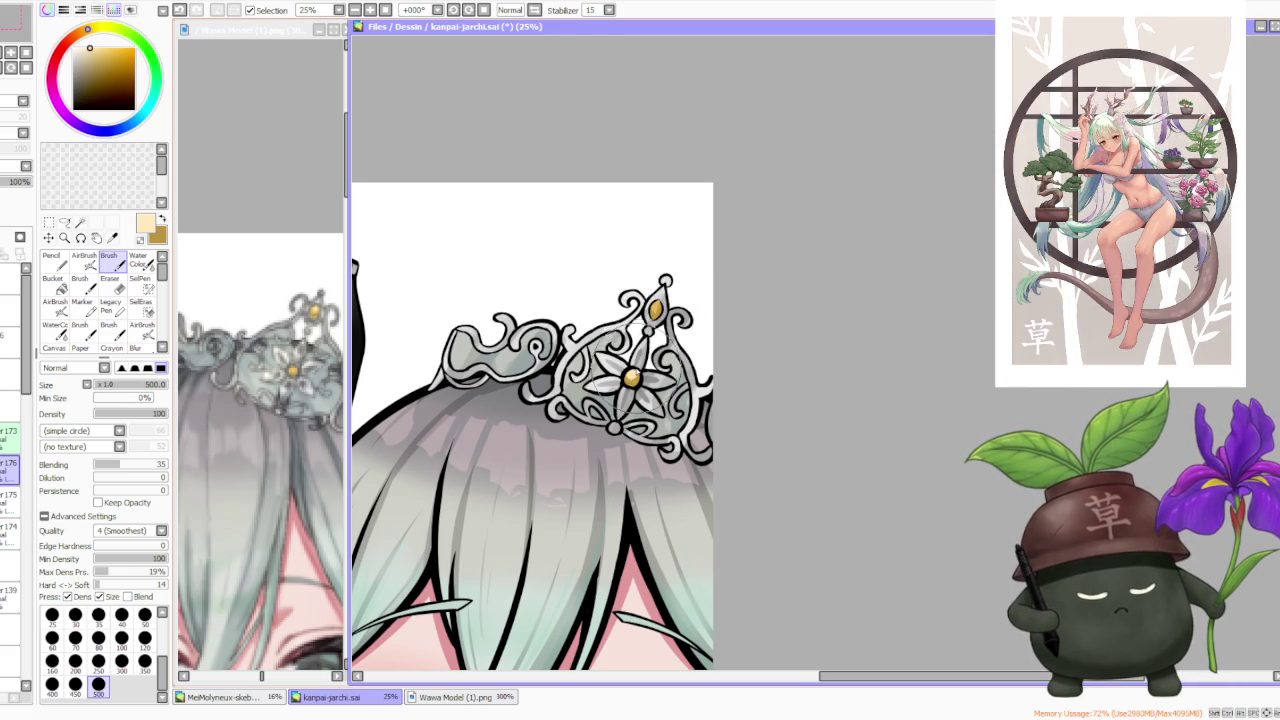
pyautogui.moveTo(660, 300); pyautogui.dragTo(632, 376)
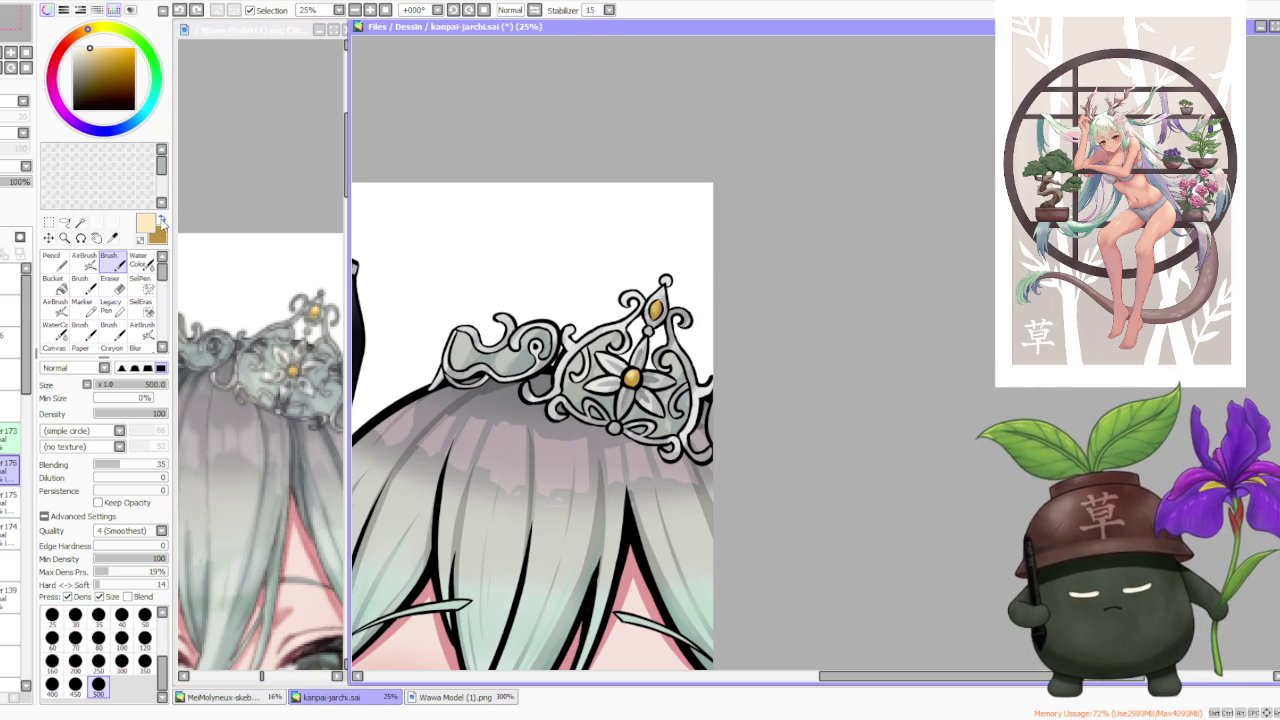
# - Set the brush size to 120 and swap between the gold and cream colours
pyautogui.click(161, 220)
pyautogui.keyDown('alt'); pyautogui.click(640, 372); pyautogui.keyUp('alt')
pyautogui.click(145, 638)
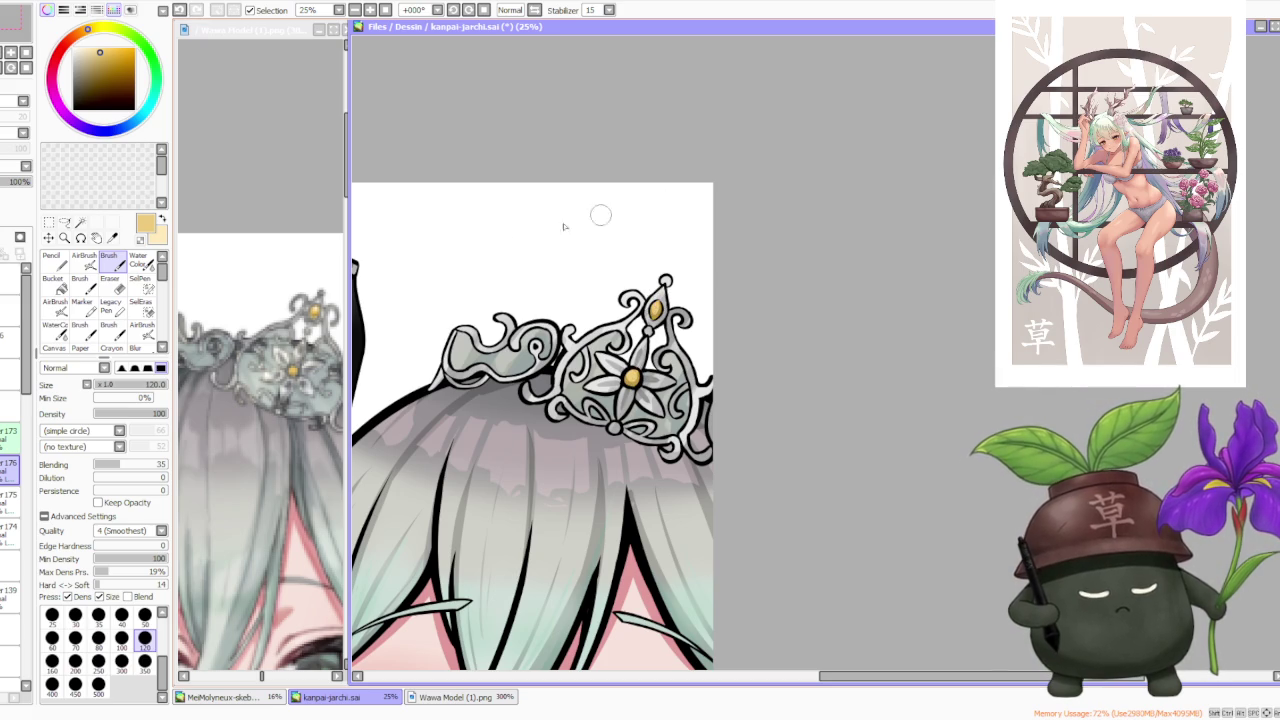
pyautogui.click(165, 224)
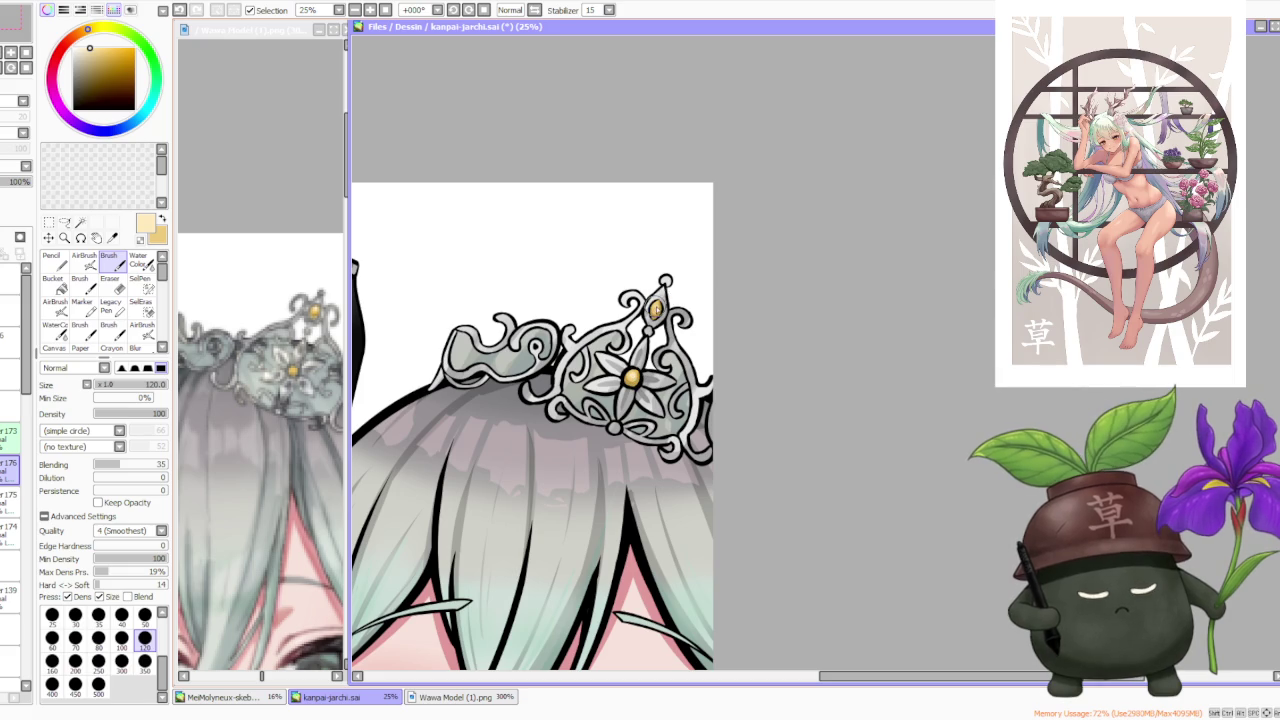
pyautogui.scroll(-3, 681, 255)
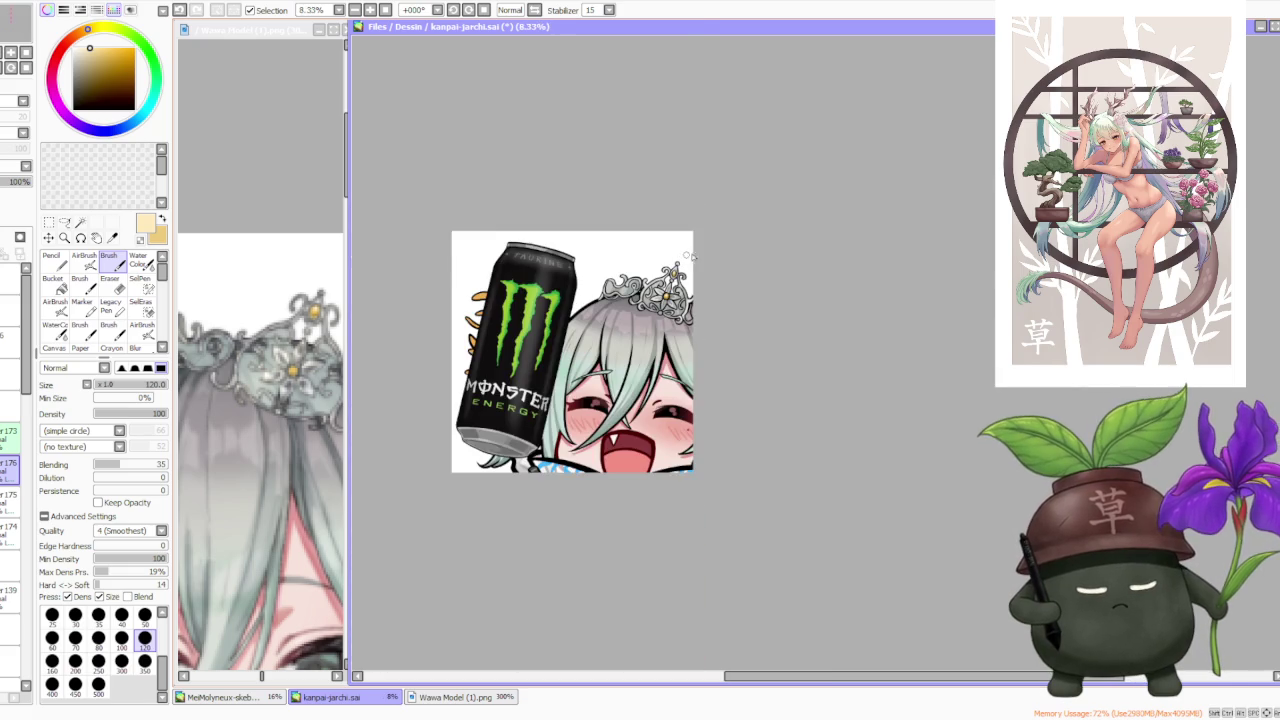
# - Zoom out to review the whole emote in its beer-mug version
pyautogui.scroll(-1, 710, 261)
pyautogui.scroll(1, 710, 261)
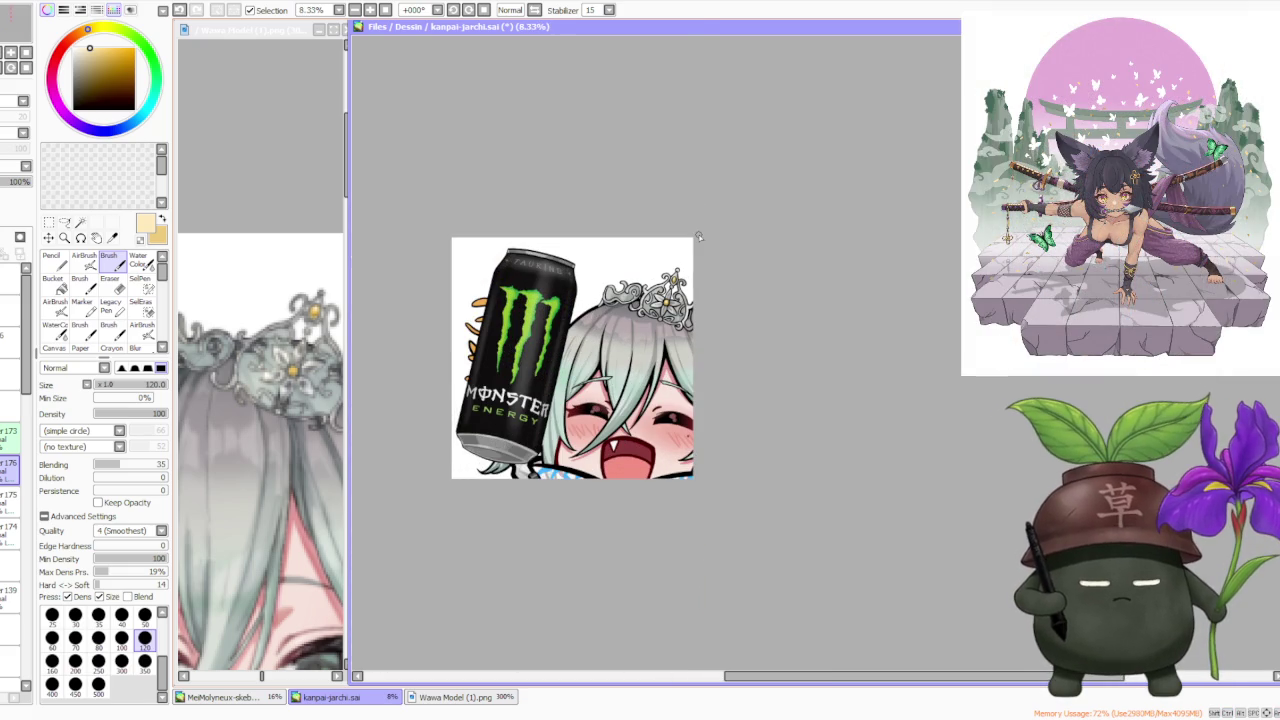
pyautogui.scroll(-3, 271, 214)
pyautogui.scroll(-2, 271, 214)
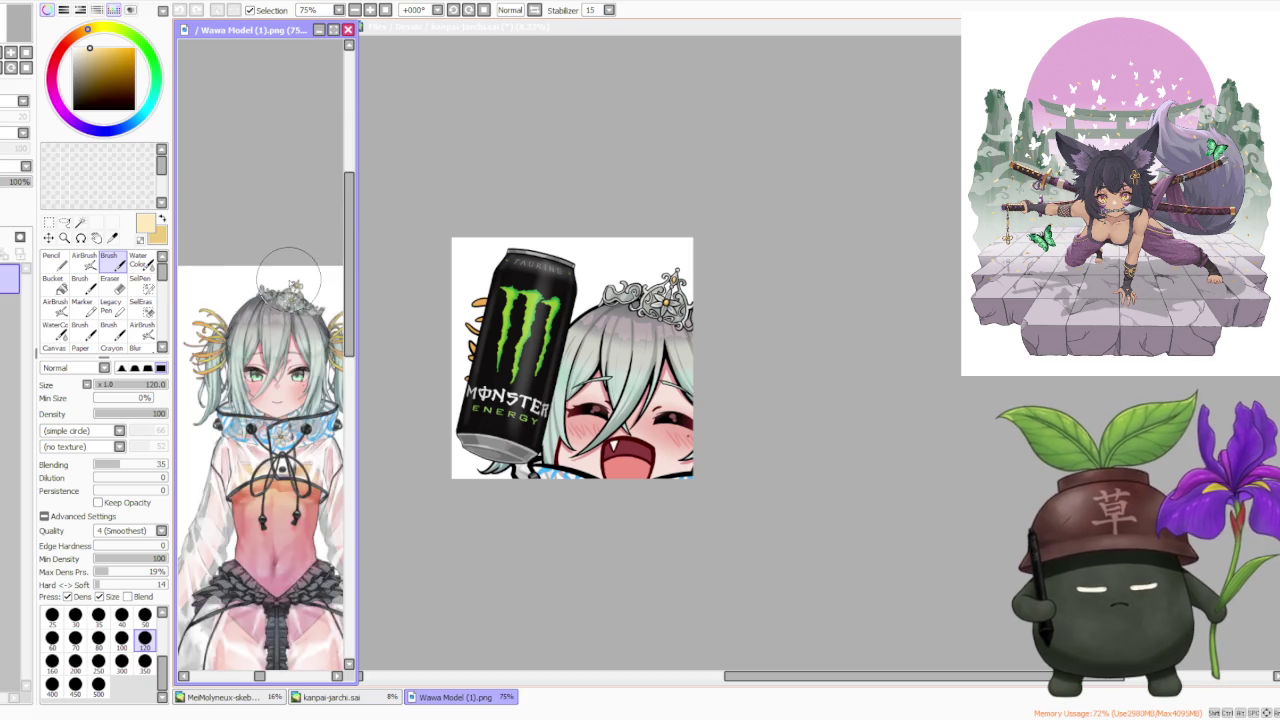
pyautogui.scroll(-1, 716, 272)
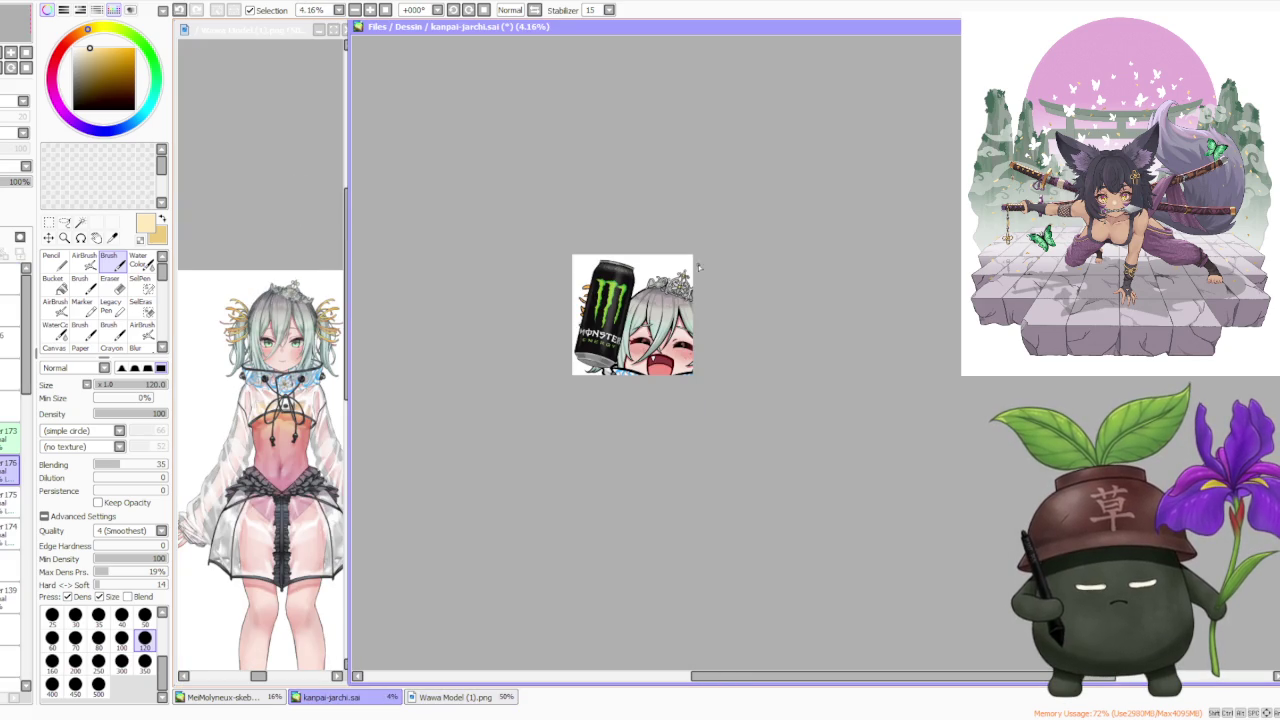
pyautogui.scroll(1, 700, 264)
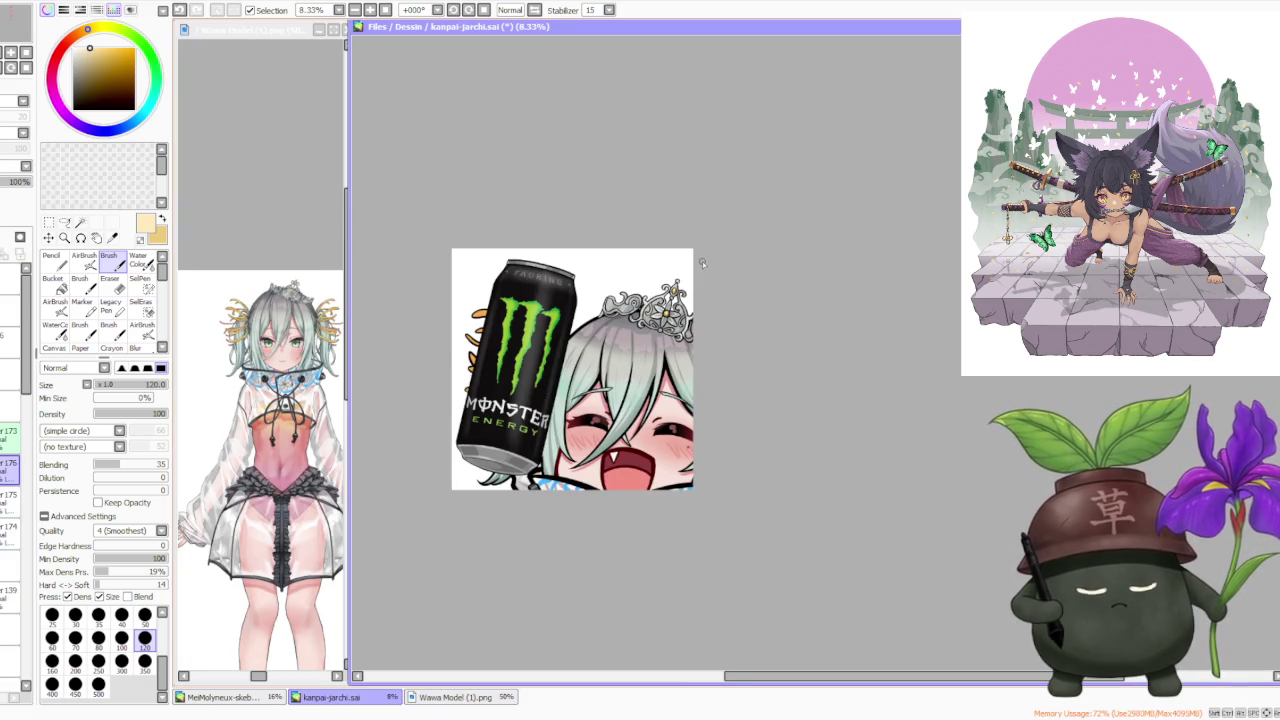
pyautogui.scroll(-1, 700, 263)
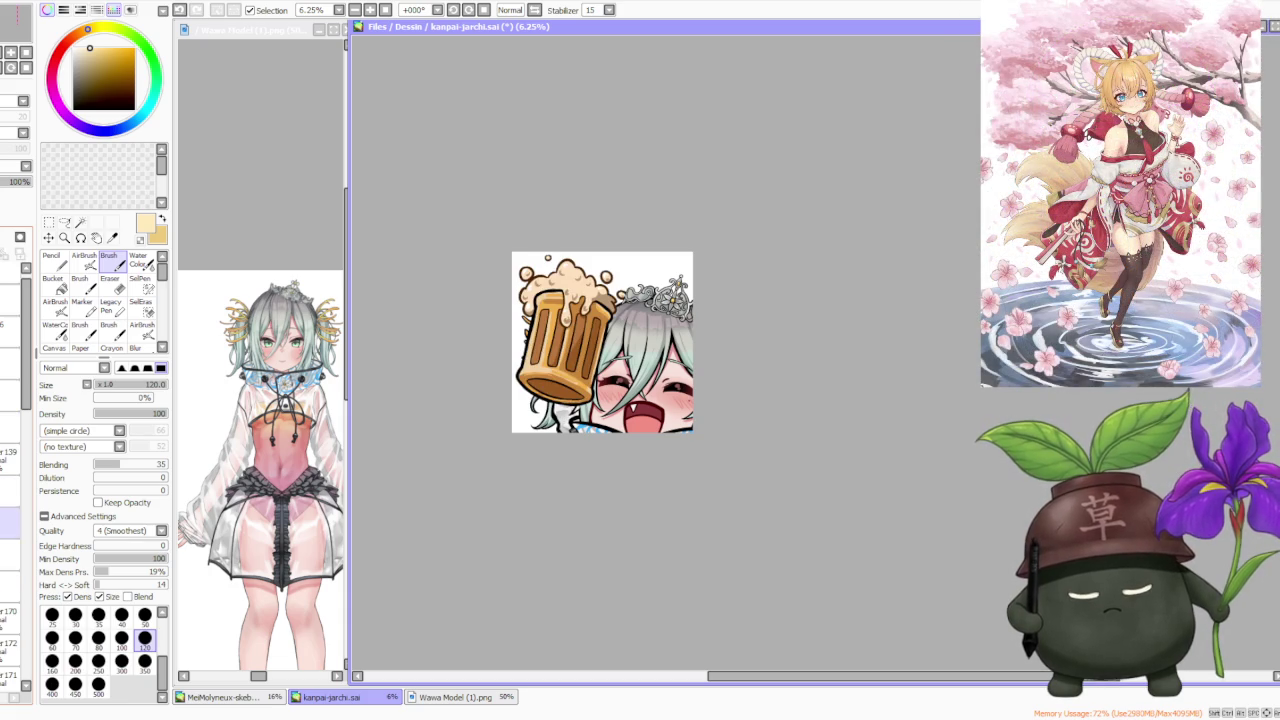
# - Briefly hide the tiara and beer-mug layers to compare, restoring the tiara afterwards
pyautogui.scroll(1, 572, 356)
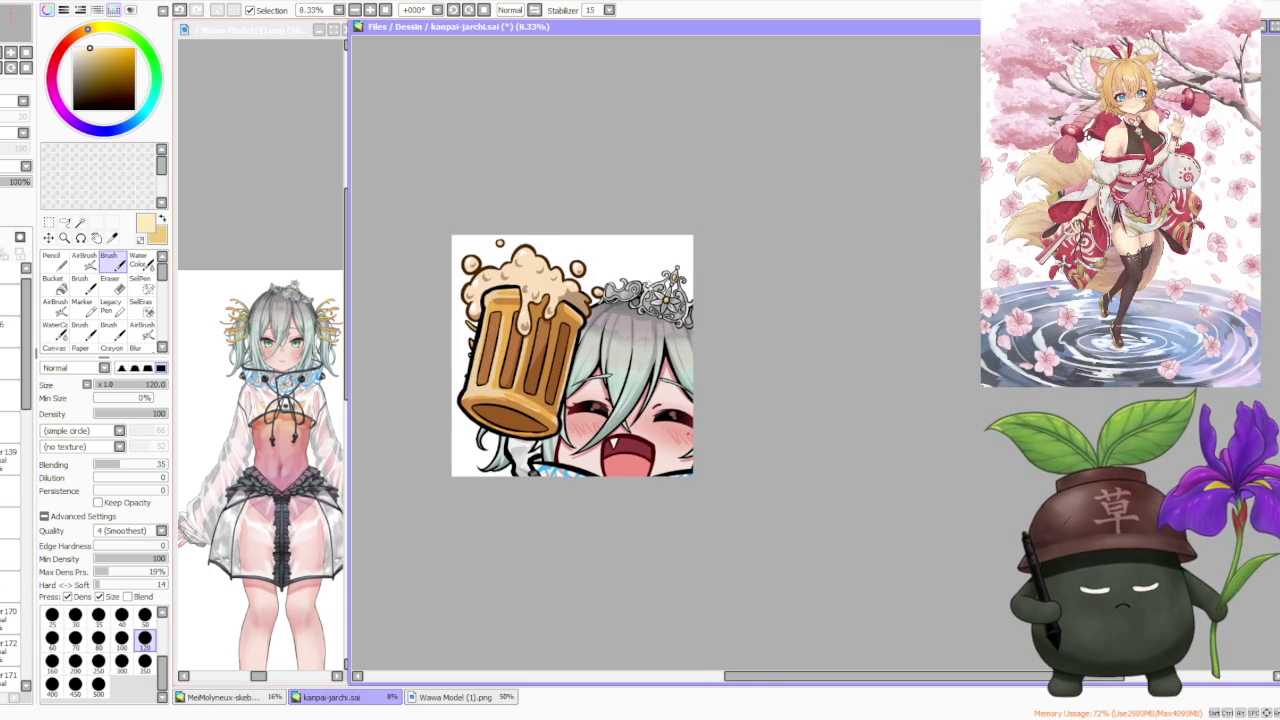
pyautogui.scroll(2, 650, 286)
pyautogui.scroll(-2, 624, 244)
pyautogui.scroll(-2, 624, 244)
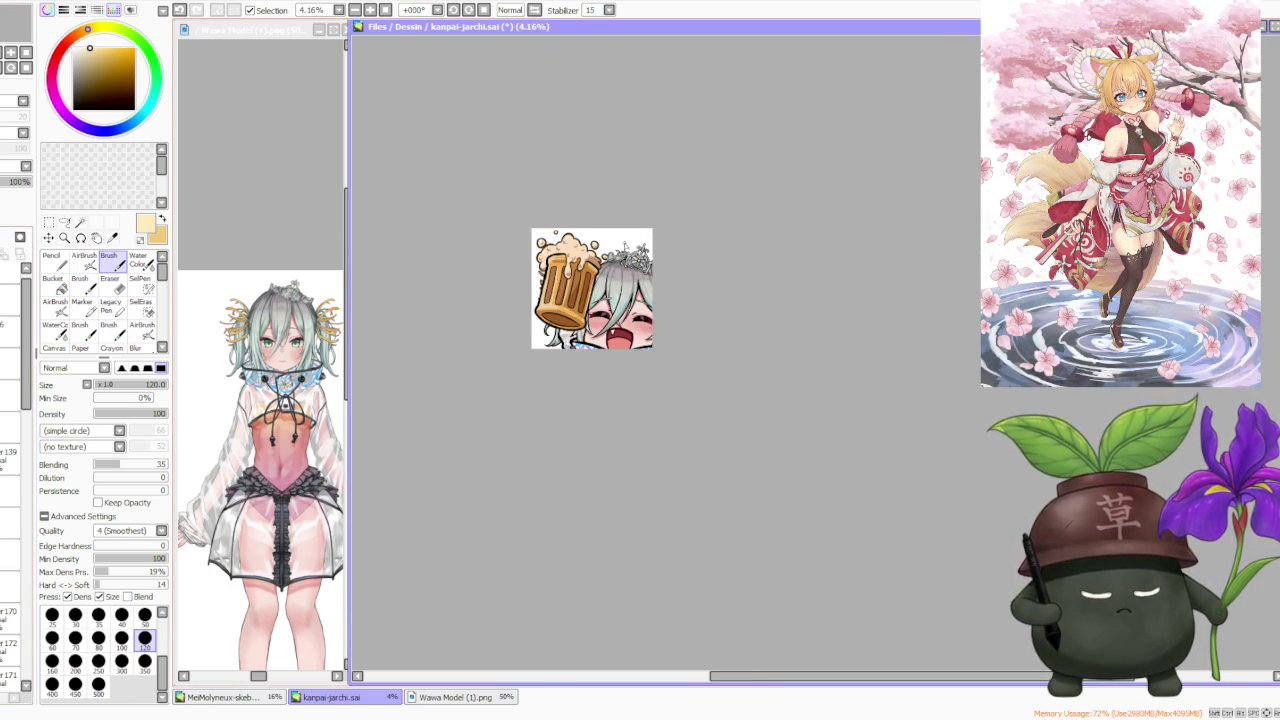
pyautogui.scroll(3, 624, 244)
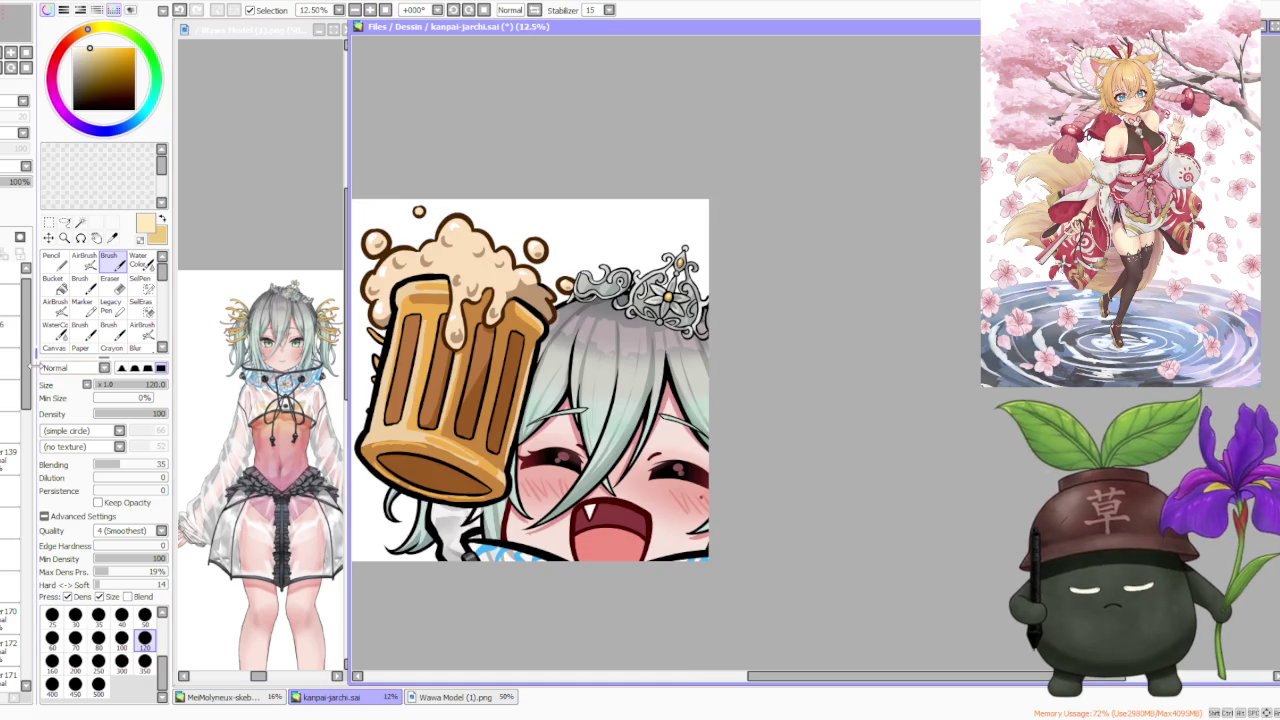
pyautogui.click(10, 400)
pyautogui.hotkey('ctrl', 'z')
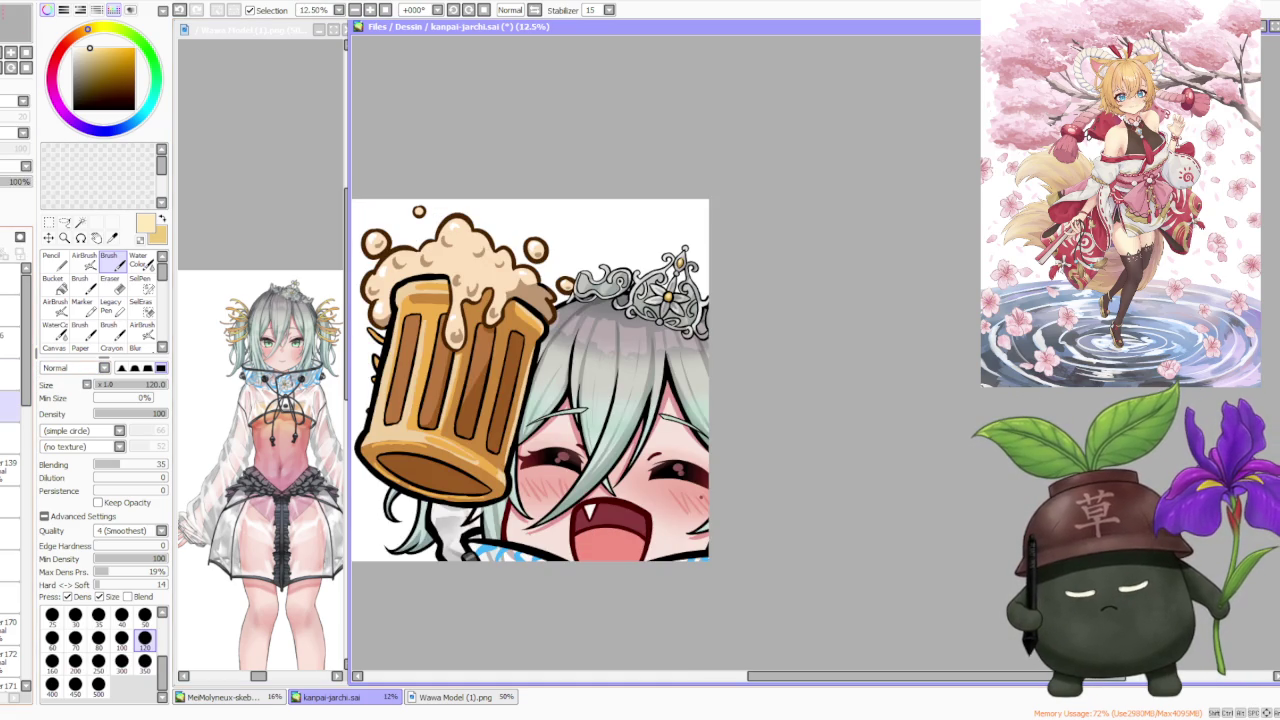
pyautogui.click(10, 566)
pyautogui.click(1, 566)
pyautogui.click(10, 598)
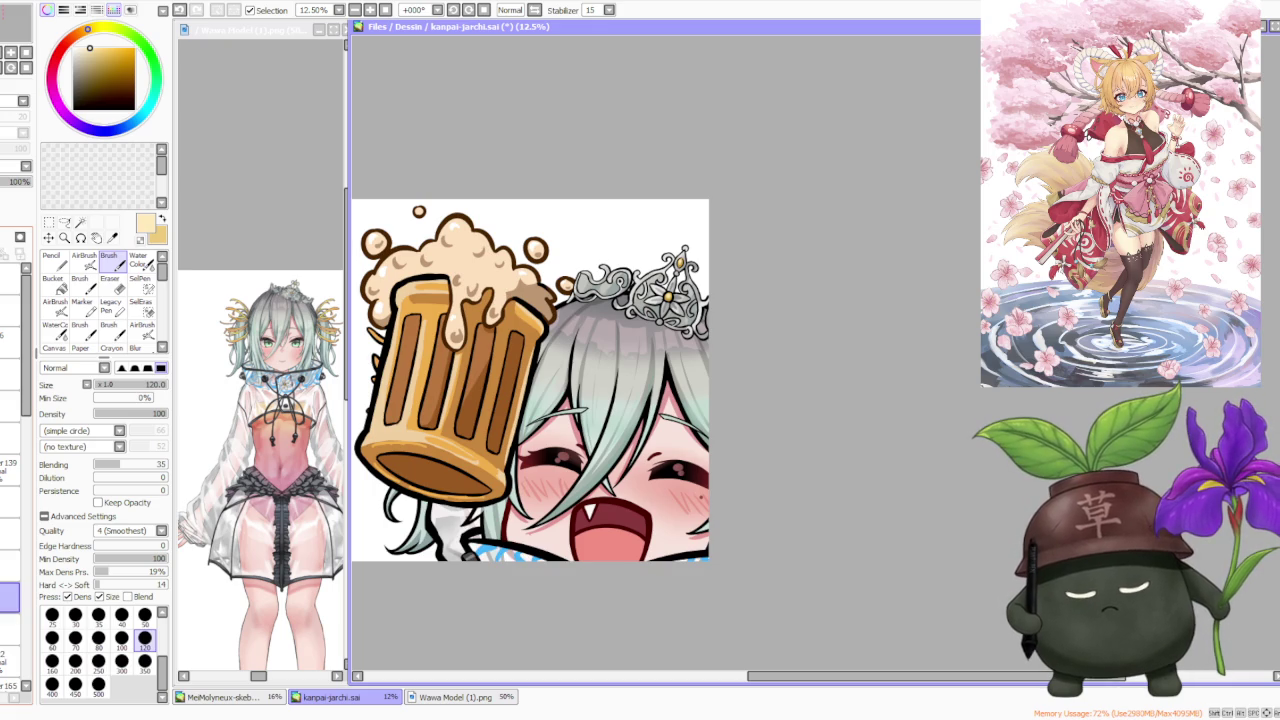
pyautogui.scroll(2, 10, 450)
# - Select another layer and shrink the view to judge the beer-mug emote at small size
pyautogui.click(8, 407)
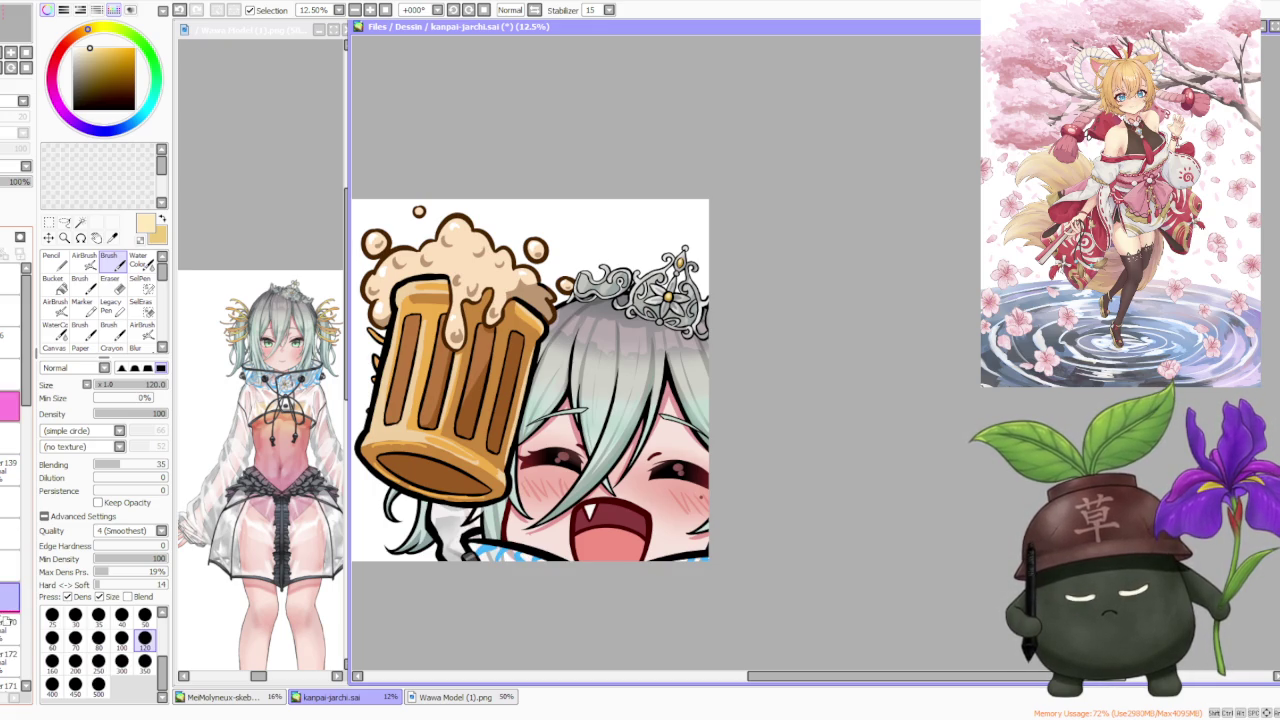
pyautogui.scroll(-1, 8, 600)
pyautogui.press('-')
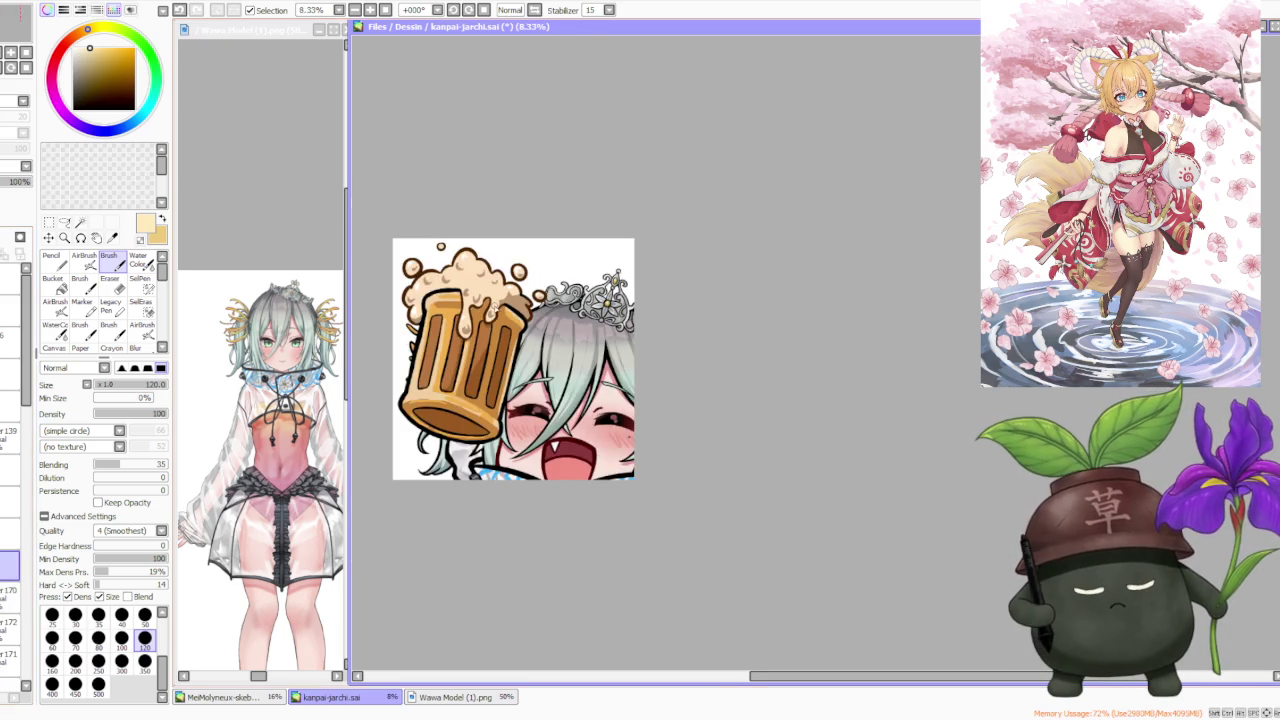
pyautogui.scroll(-1, 592, 268)
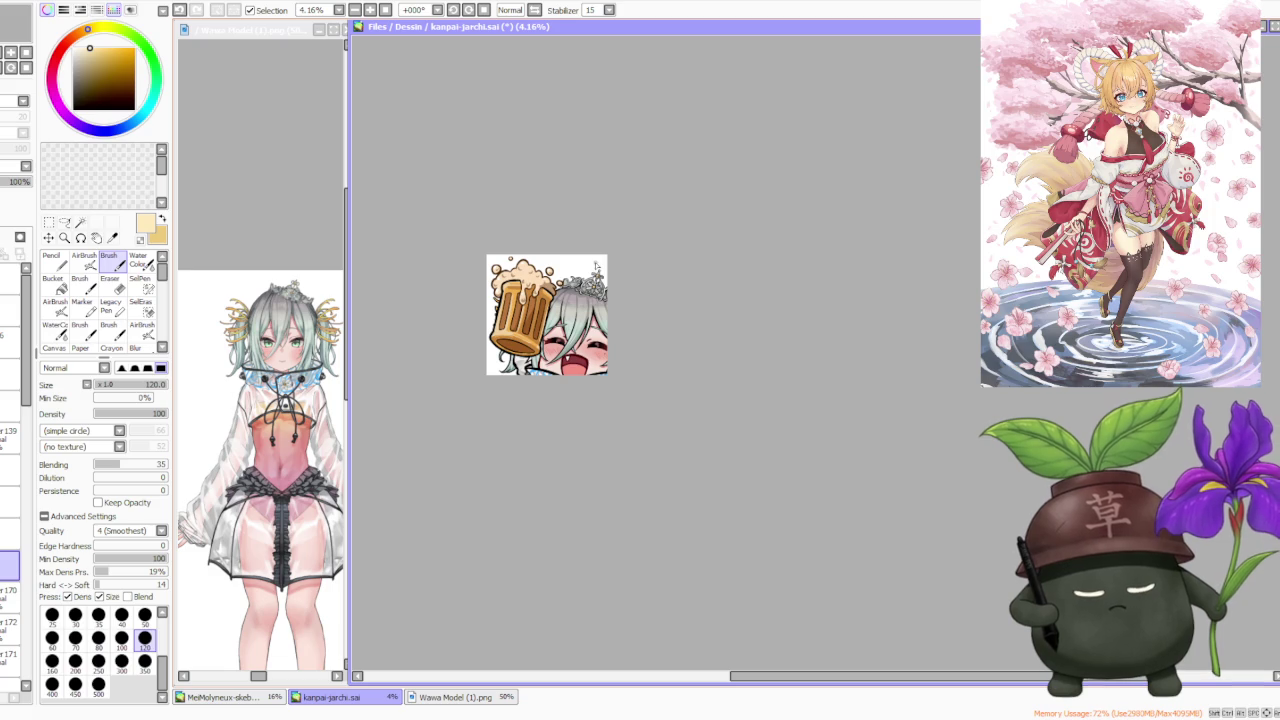
# - Zoom around the emote and enlarge the character reference sheet to compare against it
pyautogui.scroll(1, 594, 268)
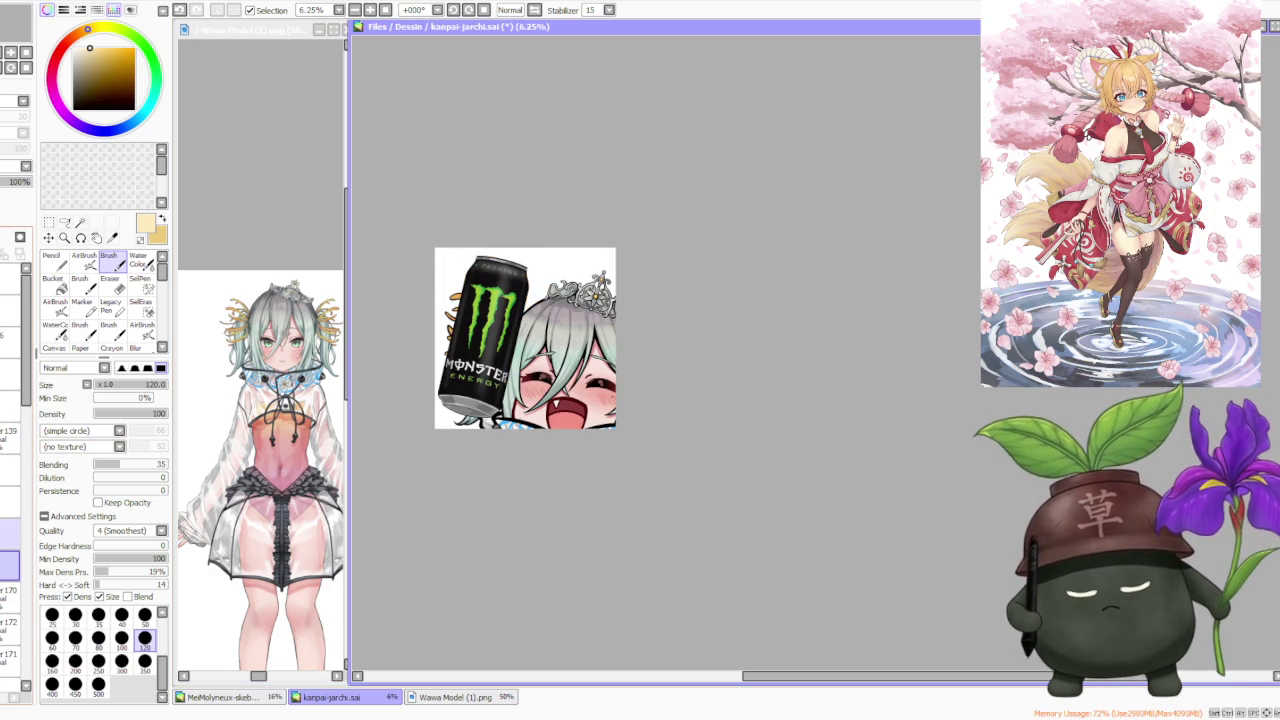
pyautogui.scroll(-1, 697, 242)
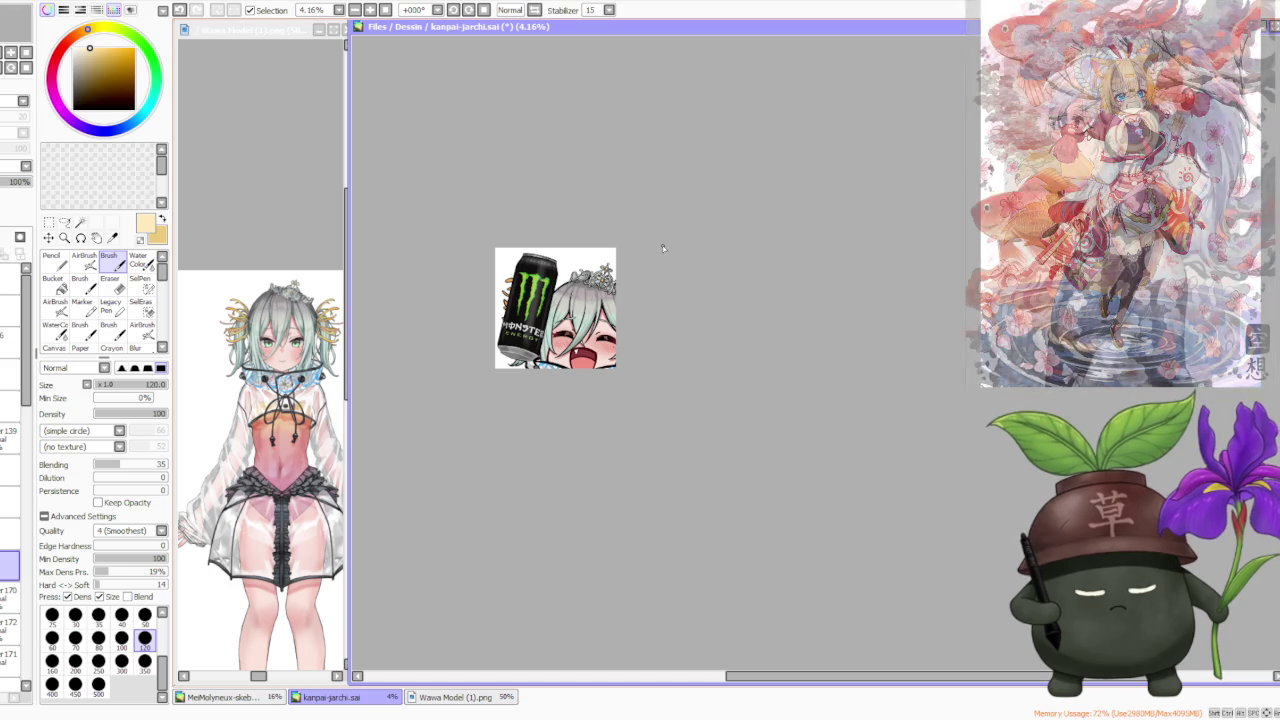
pyautogui.scroll(2, 660, 246)
pyautogui.scroll(1, 638, 255)
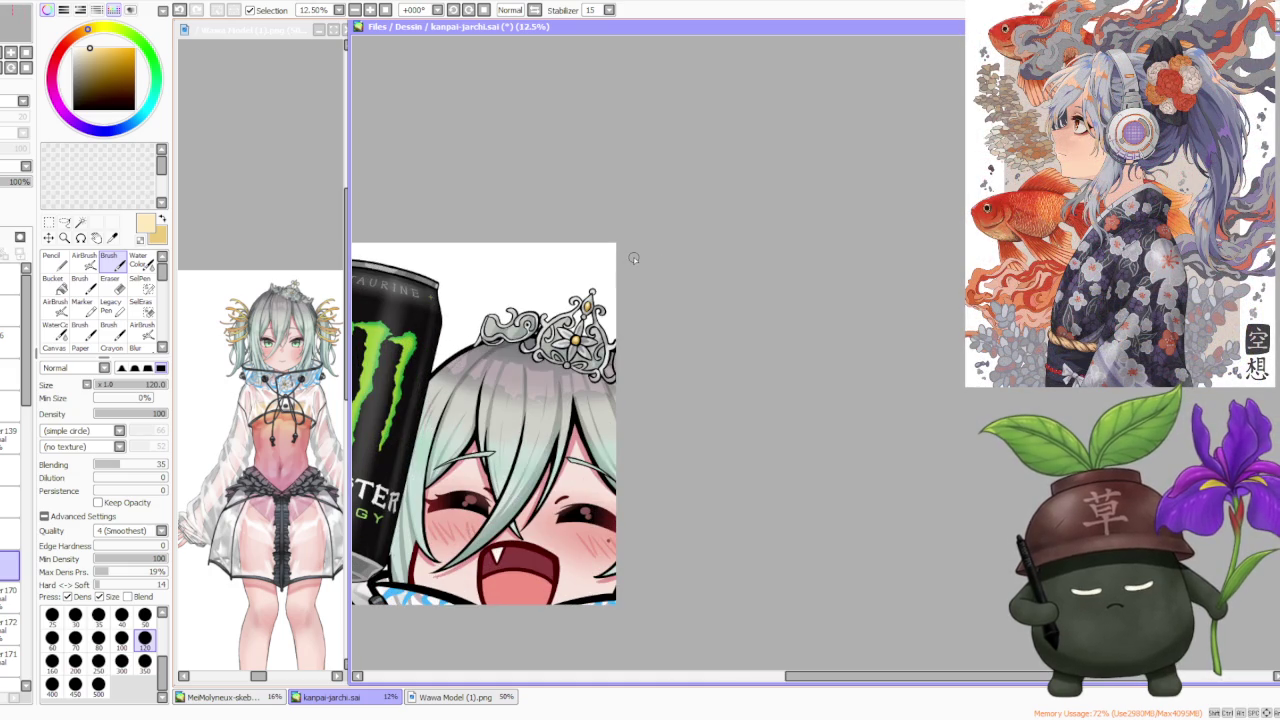
pyautogui.scroll(-1, 633, 258)
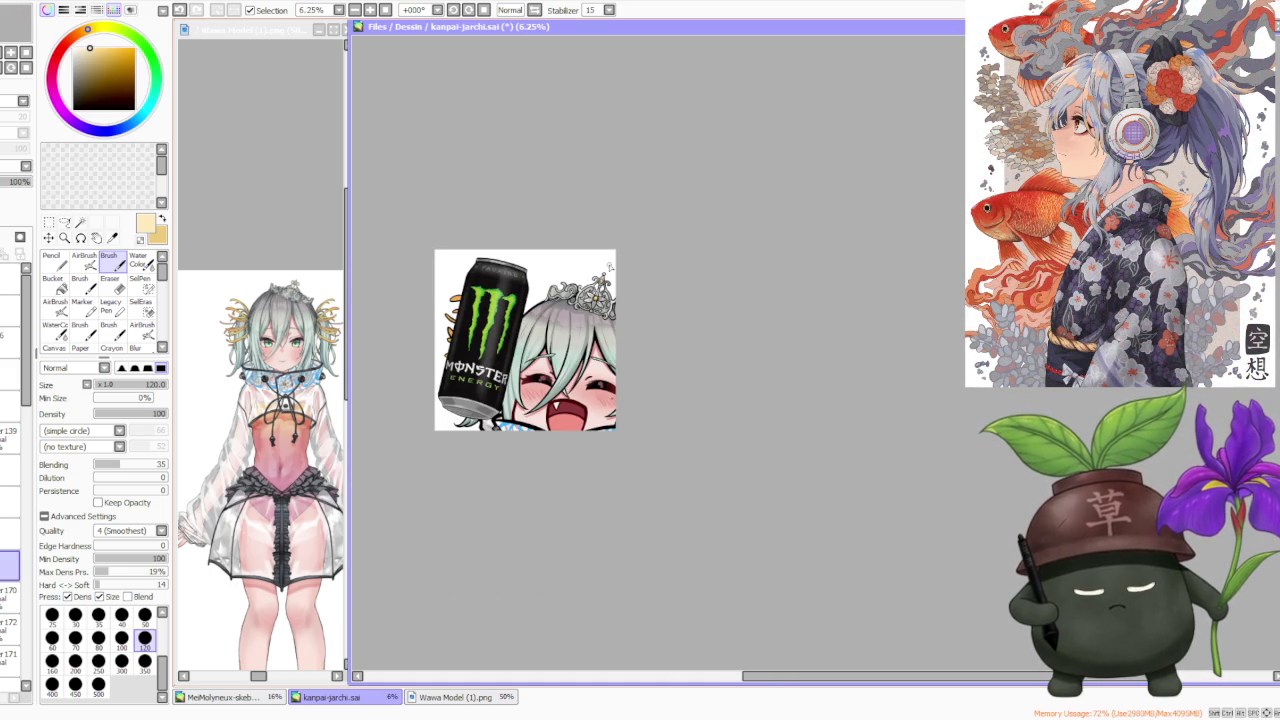
pyautogui.scroll(-1, 609, 265)
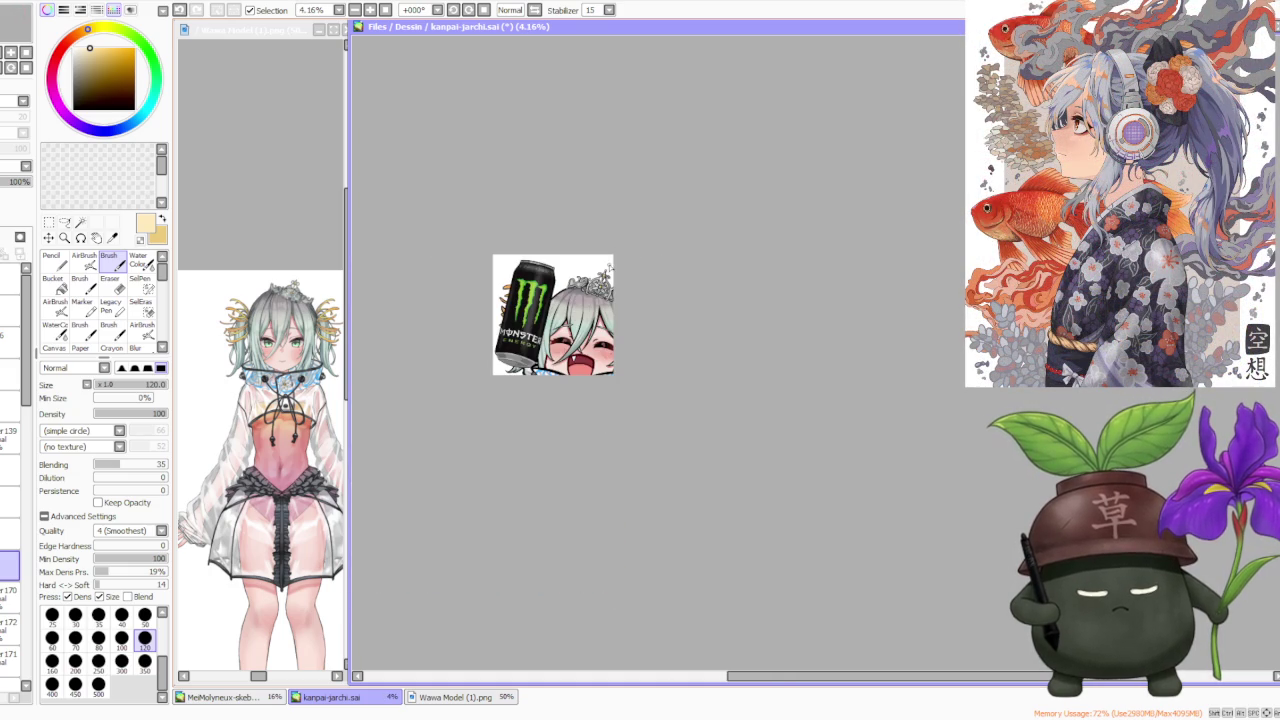
pyautogui.scroll(1, 583, 293)
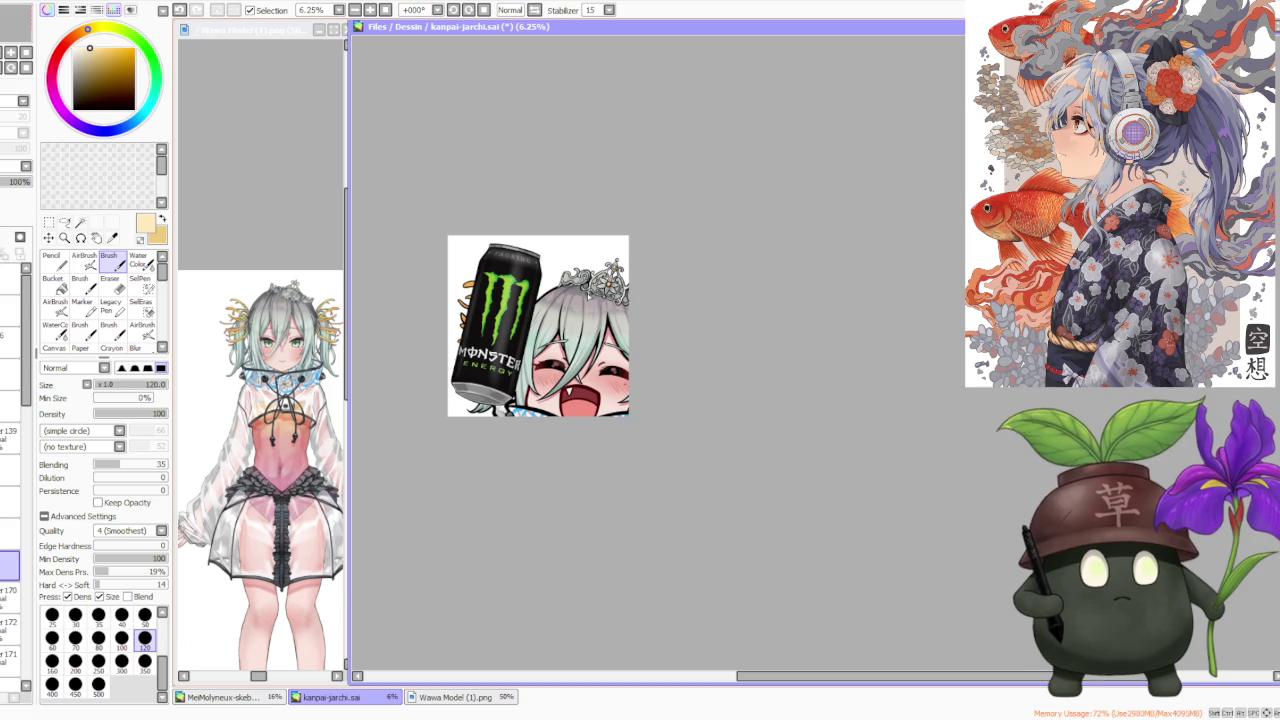
pyautogui.scroll(1, 540, 304)
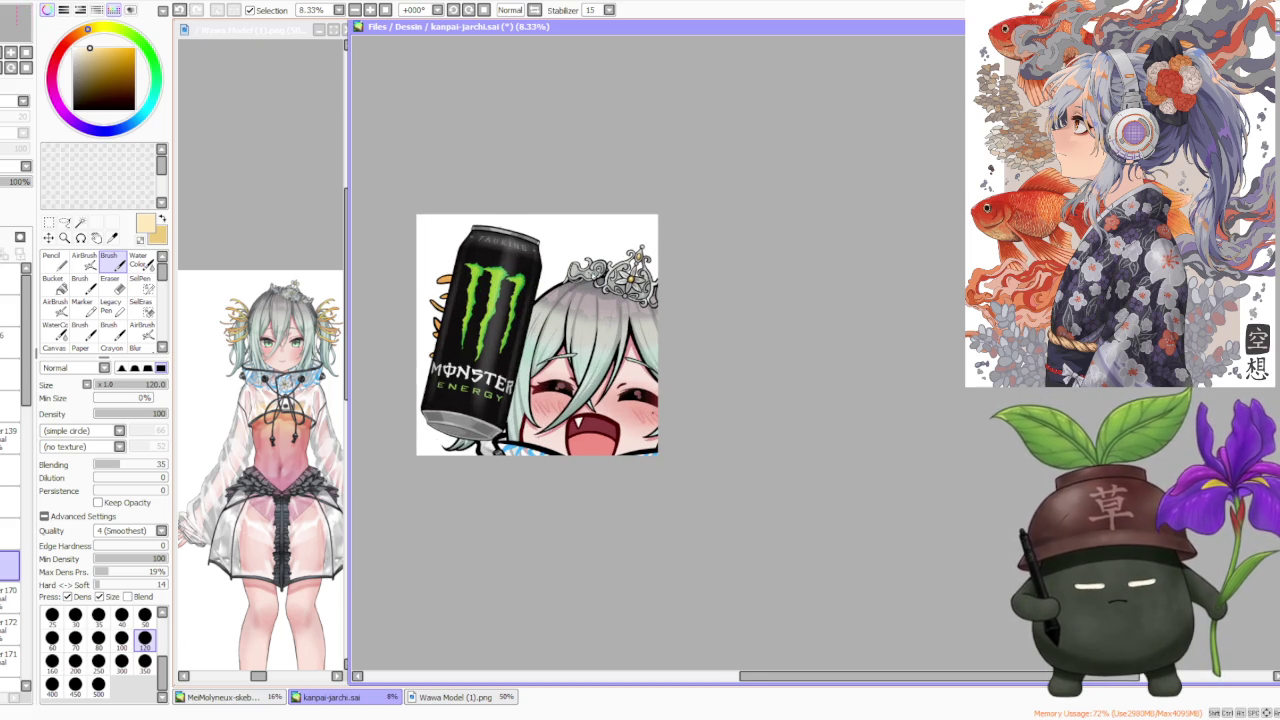
pyautogui.scroll(2, 559, 271)
pyautogui.scroll(-2, 559, 271)
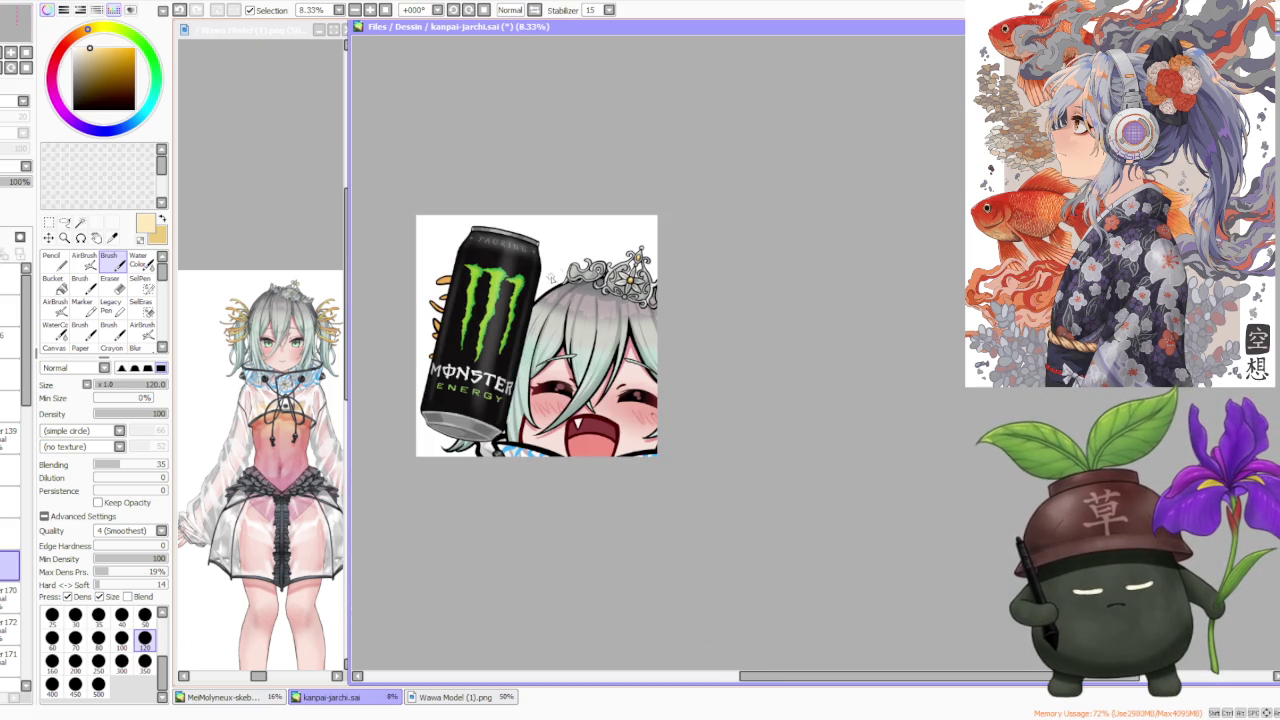
pyautogui.click(330, 318)
pyautogui.scroll(1, 260, 400)
pyautogui.scroll(1, 260, 400)
pyautogui.click(731, 258)
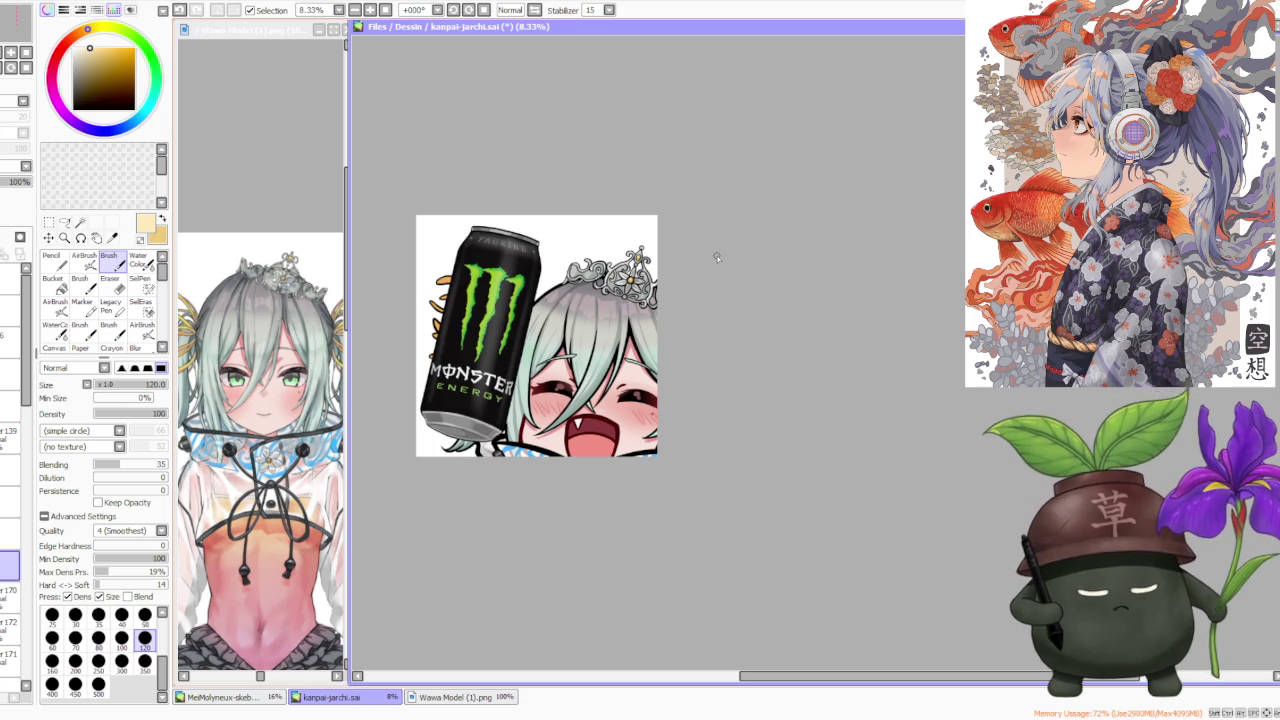
# - Zoom the emote canvas in and out to inspect it at several sizes
pyautogui.scroll(-1, 716, 257)
pyautogui.scroll(-2, 717, 250)
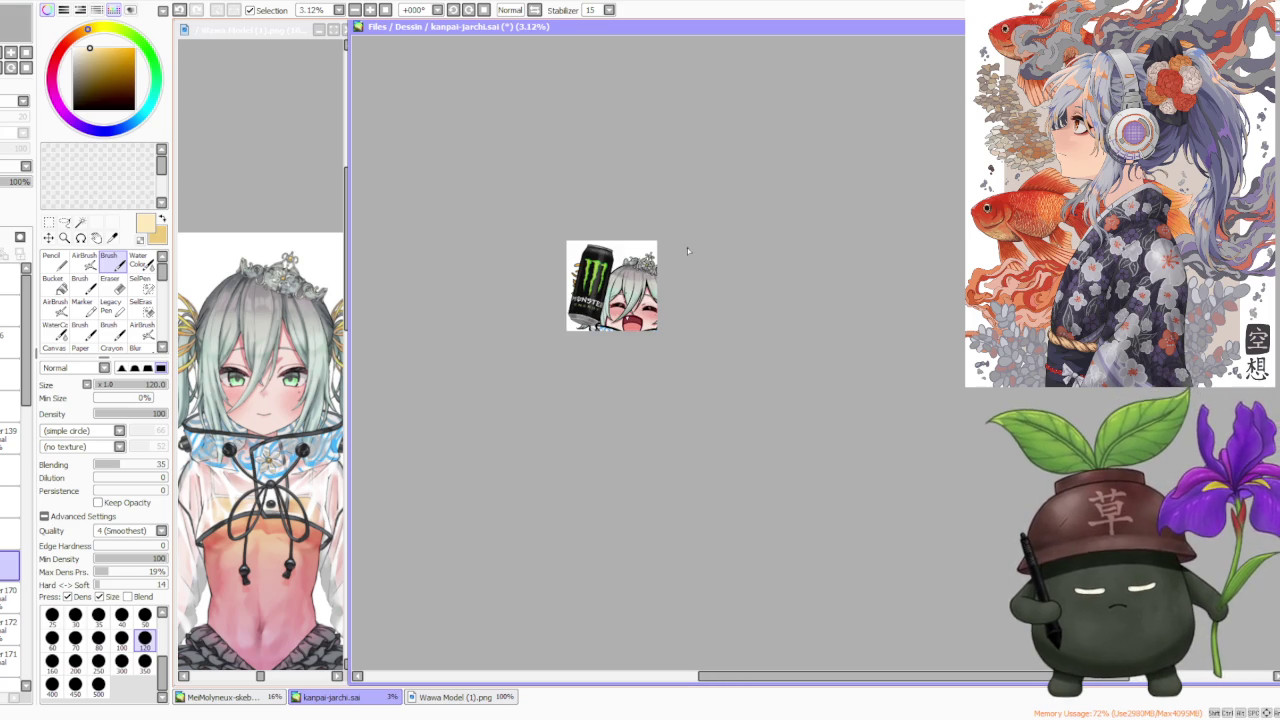
pyautogui.scroll(2, 687, 247)
pyautogui.scroll(1, 687, 253)
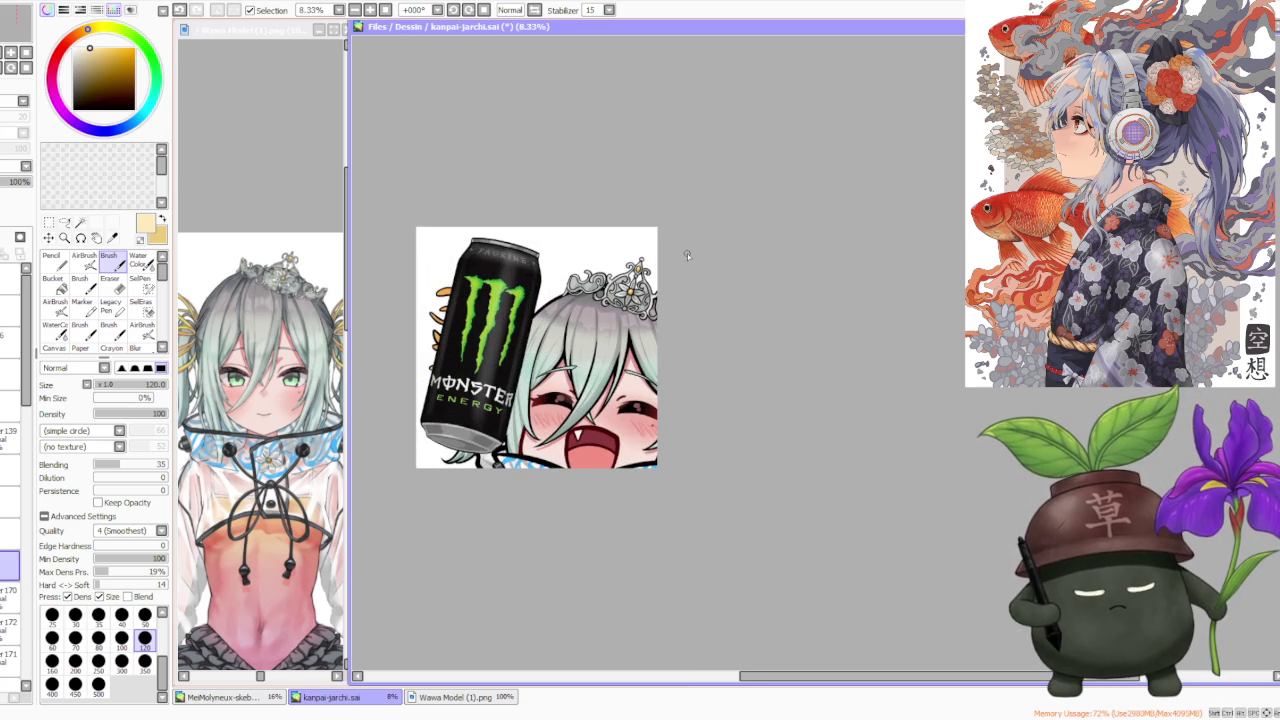
pyautogui.scroll(-2, 687, 253)
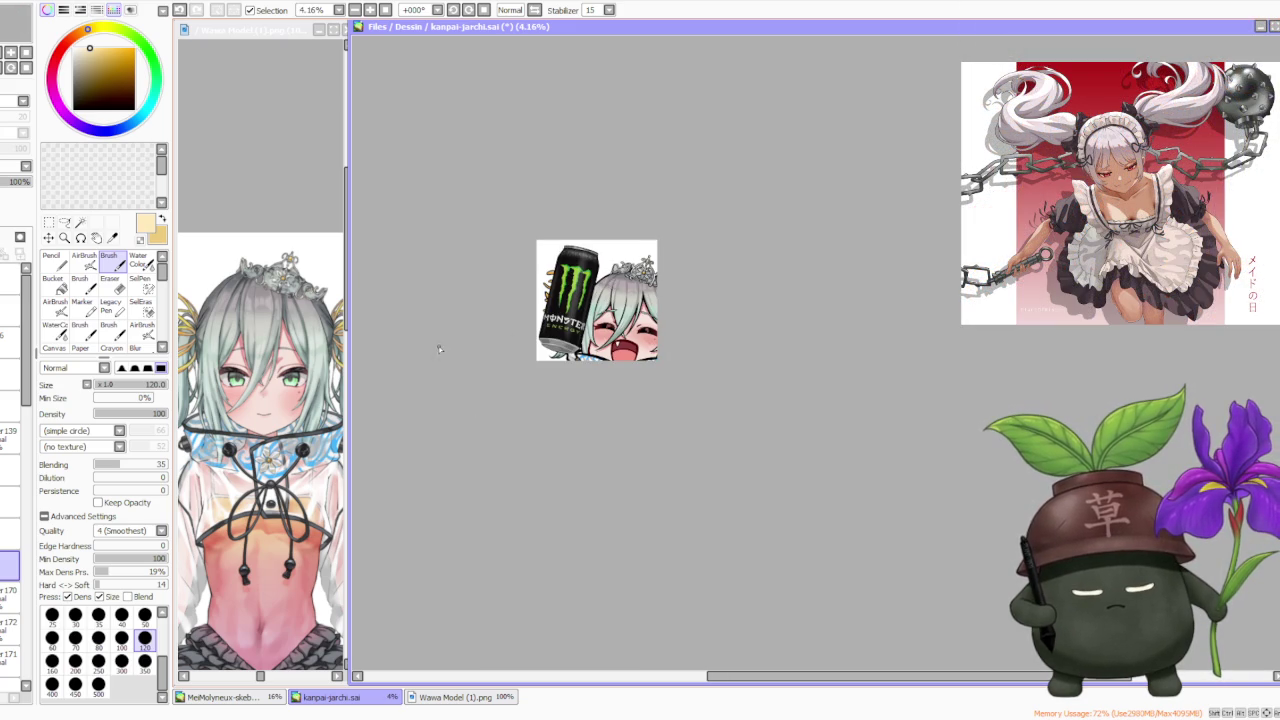
pyautogui.scroll(1, 622, 263)
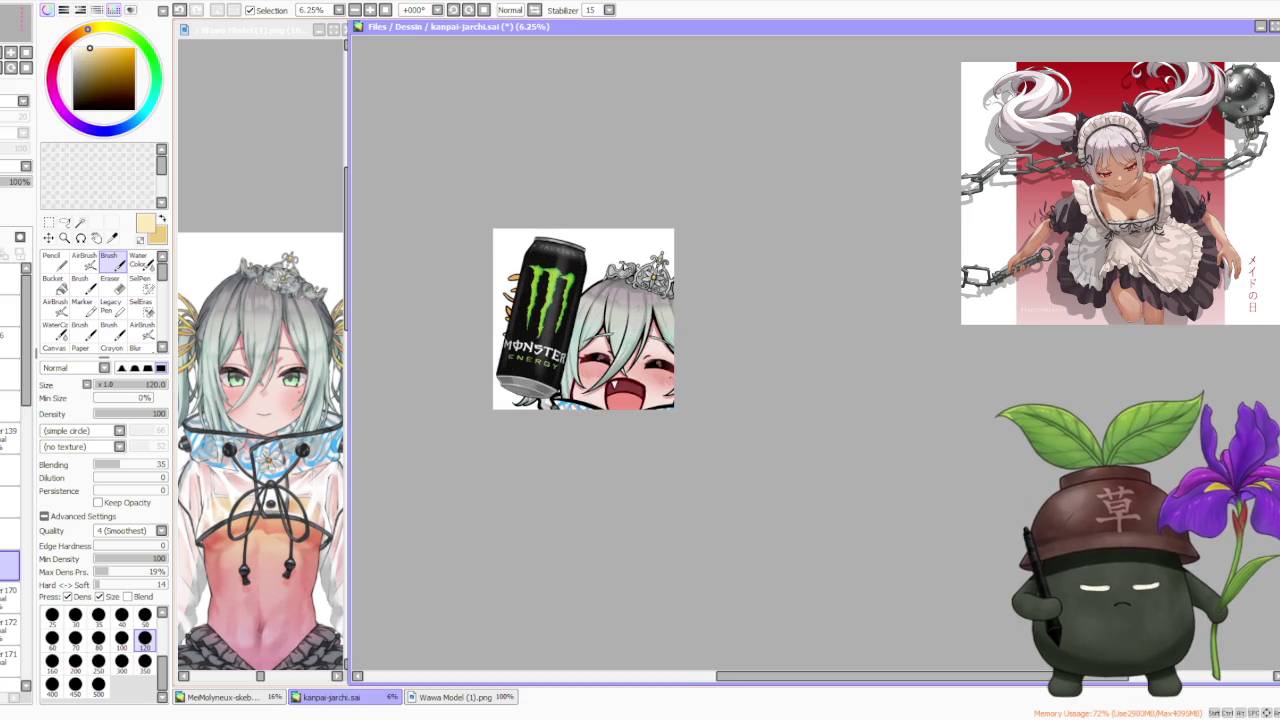
pyautogui.scroll(1, 622, 263)
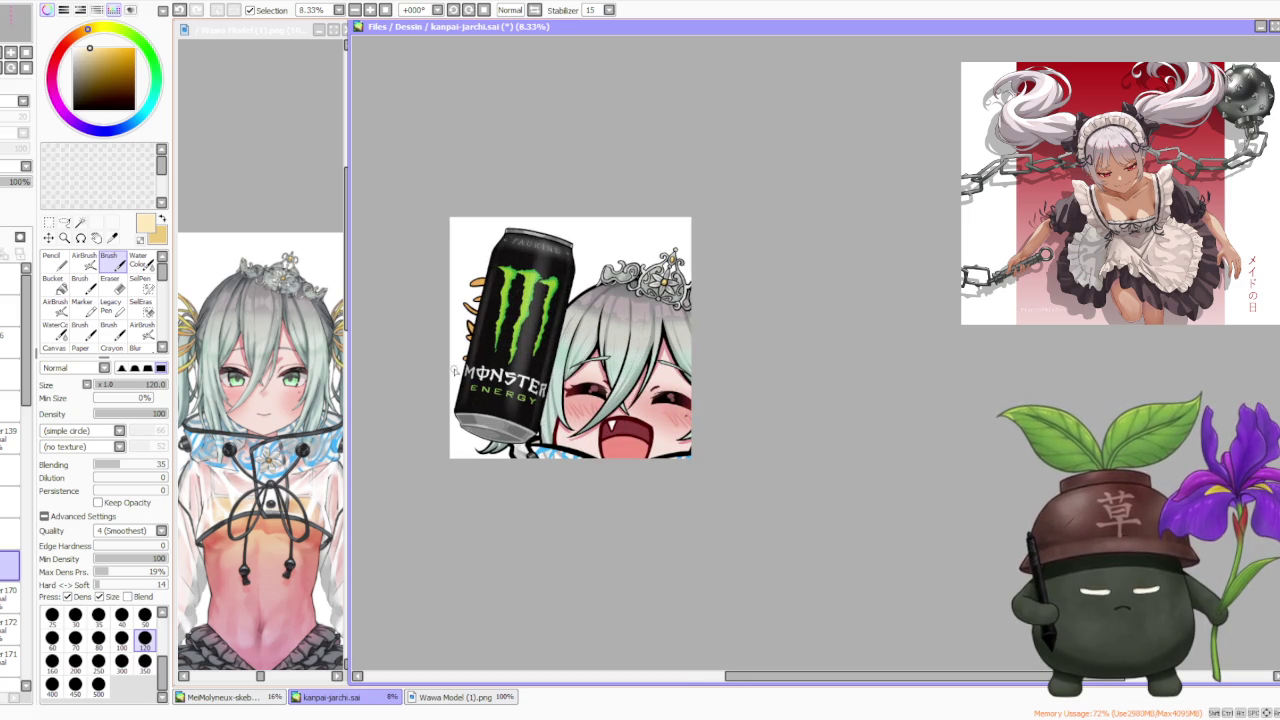
pyautogui.scroll(-1, 420, 378)
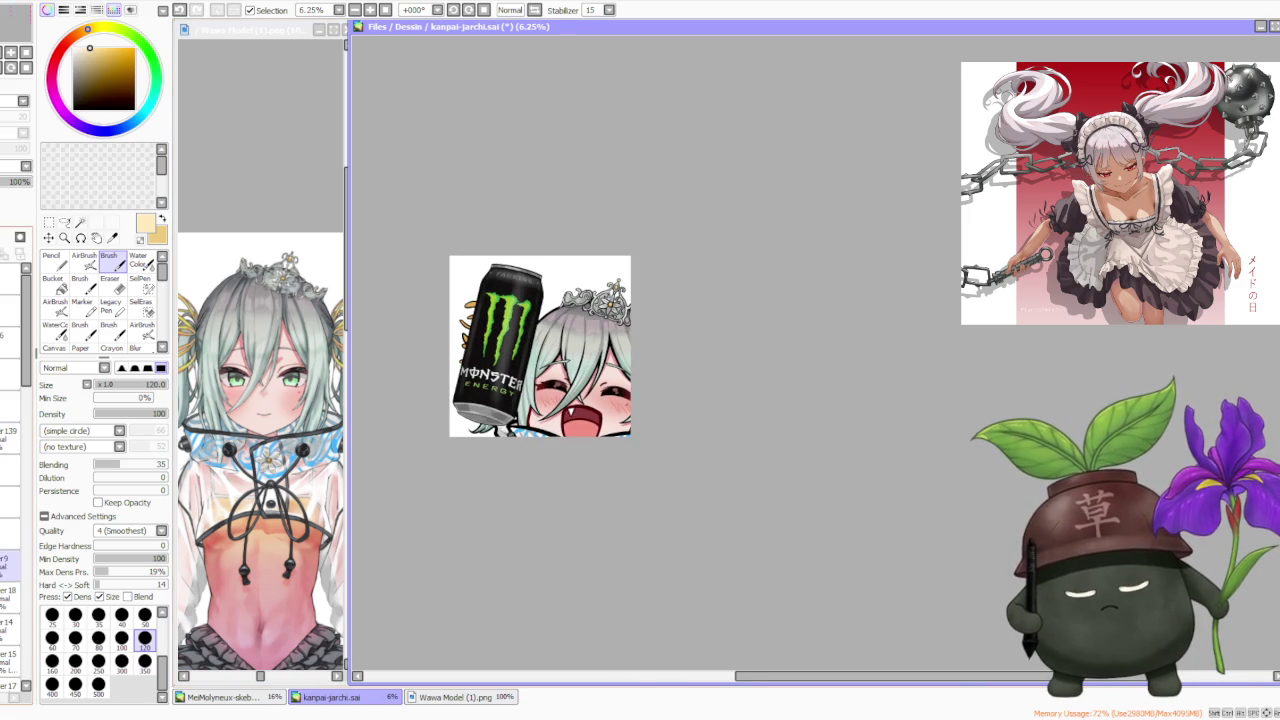
pyautogui.scroll(-2, 10, 520)
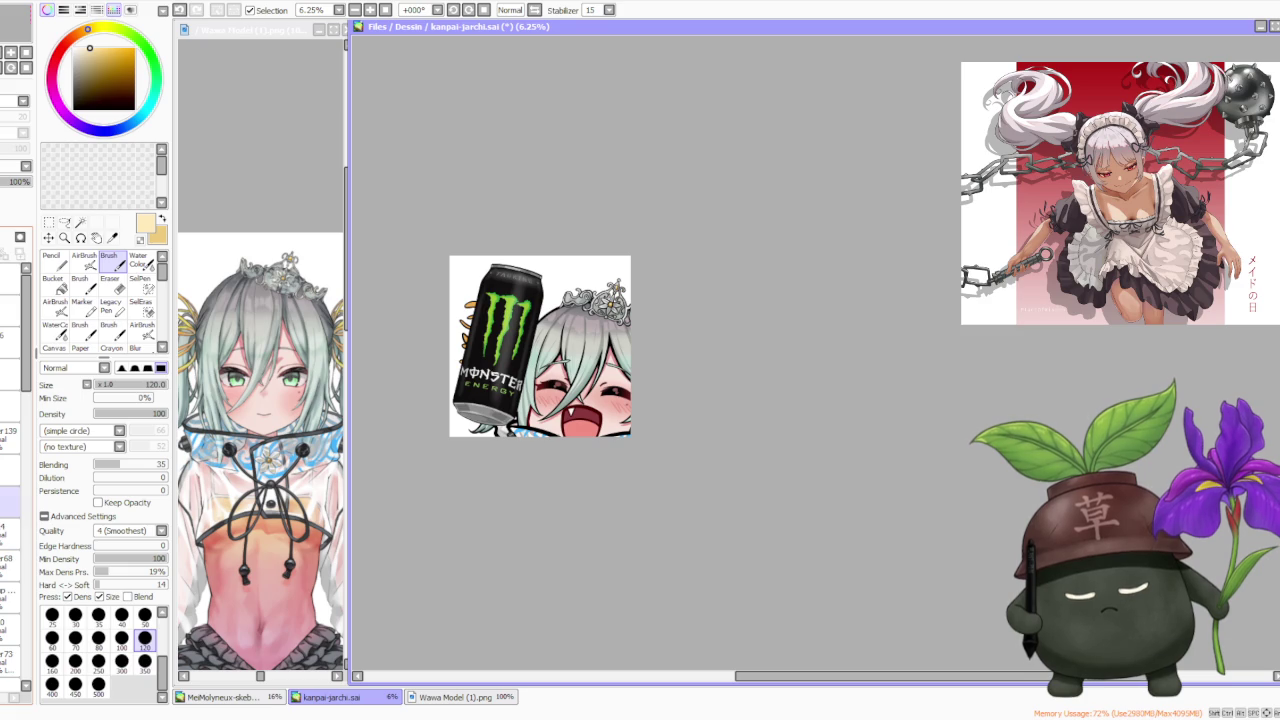
pyautogui.scroll(-2, 10, 520)
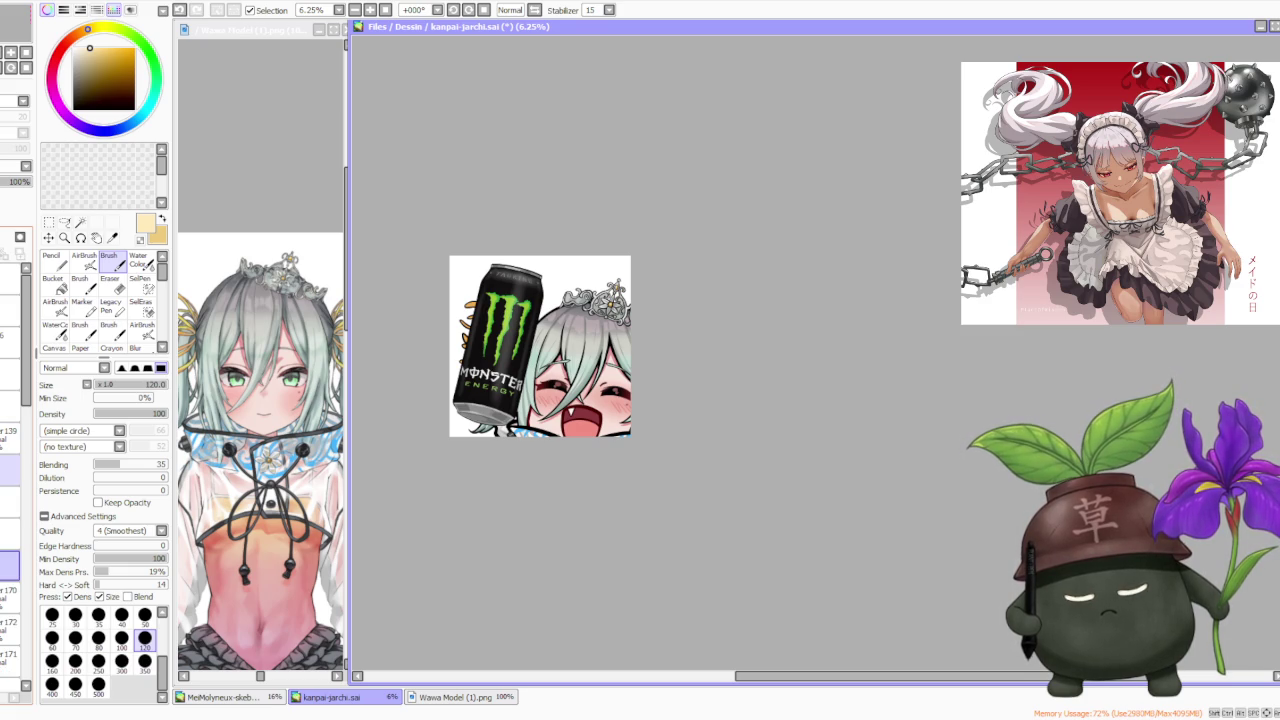
pyautogui.scroll(-2, 10, 520)
pyautogui.scroll(-1, 10, 520)
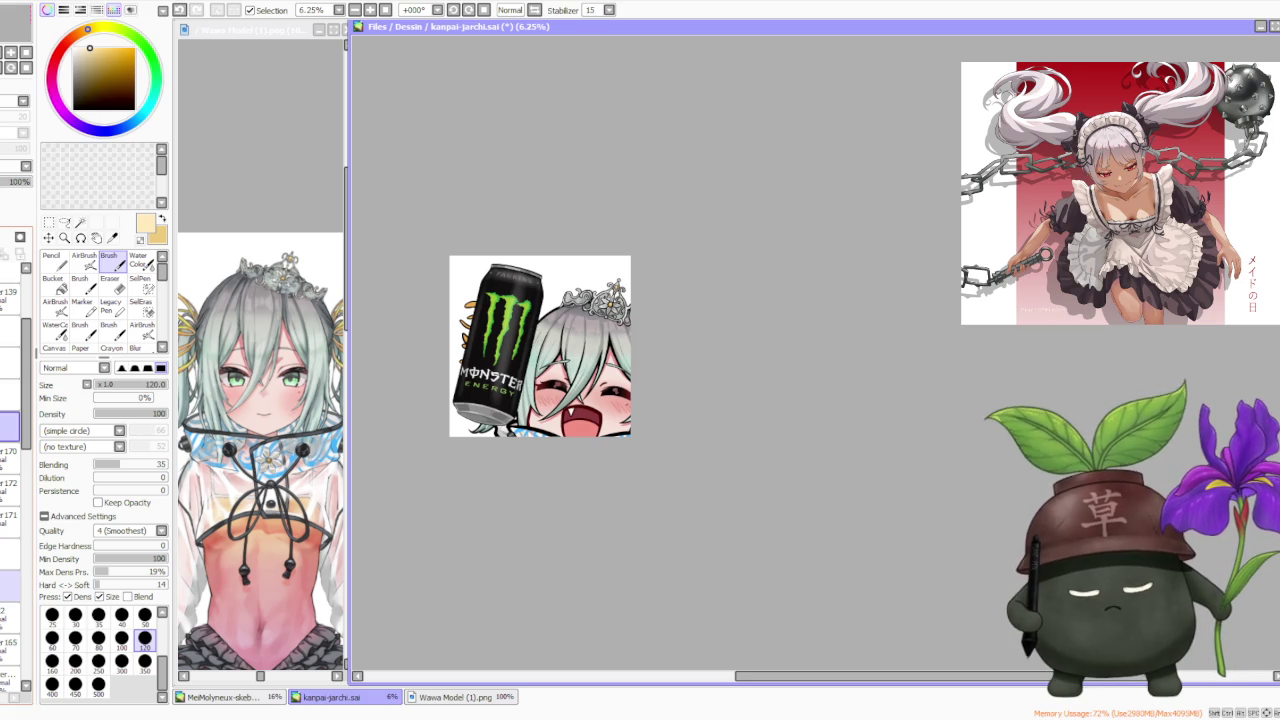
# - Switch the visible layer folder to the Monster Energy can version and check it at small sizes
pyautogui.click(10, 426)
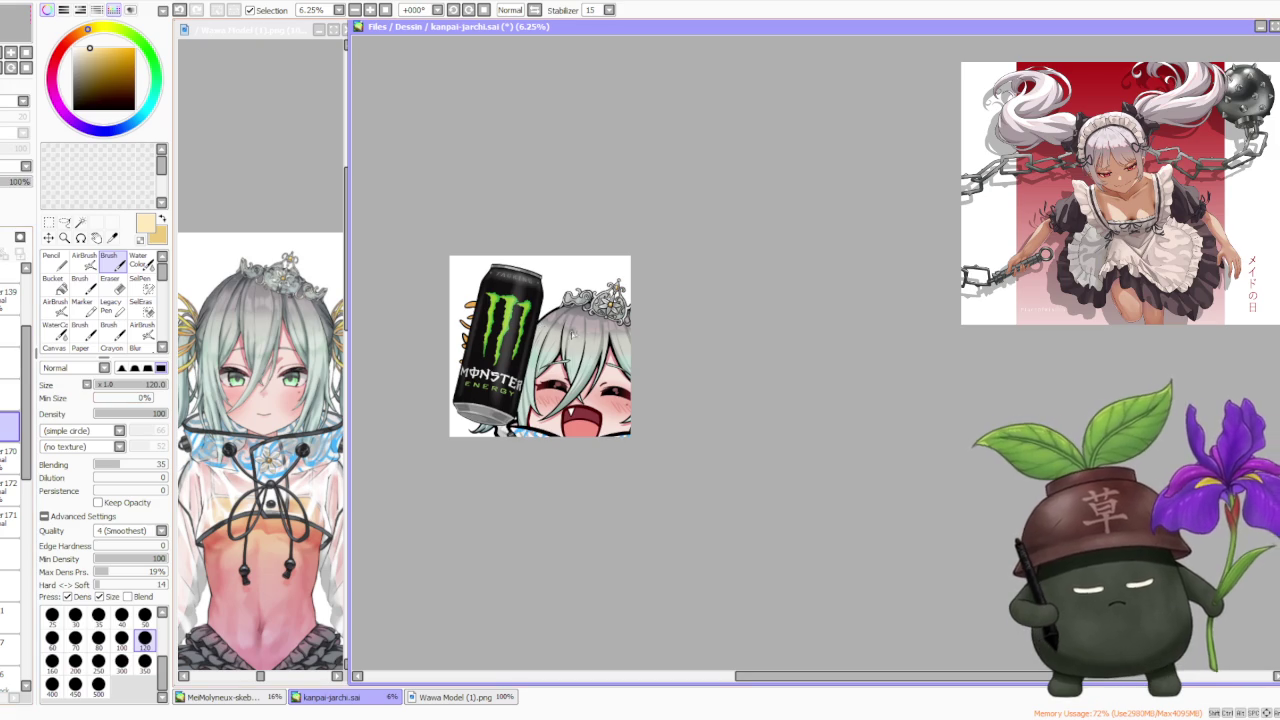
pyautogui.scroll(-1, 676, 323)
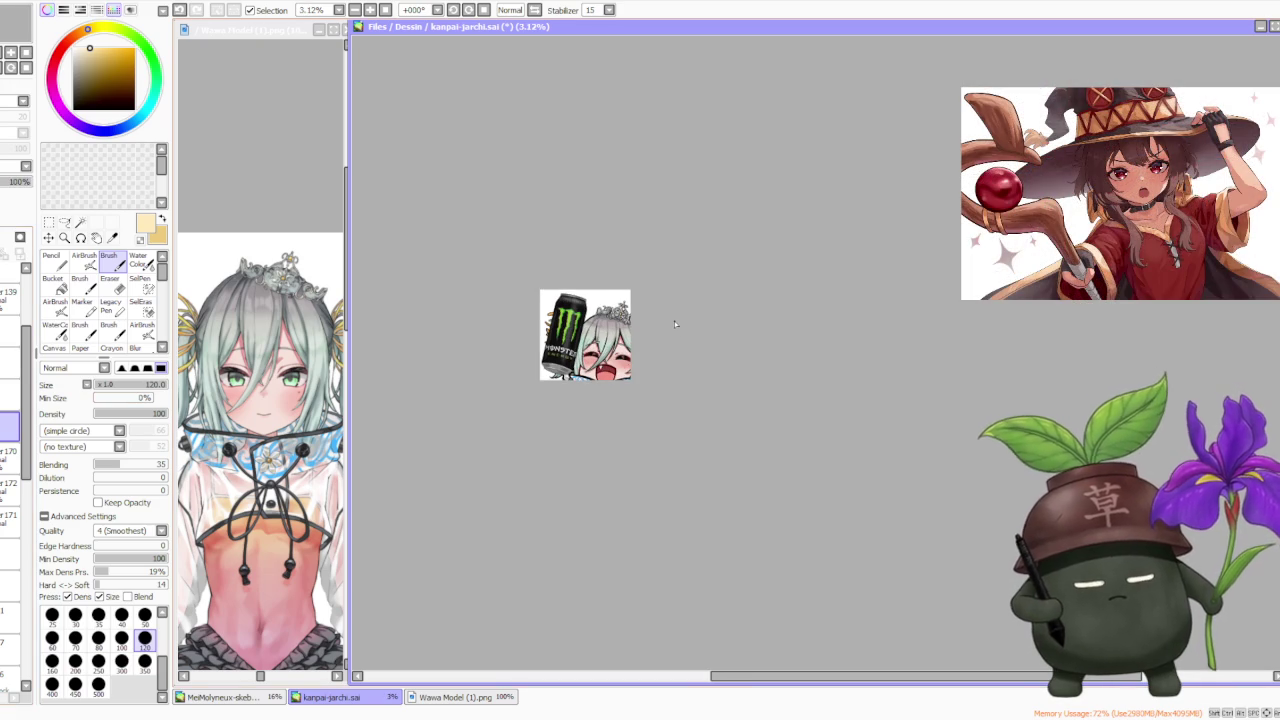
pyautogui.scroll(3, 630, 319)
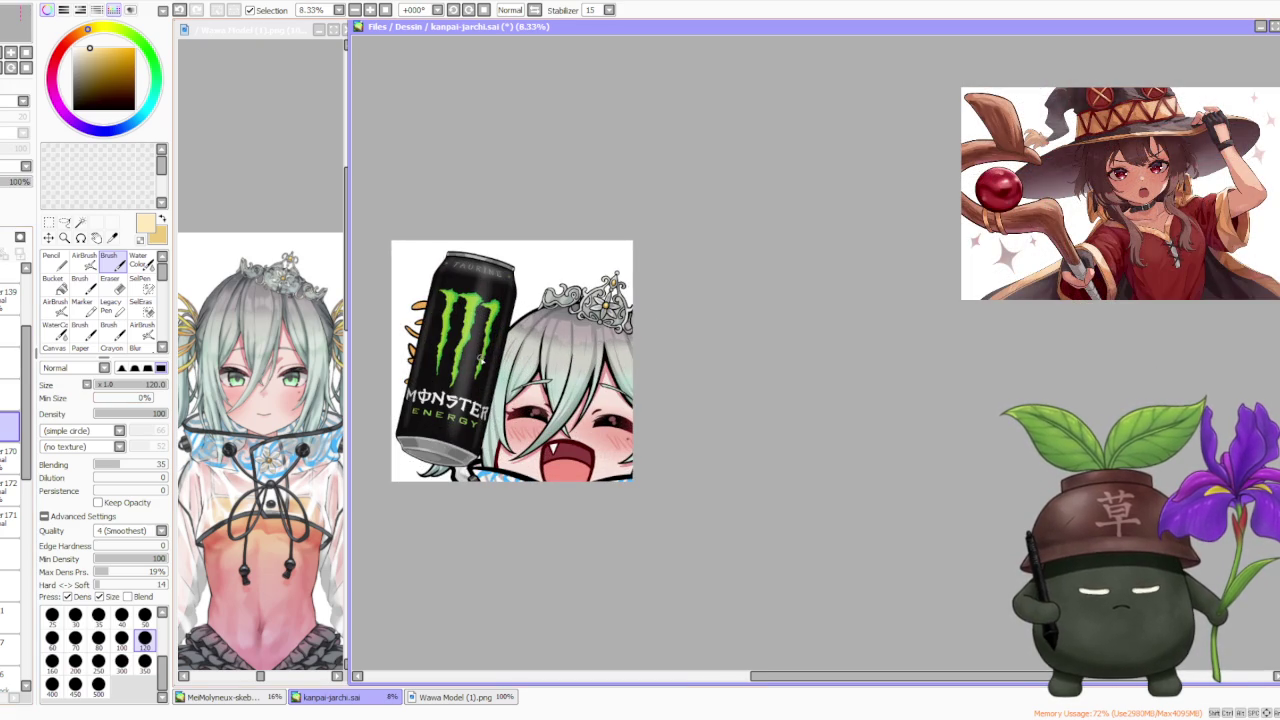
pyautogui.scroll(-1, 511, 312)
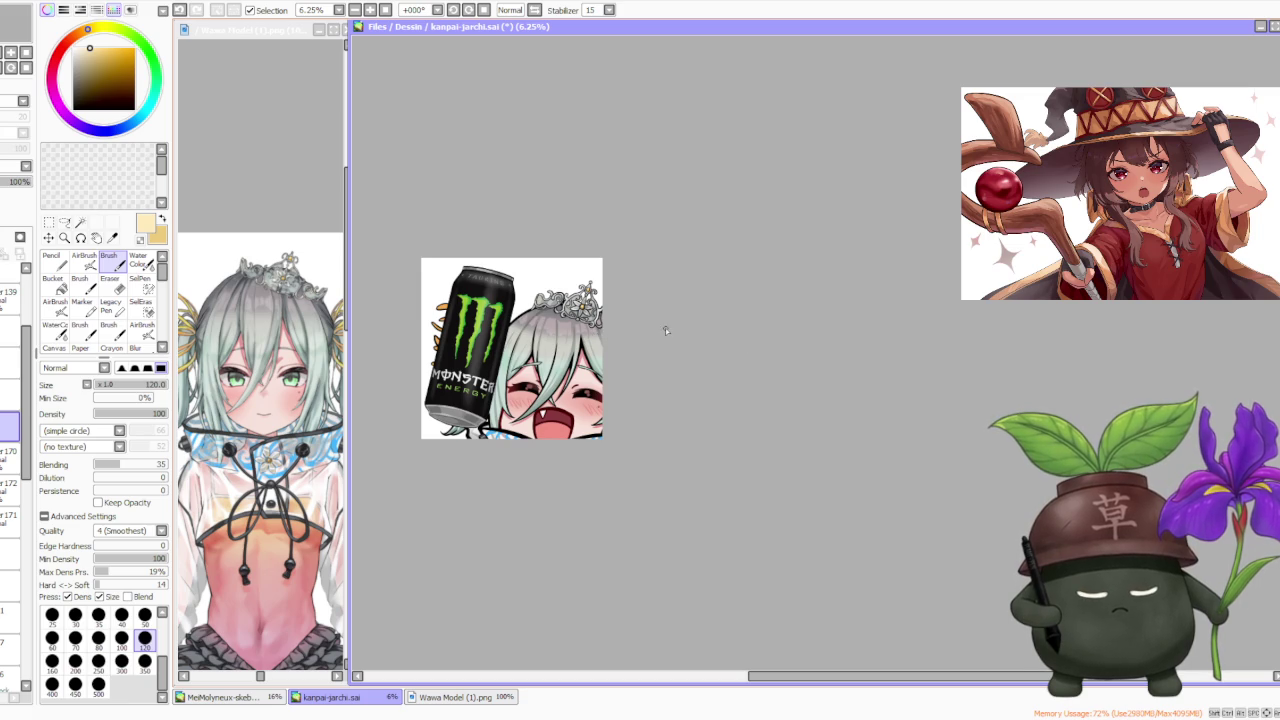
pyautogui.scroll(-1, 662, 333)
pyautogui.scroll(2, 606, 326)
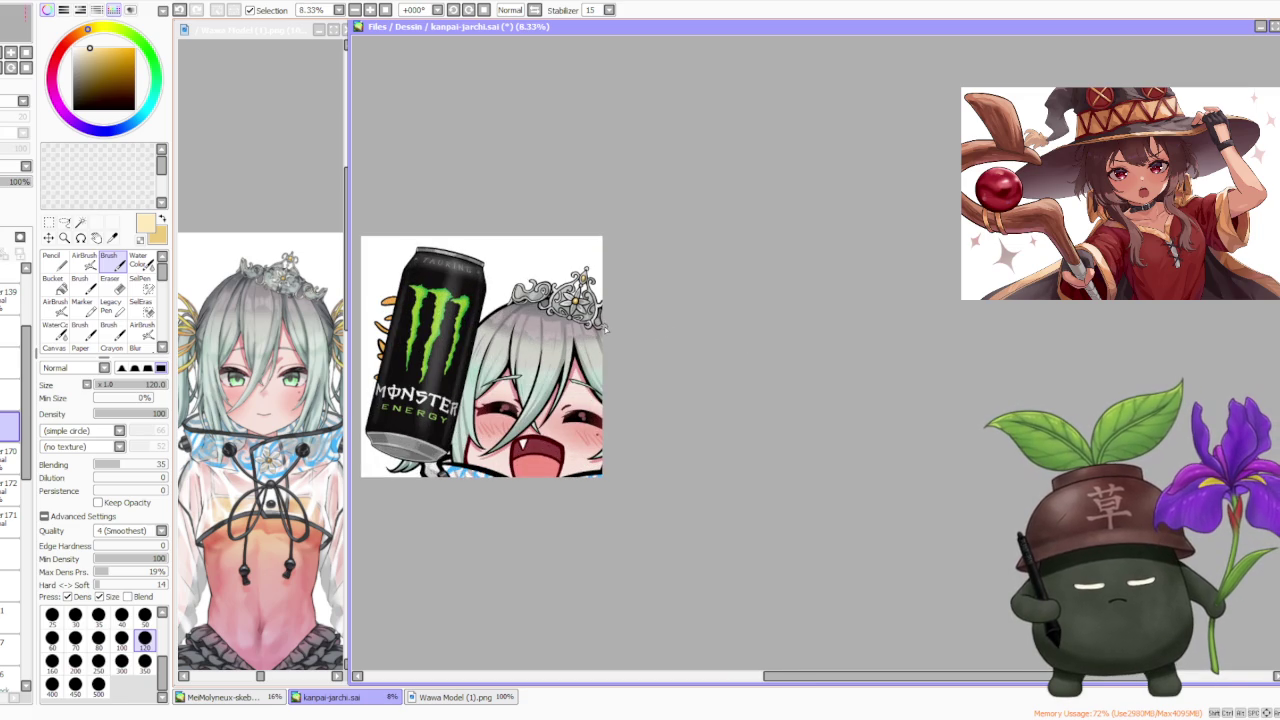
pyautogui.scroll(-1, 606, 328)
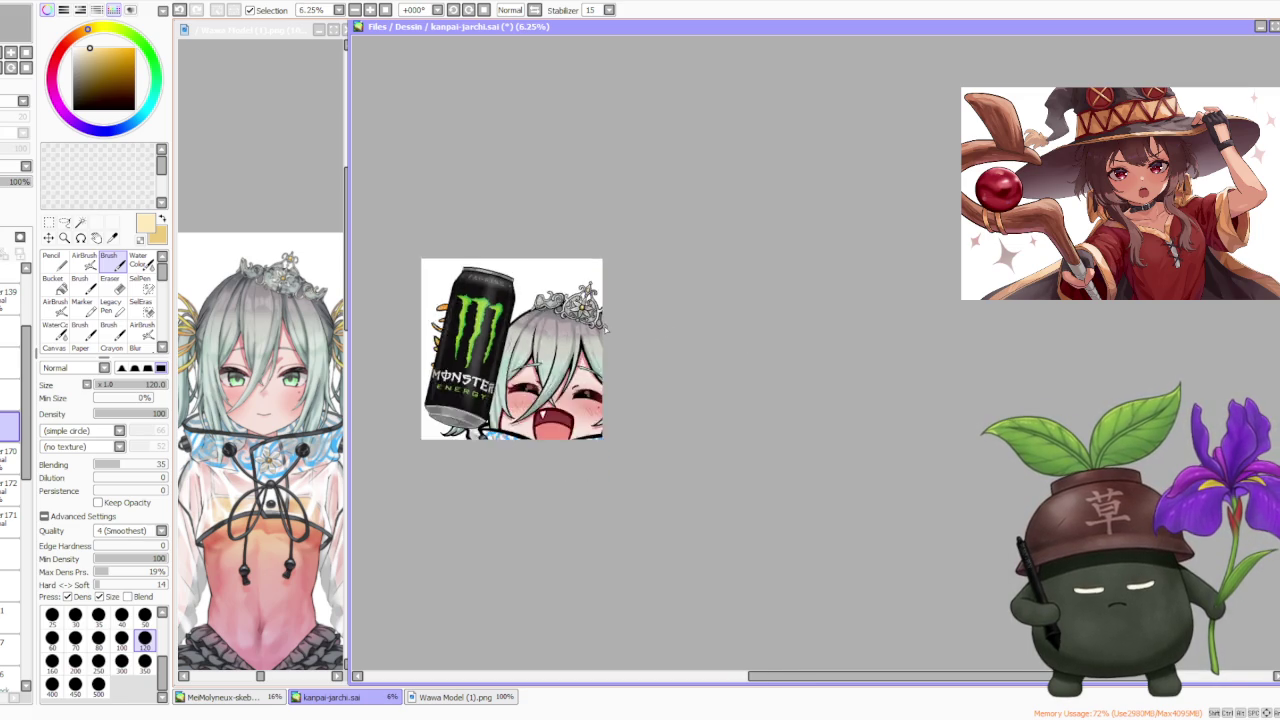
pyautogui.scroll(-1, 606, 328)
pyautogui.scroll(-3, 15, 450)
pyautogui.scroll(-2, 15, 450)
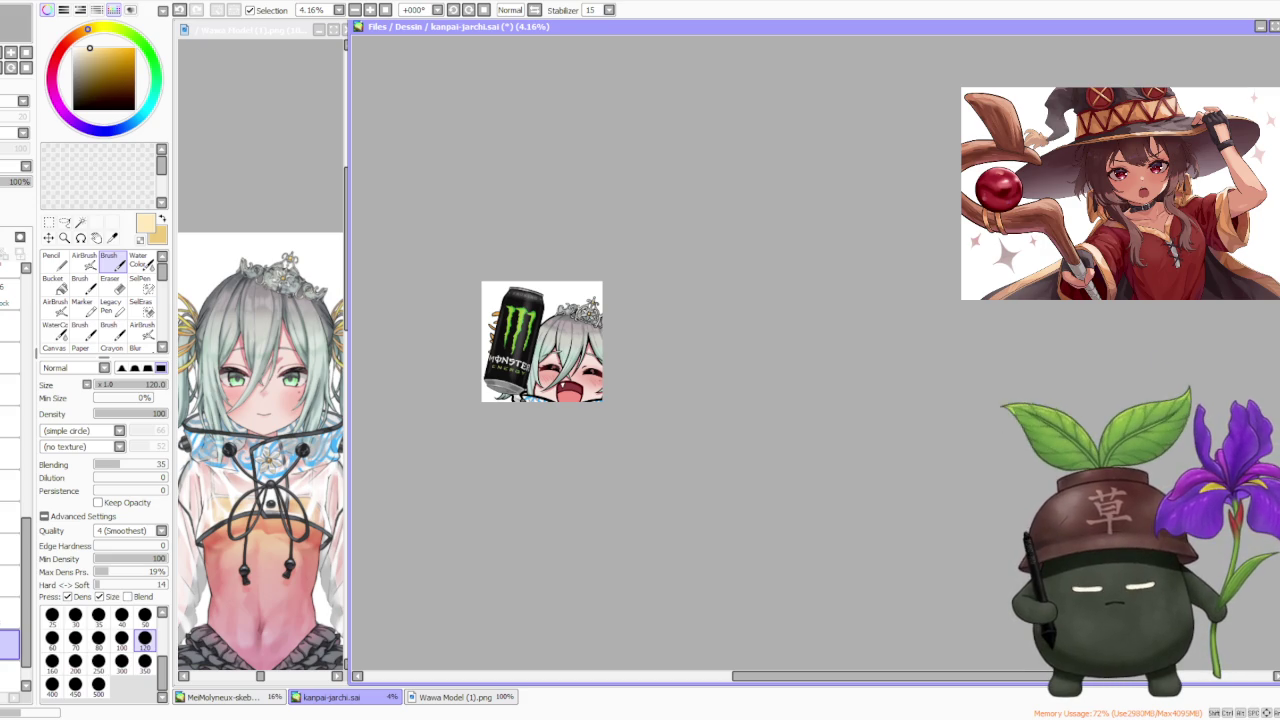
pyautogui.scroll(1, 478, 400)
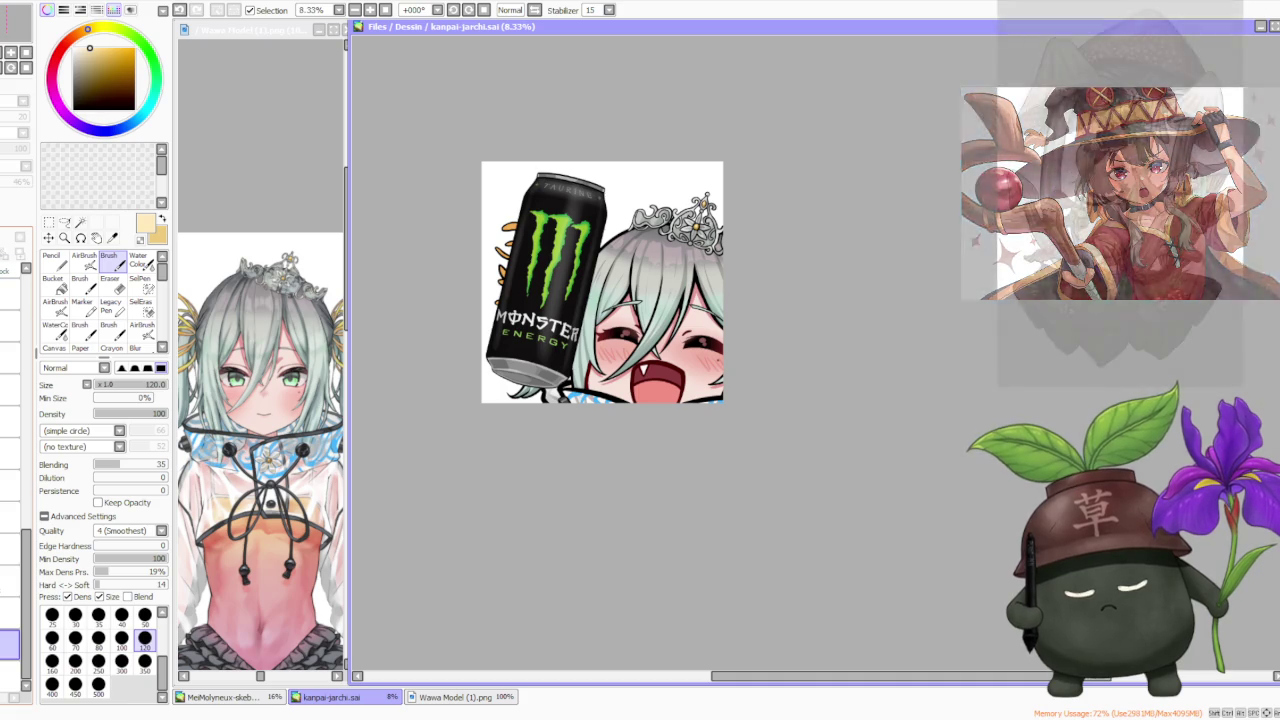
# - Bucket-fill the emote background bright pink on the current layer only, to check edges
pyautogui.click(52, 74)
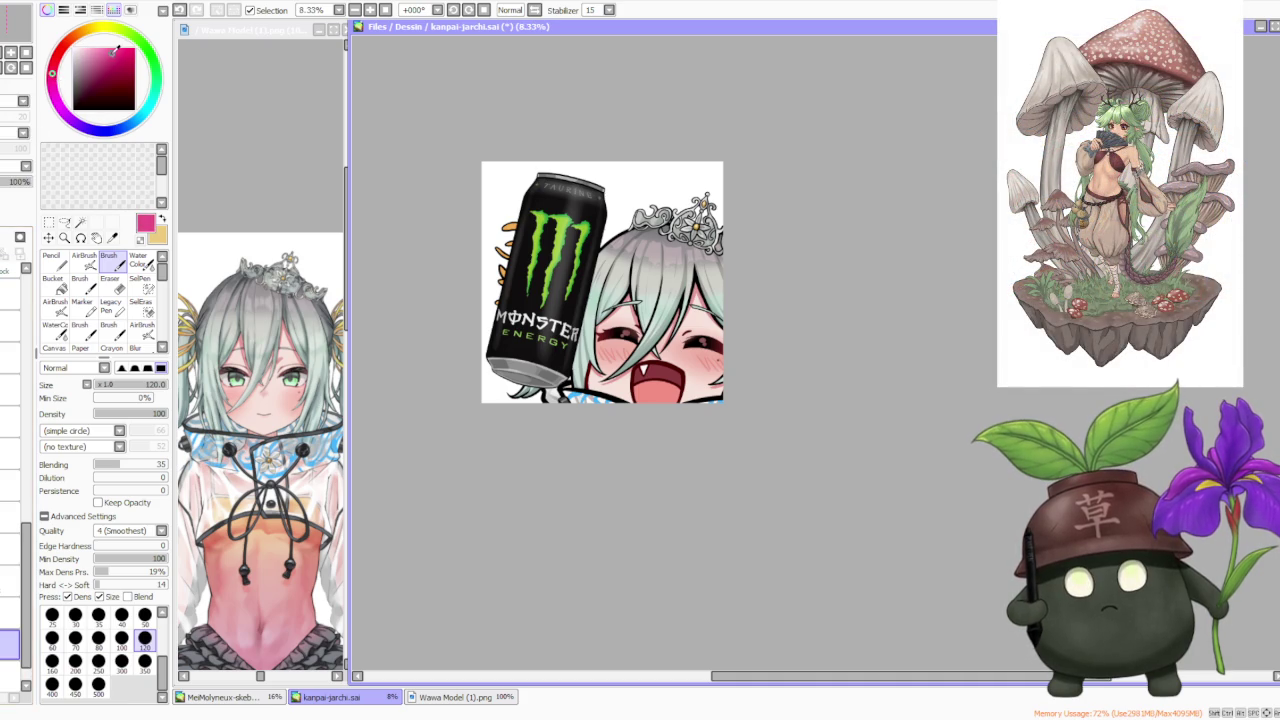
pyautogui.click(52, 283)
pyautogui.click(45, 447)
pyautogui.click(628, 172)
pyautogui.scroll(3, 683, 230)
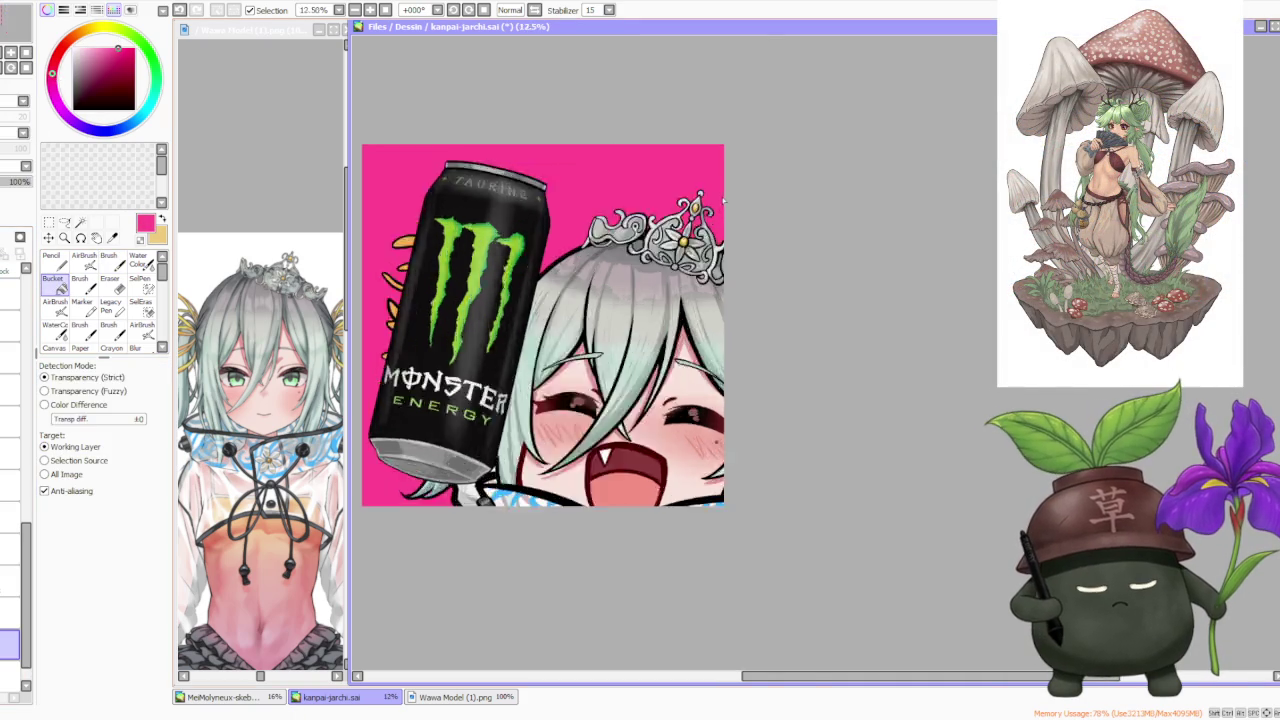
pyautogui.scroll(3, 683, 230)
pyautogui.scroll(1, 660, 272)
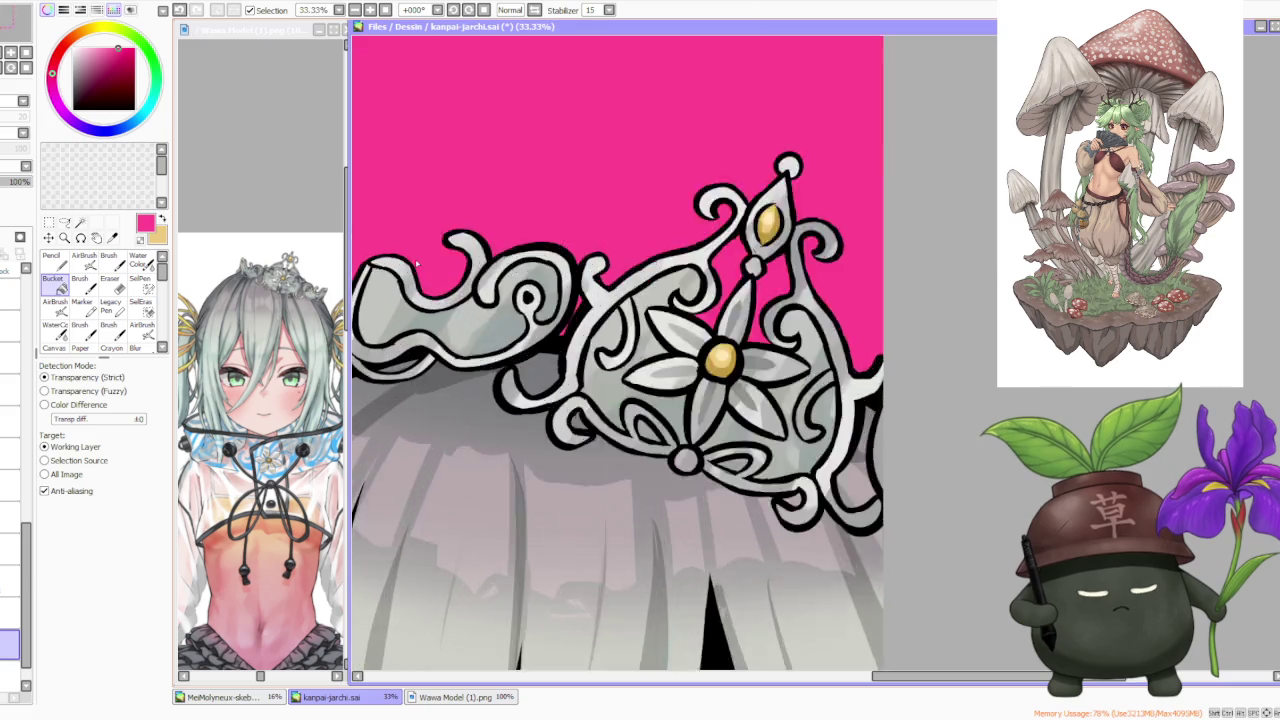
pyautogui.scroll(1, 416, 265)
pyautogui.scroll(-3, 522, 283)
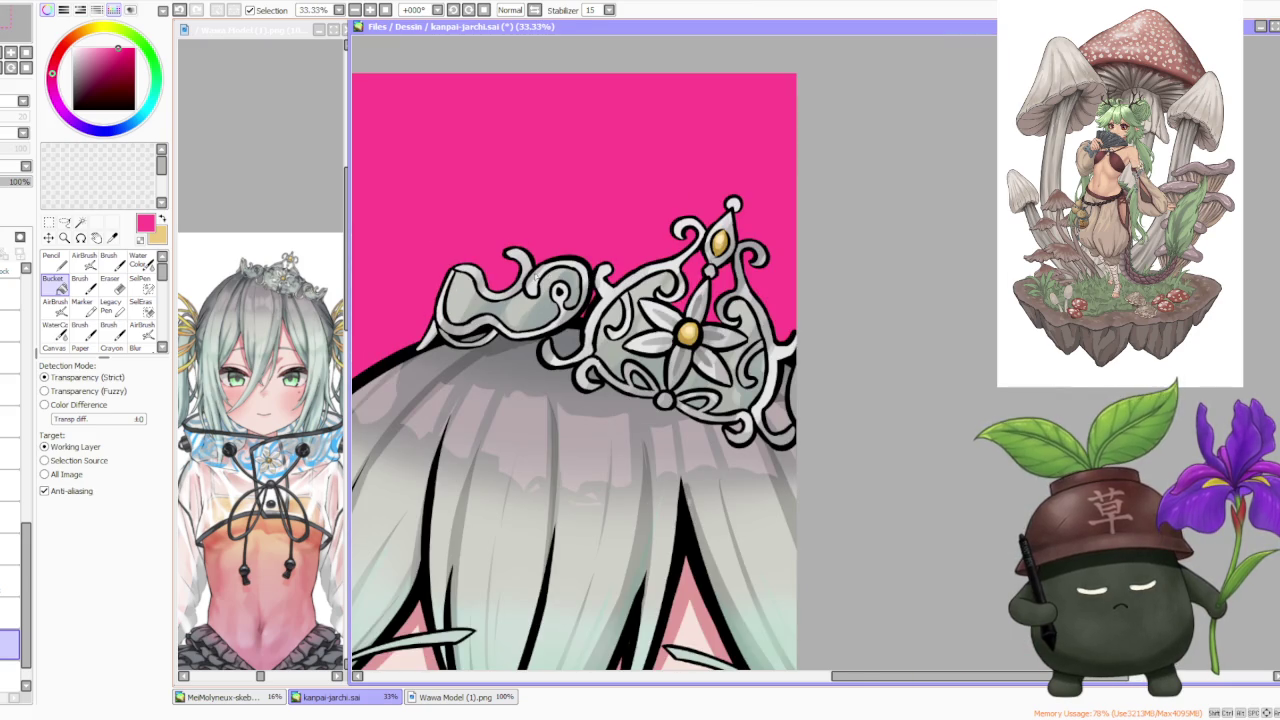
pyautogui.scroll(3, 452, 273)
pyautogui.scroll(-1, 452, 273)
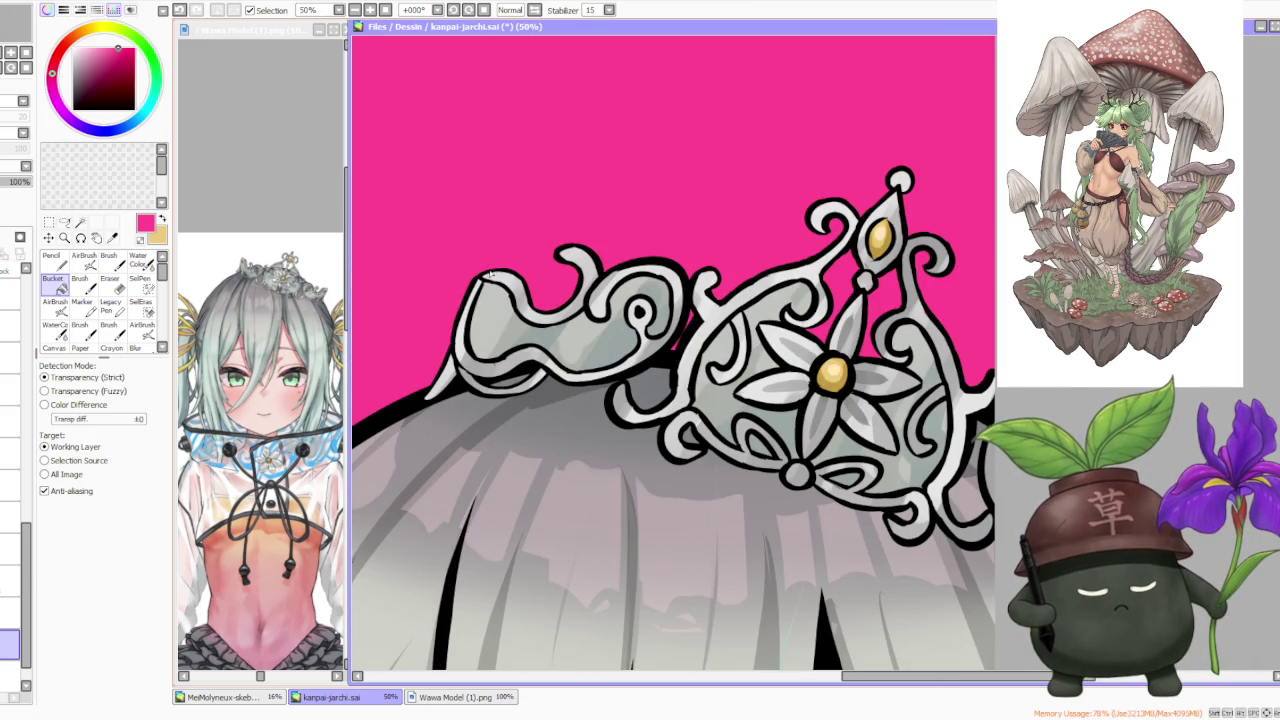
pyautogui.scroll(-2, 490, 273)
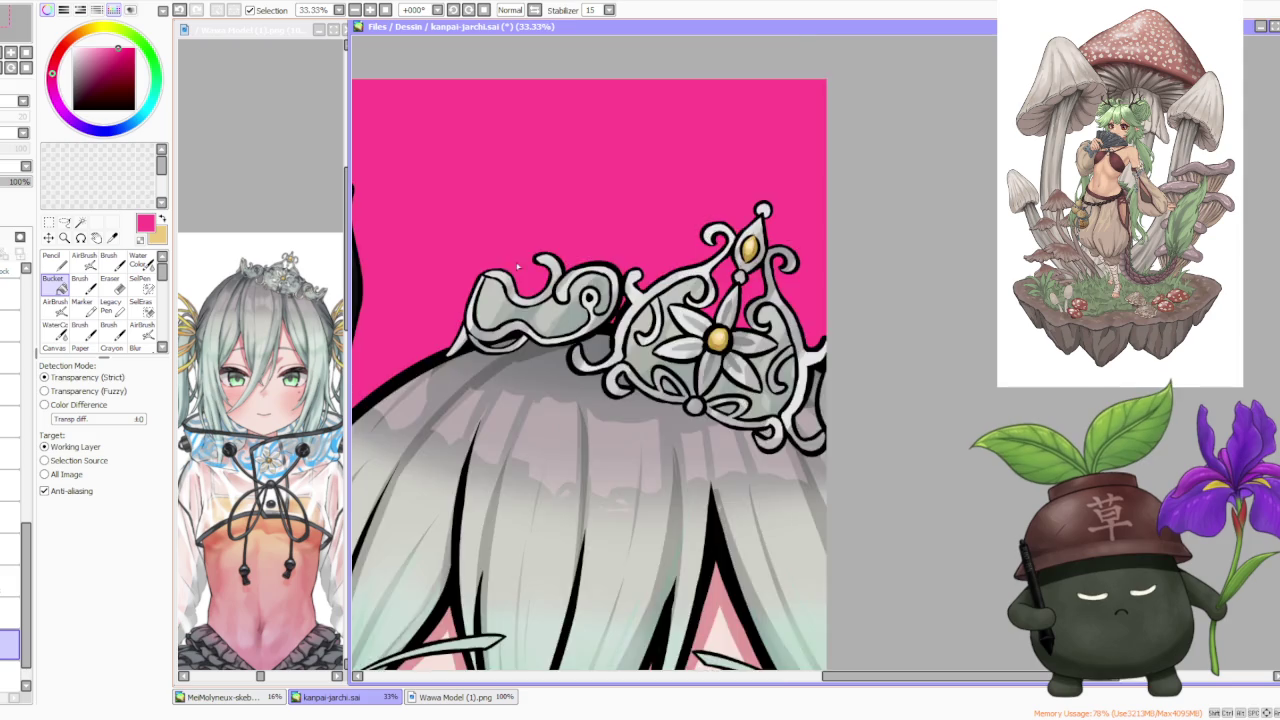
pyautogui.scroll(-2, 371, 236)
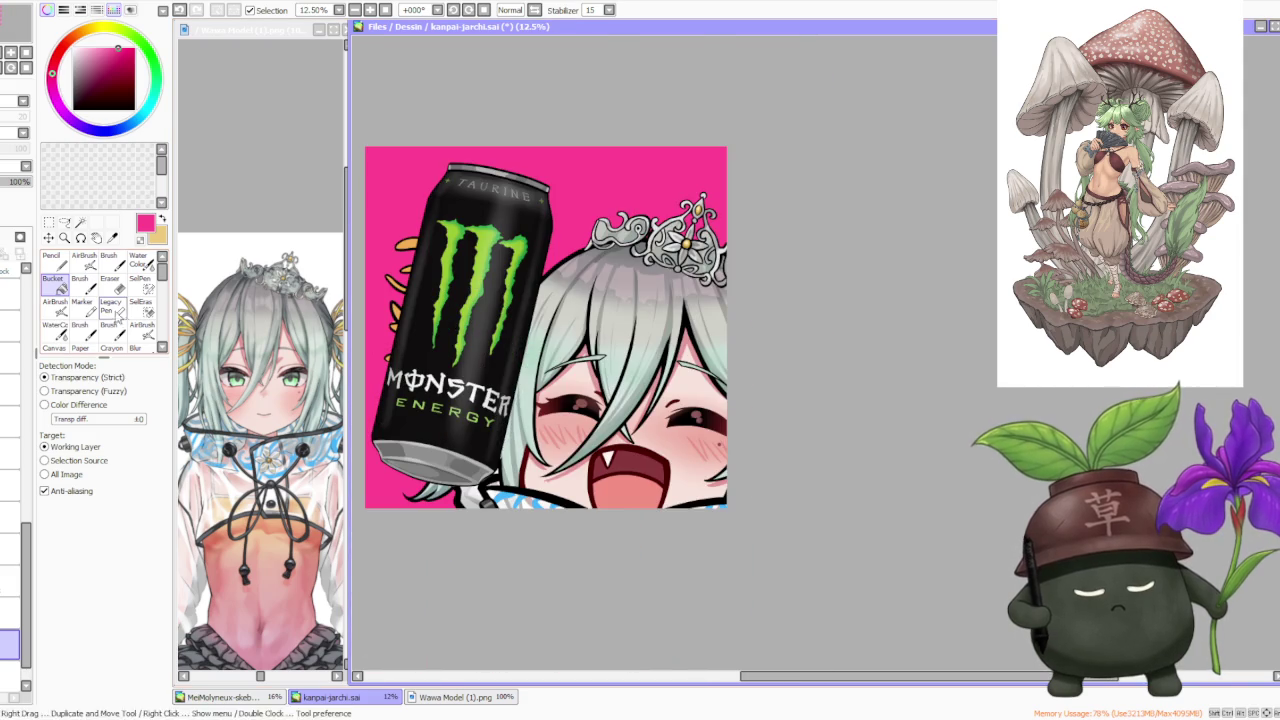
# - Try a mint-green background fill, undo it back to white, and pick black
pyautogui.click(157, 86)
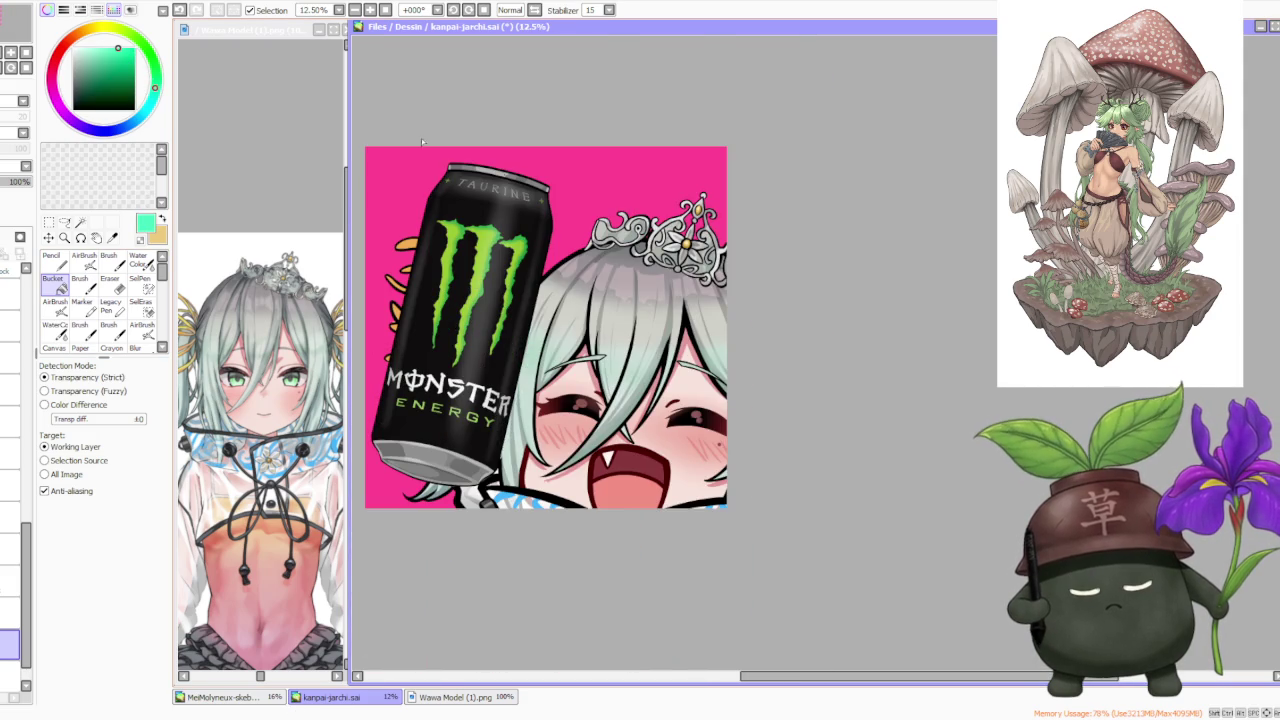
pyautogui.click(586, 178)
pyautogui.scroll(1, 586, 178)
pyautogui.scroll(1, 641, 228)
pyautogui.scroll(-1, 641, 228)
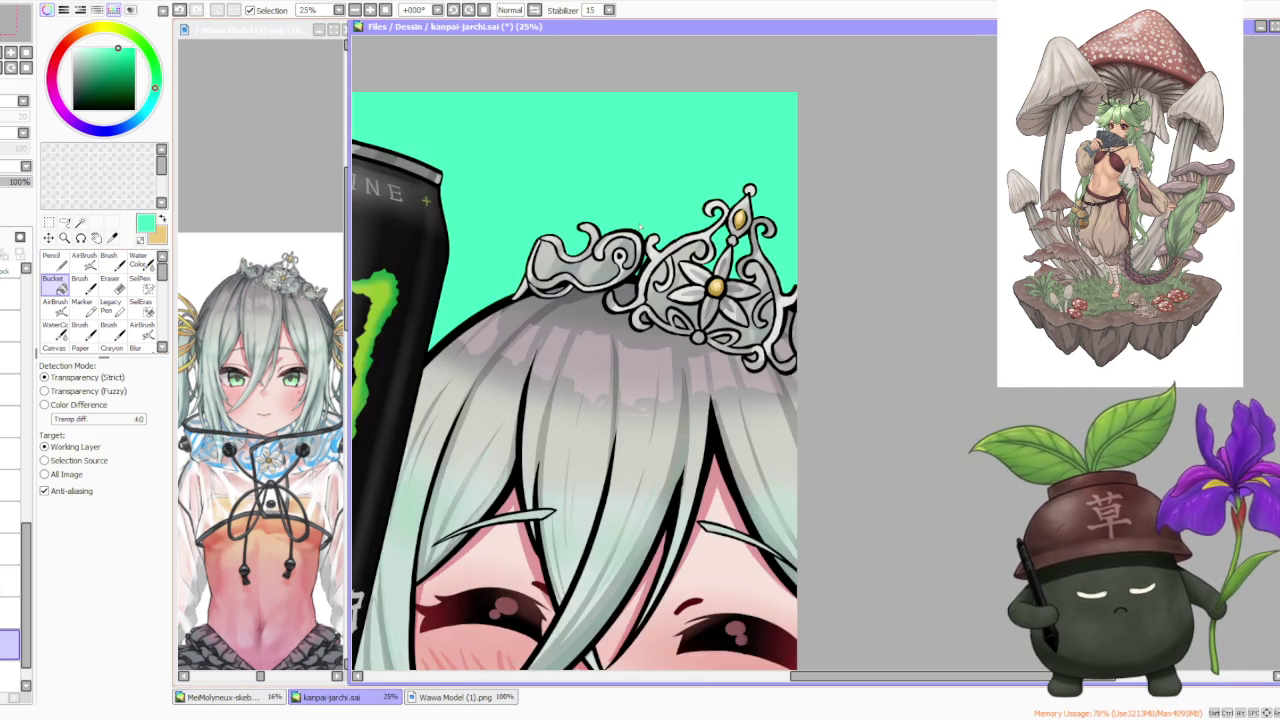
pyautogui.scroll(-1, 641, 228)
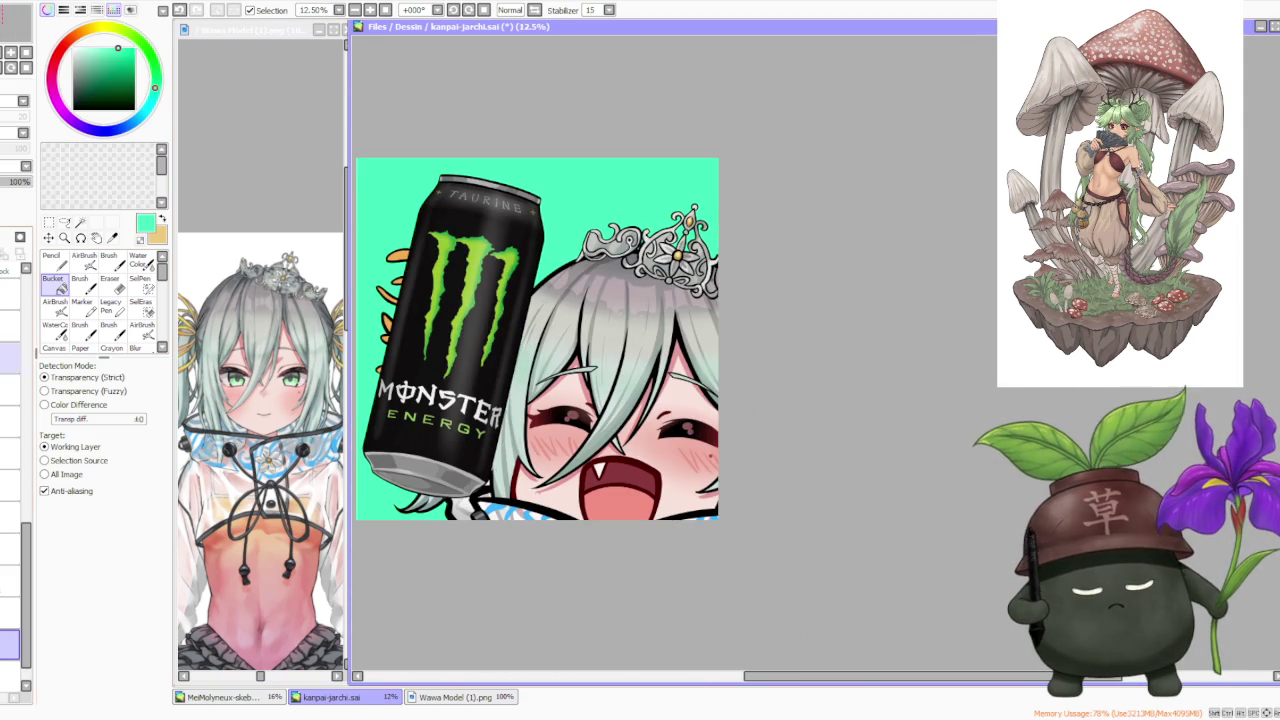
pyautogui.hotkey('ctrl', 'z')
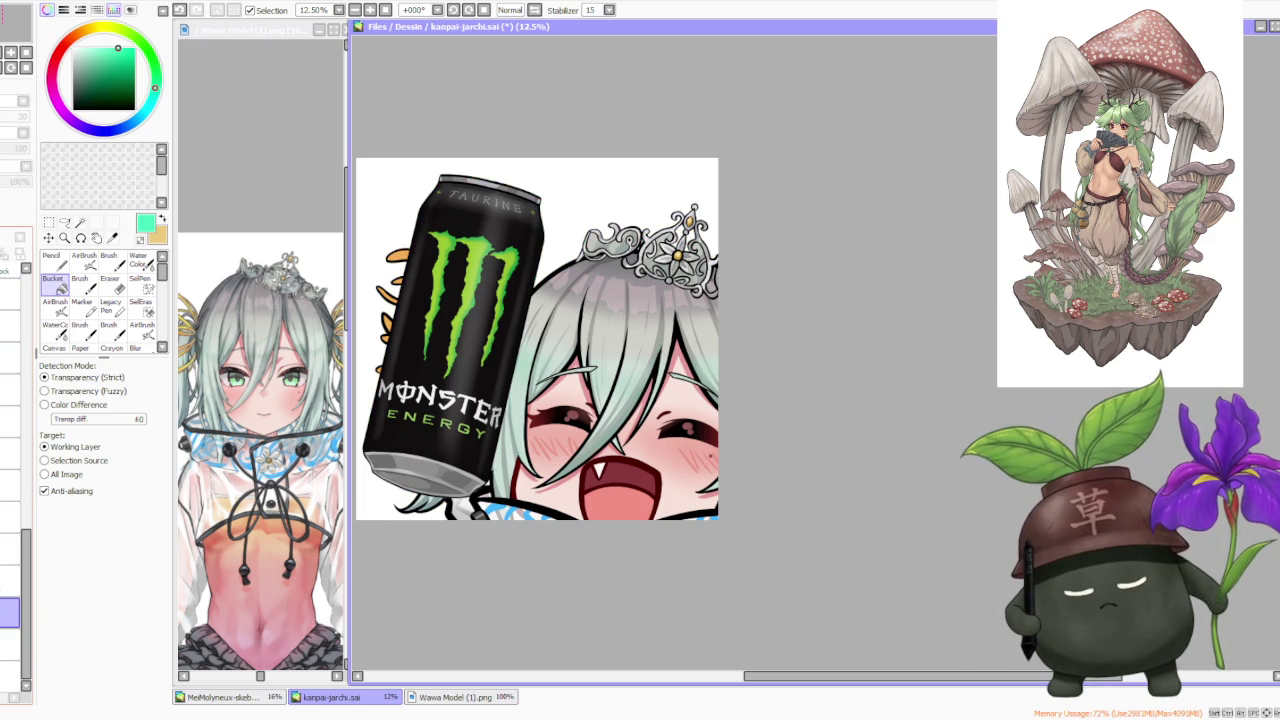
pyautogui.click(74, 107)
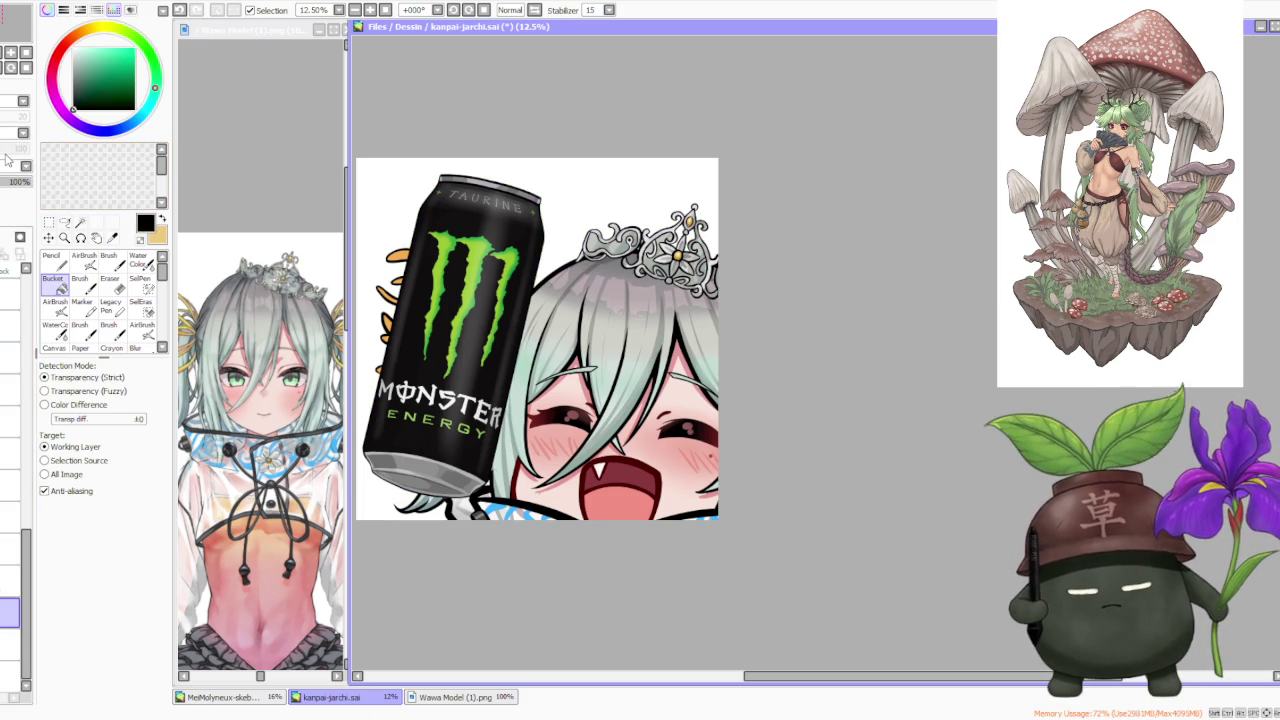
# - With the brush, try outline touch-up strokes along the can's bottom, undoing them
pyautogui.press('b')
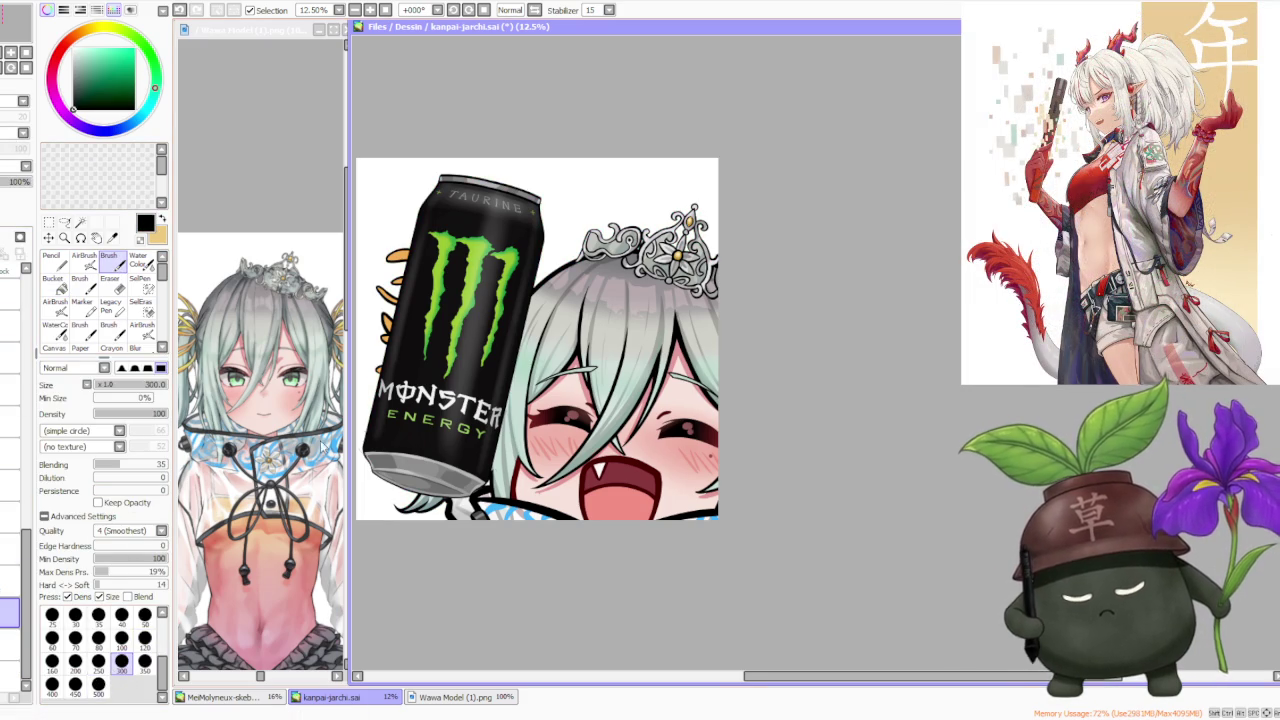
pyautogui.scroll(1, 370, 480)
pyautogui.scroll(-1, 370, 480)
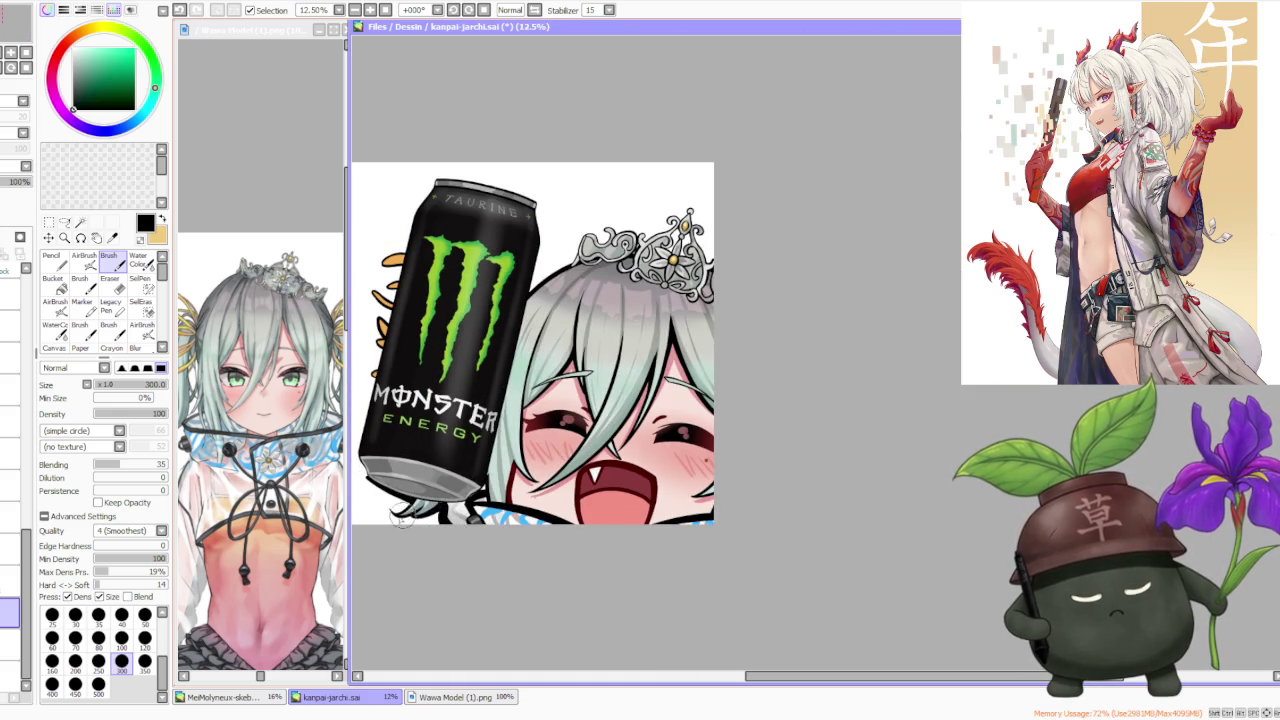
pyautogui.hotkey('ctrl', 'z')
pyautogui.moveTo(384, 512); pyautogui.dragTo(430, 506)
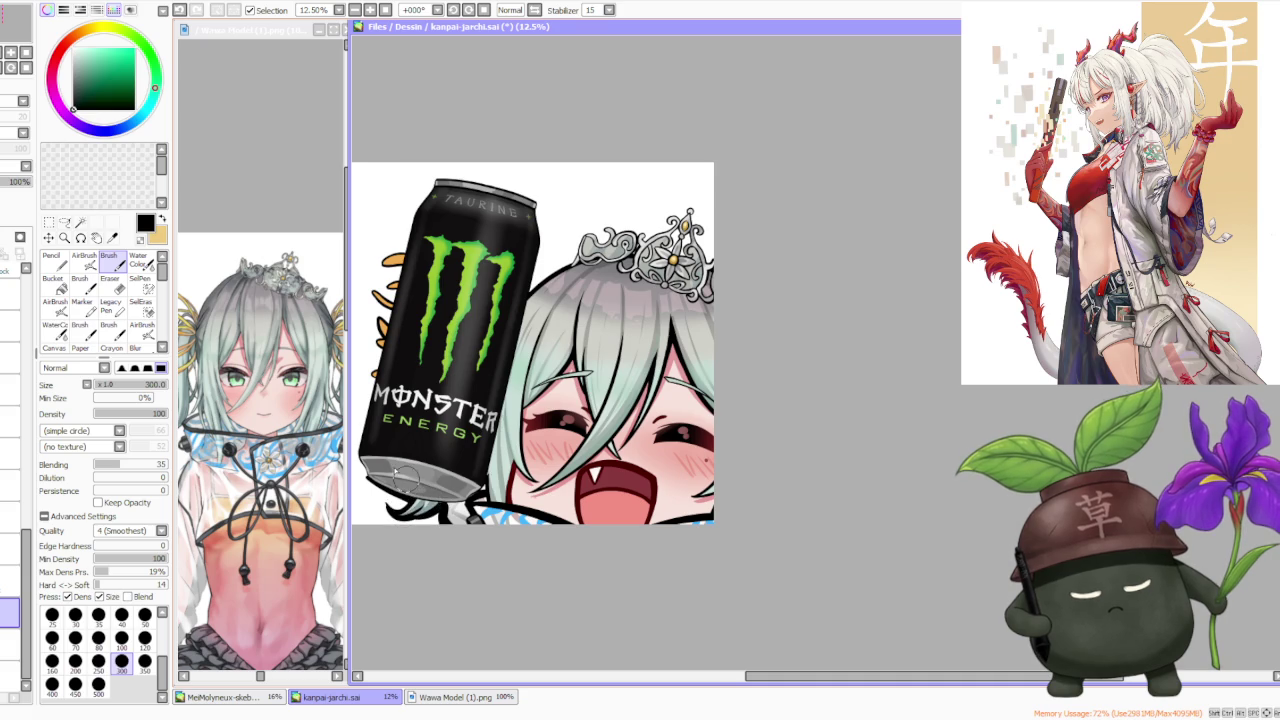
pyautogui.hotkey('ctrl', 'z')
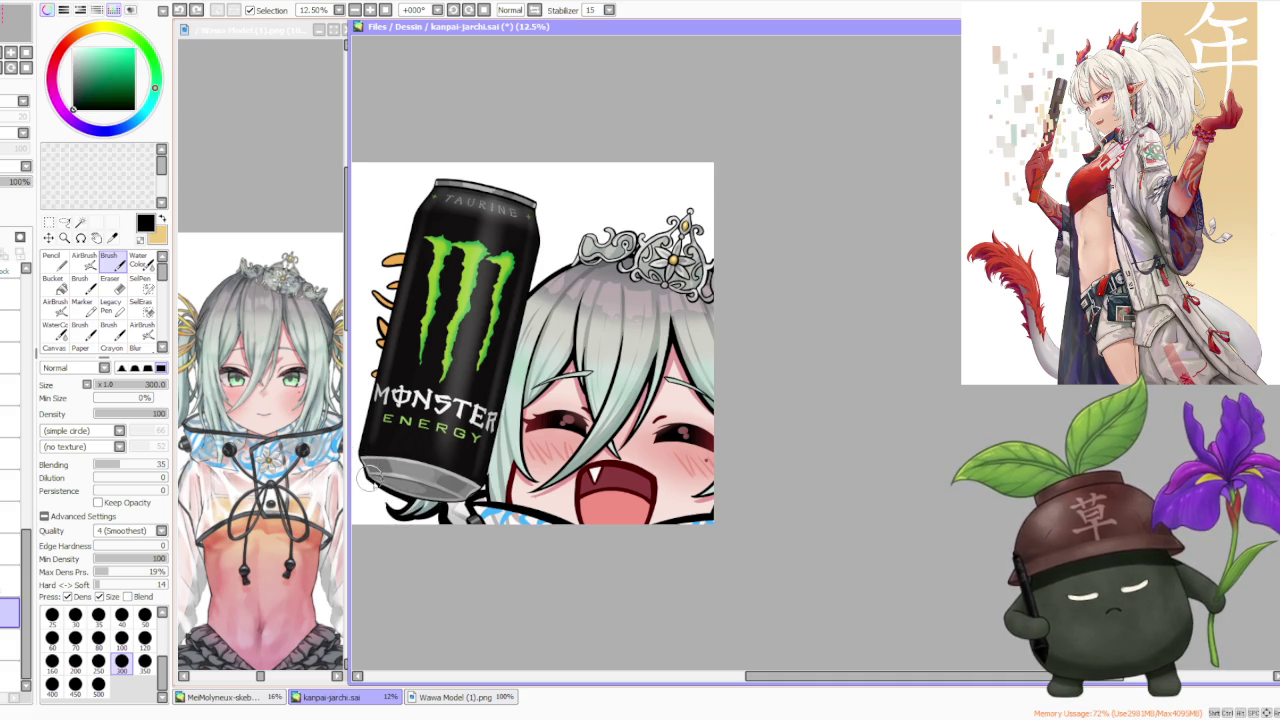
pyautogui.moveTo(368, 466)
pyautogui.mouseDown()
pyautogui.moveTo(395, 500)
pyautogui.moveTo(365, 477)
pyautogui.moveTo(392, 500)
pyautogui.moveTo(360, 450)
pyautogui.moveTo(376, 380)
pyautogui.mouseUp()
pyautogui.hotkey('ctrl', 'z')
pyautogui.hotkey('ctrl', 'z')
pyautogui.hotkey('ctrl', 'z')
pyautogui.hotkey('ctrl', 'z')
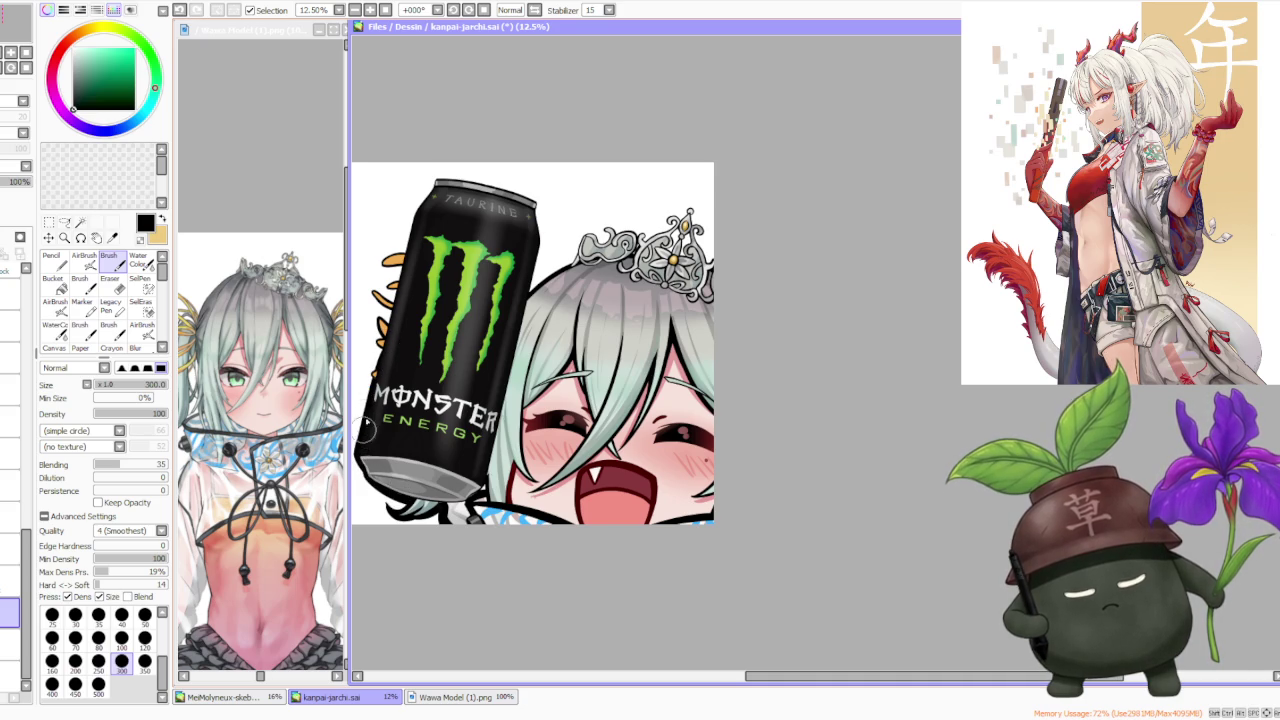
# - Try a touch-up stroke on the can's top-left edge outline, then undo it
pyautogui.hotkey('ctrl', 'z')
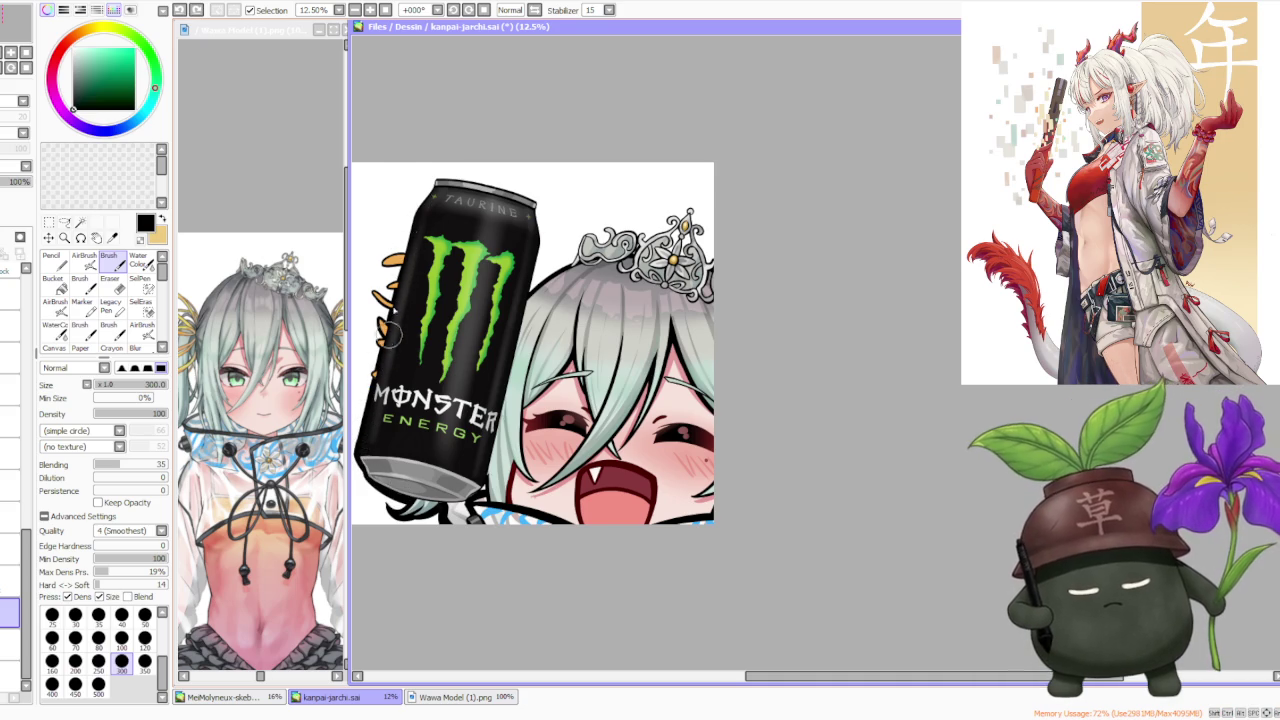
pyautogui.moveTo(410, 228); pyautogui.dragTo(415, 218)
pyautogui.hotkey('ctrl', 'z')
pyautogui.hotkey('ctrl', 'z')
pyautogui.hotkey('ctrl', 'z')
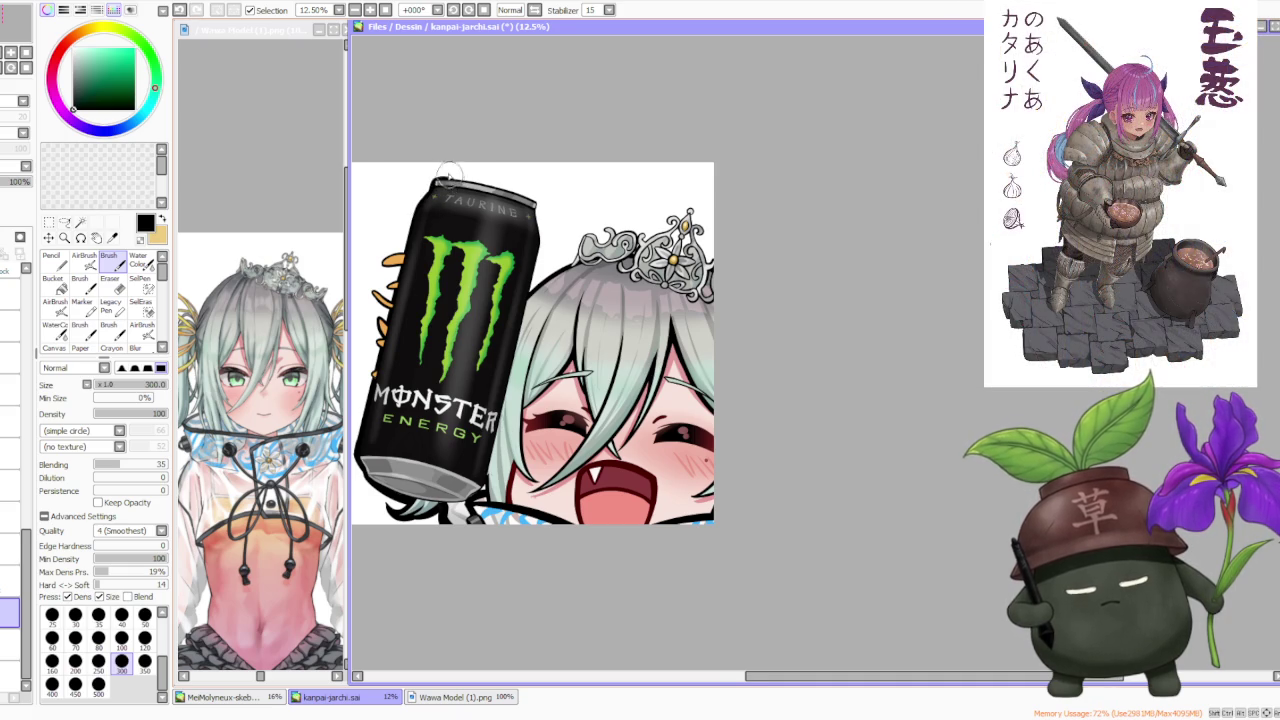
pyautogui.scroll(-1, 464, 162)
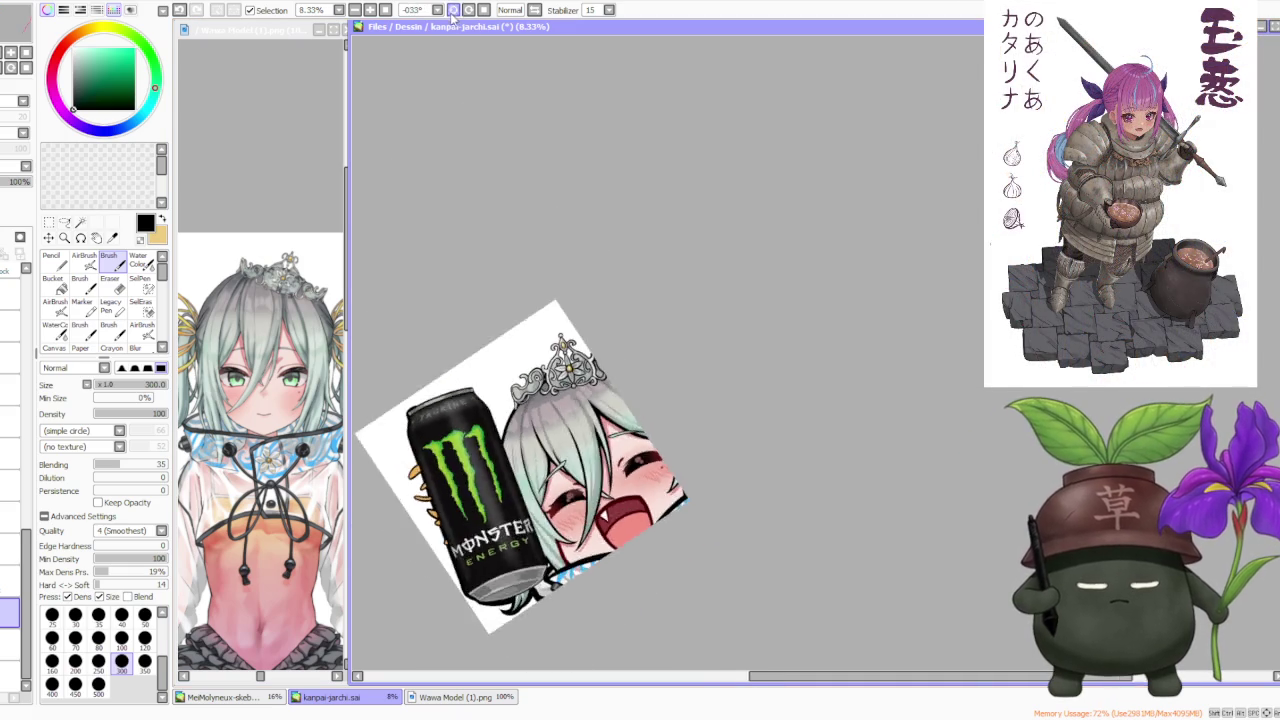
# - Rotate the canvas view sideways to inspect, then reset it upright
pyautogui.moveTo(443, 29); pyautogui.dragTo(669, 274)
pyautogui.scroll(-1, 669, 274)
pyautogui.scroll(1, 638, 612)
pyautogui.scroll(1, 638, 612)
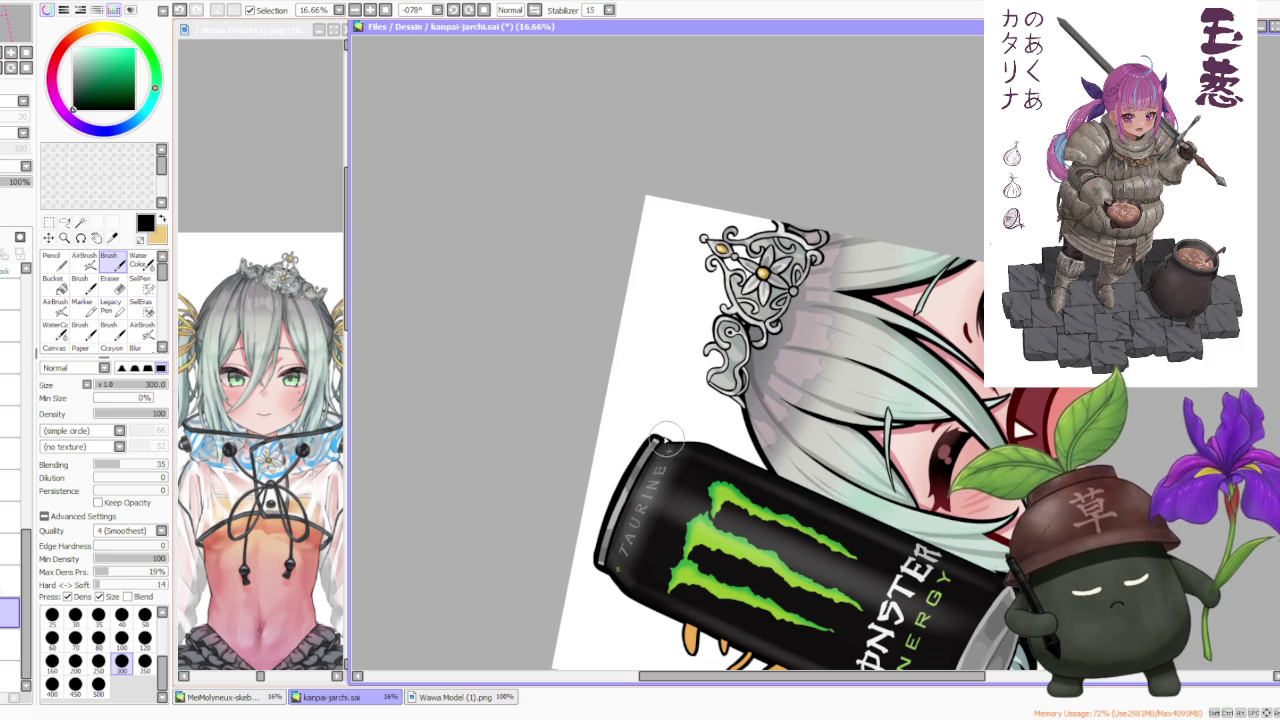
pyautogui.click(484, 10)
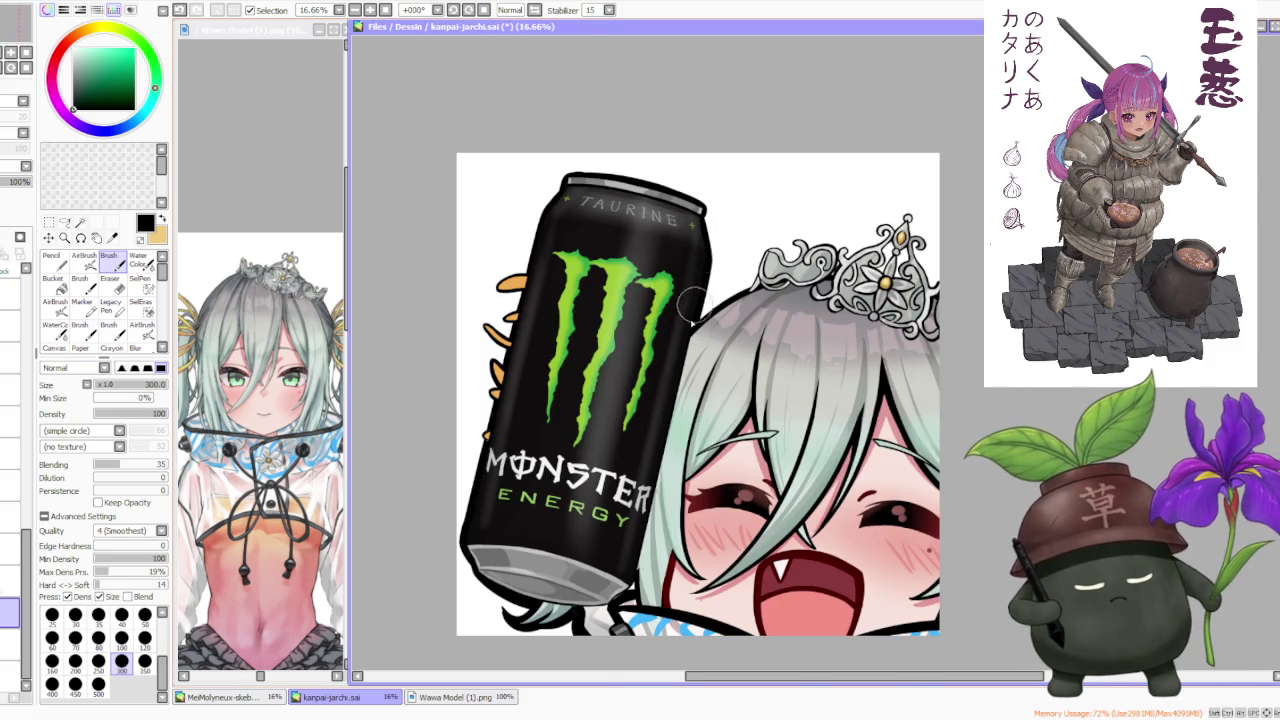
# - Repaint the can's right-edge outline and try redrawing the tiara's curled left outline
pyautogui.moveTo(706, 261)
pyautogui.mouseDown()
pyautogui.moveTo(688, 332)
pyautogui.moveTo(792, 244)
pyautogui.moveTo(778, 245)
pyautogui.moveTo(815, 248)
pyautogui.mouseUp()
pyautogui.hotkey('ctrl', 'z')
pyautogui.hotkey('ctrl', 'z')
pyautogui.hotkey('ctrl', 'z')
pyautogui.hotkey('ctrl', 'z')
pyautogui.hotkey('ctrl', 'z')
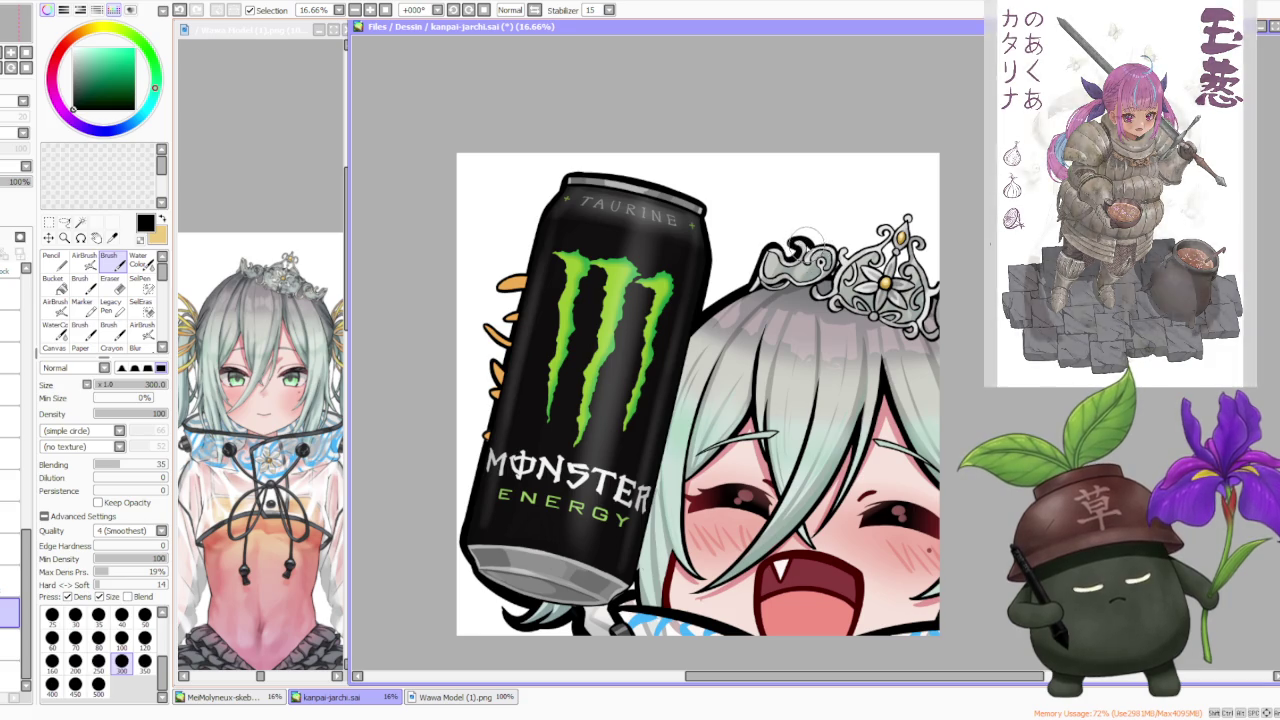
pyautogui.moveTo(822, 270)
pyautogui.mouseDown()
pyautogui.moveTo(860, 232)
pyautogui.moveTo(850, 240)
pyautogui.mouseUp()
pyautogui.hotkey('ctrl', 'z')
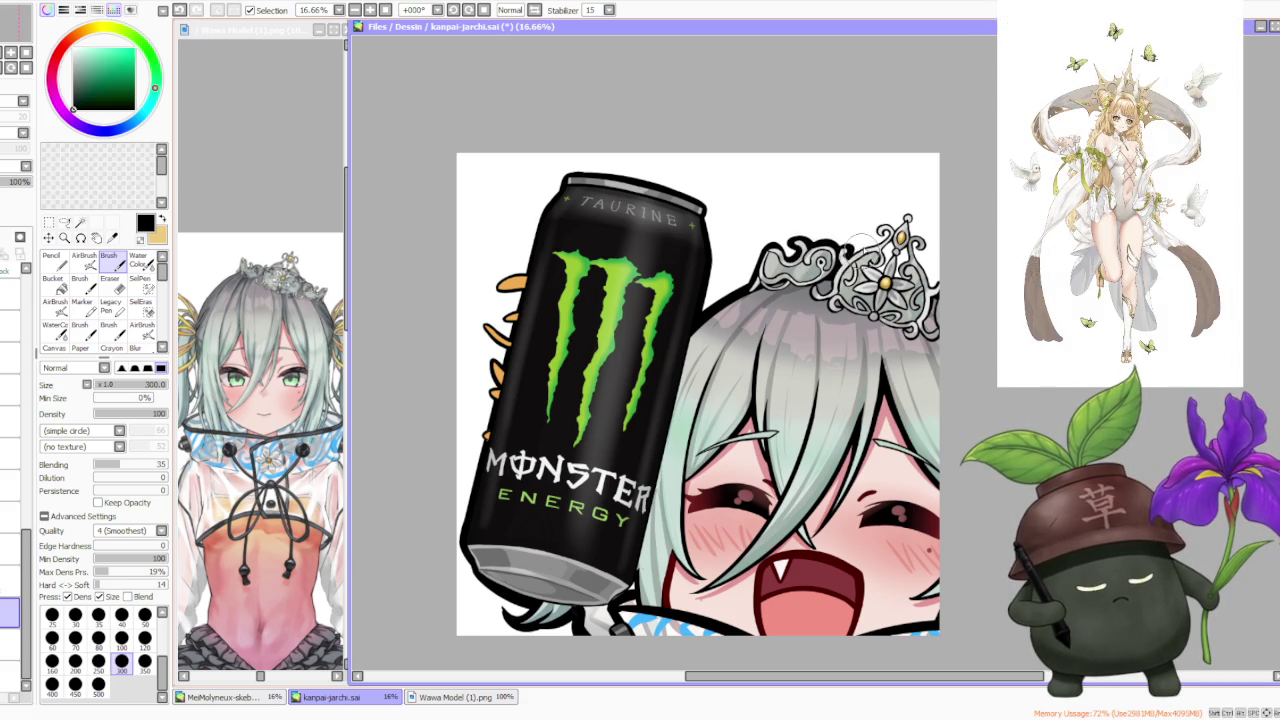
# - Redraw the crown line beside the flower darker after undoing earlier attempts
pyautogui.scroll(-1, 882, 213)
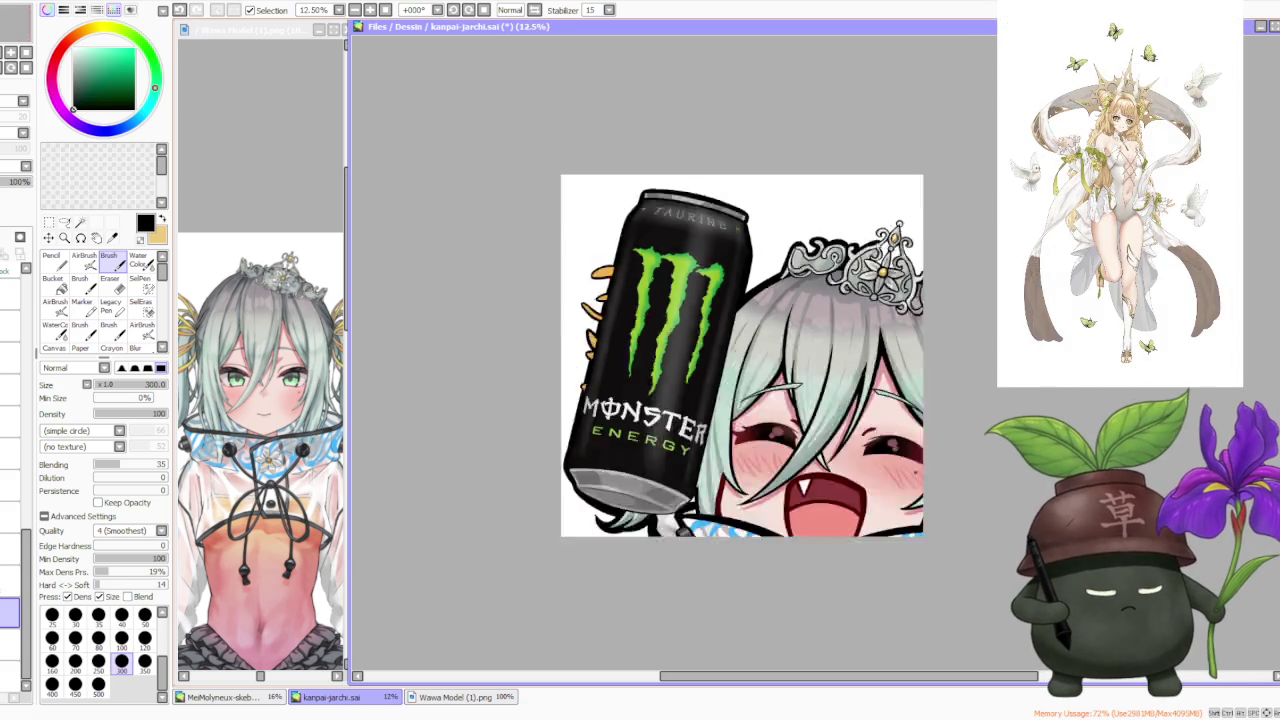
pyautogui.scroll(-2, 885, 214)
pyautogui.scroll(4, 905, 214)
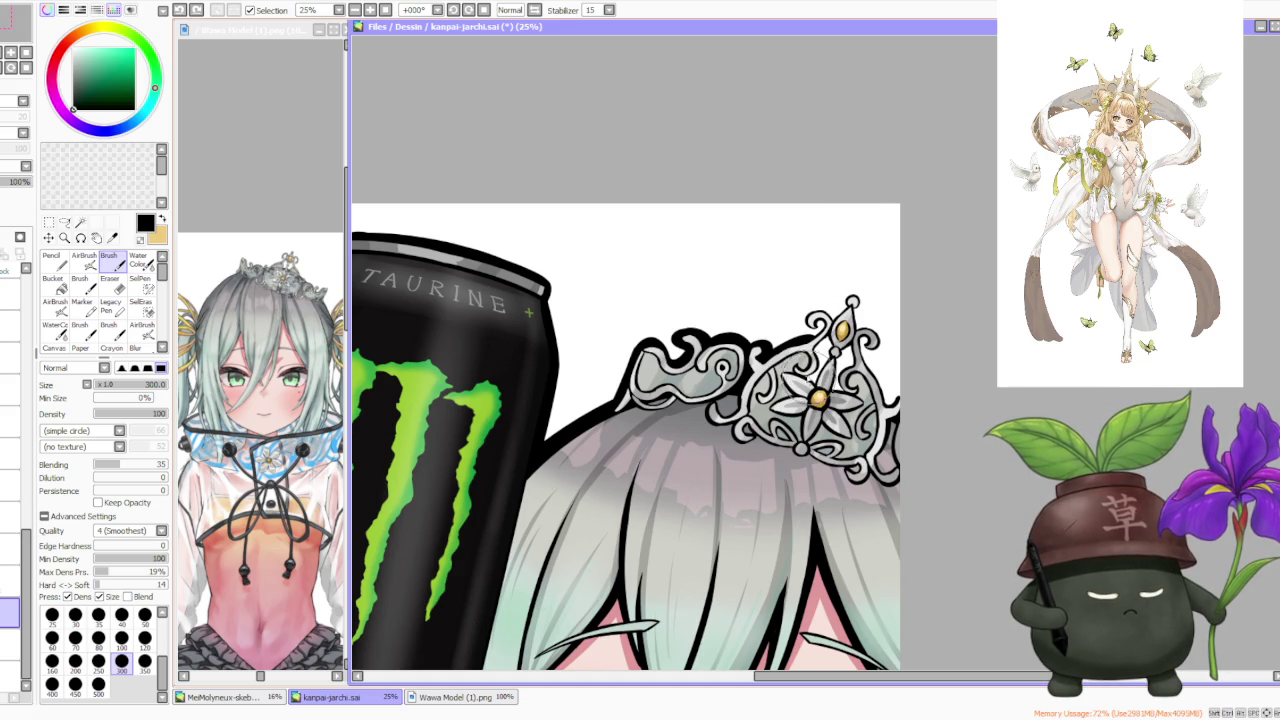
pyautogui.hotkey('ctrl', 'z')
pyautogui.moveTo(812, 400); pyautogui.dragTo(832, 356)
pyautogui.hotkey('ctrl', 'z')
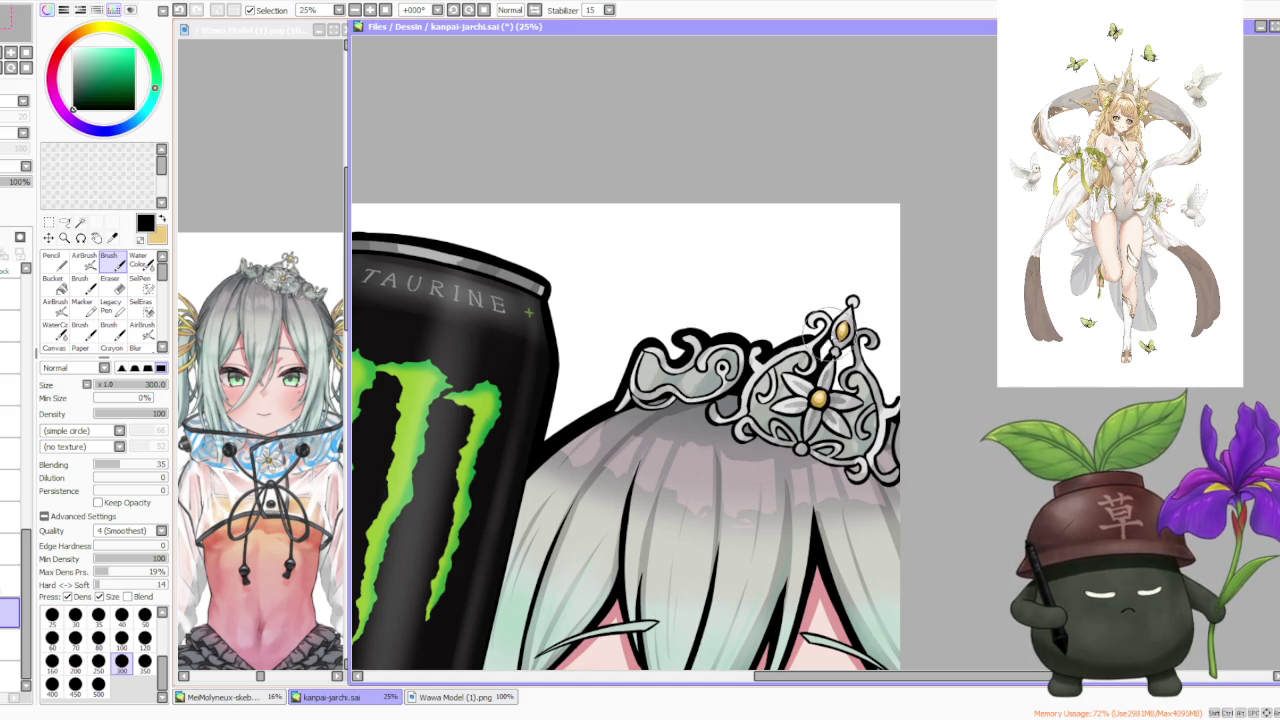
pyautogui.hotkey('ctrl', 'z')
pyautogui.moveTo(812, 398); pyautogui.dragTo(834, 352)
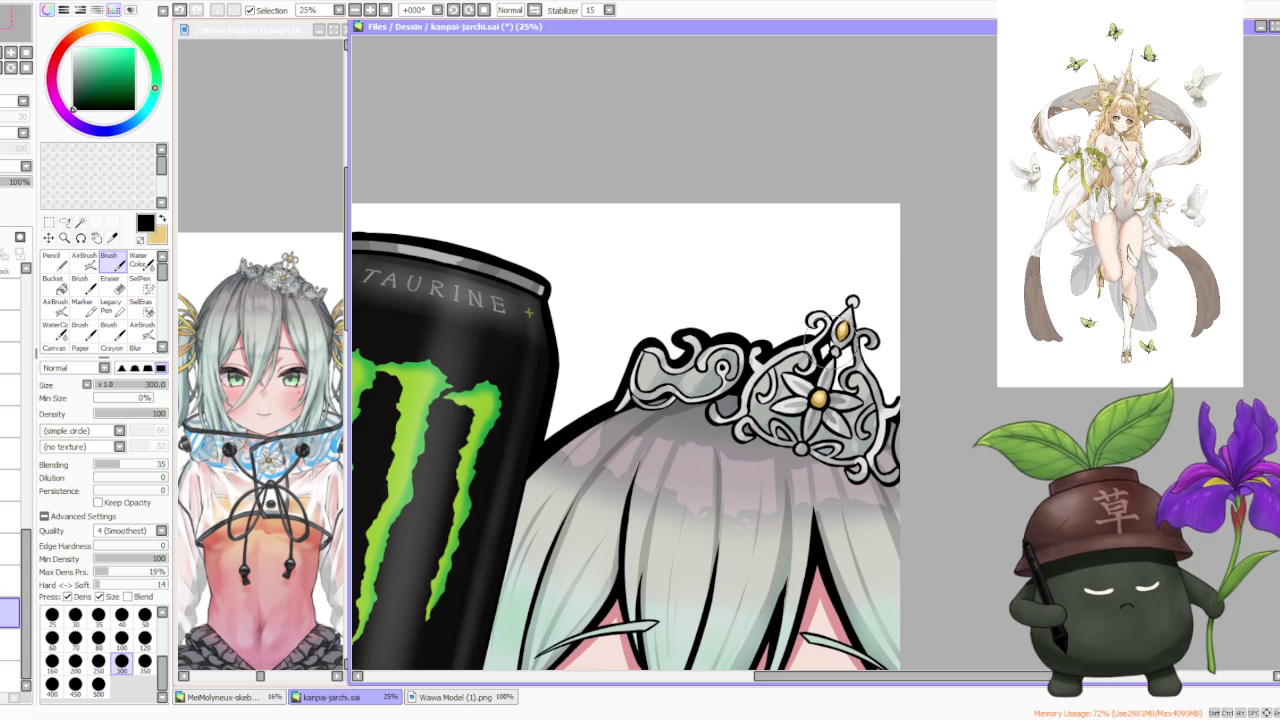
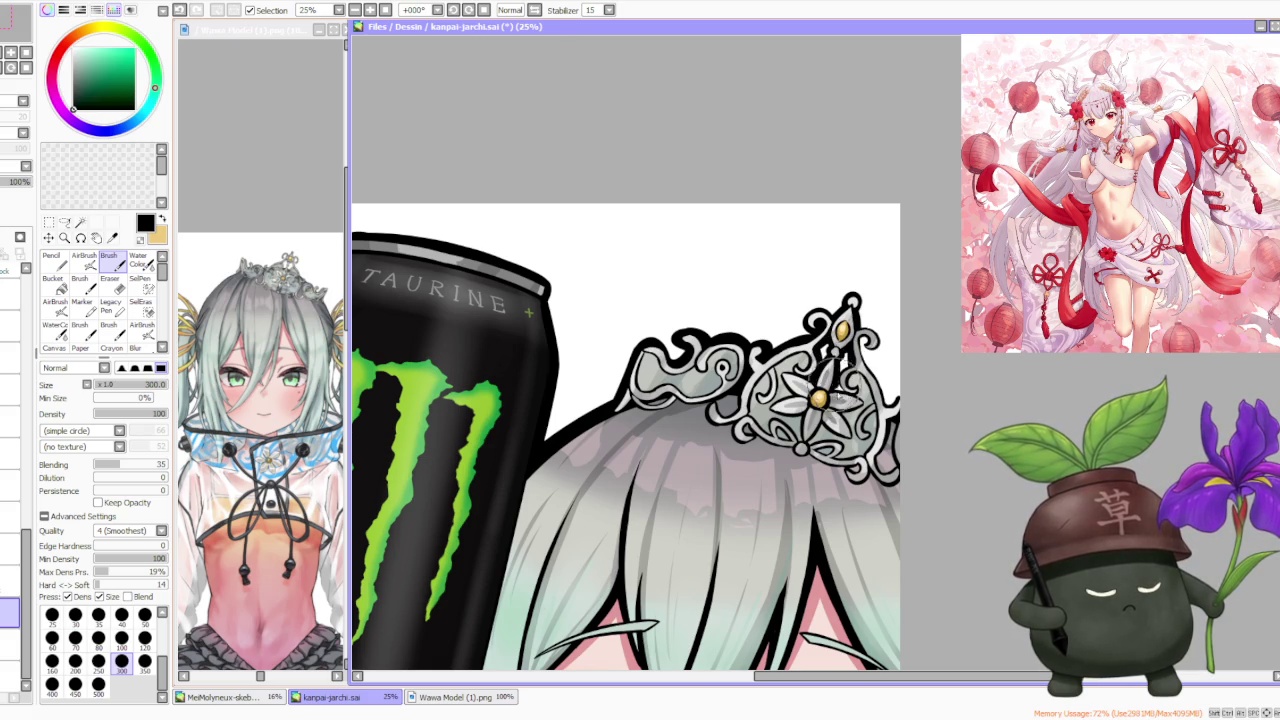
# - Review the energy-can emote at several zoom levels and save kanpai-jarchi.sai
pyautogui.scroll(-1, 866, 313)
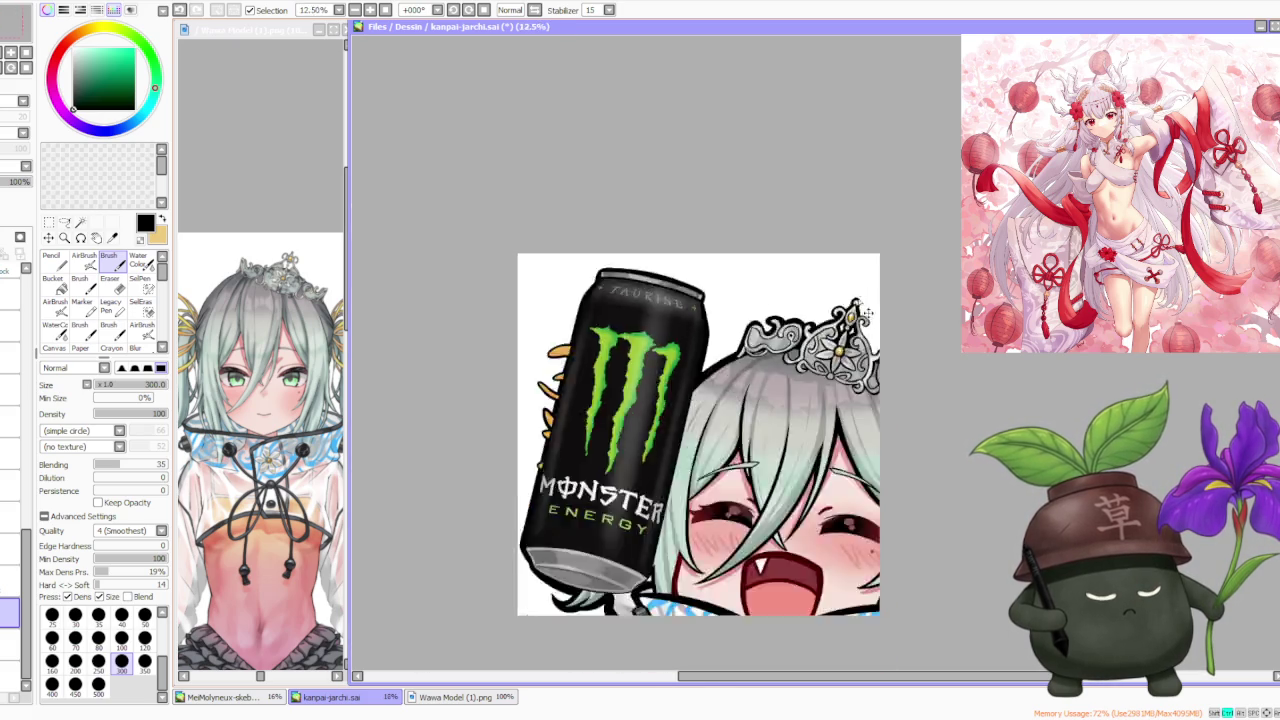
pyautogui.scroll(-1, 866, 313)
pyautogui.scroll(2, 861, 328)
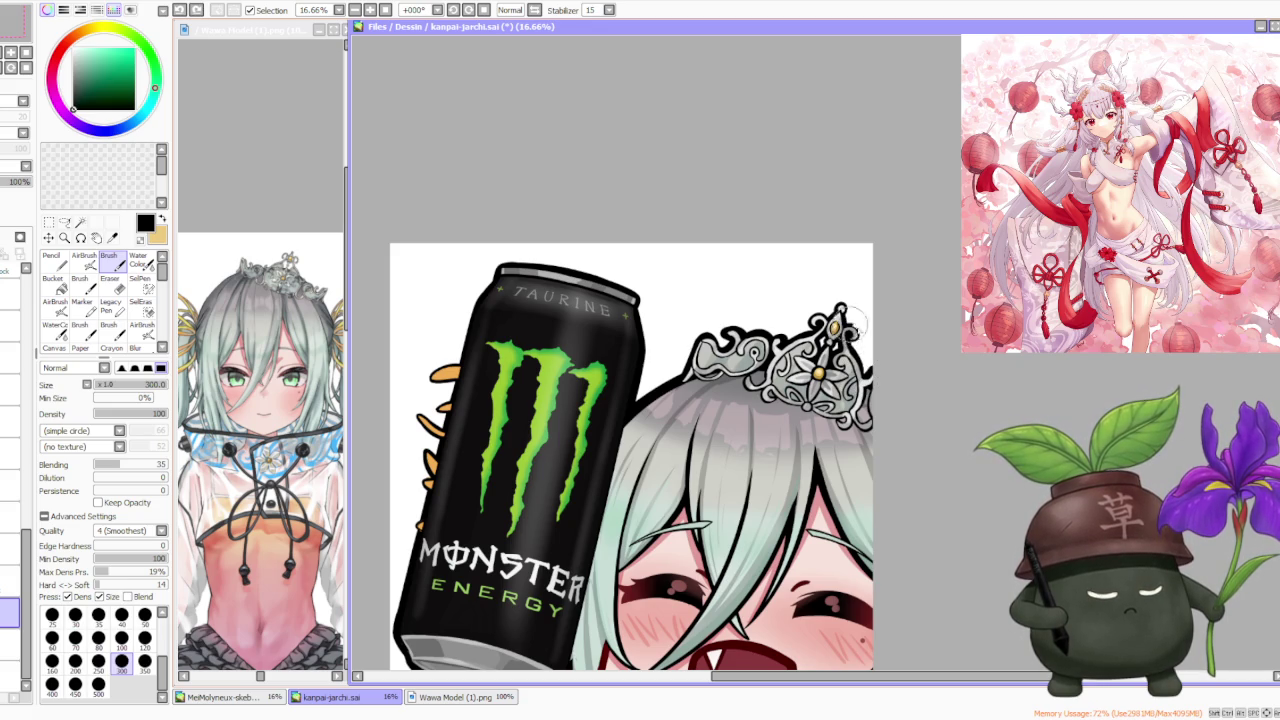
pyautogui.scroll(-1, 859, 329)
pyautogui.scroll(-1, 900, 310)
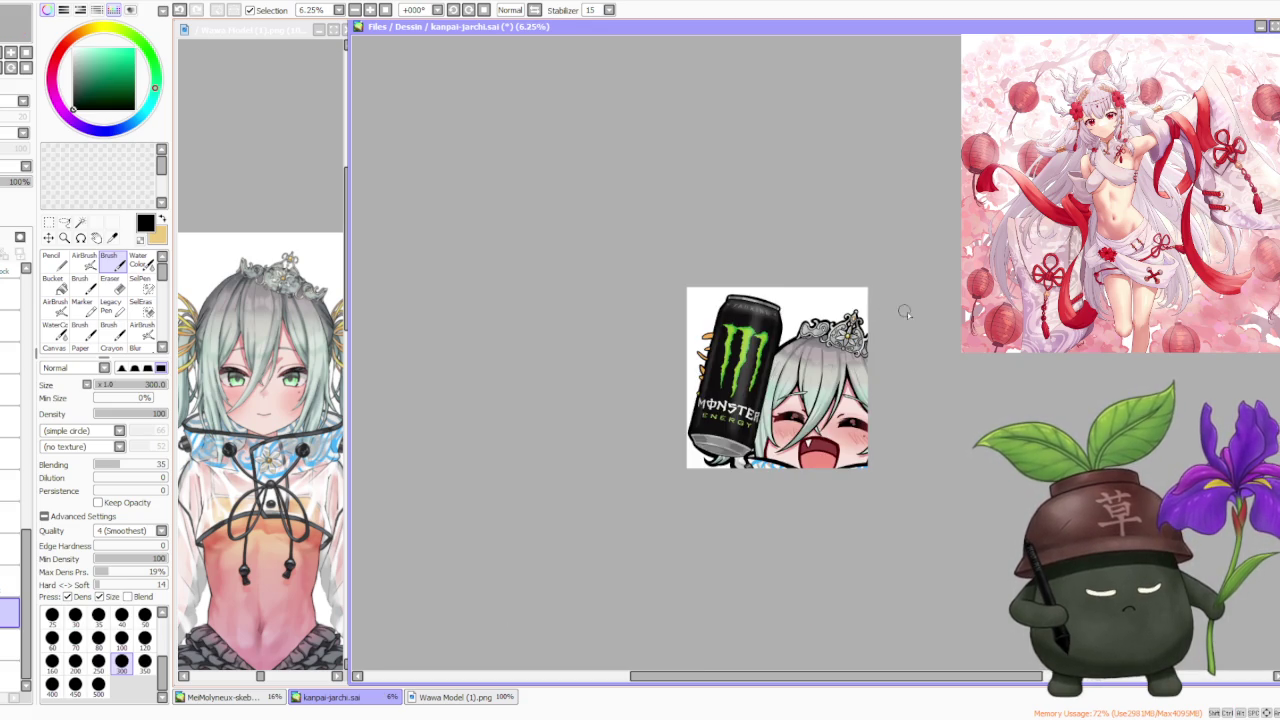
pyautogui.scroll(-1, 928, 324)
pyautogui.scroll(3, 890, 302)
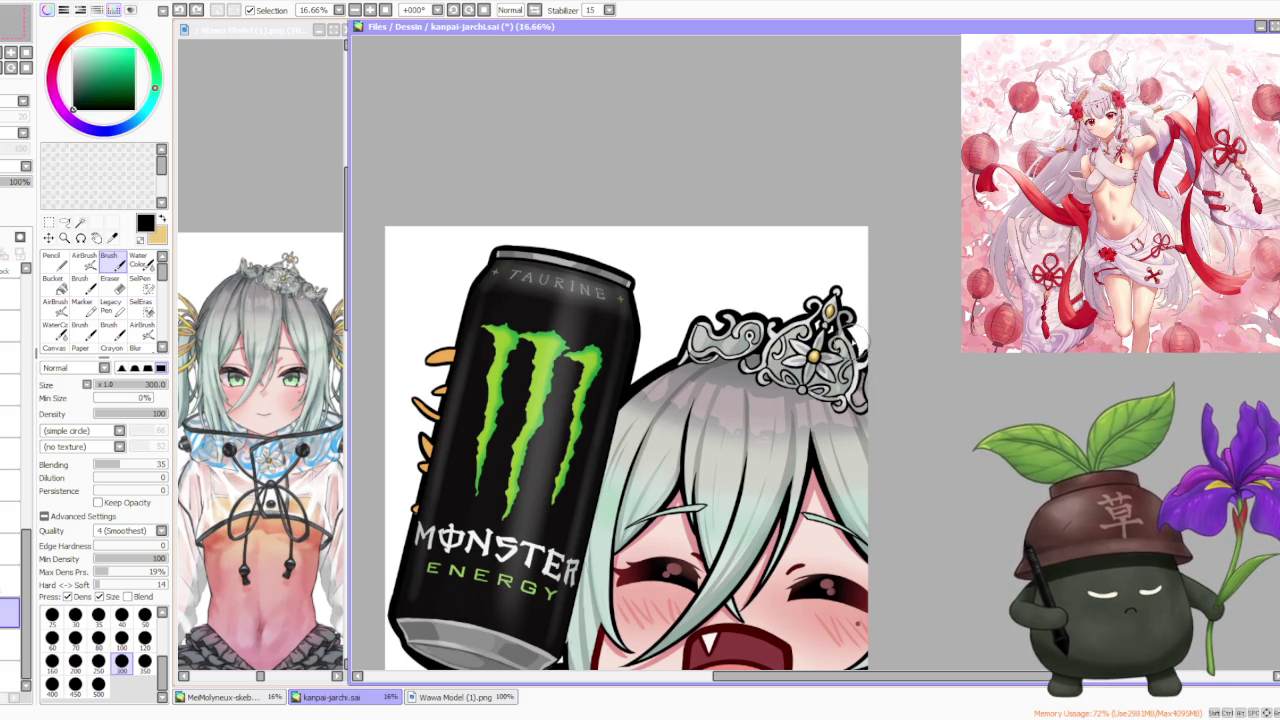
pyautogui.scroll(-3, 884, 317)
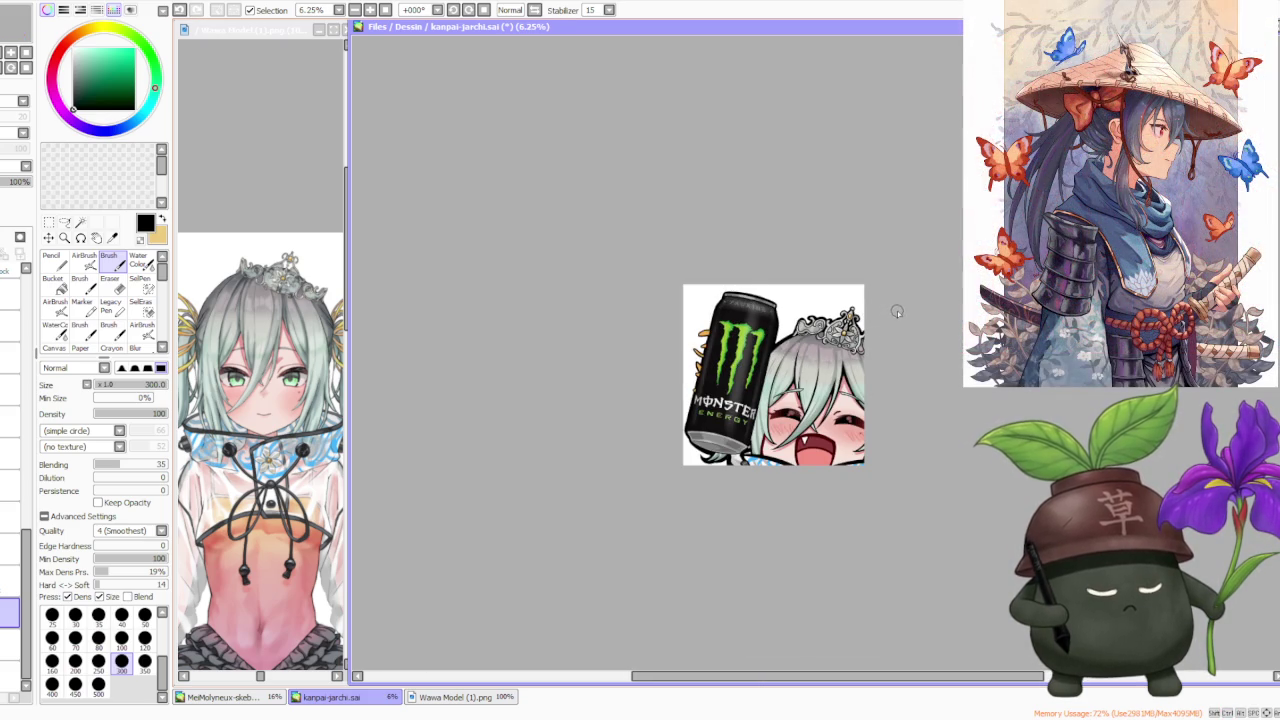
pyautogui.scroll(1, 899, 315)
pyautogui.scroll(1, 879, 297)
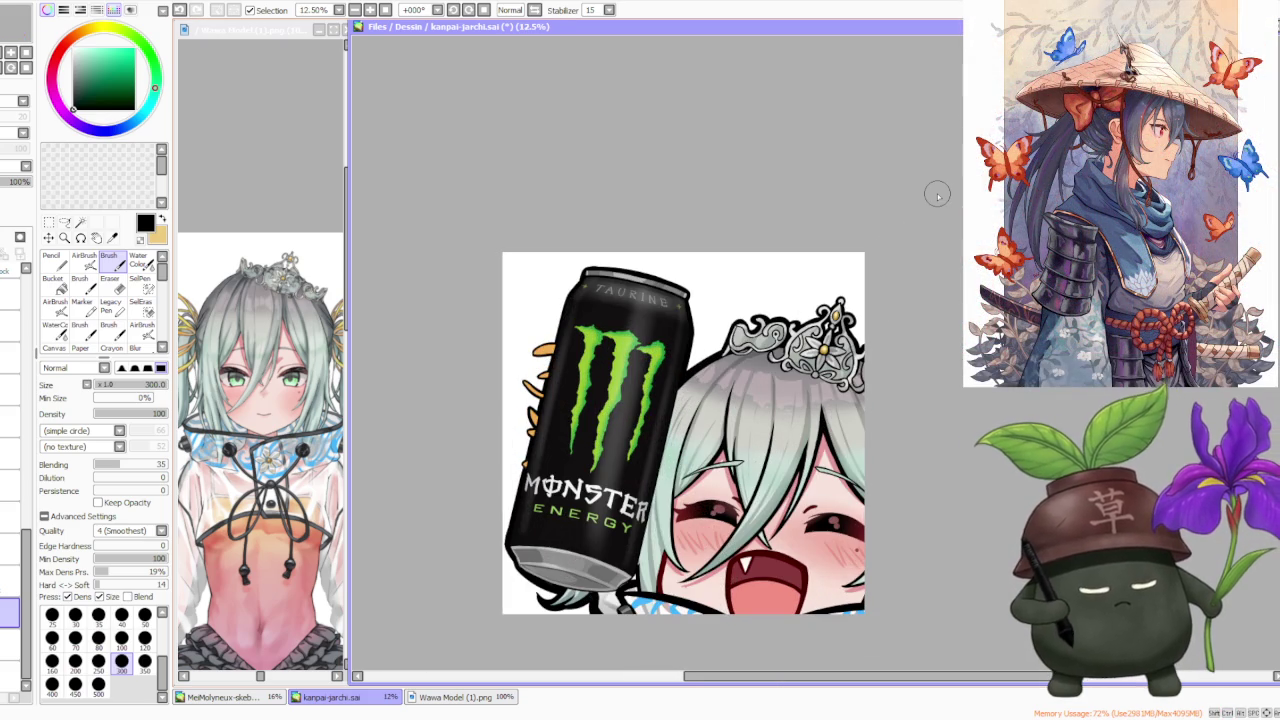
pyautogui.scroll(-1, 720, 190)
pyautogui.scroll(1, 730, 280)
pyautogui.scroll(2, 600, 470)
pyautogui.scroll(2, 578, 495)
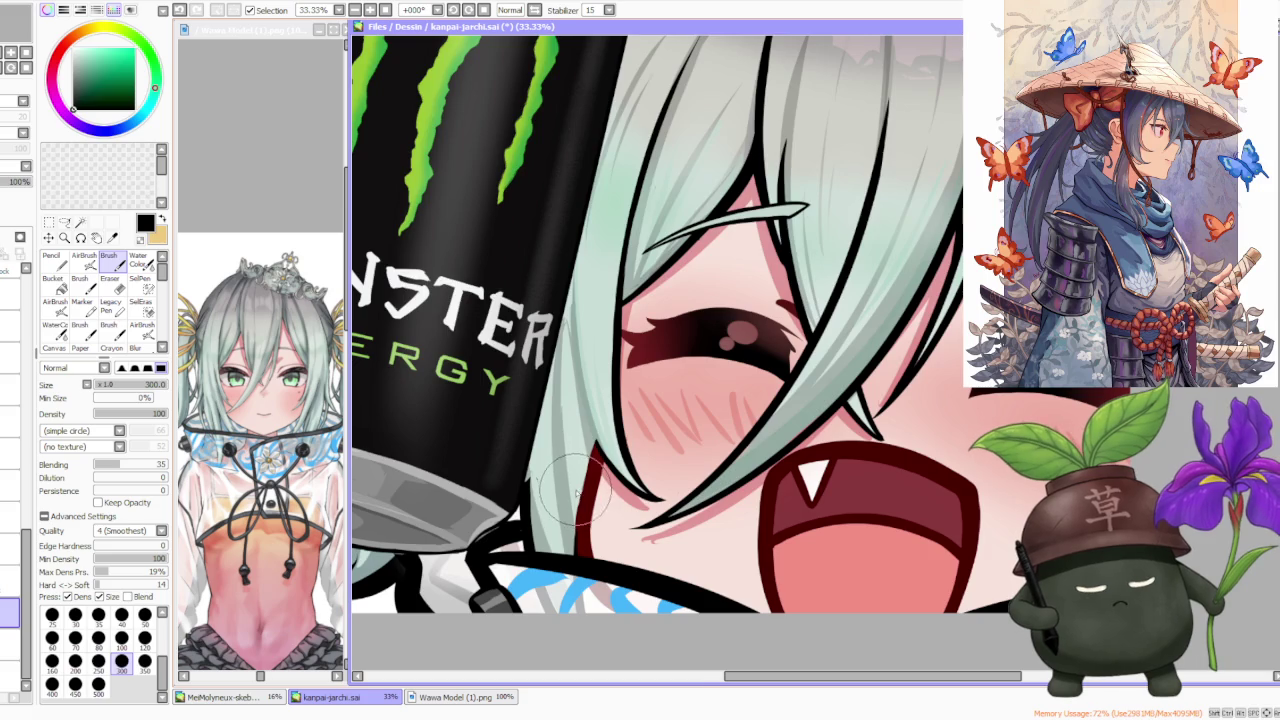
pyautogui.scroll(-2, 578, 495)
pyautogui.scroll(-1, 580, 450)
pyautogui.scroll(-2, 640, 400)
pyautogui.scroll(1, 673, 355)
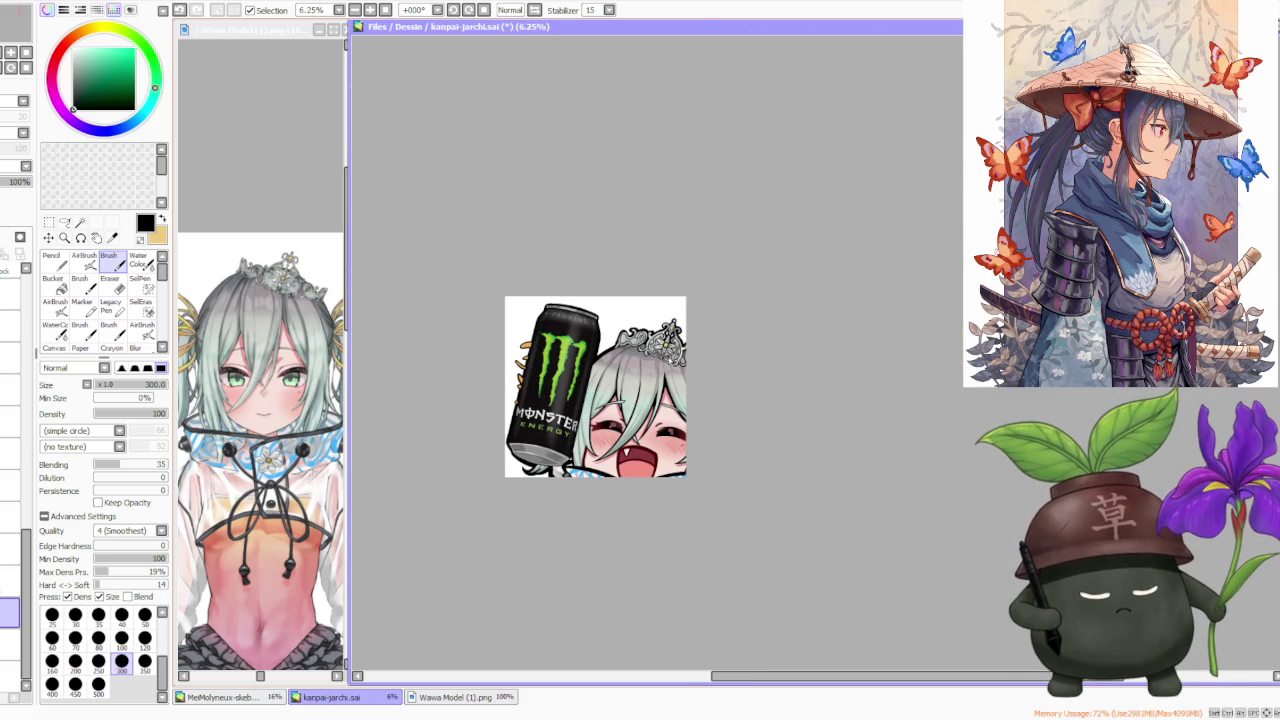
pyautogui.scroll(-2, 736, 356)
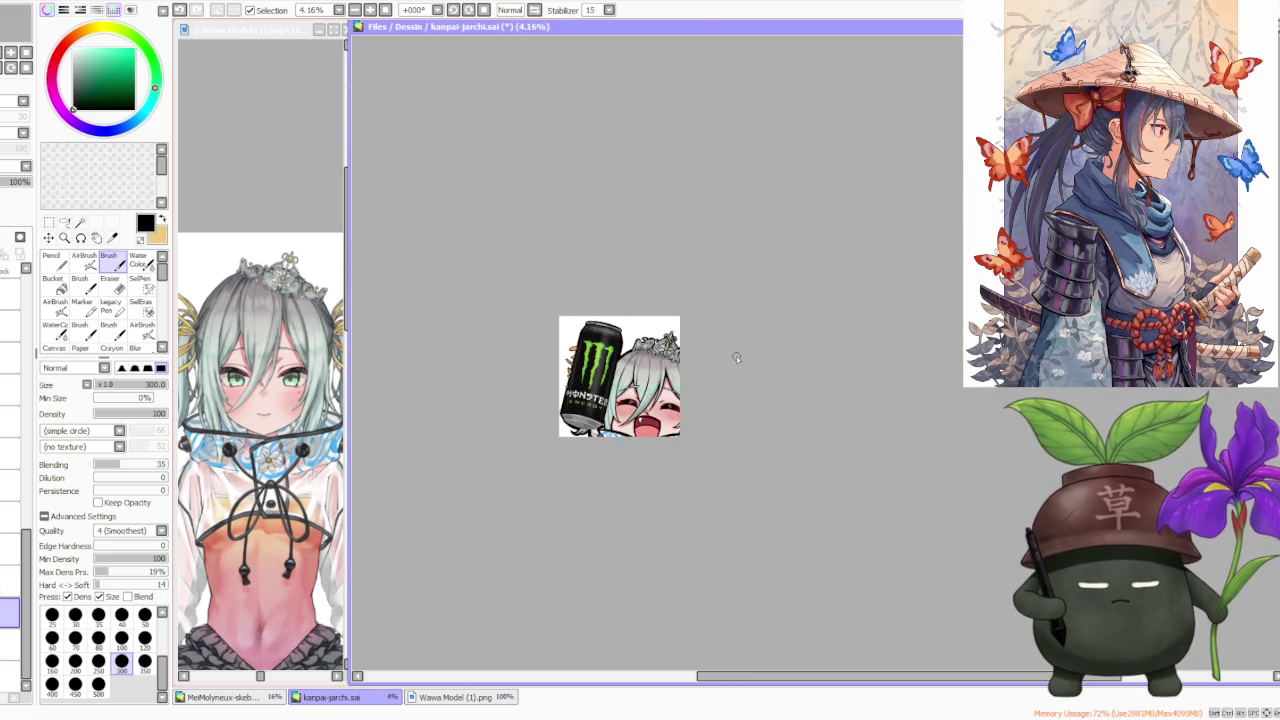
pyautogui.scroll(2, 736, 356)
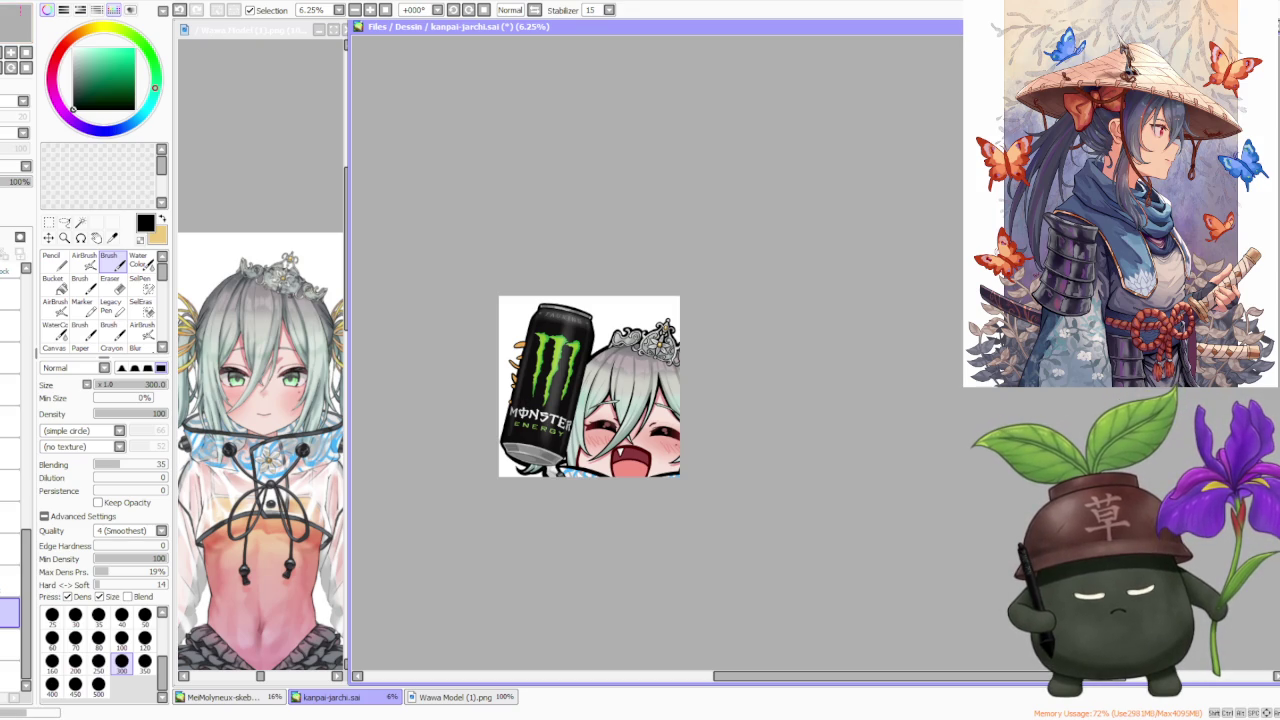
pyautogui.hotkey('ctrl', 's')
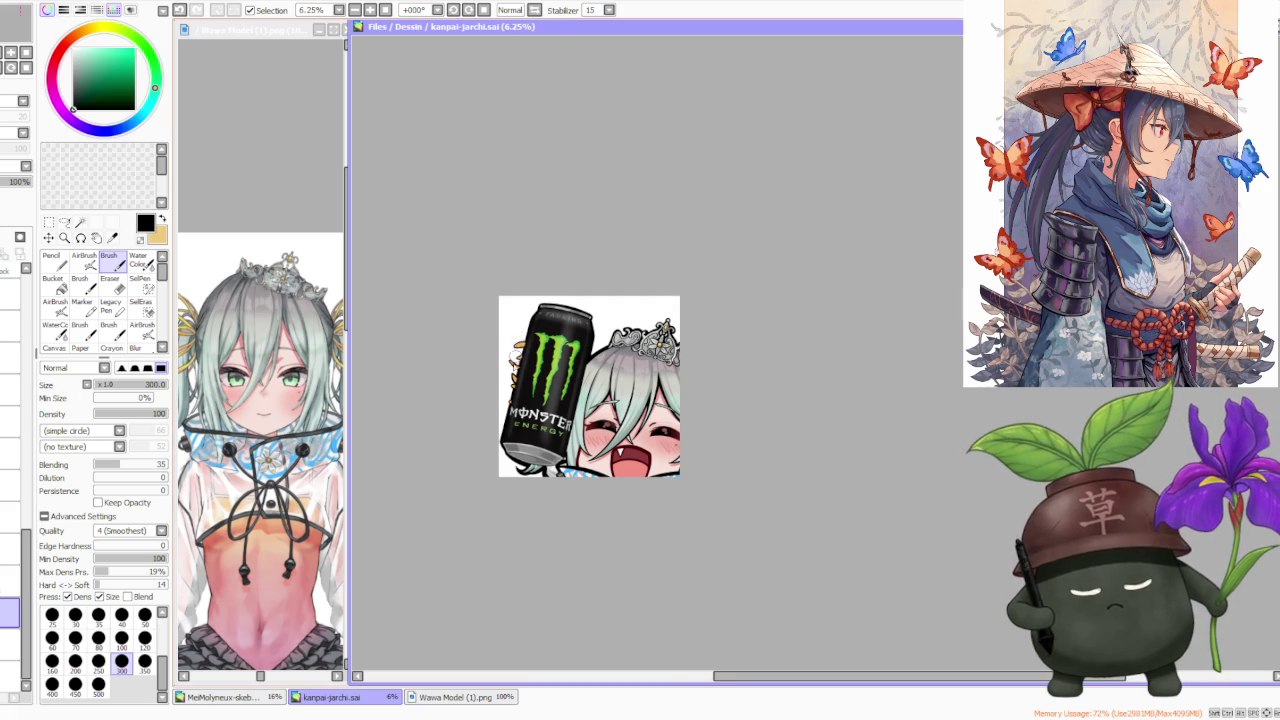
pyautogui.scroll(3, 508, 376)
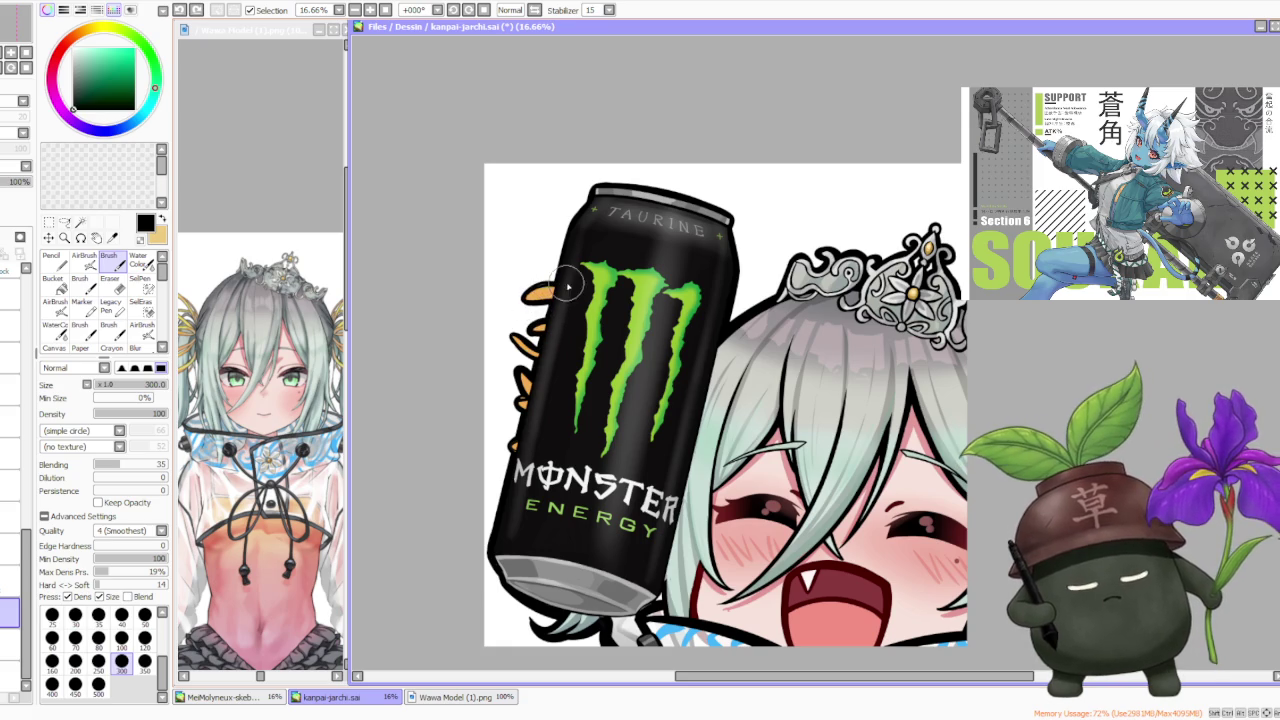
pyautogui.scroll(-1, 580, 250)
pyautogui.scroll(-3, 610, 164)
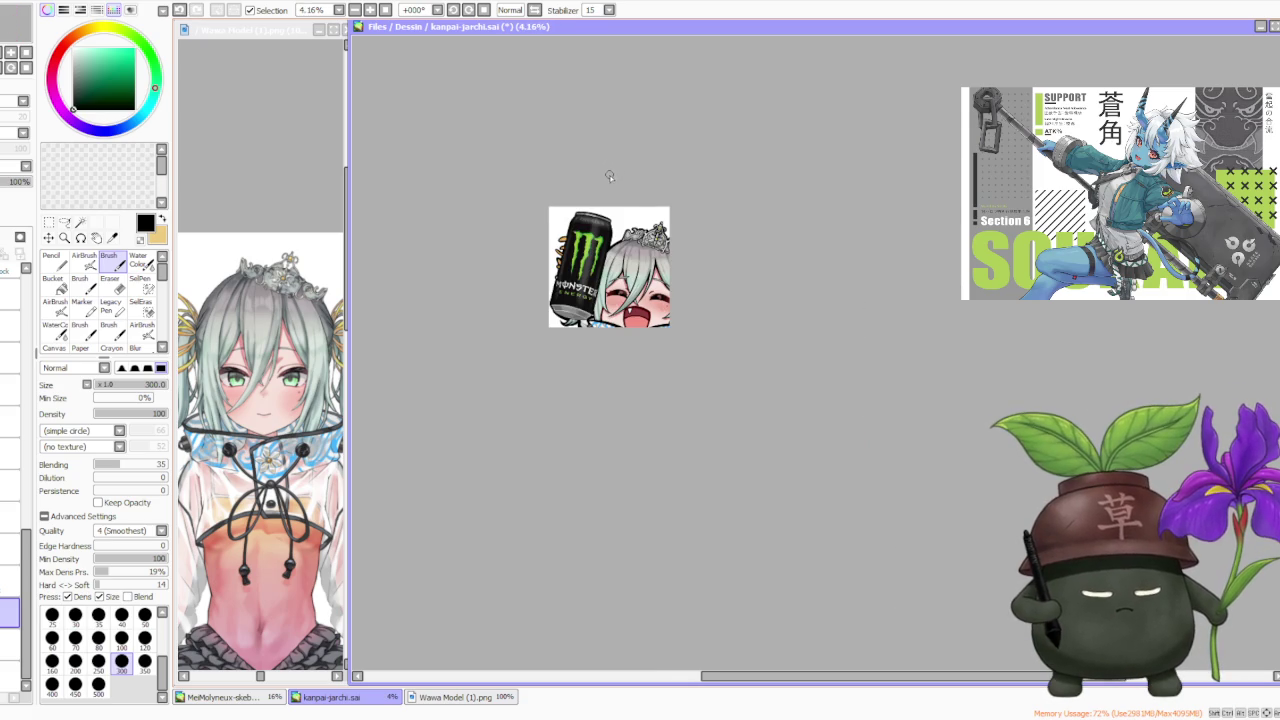
pyautogui.scroll(3, 610, 178)
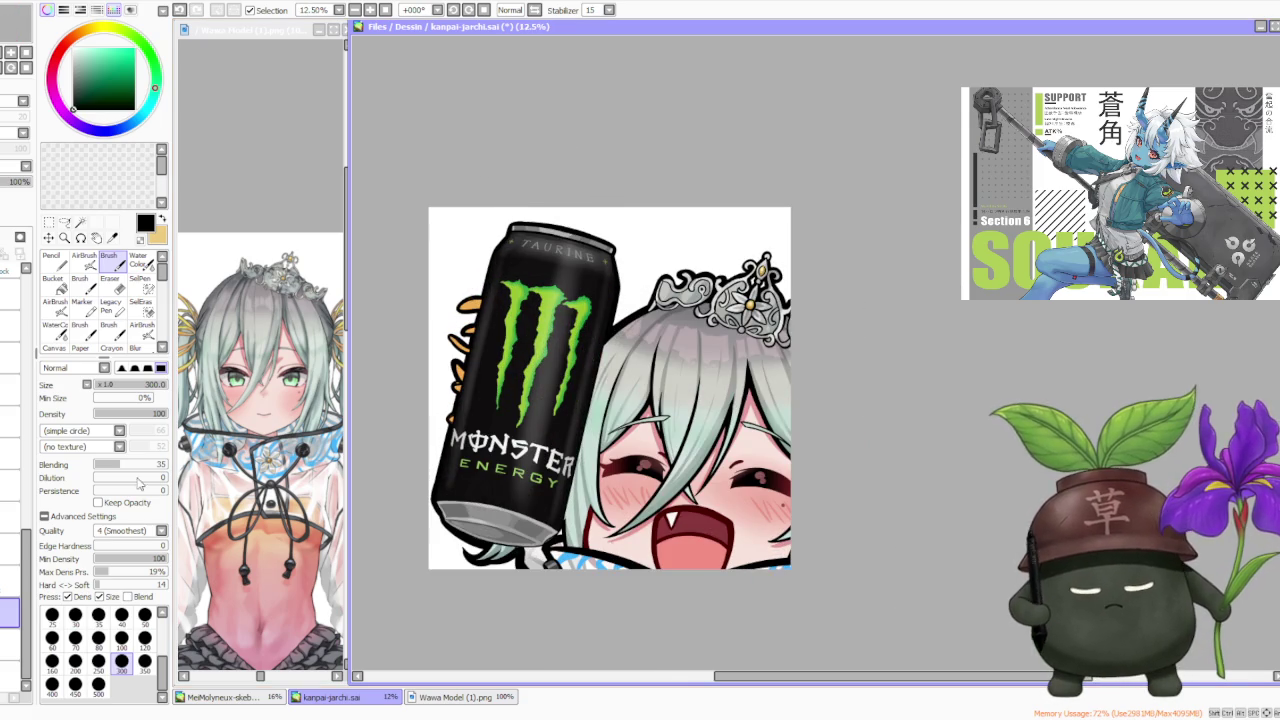
pyautogui.scroll(1, 446, 352)
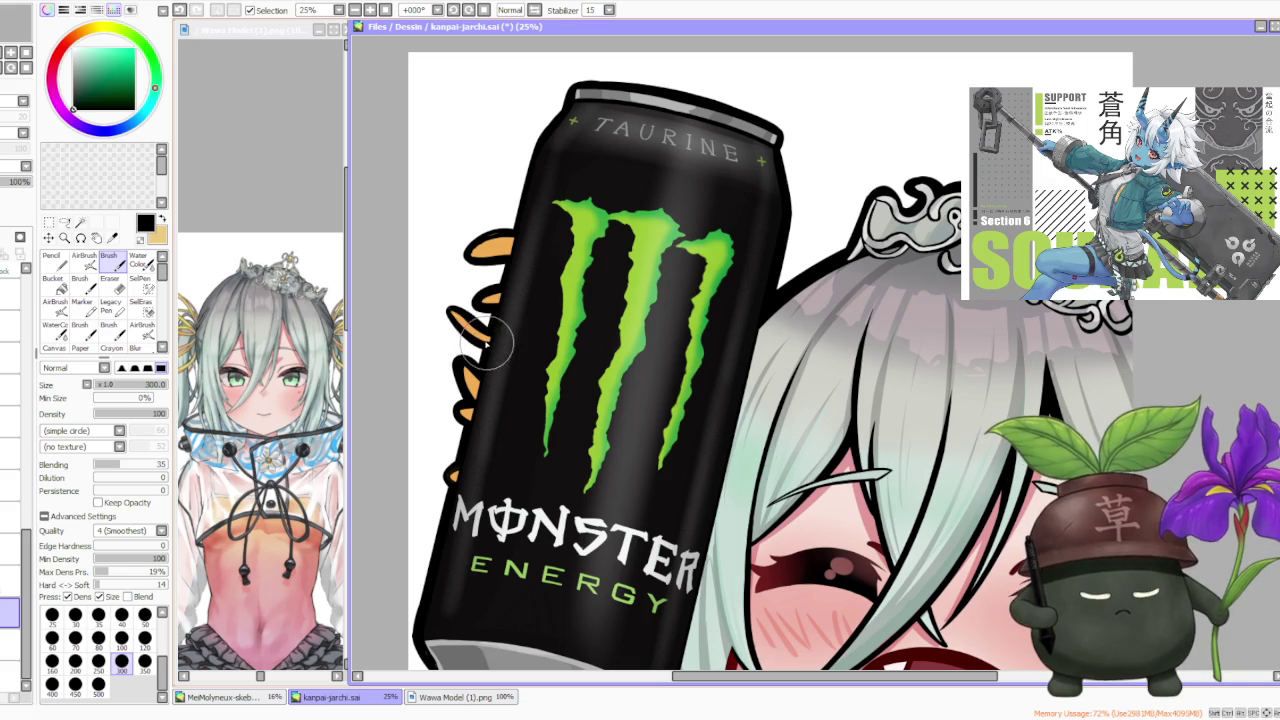
pyautogui.scroll(-3, 513, 186)
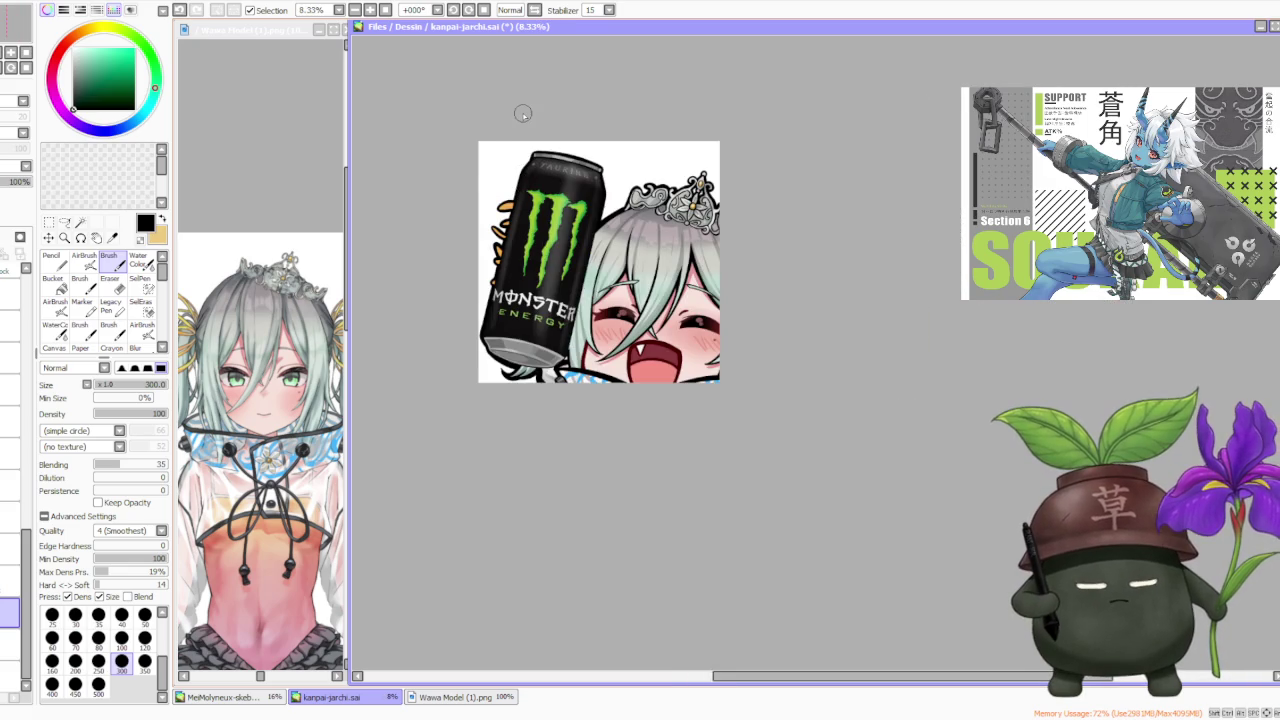
pyautogui.scroll(-1, 523, 114)
pyautogui.scroll(1, 700, 188)
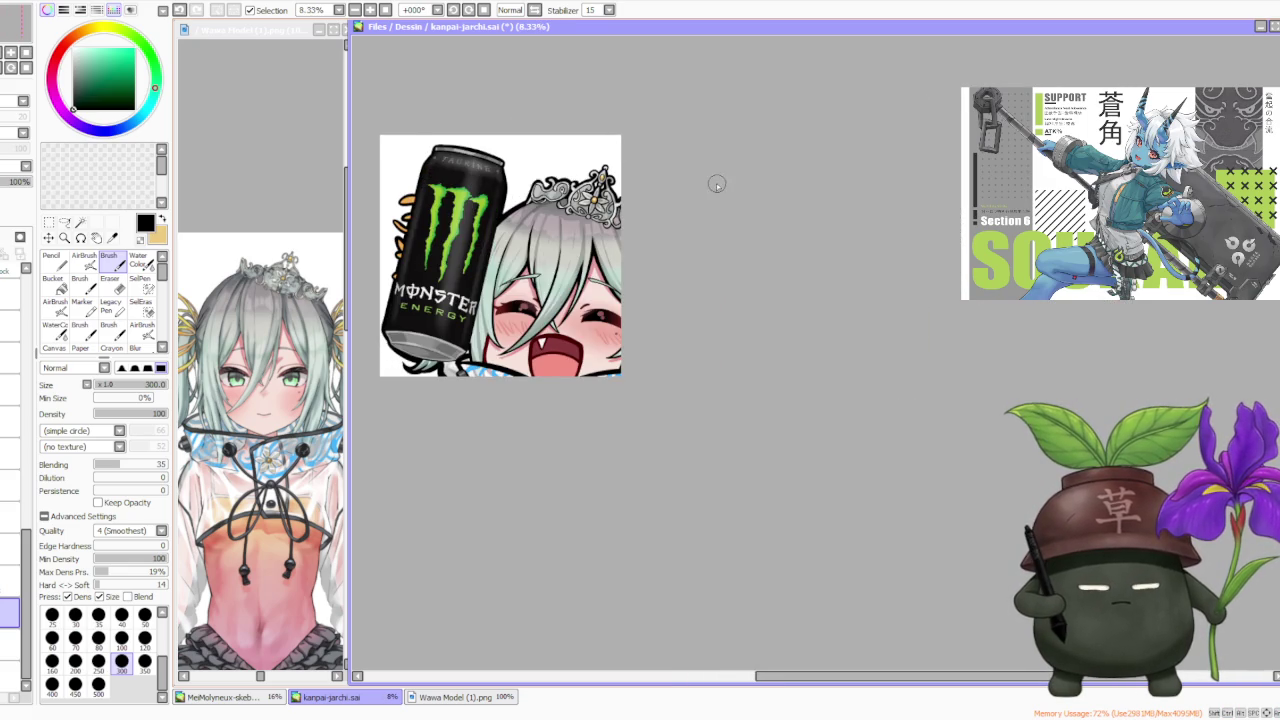
pyautogui.scroll(-1, 580, 114)
pyautogui.scroll(-1, 571, 139)
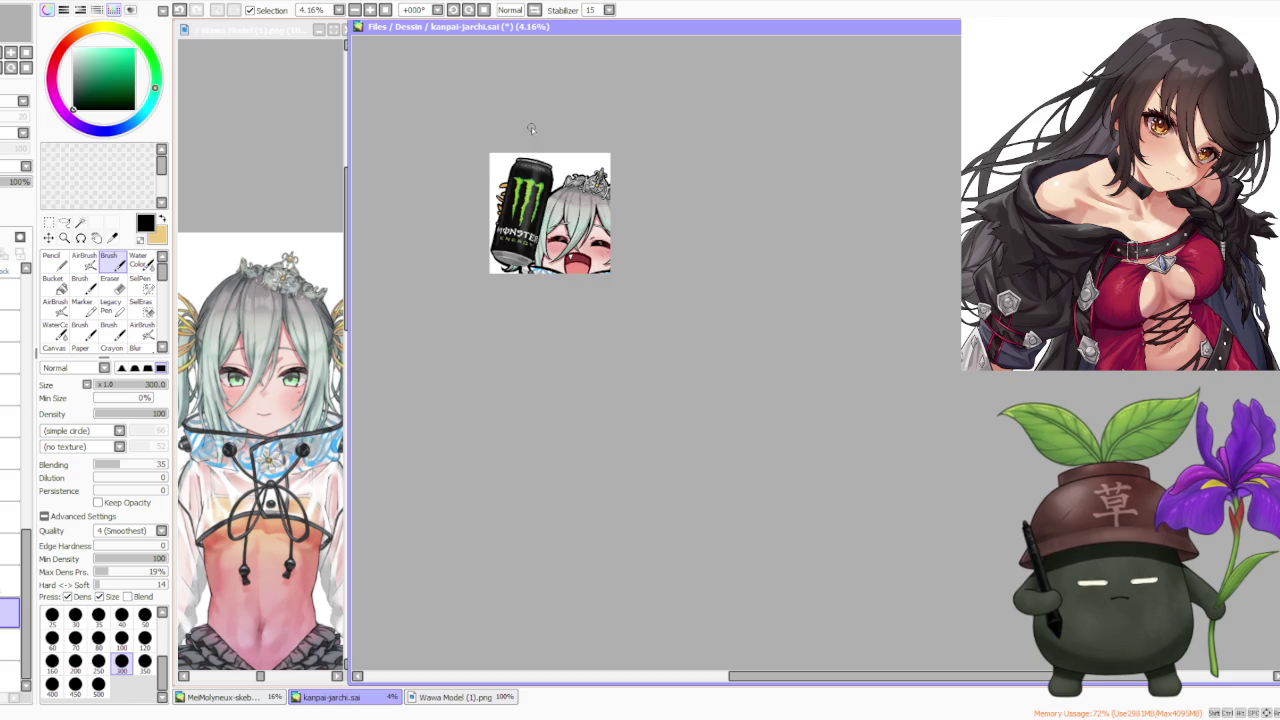
pyautogui.scroll(1, 531, 129)
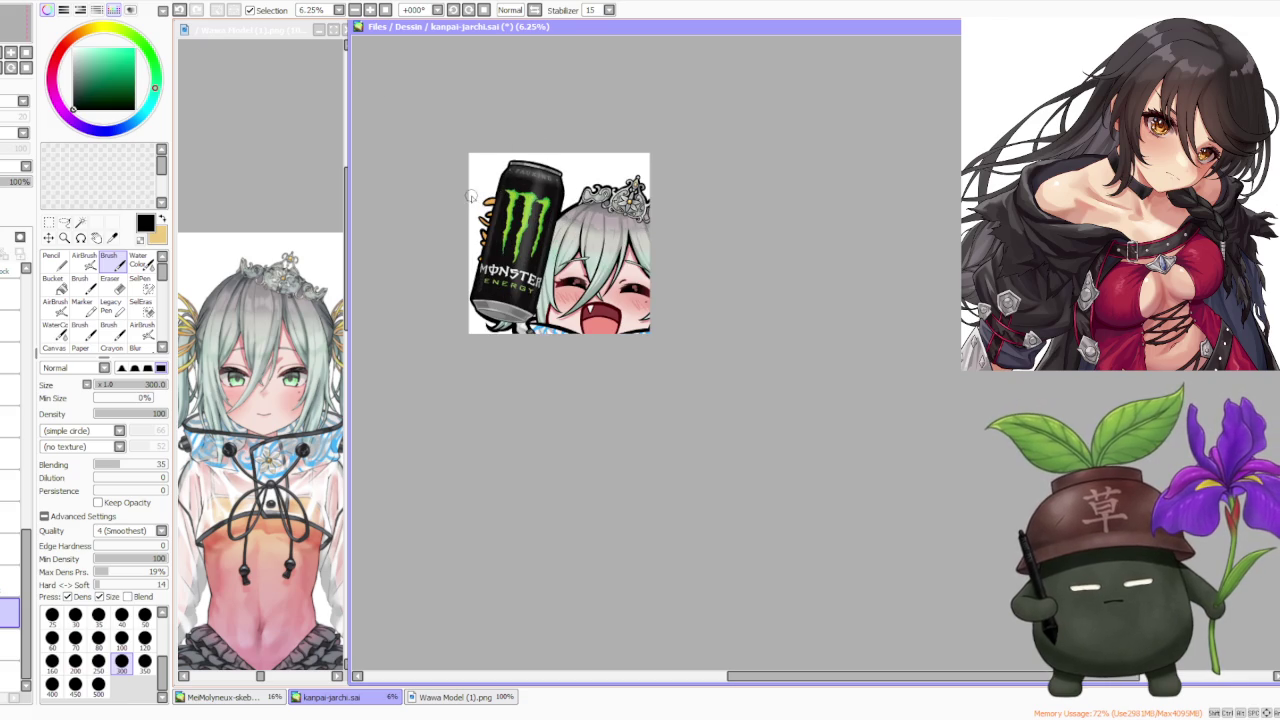
pyautogui.scroll(1, 572, 170)
pyautogui.scroll(1, 575, 168)
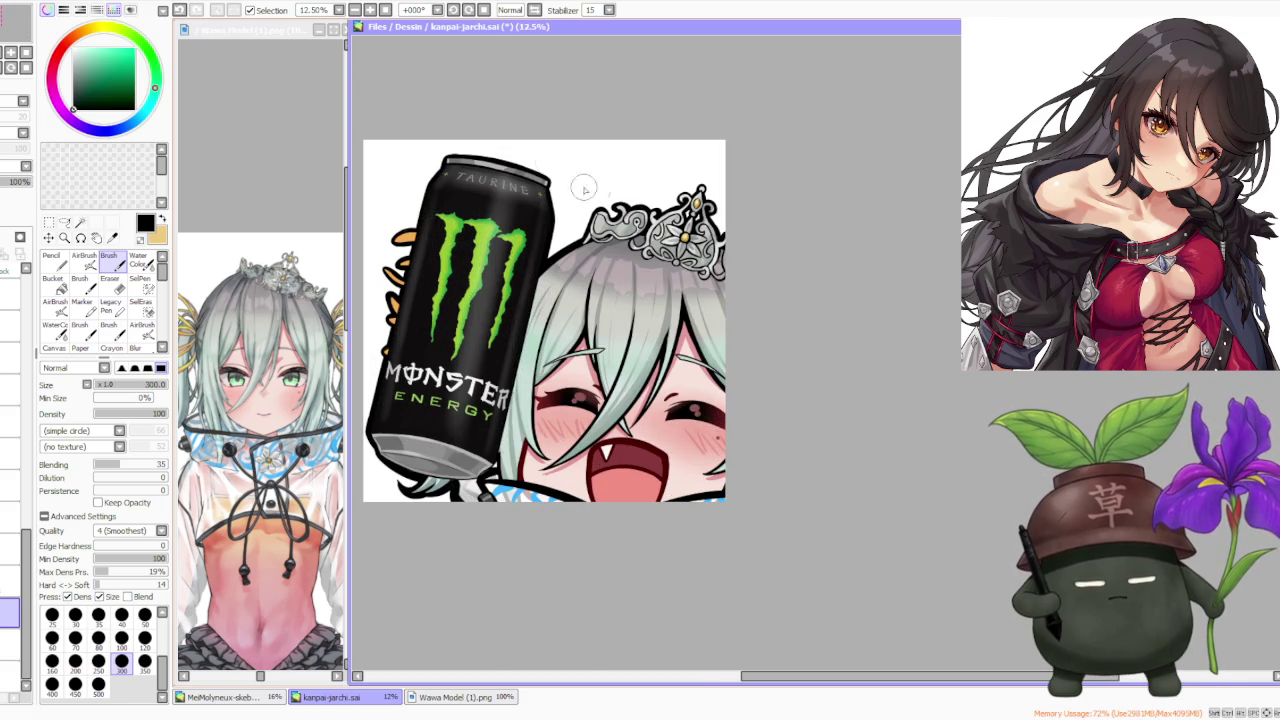
pyautogui.scroll(1, 584, 188)
pyautogui.scroll(-3, 600, 193)
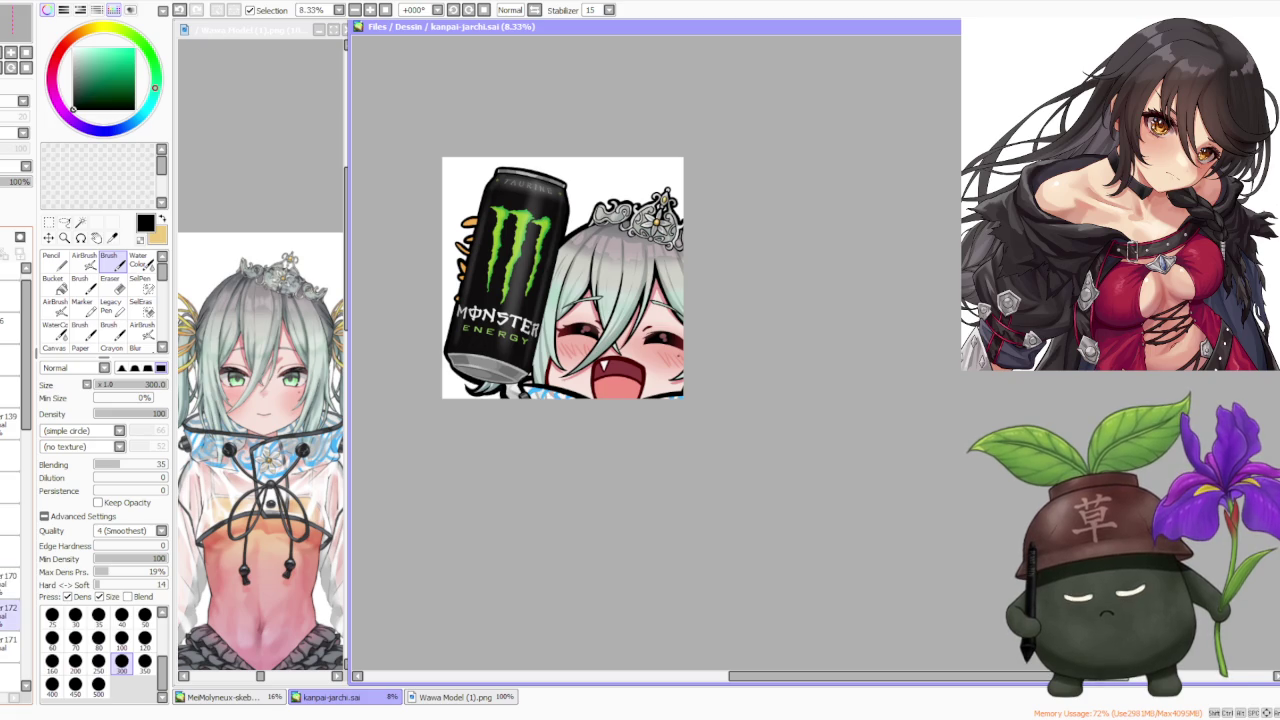
pyautogui.click(10, 612)
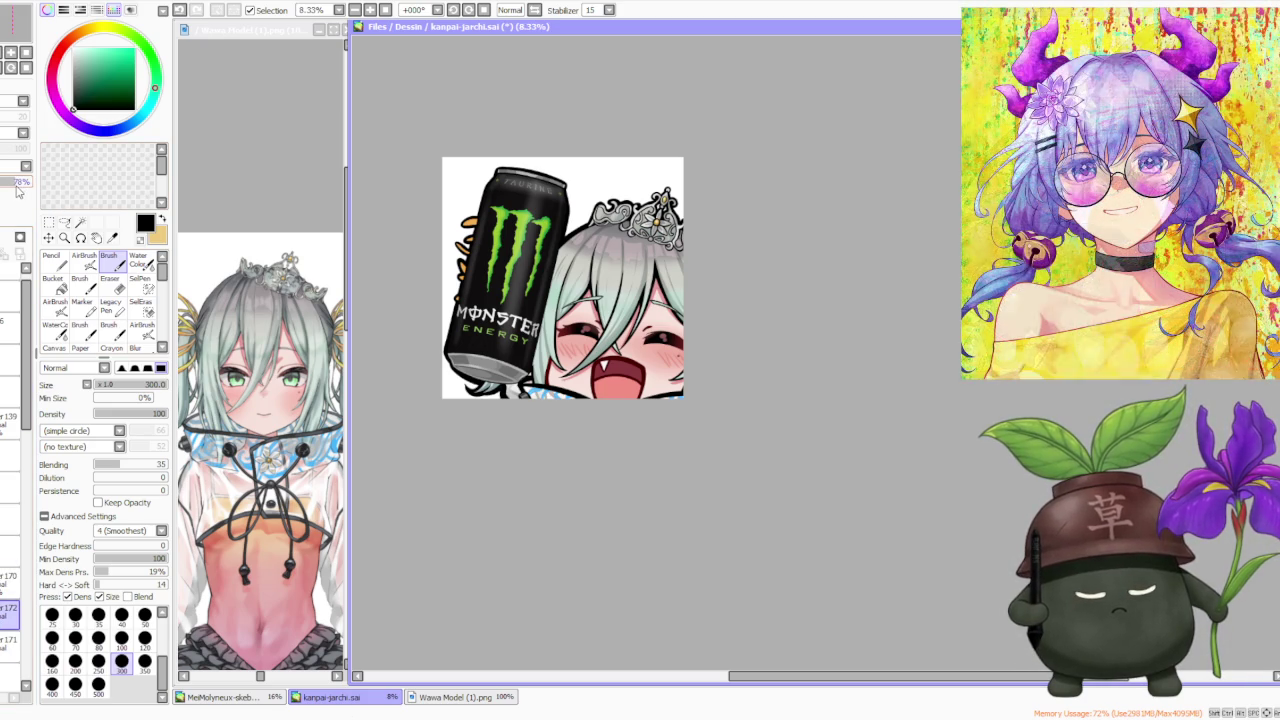
# - Inspect the Monster can beside the girl's face, briefly switching to another window and back
pyautogui.scroll(-1, 569, 396)
pyautogui.scroll(3, 560, 396)
pyautogui.scroll(-2, 555, 396)
pyautogui.scroll(-1, 550, 398)
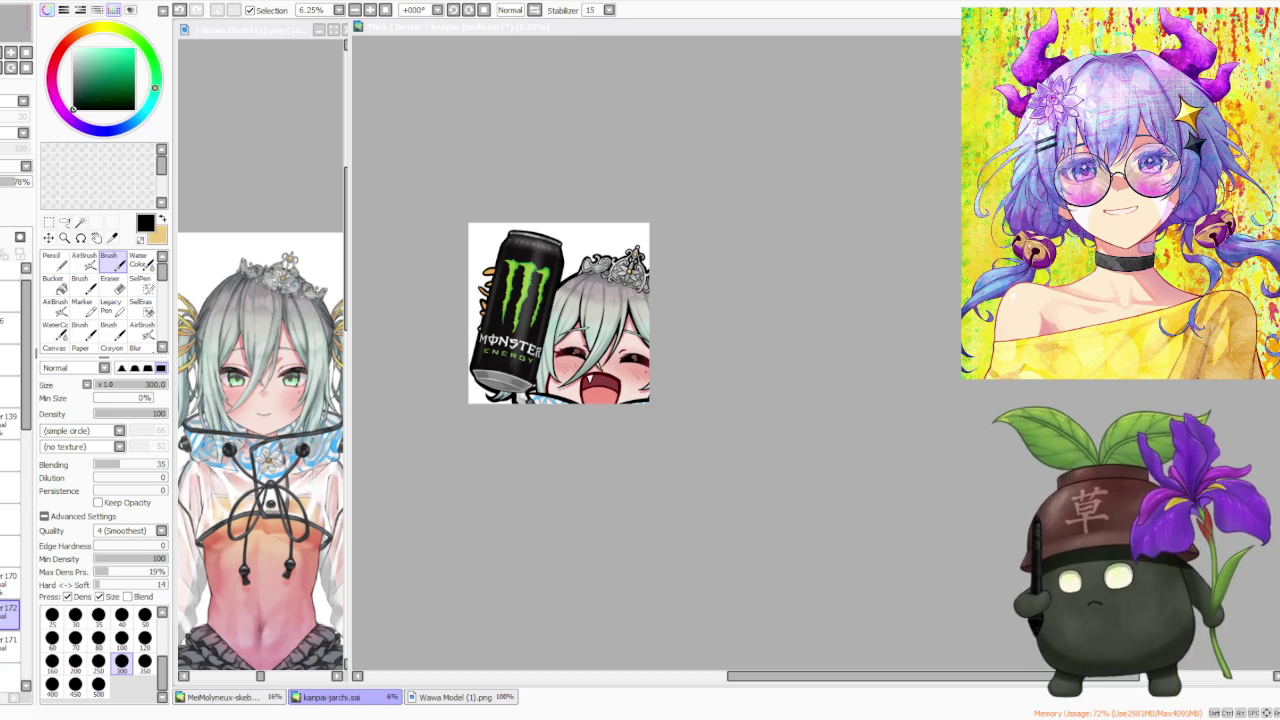
pyautogui.hotkey('alt', 'Tab')
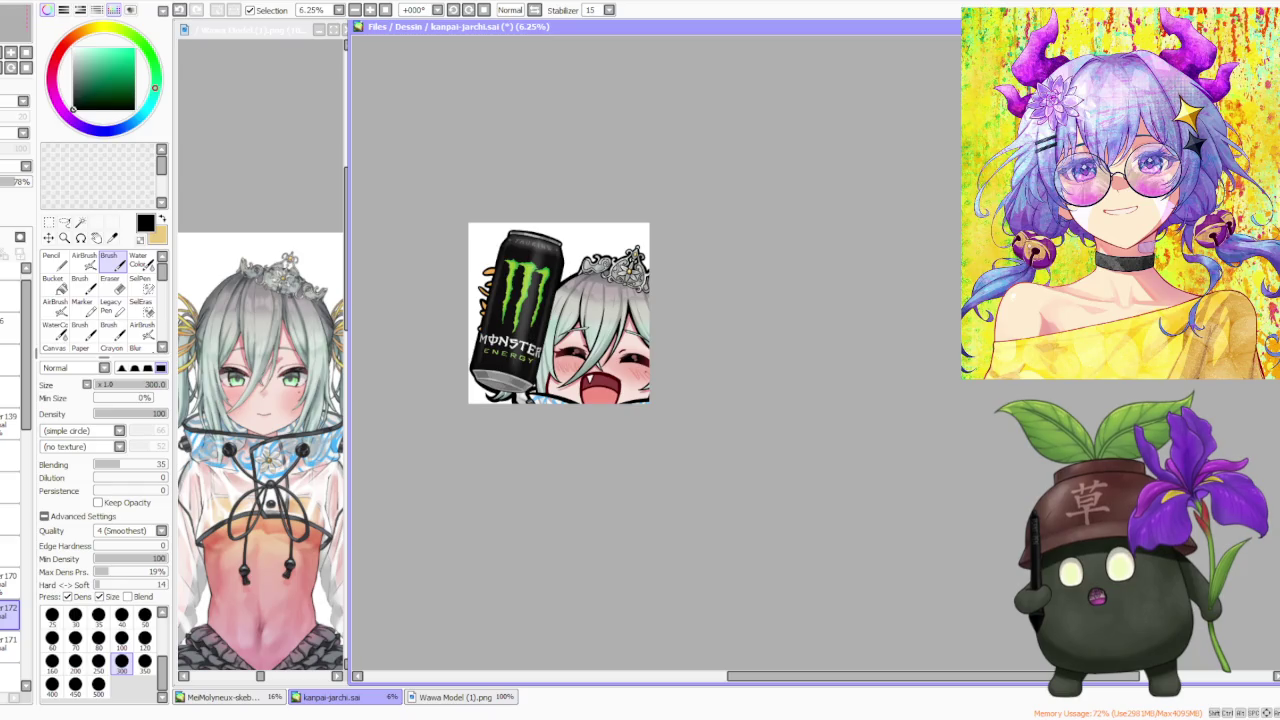
pyautogui.hotkey('alt', 'Tab')
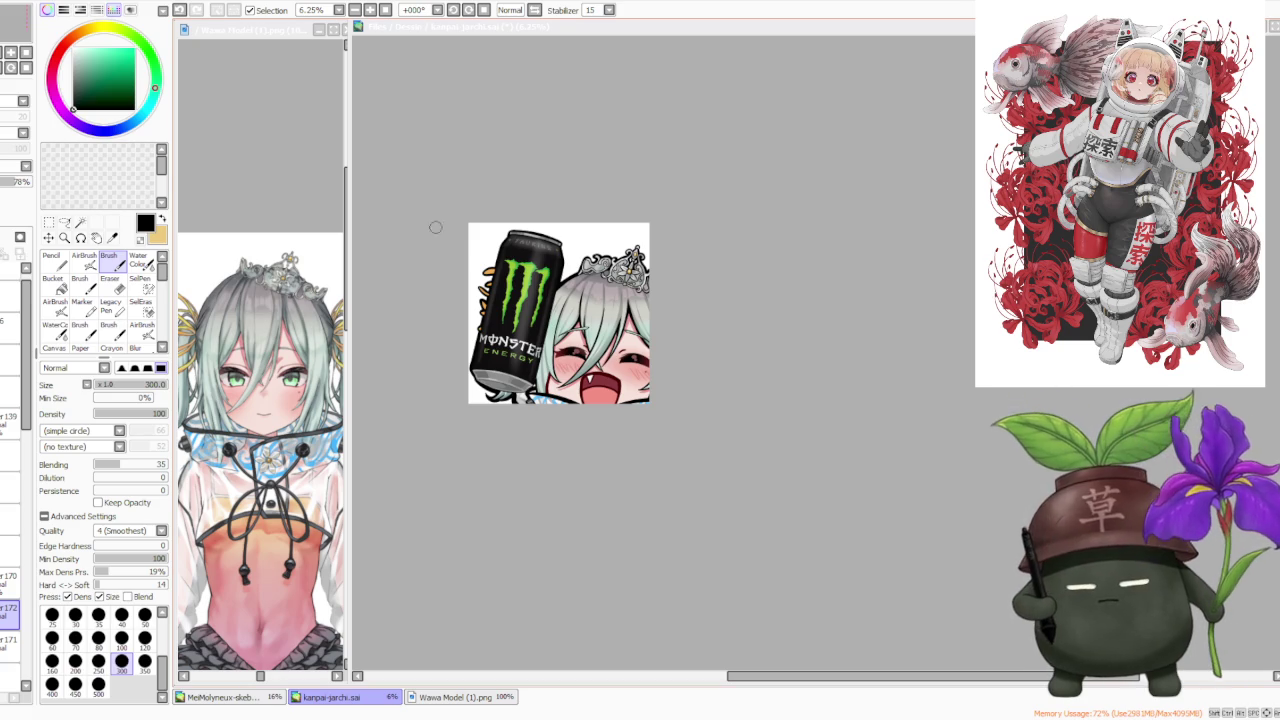
pyautogui.scroll(-1, 694, 274)
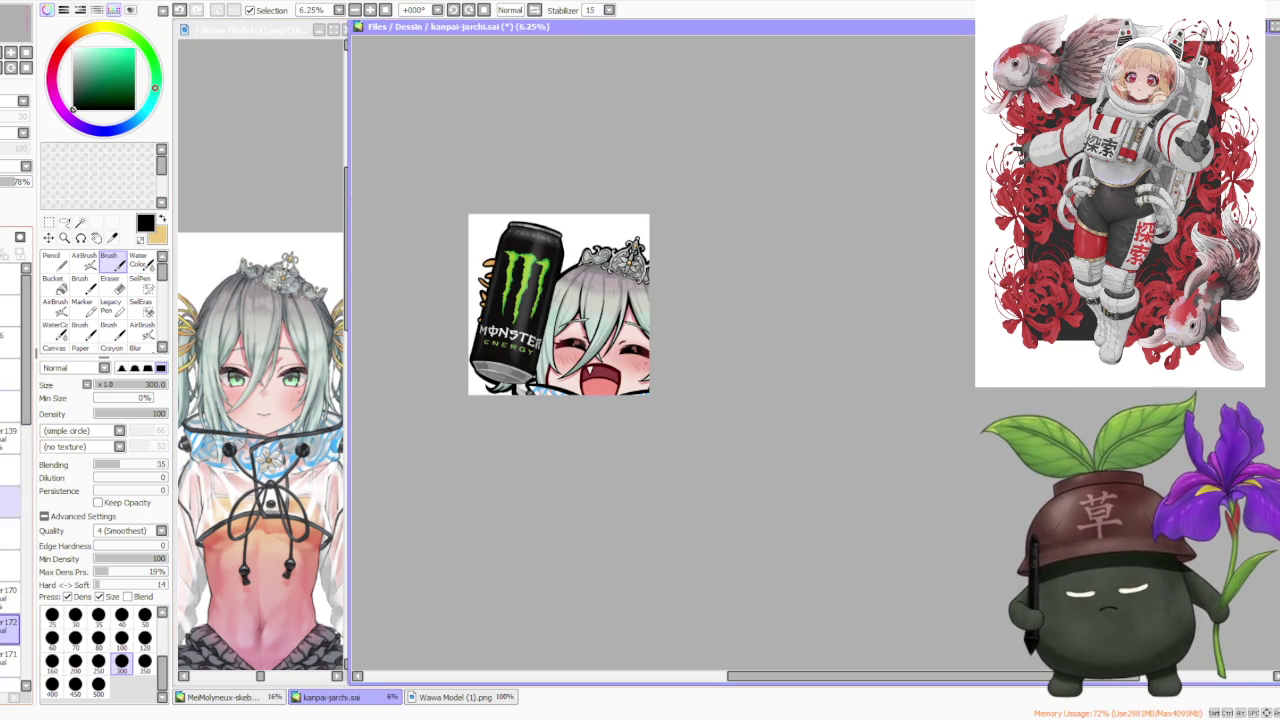
# - Show the beer mug artwork, hide the Monster can, and select the mug layer
pyautogui.hotkey('ctrl', 'y')
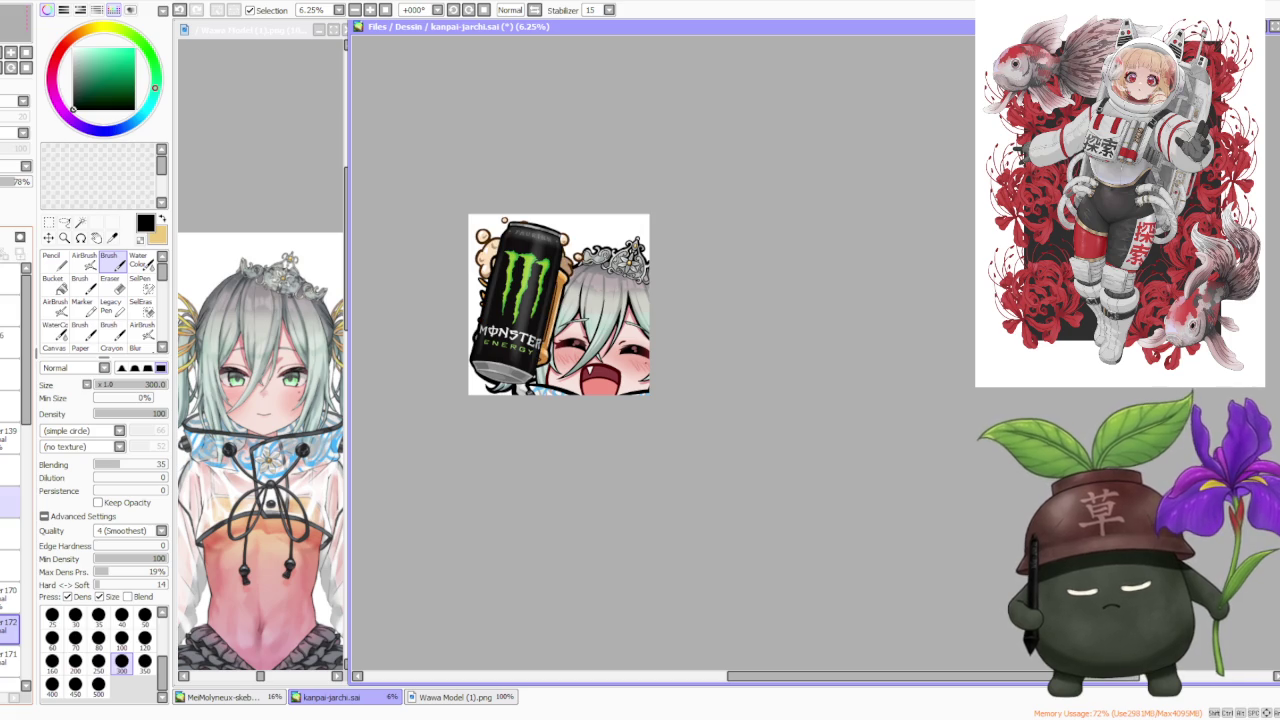
pyautogui.hotkey('ctrl', 'z')
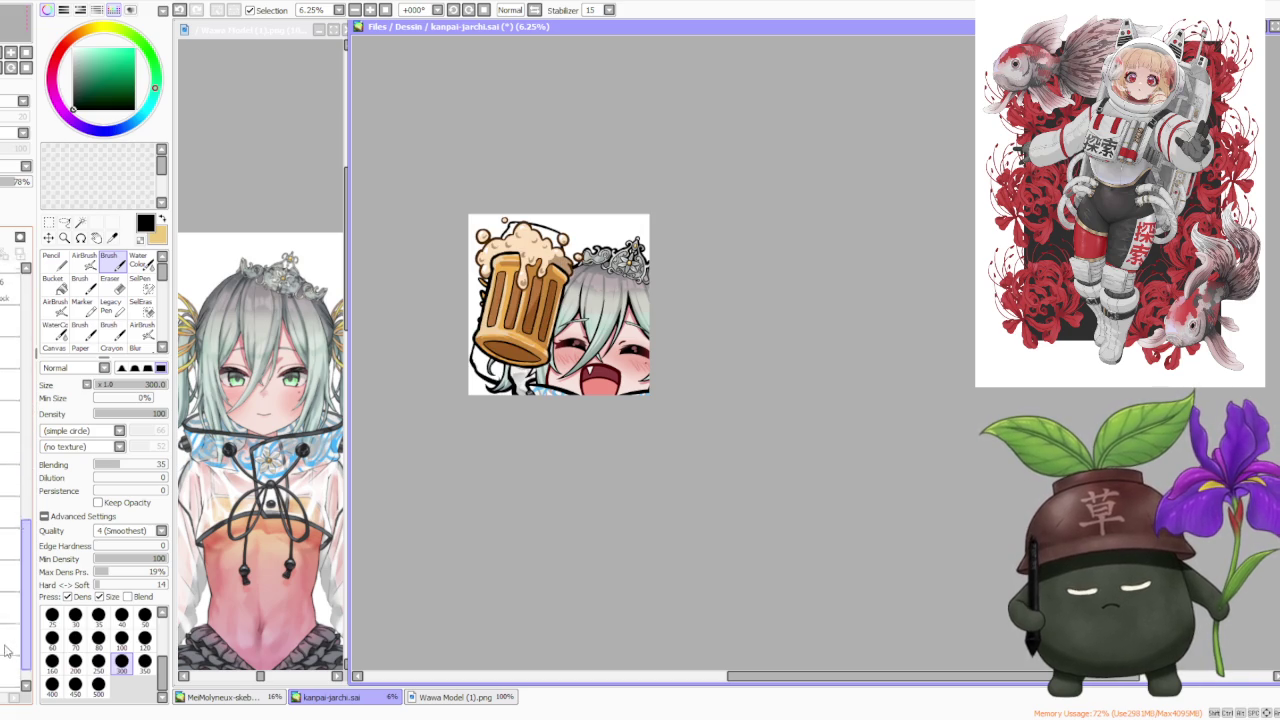
pyautogui.click(8, 612)
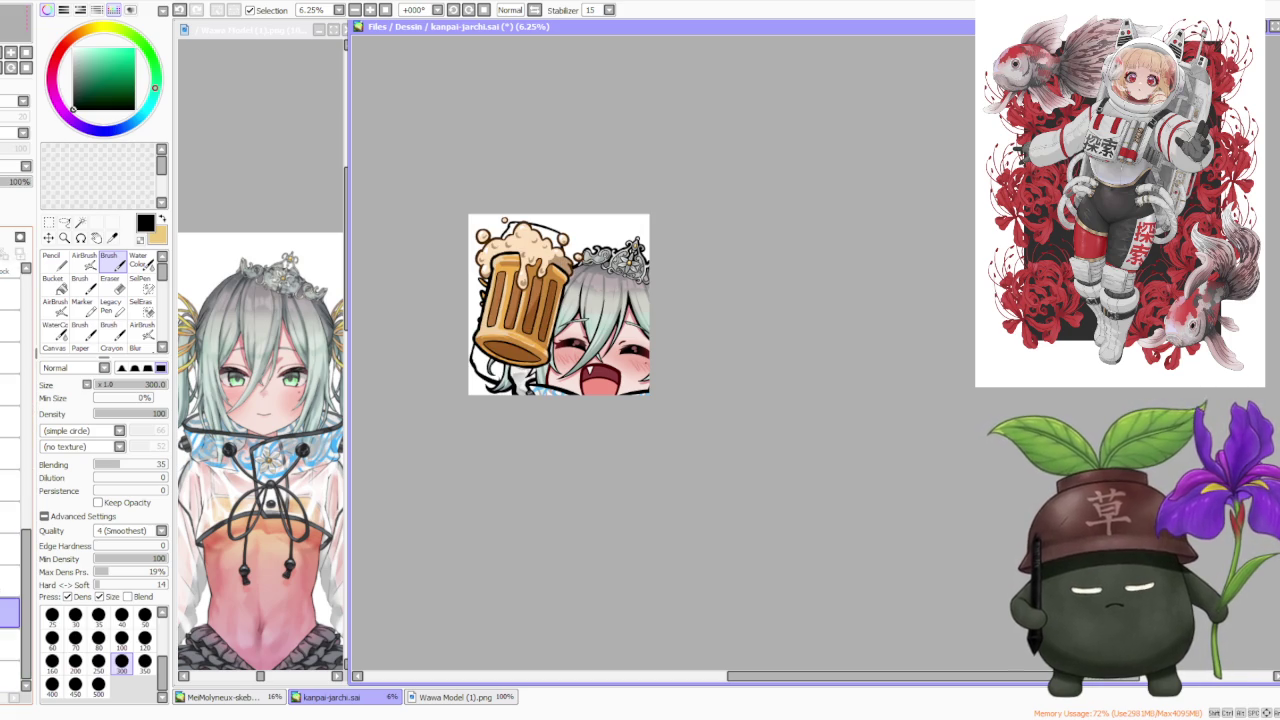
pyautogui.scroll(1, 484, 335)
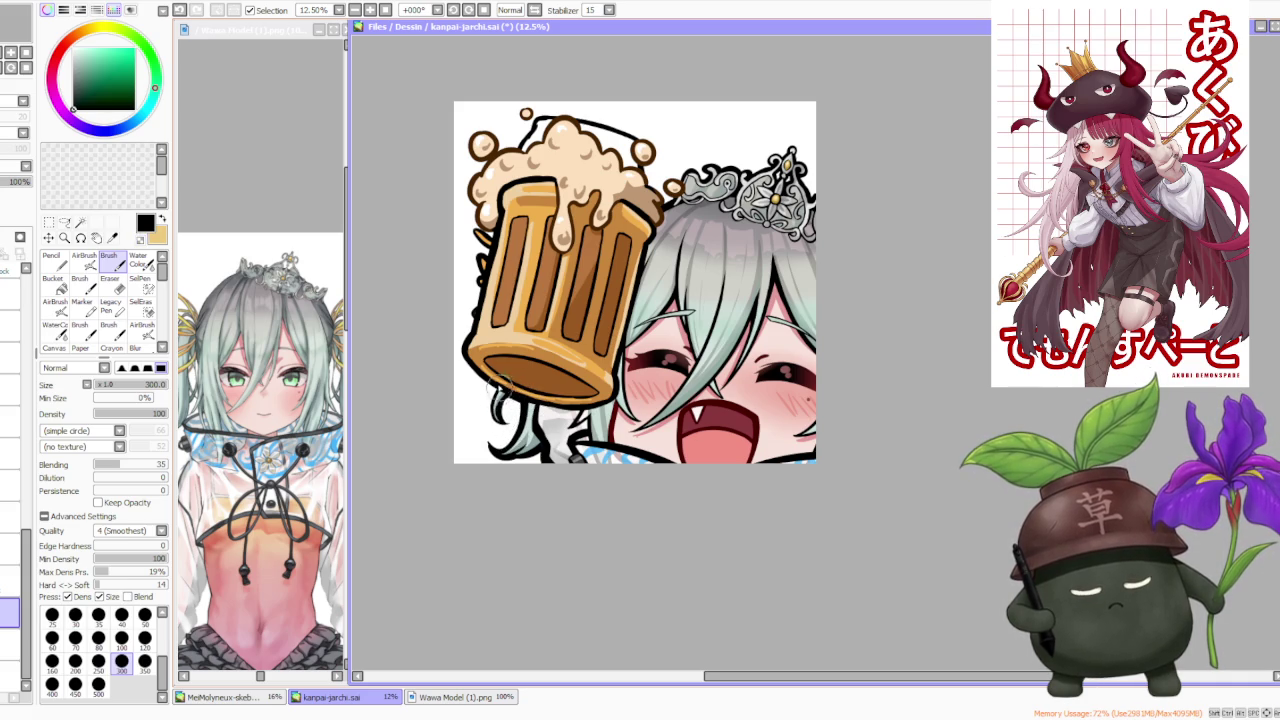
# - Retouch the mug's base and lower-left edge, redrawing the brush stroke until it fits
pyautogui.hotkey('ctrl', 'z')
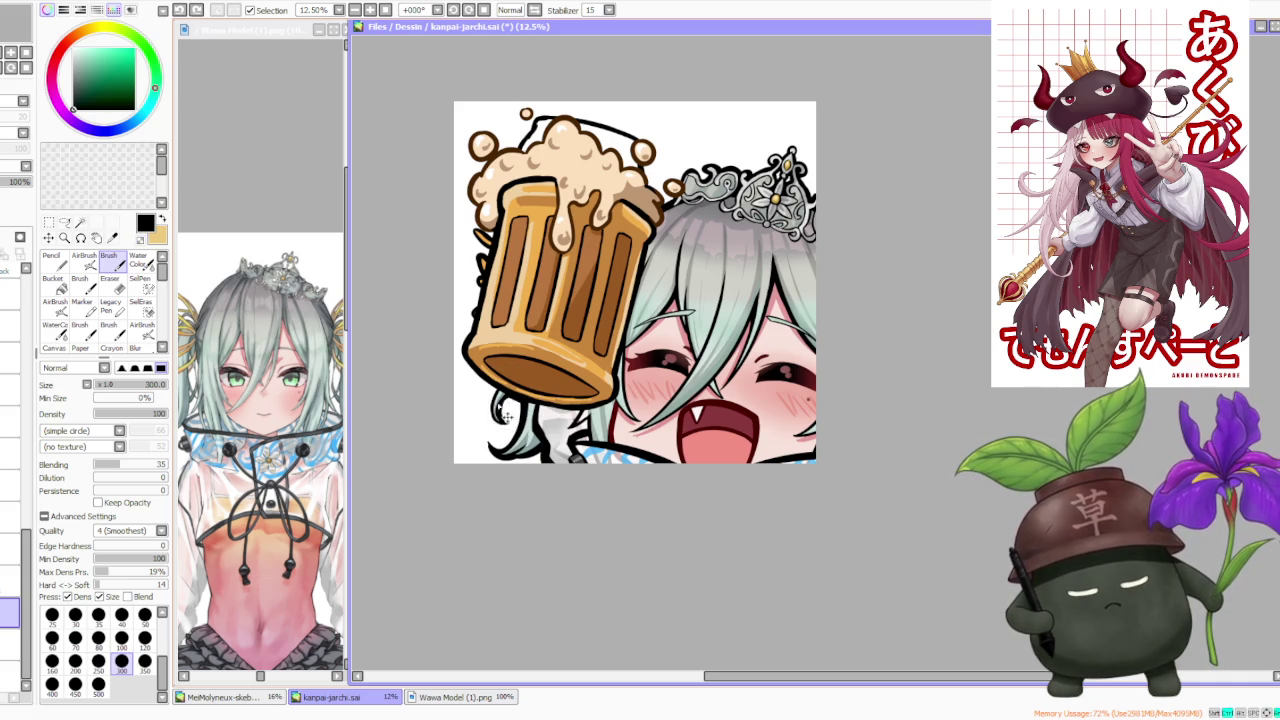
pyautogui.moveTo(497, 404); pyautogui.dragTo(500, 418)
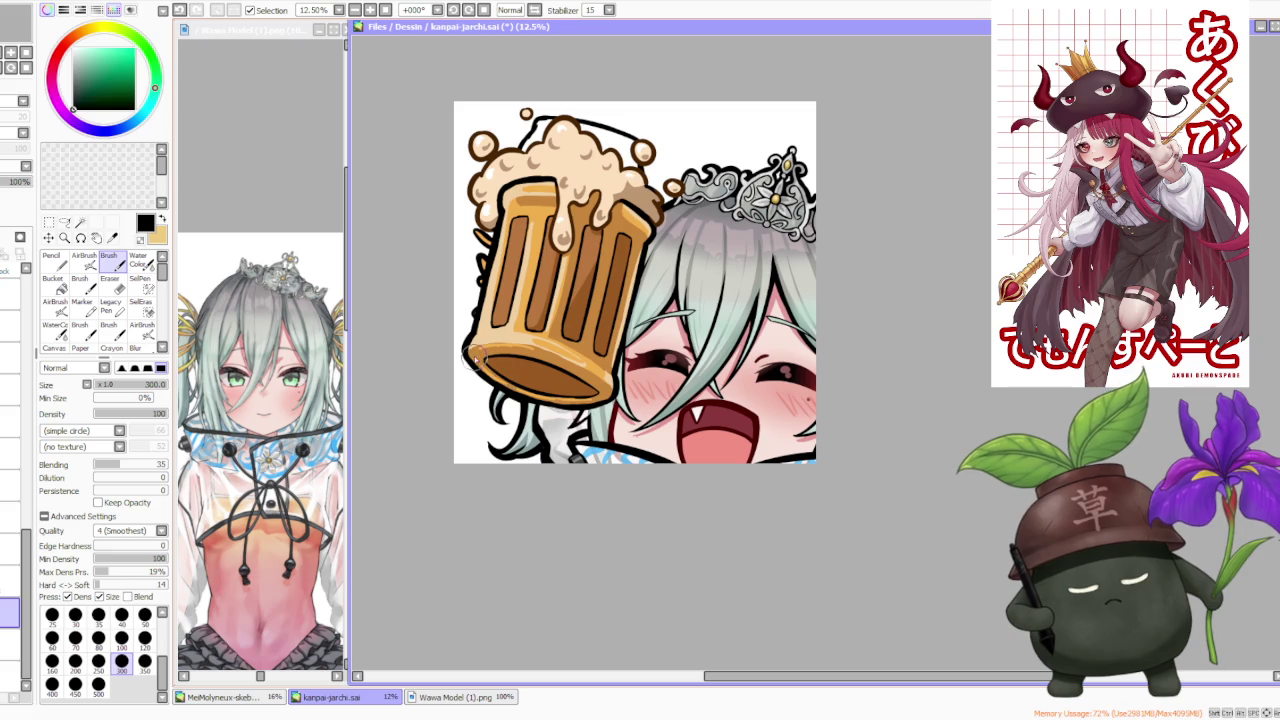
pyautogui.hotkey('ctrl', 'z')
pyautogui.moveTo(498, 378); pyautogui.dragTo(552, 416)
pyautogui.hotkey('ctrl', 'z')
pyautogui.moveTo(463, 338); pyautogui.dragTo(510, 397)
# - Thicken the dark outline on the mug's left side and the foam's left edge
pyautogui.hotkey('ctrl', 'z')
pyautogui.hotkey('ctrl', 'z')
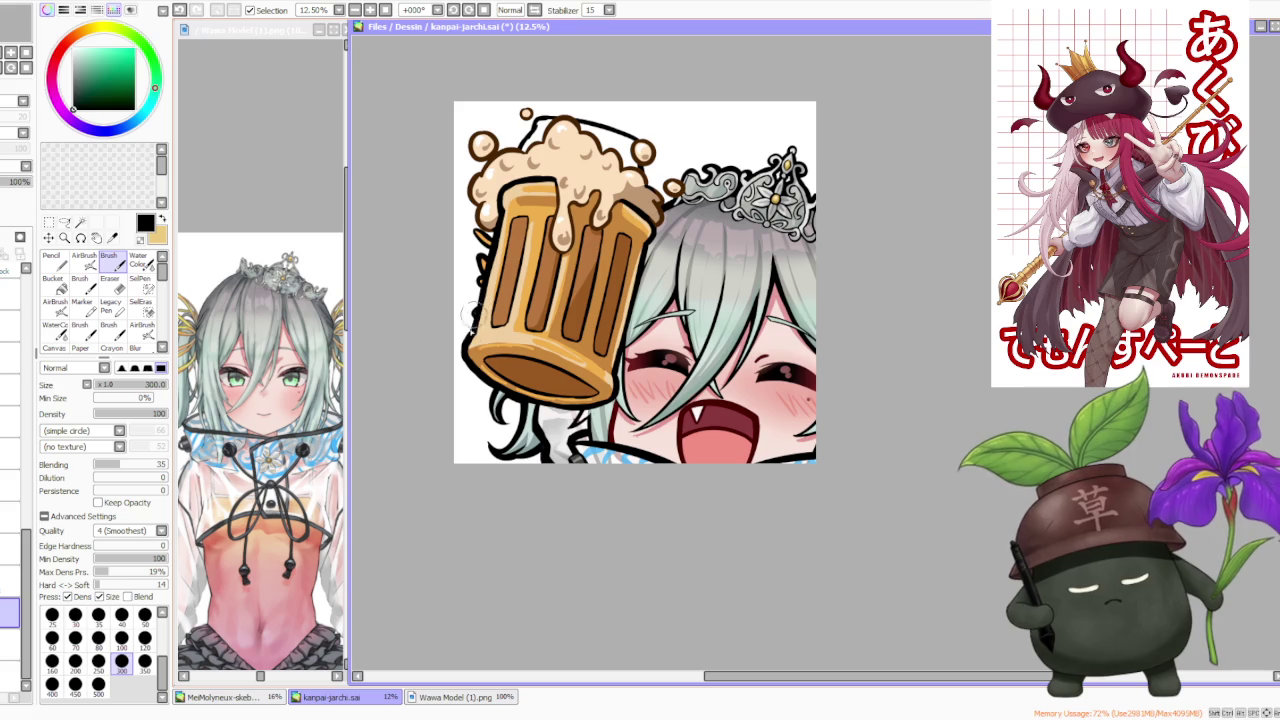
pyautogui.moveTo(480, 264); pyautogui.dragTo(476, 288)
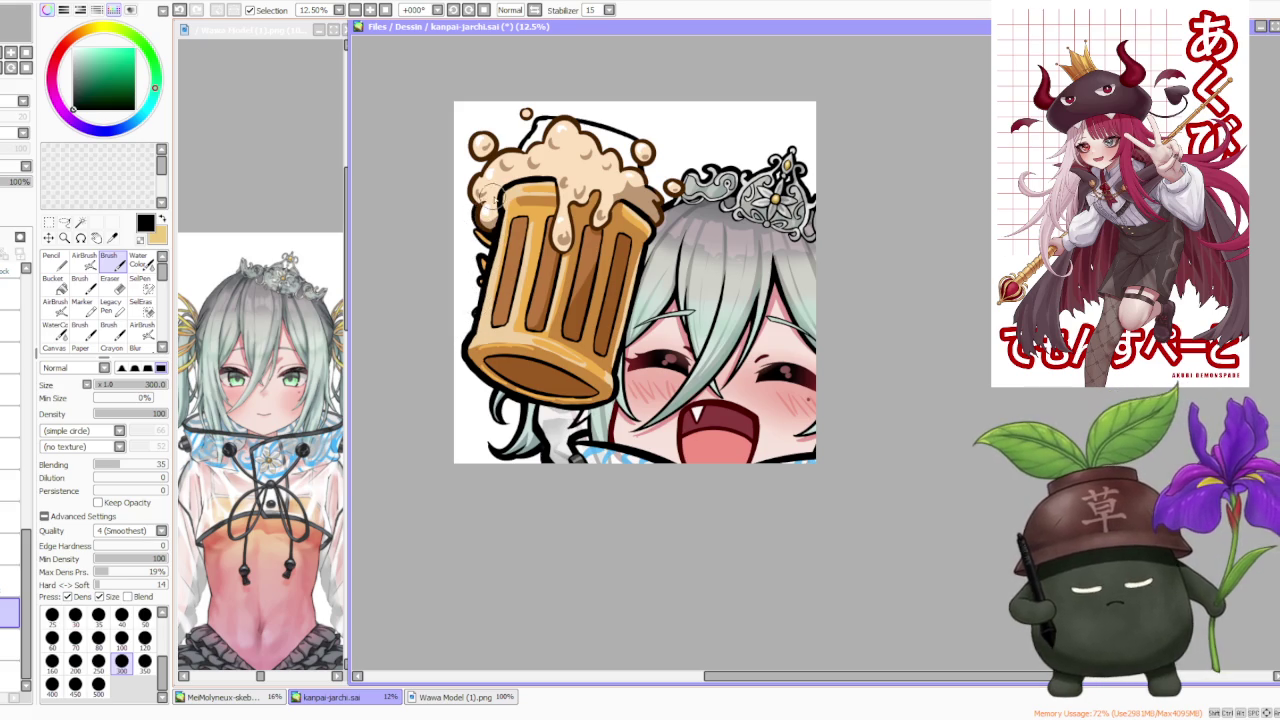
pyautogui.moveTo(474, 212); pyautogui.dragTo(490, 172)
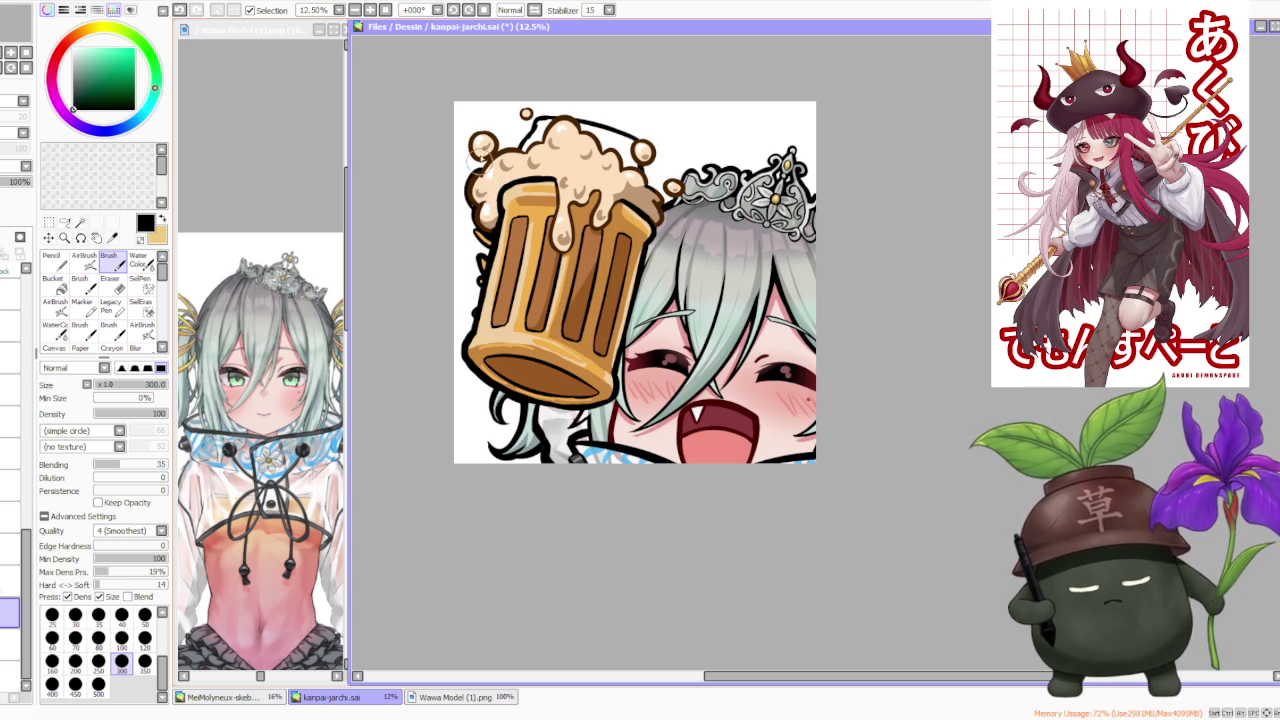
pyautogui.hotkey('ctrl', 'z')
pyautogui.moveTo(531, 160); pyautogui.dragTo(505, 150)
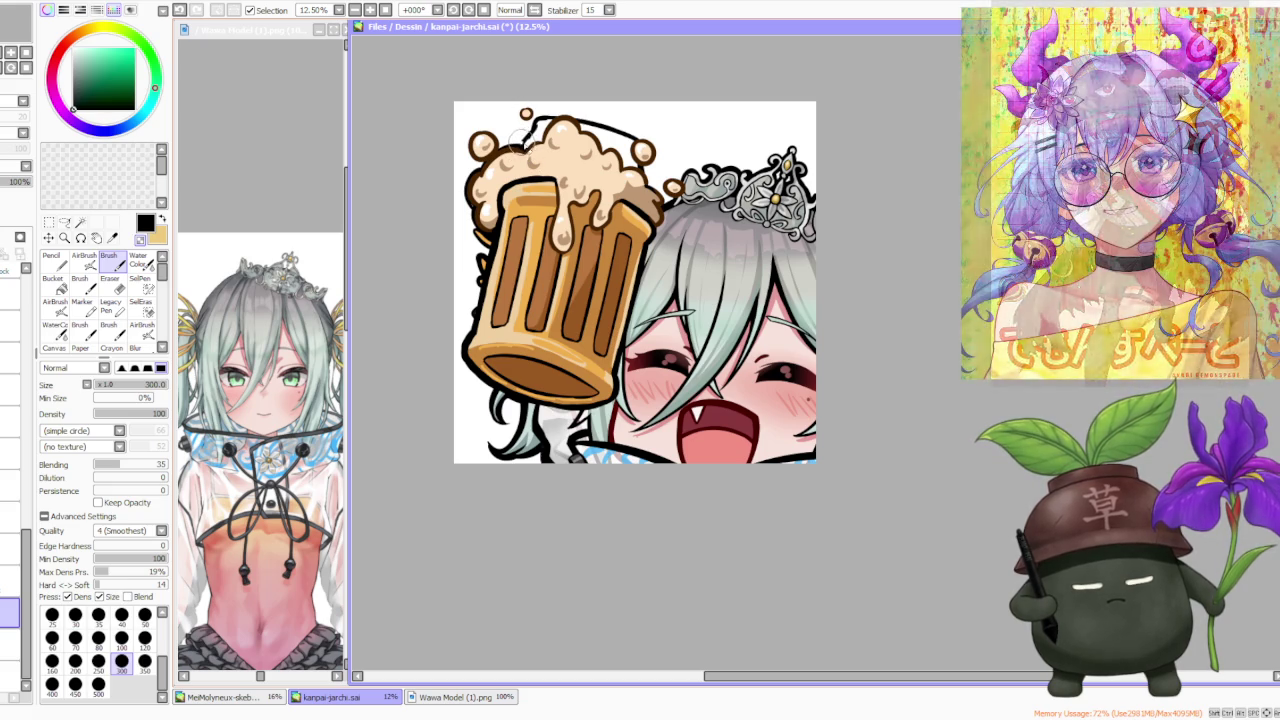
# - Erase the stray arc above the foam top, undoing the attempt, and check the view
pyautogui.moveTo(540, 119)
pyautogui.mouseDown()
pyautogui.moveTo(615, 135)
pyautogui.moveTo(642, 175)
pyautogui.mouseUp()
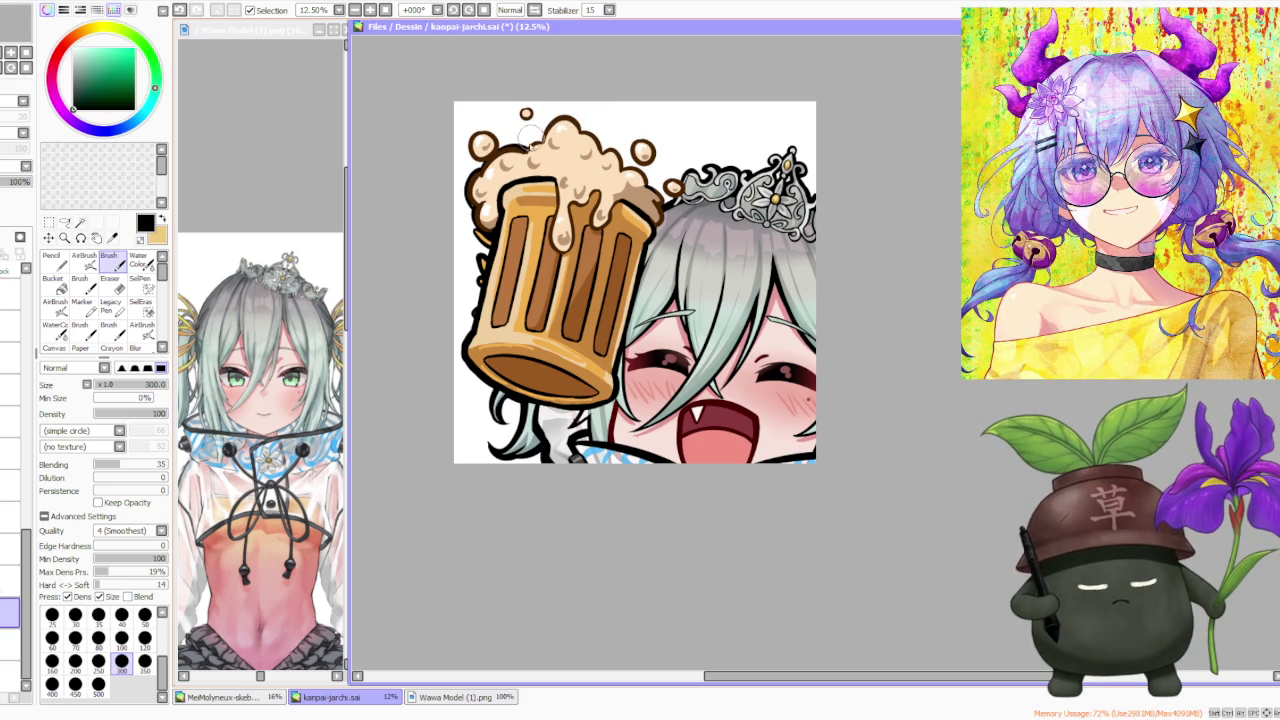
pyautogui.hotkey('ctrl', 'z')
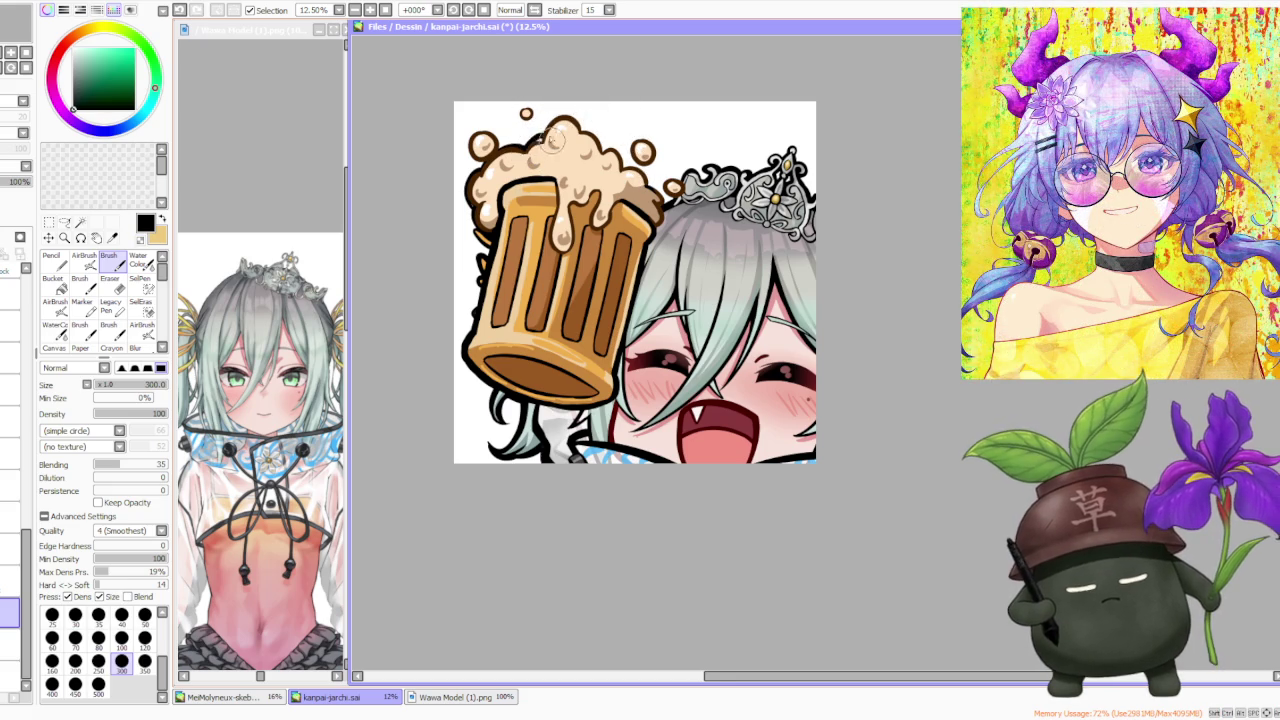
pyautogui.scroll(-2, 520, 150)
pyautogui.scroll(4, 600, 185)
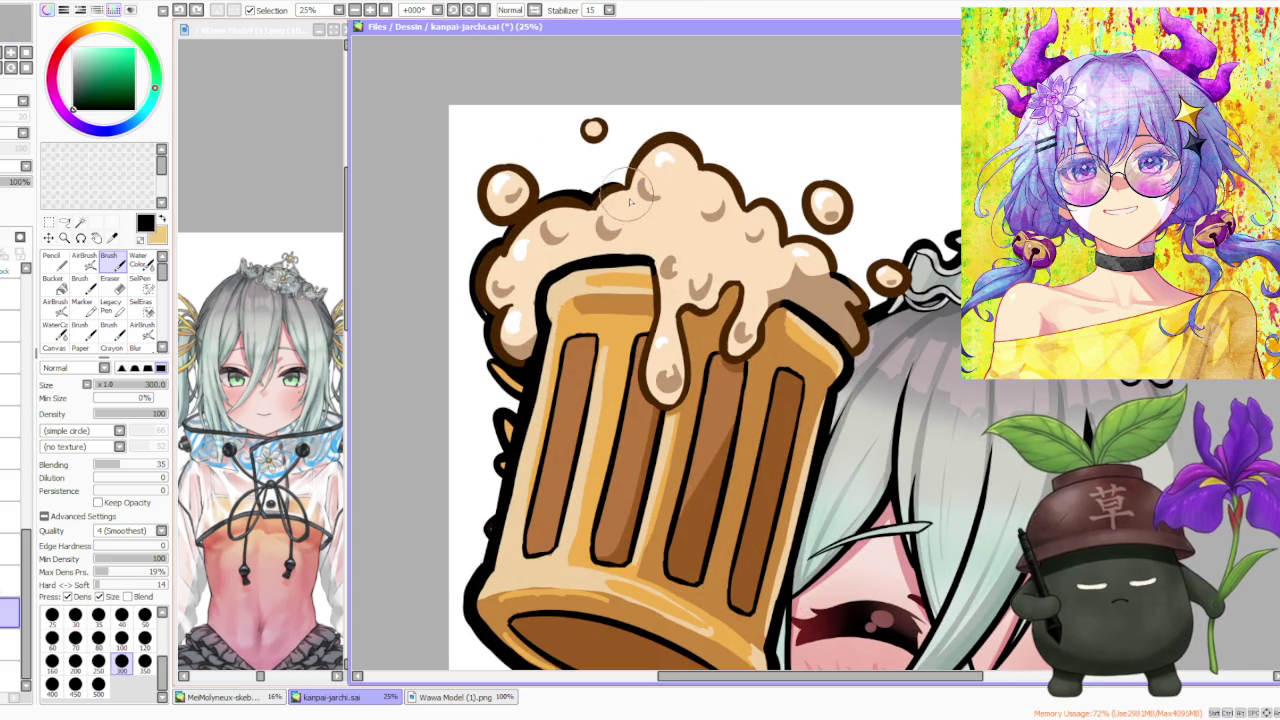
# - Stroke a thick dark outline across the foam's top, undoing trial strokes until it's clean
pyautogui.moveTo(580, 196)
pyautogui.mouseDown()
pyautogui.moveTo(630, 182)
pyautogui.moveTo(583, 188)
pyautogui.mouseUp()
pyautogui.hotkey('ctrl', 'z')
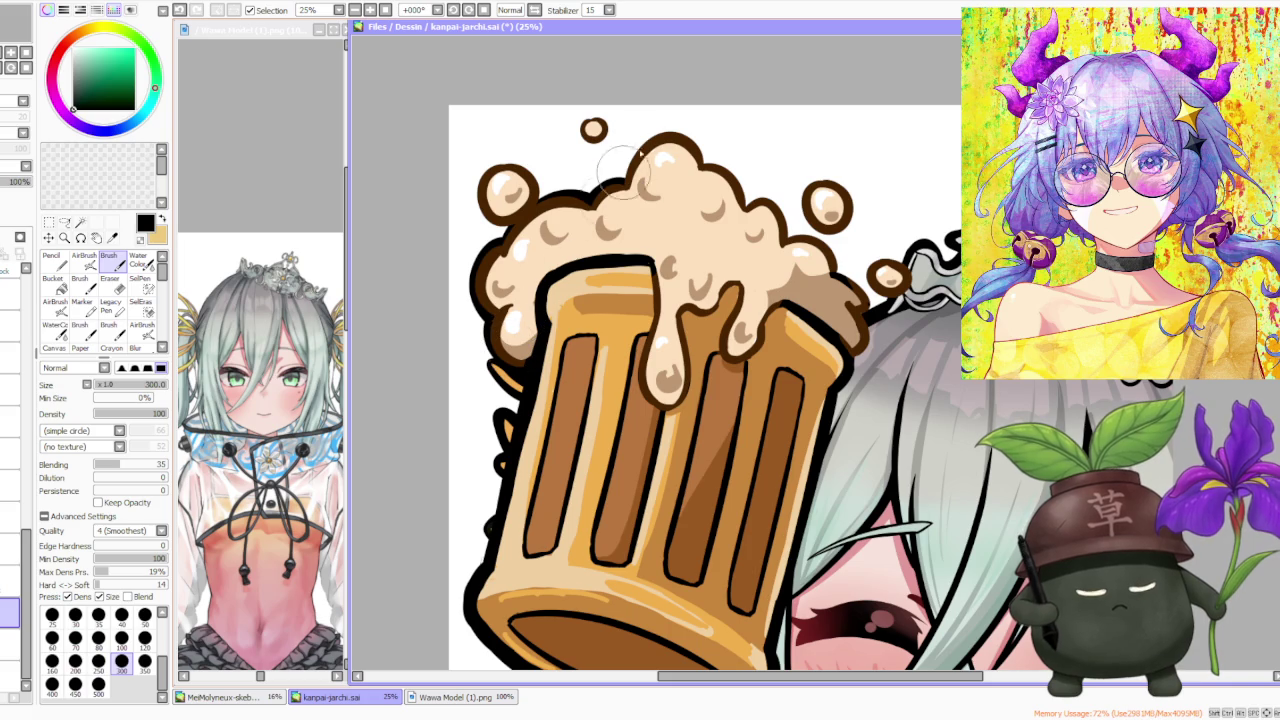
pyautogui.moveTo(626, 186); pyautogui.dragTo(694, 136)
pyautogui.hotkey('ctrl', 'z')
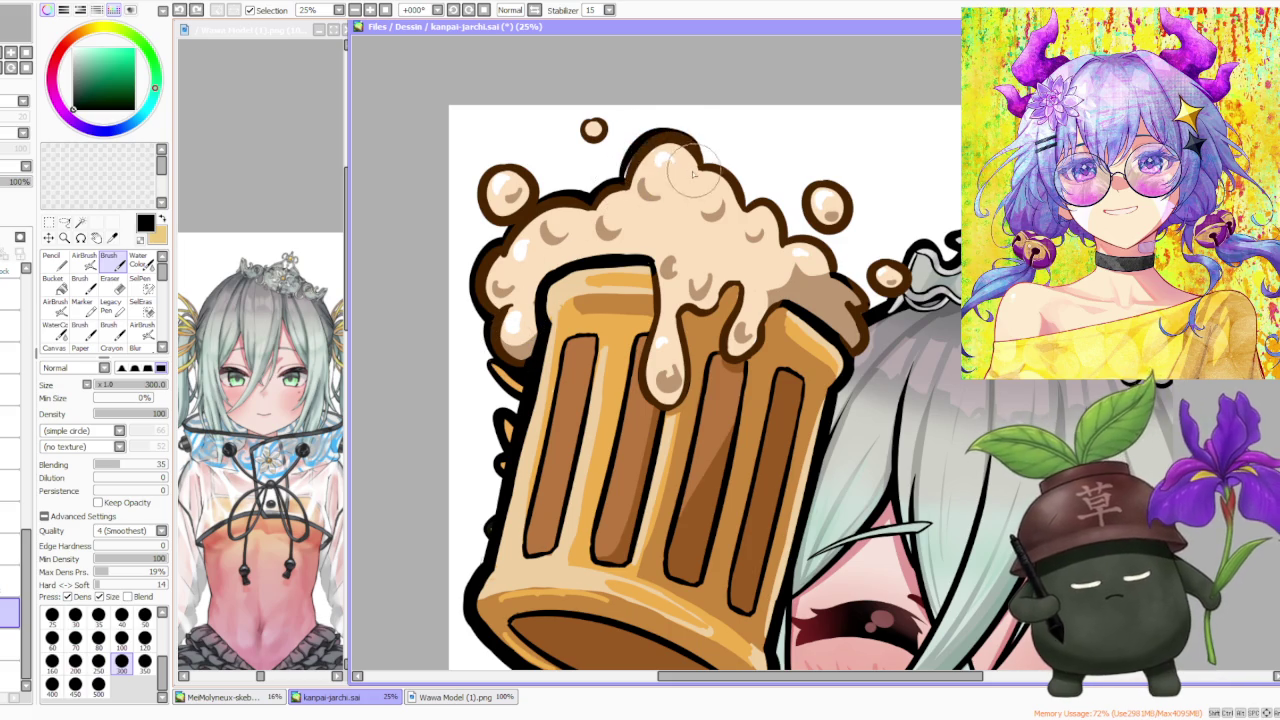
pyautogui.moveTo(630, 162)
pyautogui.mouseDown()
pyautogui.moveTo(677, 147)
pyautogui.moveTo(742, 232)
pyautogui.mouseUp()
pyautogui.hotkey('ctrl', 'z')
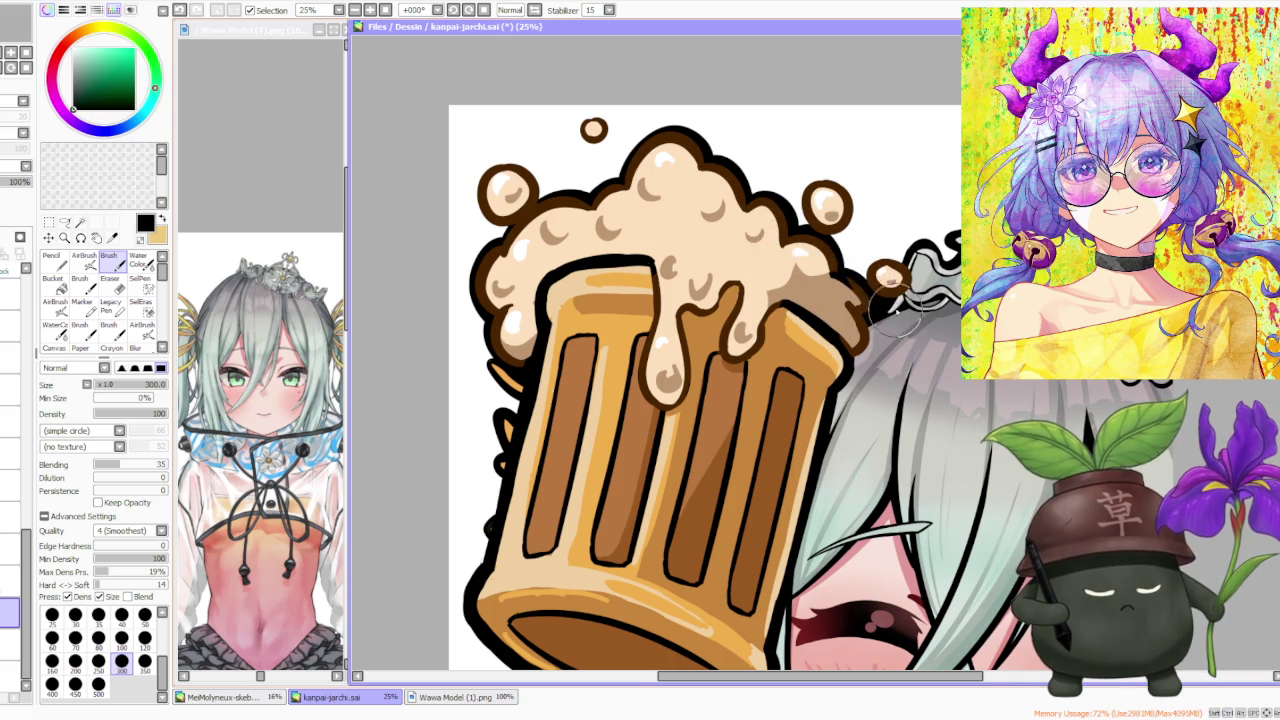
pyautogui.scroll(-2, 886, 290)
pyautogui.scroll(2, 895, 261)
pyautogui.scroll(-3, 894, 261)
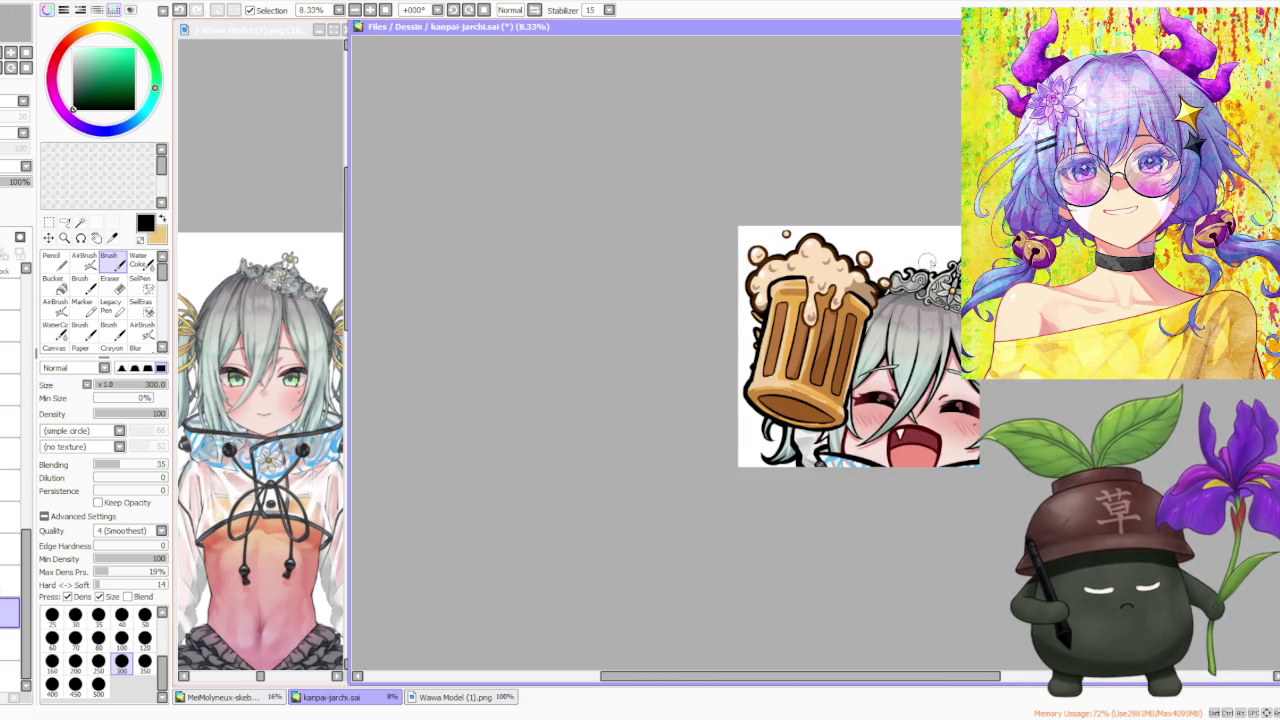
pyautogui.scroll(-2, 736, 383)
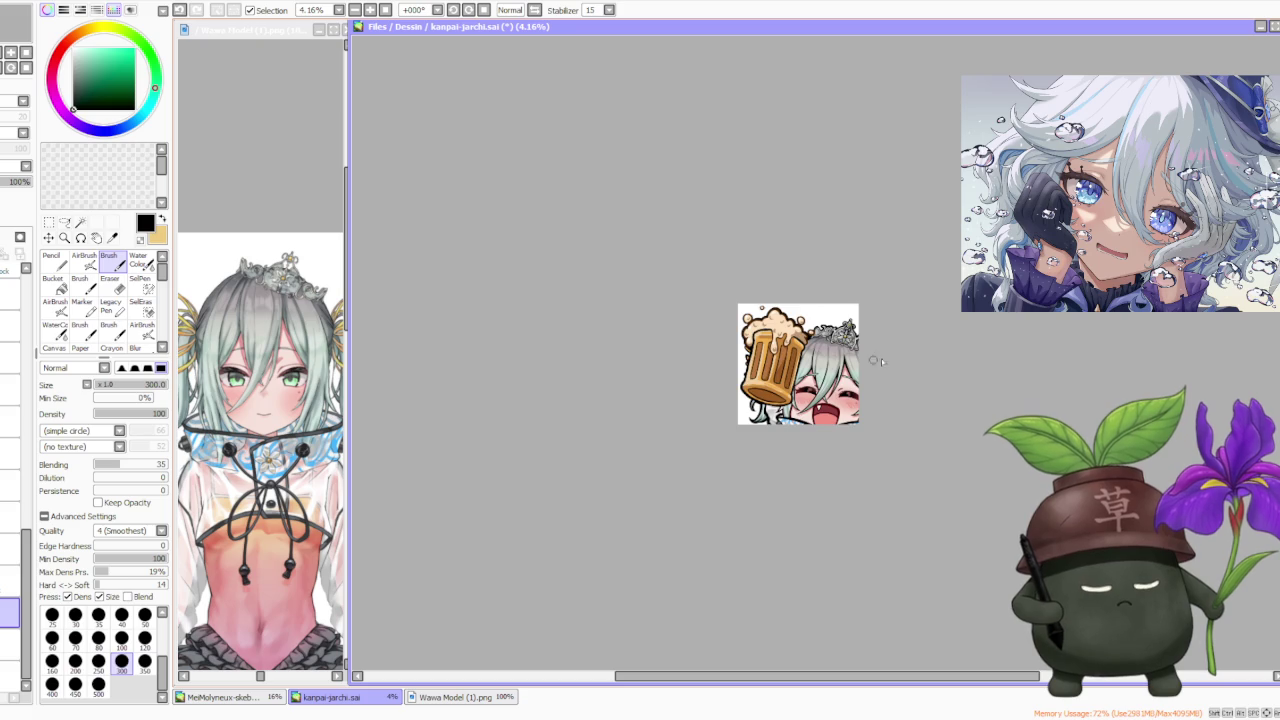
pyautogui.scroll(2, 857, 308)
pyautogui.scroll(1, 822, 350)
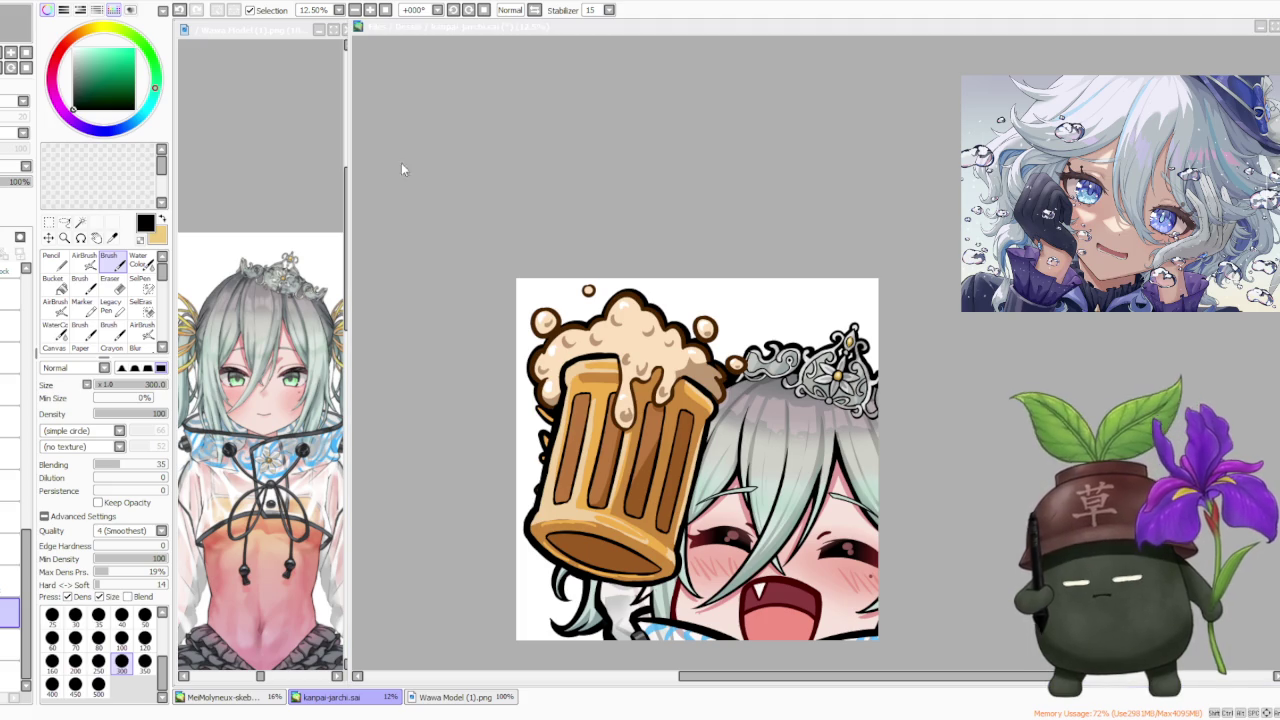
pyautogui.click(649, 160)
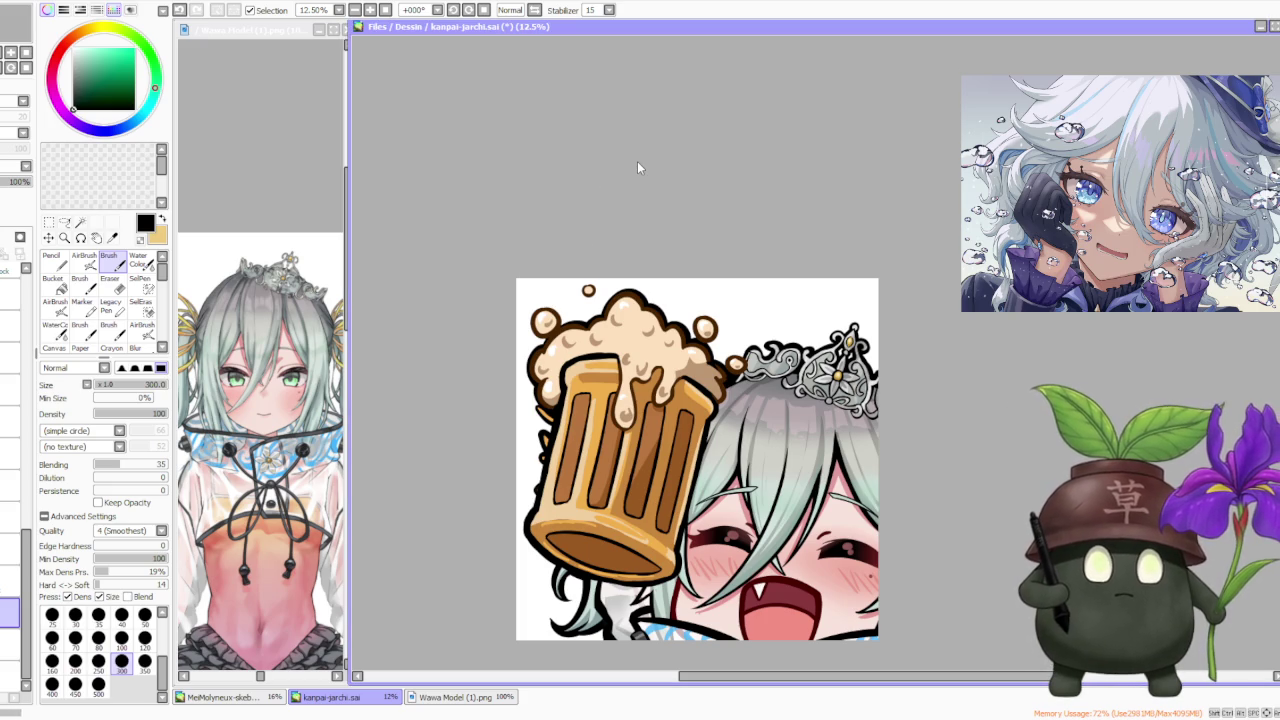
pyautogui.scroll(-1, 694, 312)
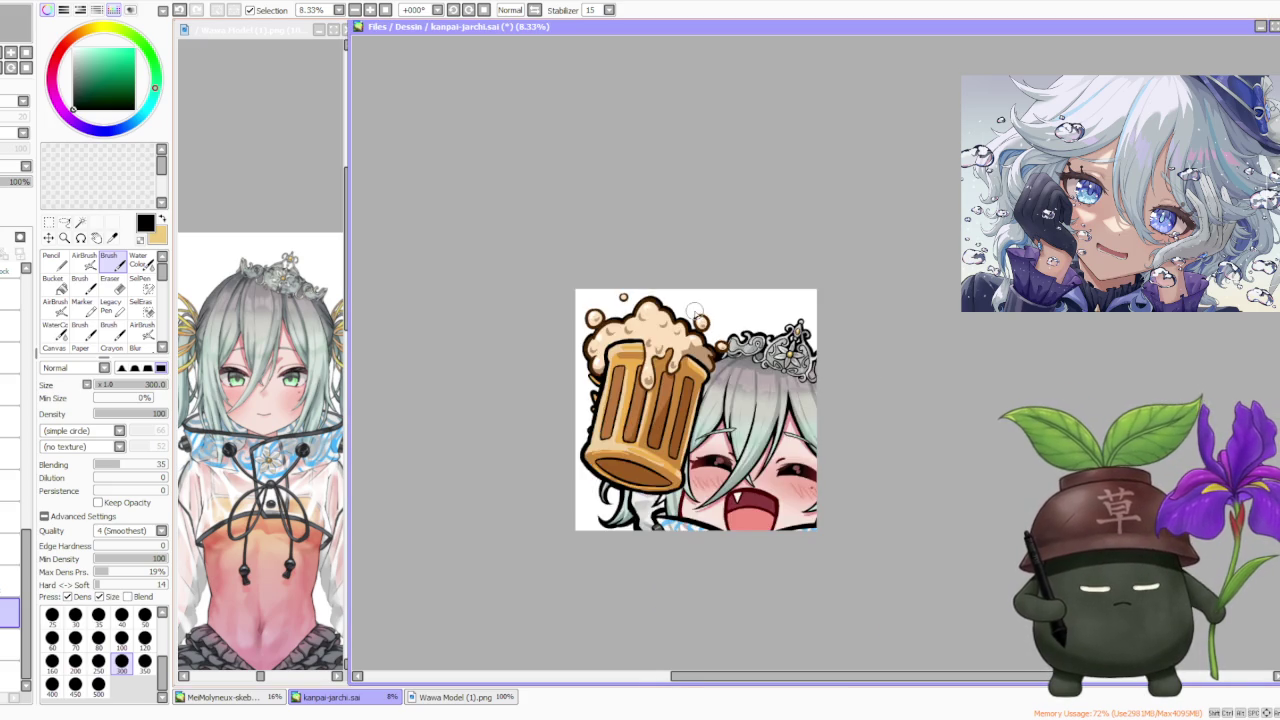
pyautogui.scroll(1, 790, 512)
pyautogui.scroll(1, 745, 421)
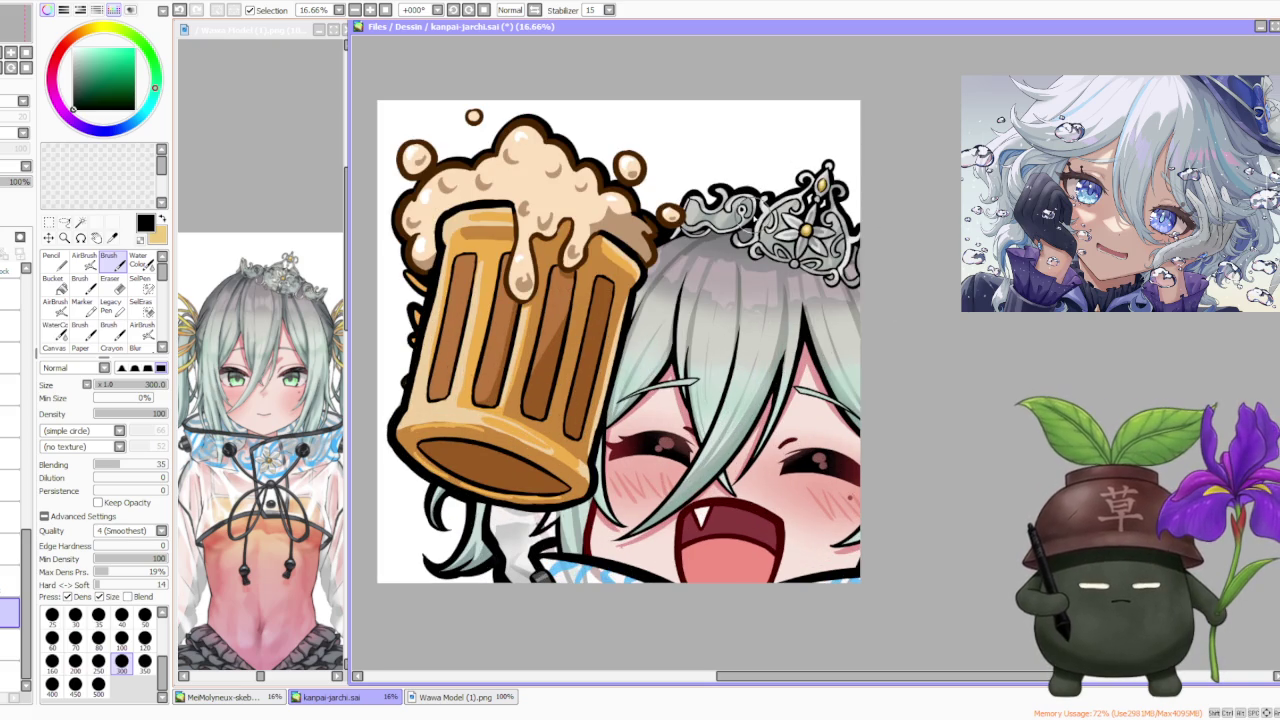
pyautogui.click(317, 375)
# - Bring the kanpai-jarchi.sai document back into focus as the active canvas
pyautogui.scroll(-1, 317, 375)
pyautogui.scroll(-1, 317, 375)
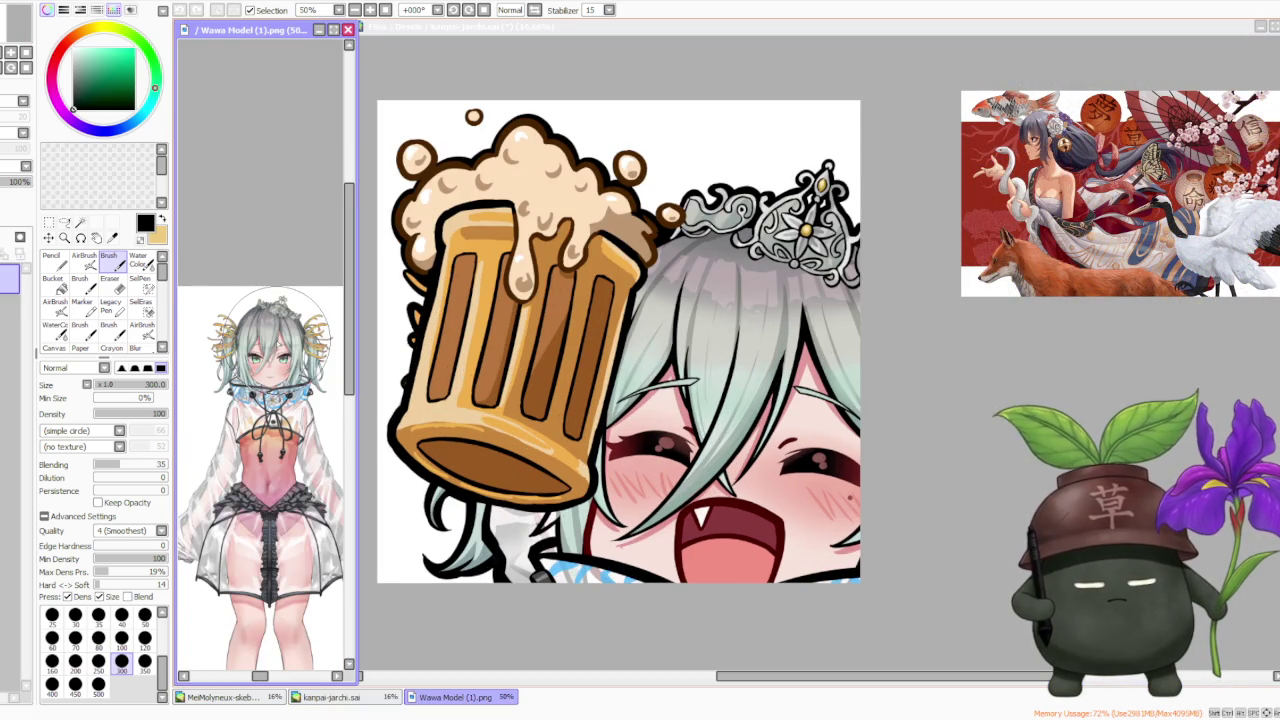
pyautogui.click(1001, 318)
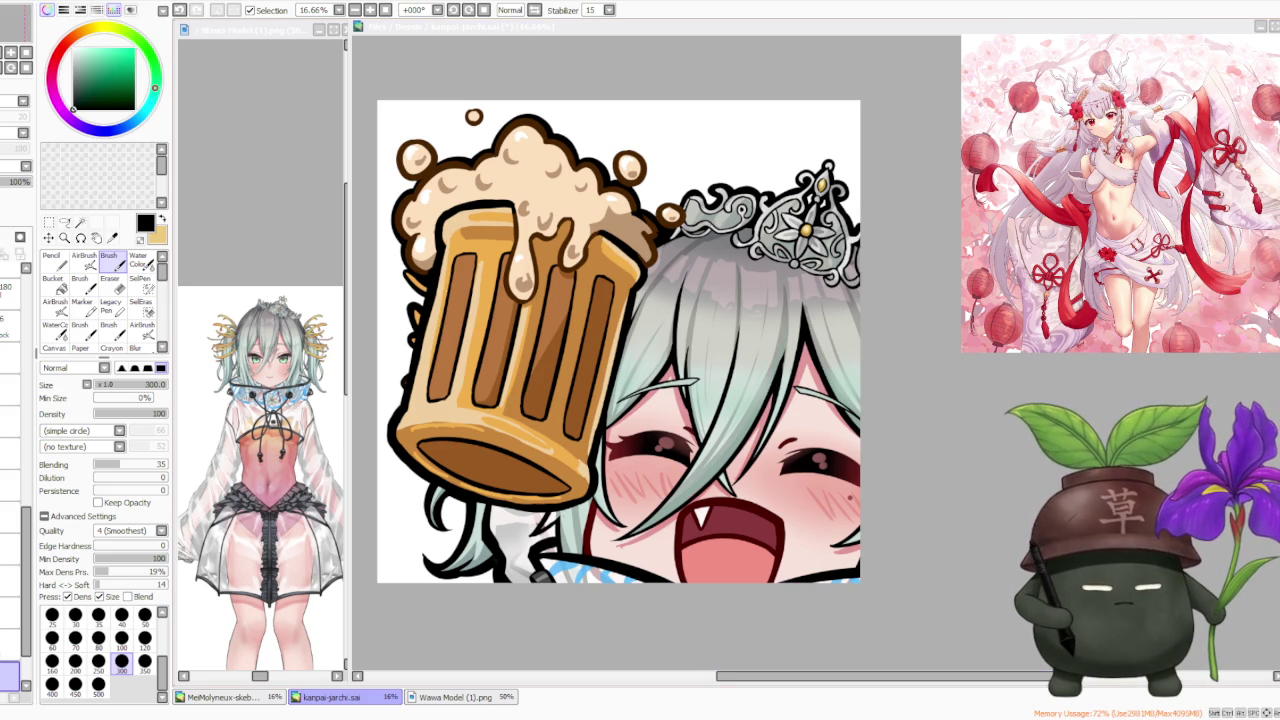
pyautogui.click(984, 403)
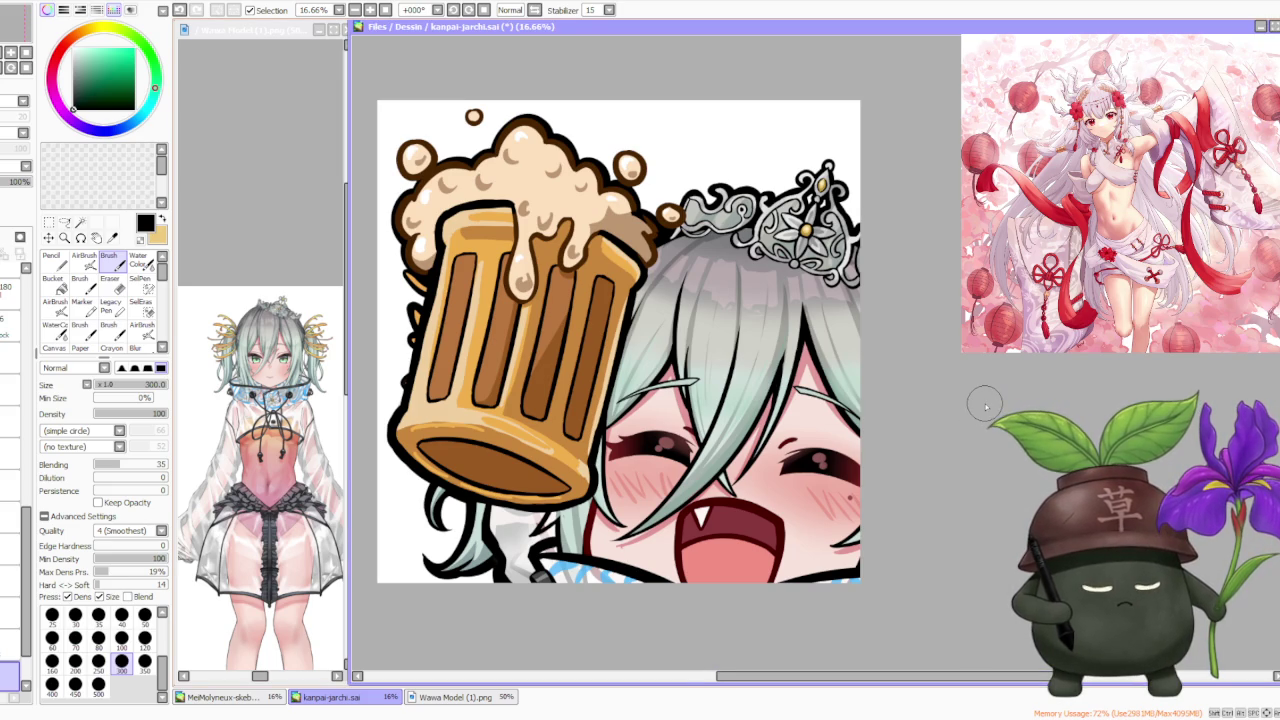
# - Zoom in and out on the kanpai canvas, then switch to the Wawa Model (1).png reference
pyautogui.scroll(1, 640, 520)
pyautogui.scroll(1, 620, 510)
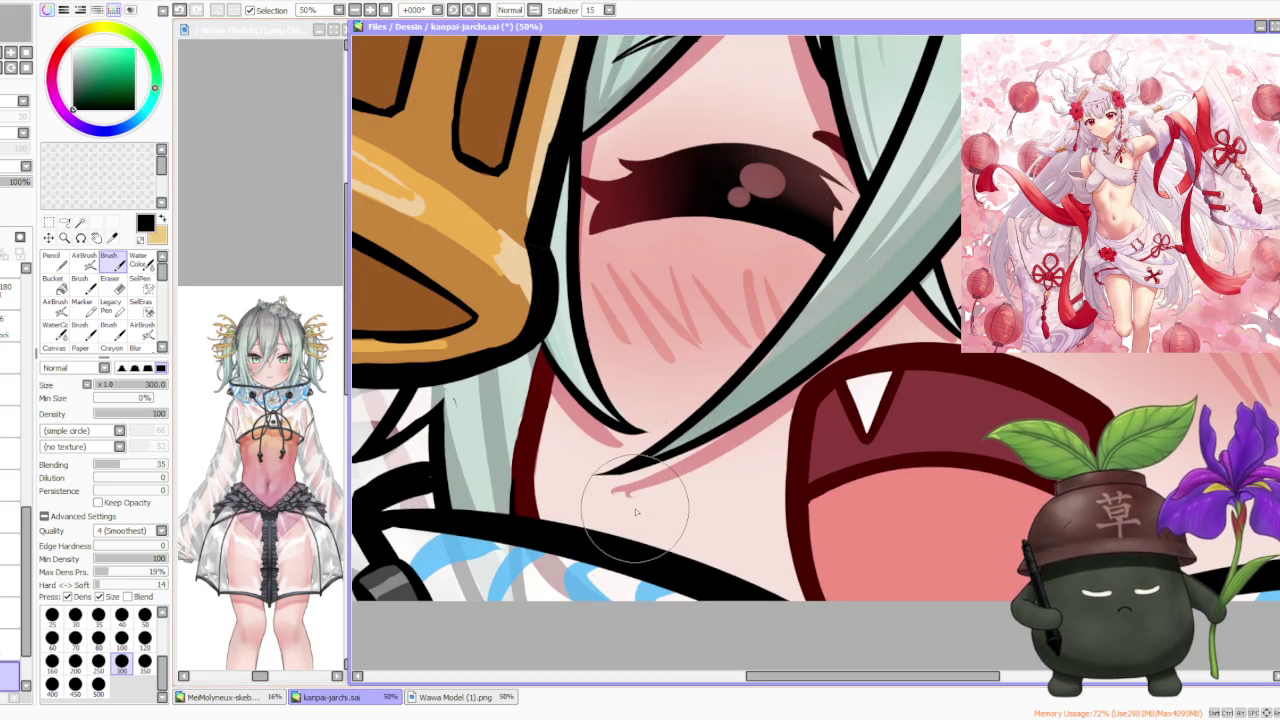
pyautogui.scroll(2, 634, 505)
pyautogui.scroll(-4, 633, 498)
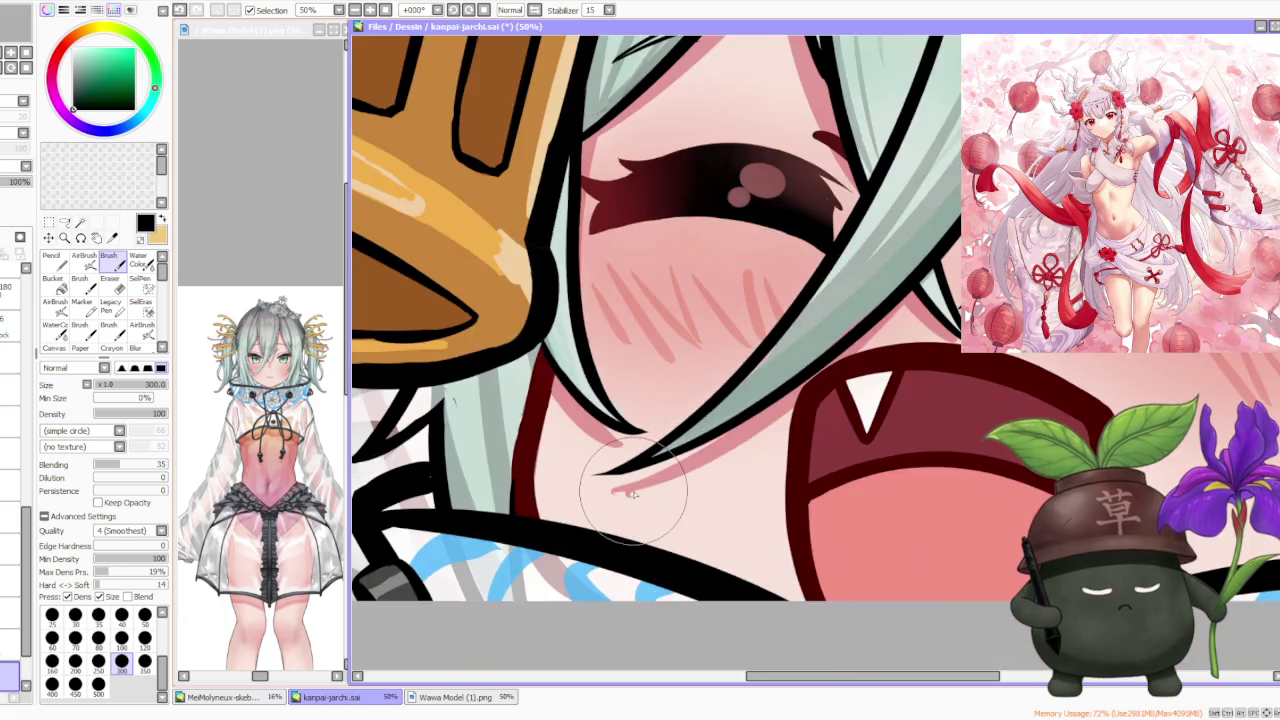
pyautogui.scroll(-2, 633, 498)
pyautogui.scroll(-2, 700, 450)
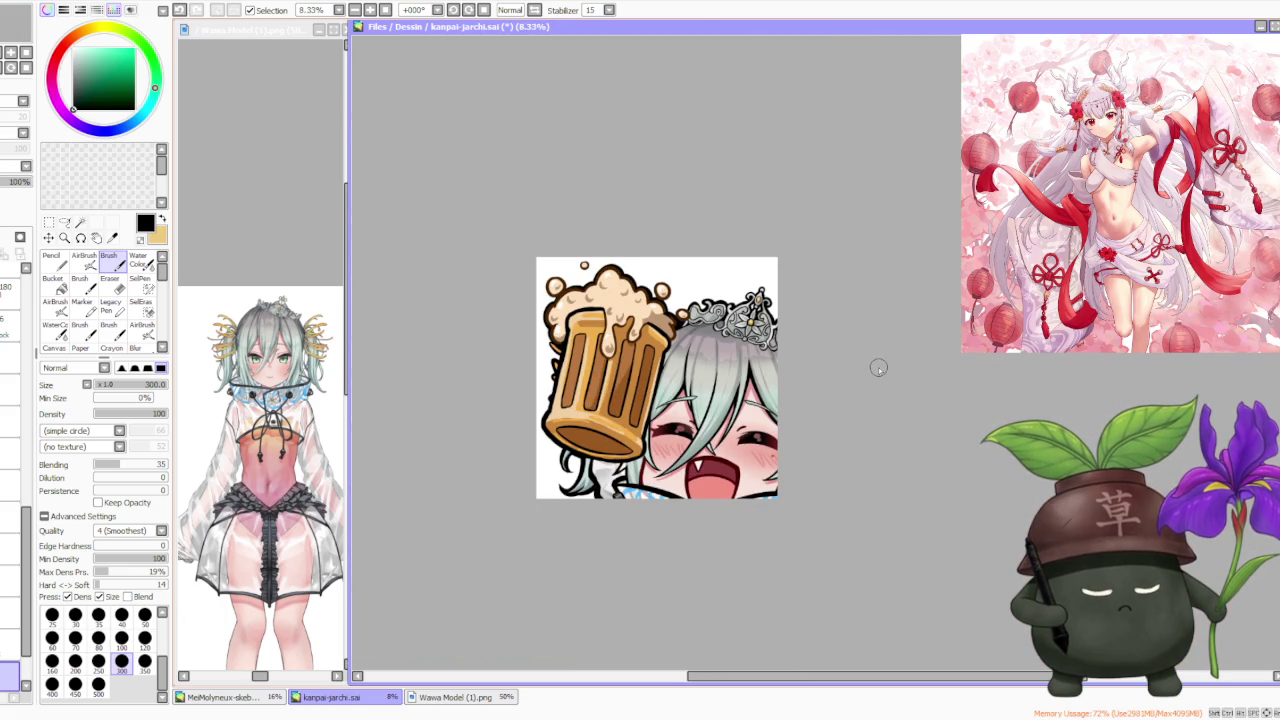
pyautogui.scroll(1, 880, 368)
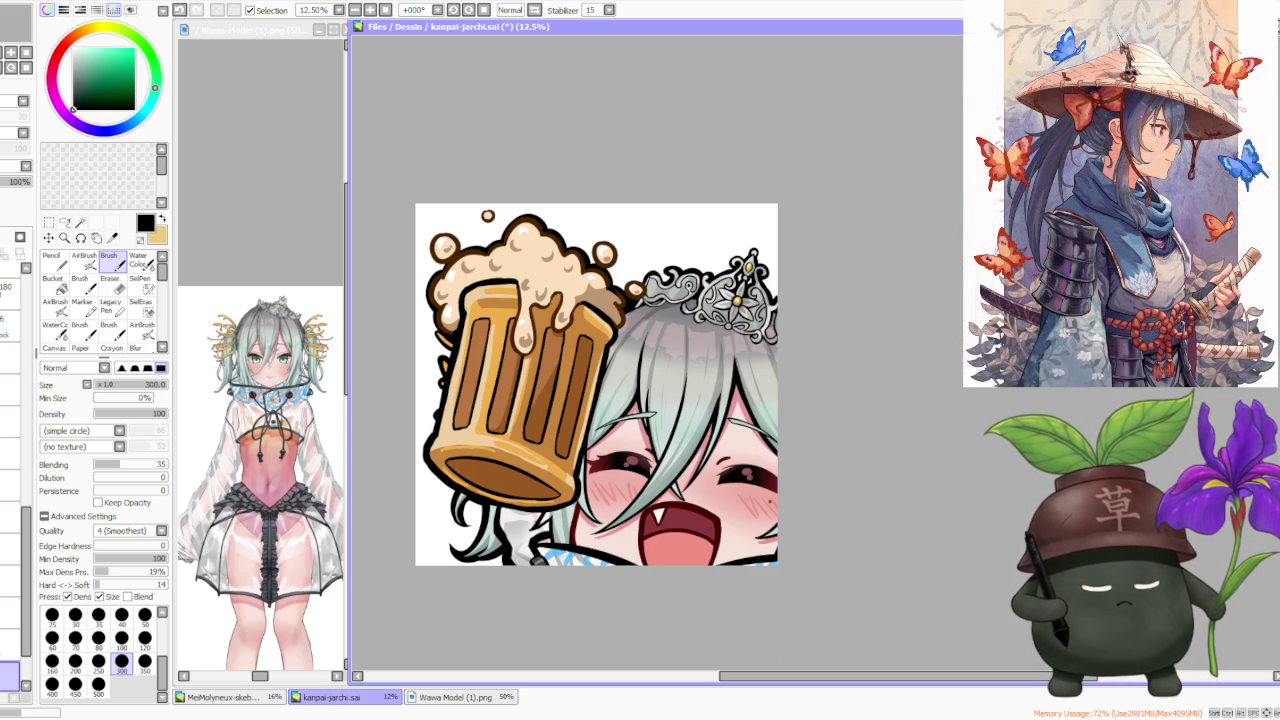
pyautogui.scroll(1, 772, 252)
pyautogui.scroll(-2, 725, 342)
pyautogui.scroll(1, 655, 338)
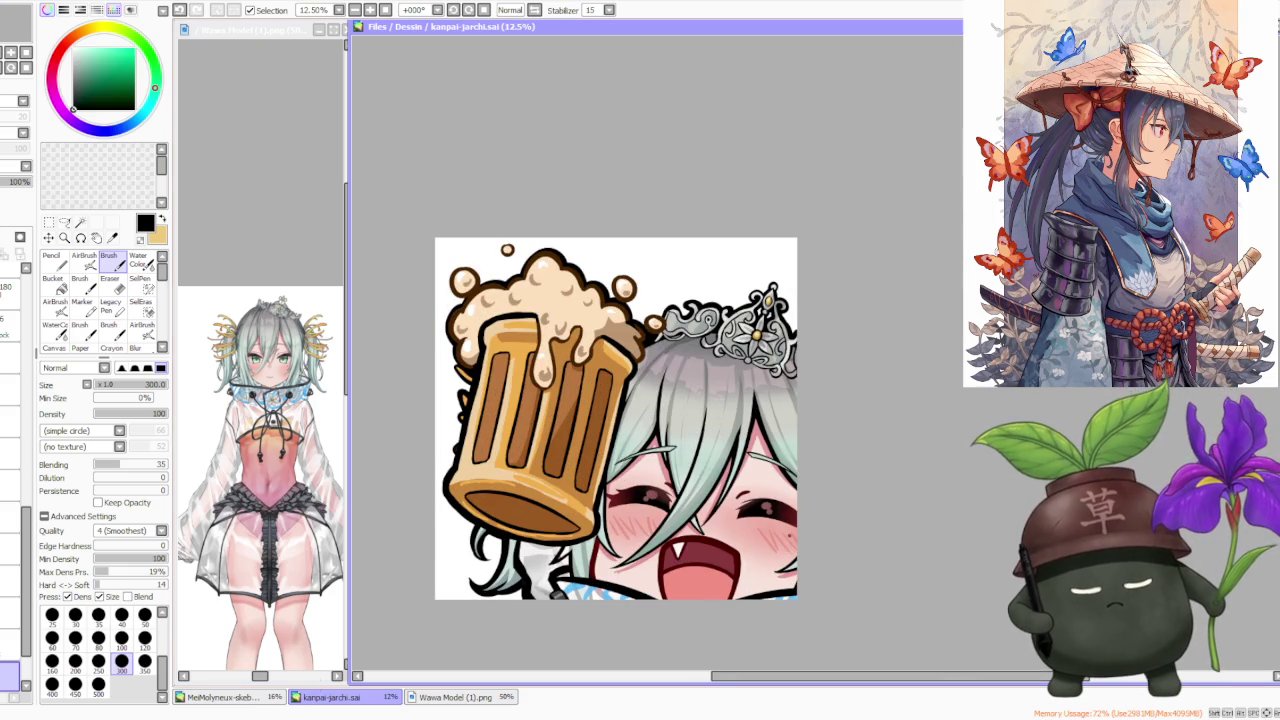
pyautogui.click(435, 698)
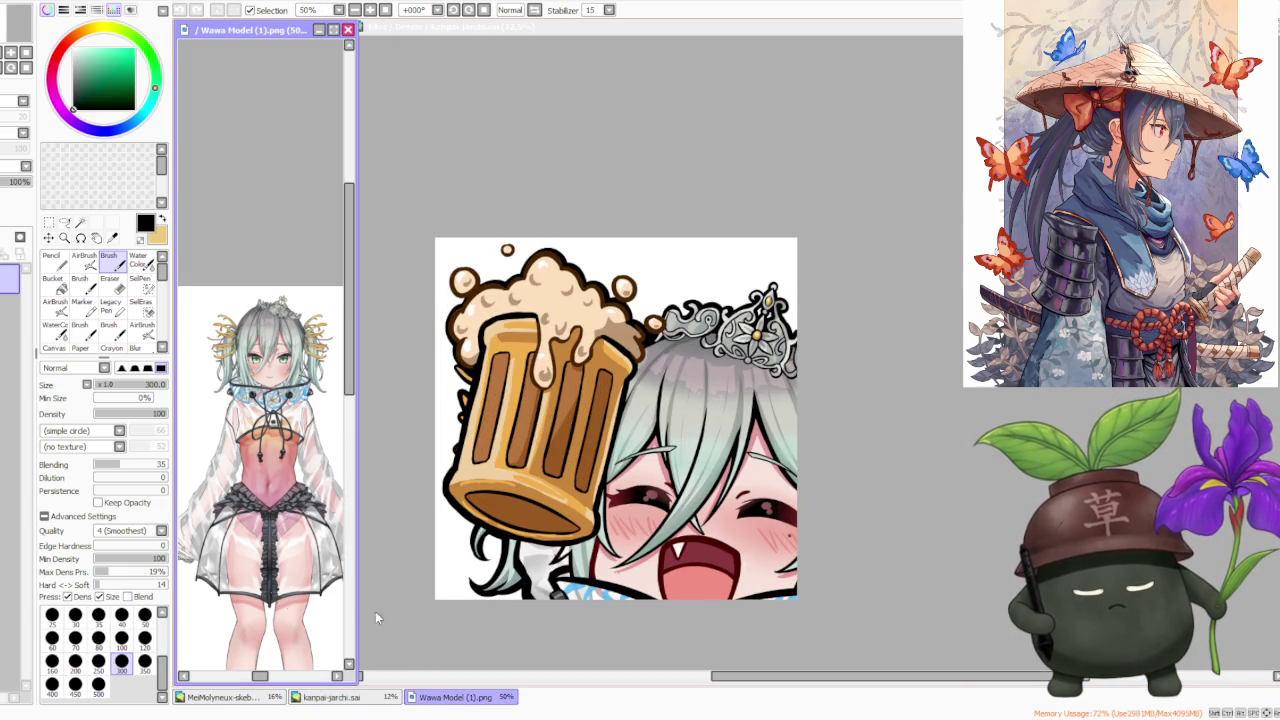
# - Zoom around the Wawa Model reference and sample light green shades from its eyes
pyautogui.scroll(-3, 259, 392)
pyautogui.scroll(1, 259, 392)
pyautogui.scroll(-1, 259, 392)
pyautogui.scroll(1, 261, 430)
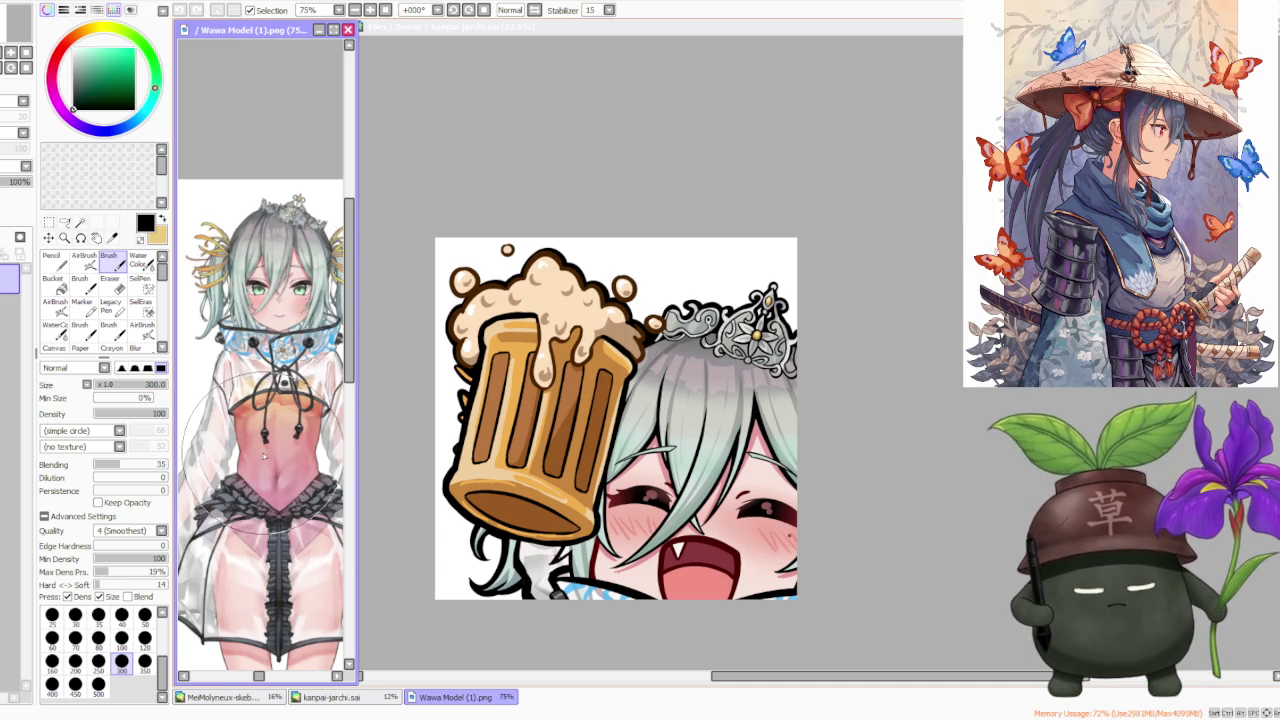
pyautogui.scroll(-2, 264, 457)
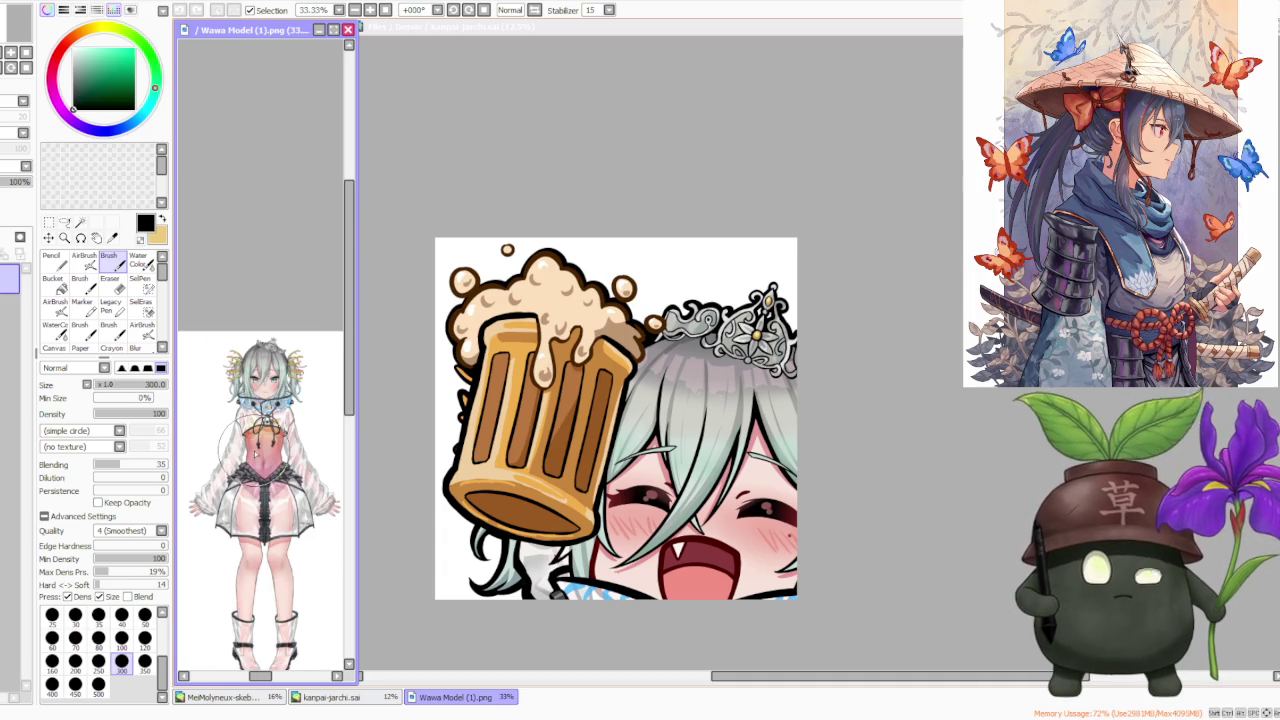
pyautogui.scroll(2, 255, 453)
pyautogui.scroll(1, 258, 400)
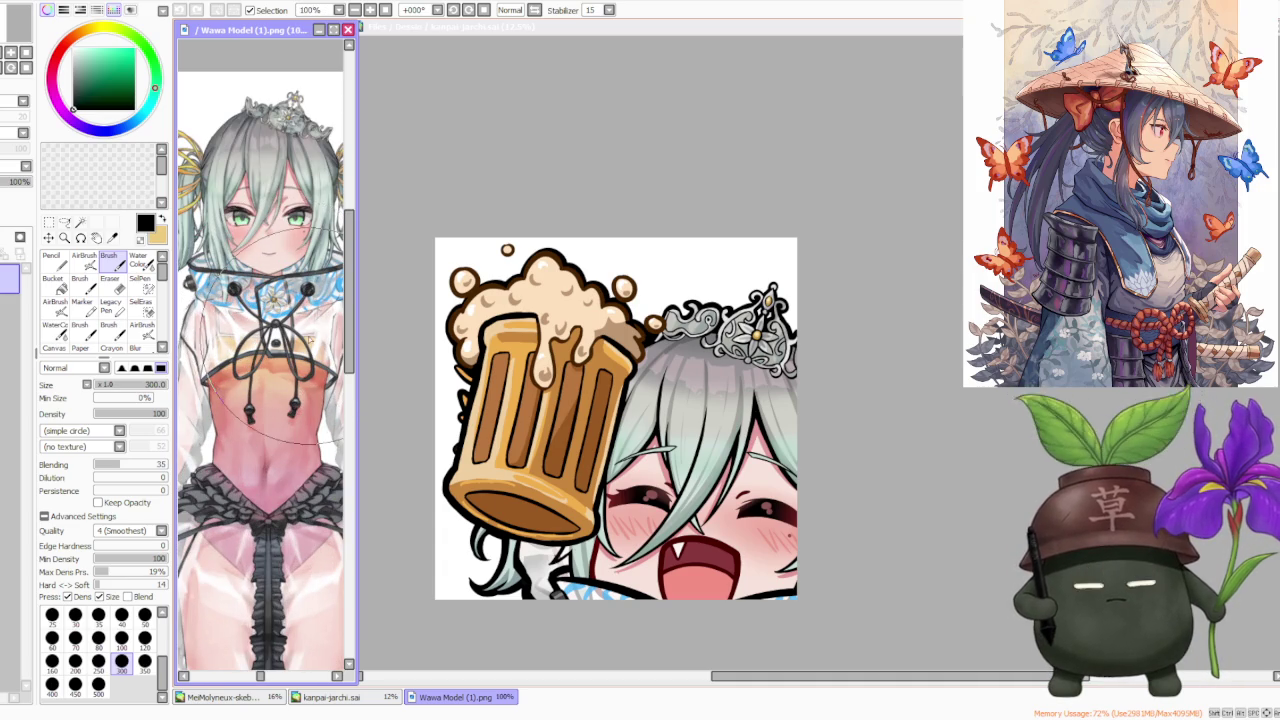
pyautogui.scroll(1, 290, 280)
pyautogui.scroll(1, 295, 260)
pyautogui.scroll(-1, 301, 243)
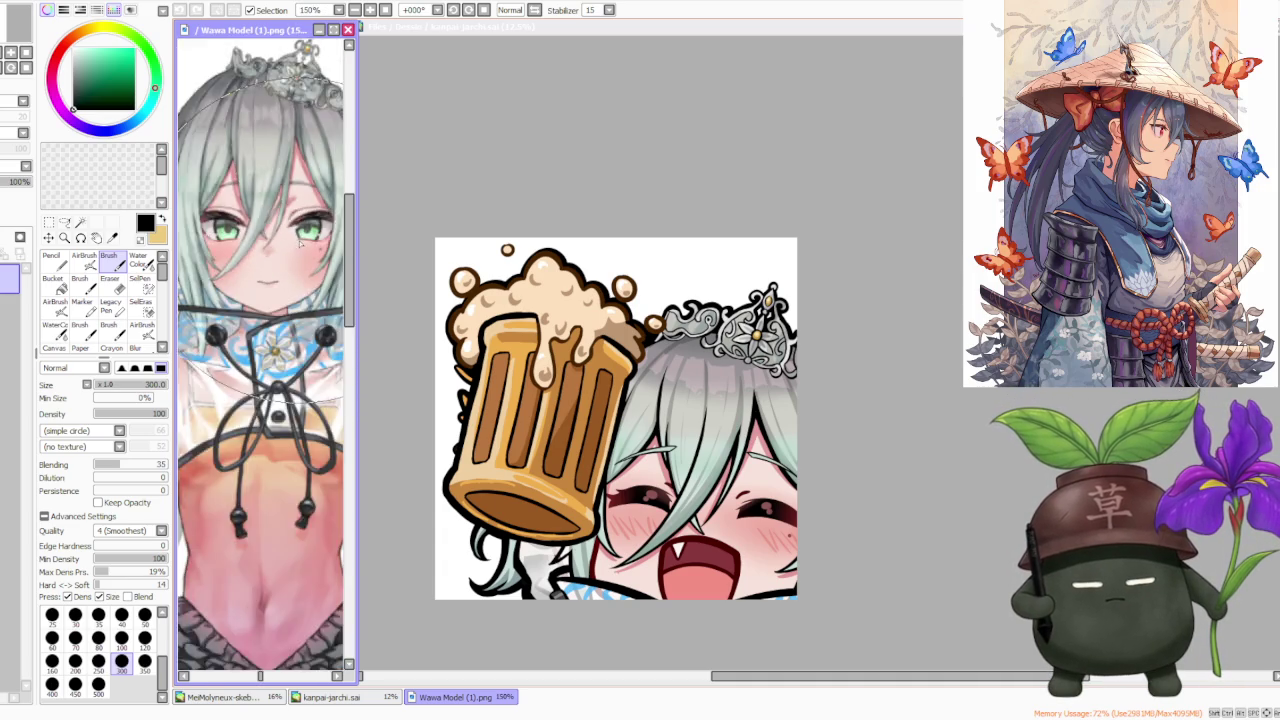
pyautogui.scroll(-1, 300, 243)
pyautogui.rightClick(265, 320)
pyautogui.rightClick(290, 340)
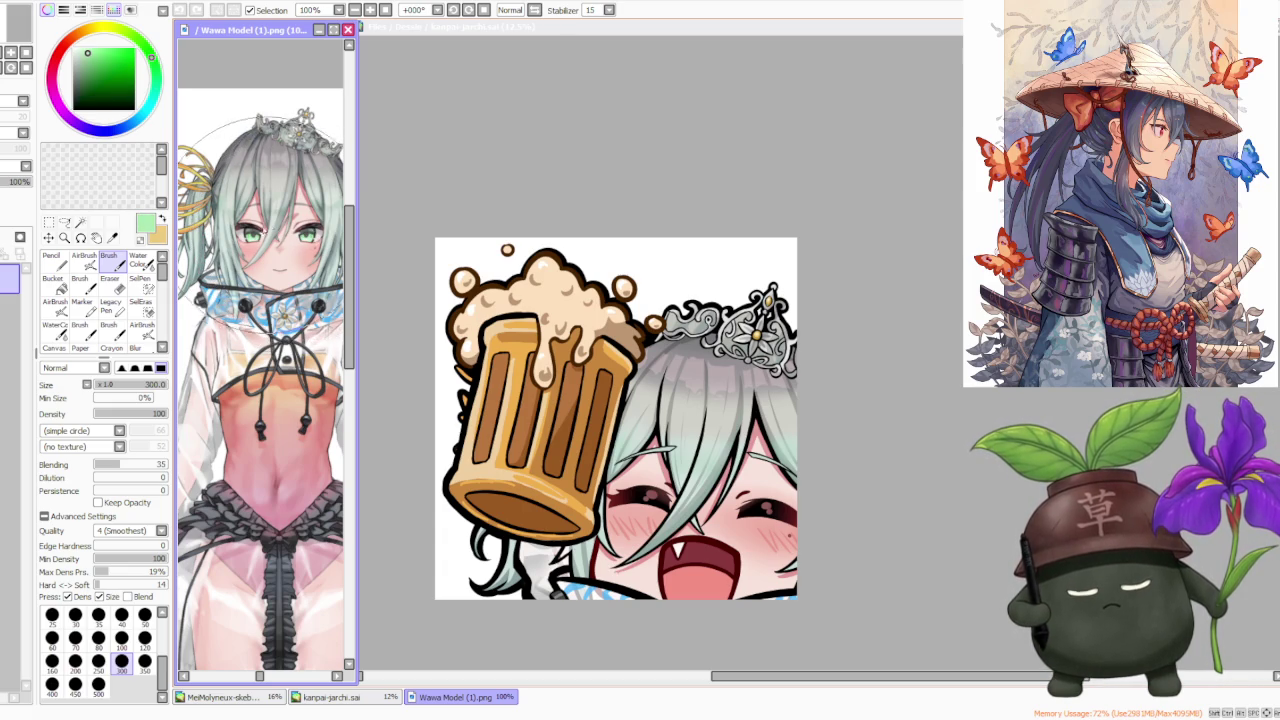
pyautogui.rightClick(258, 240)
# - Sample dark grey-green, light green and pale grey-blue hair shades from the reference
pyautogui.rightClick(230, 166)
pyautogui.rightClick(258, 175)
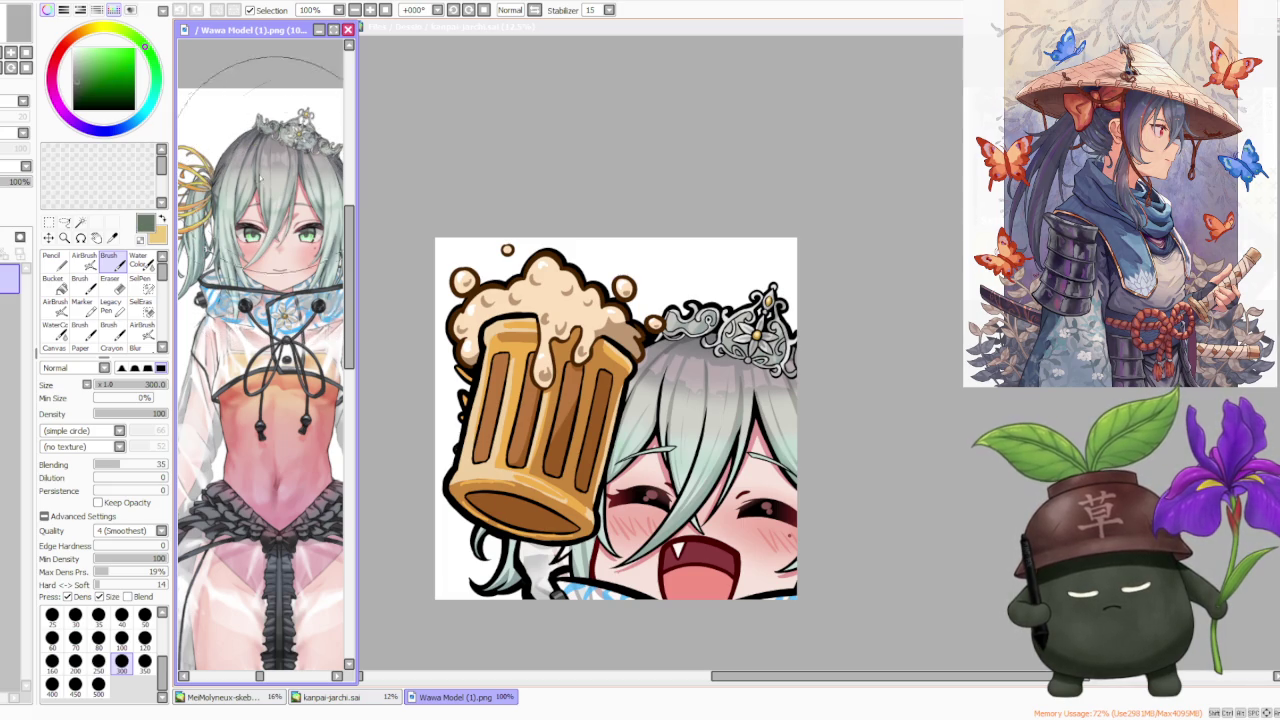
pyautogui.rightClick(258, 236)
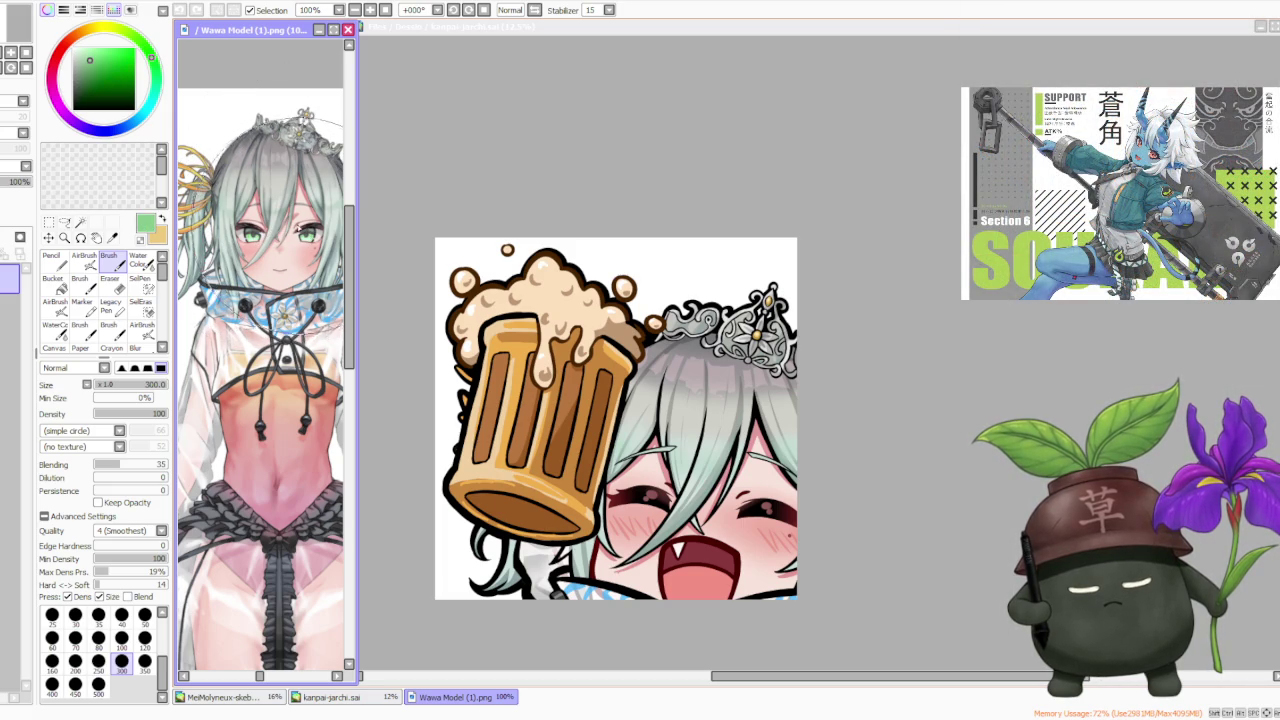
pyautogui.rightClick(330, 228)
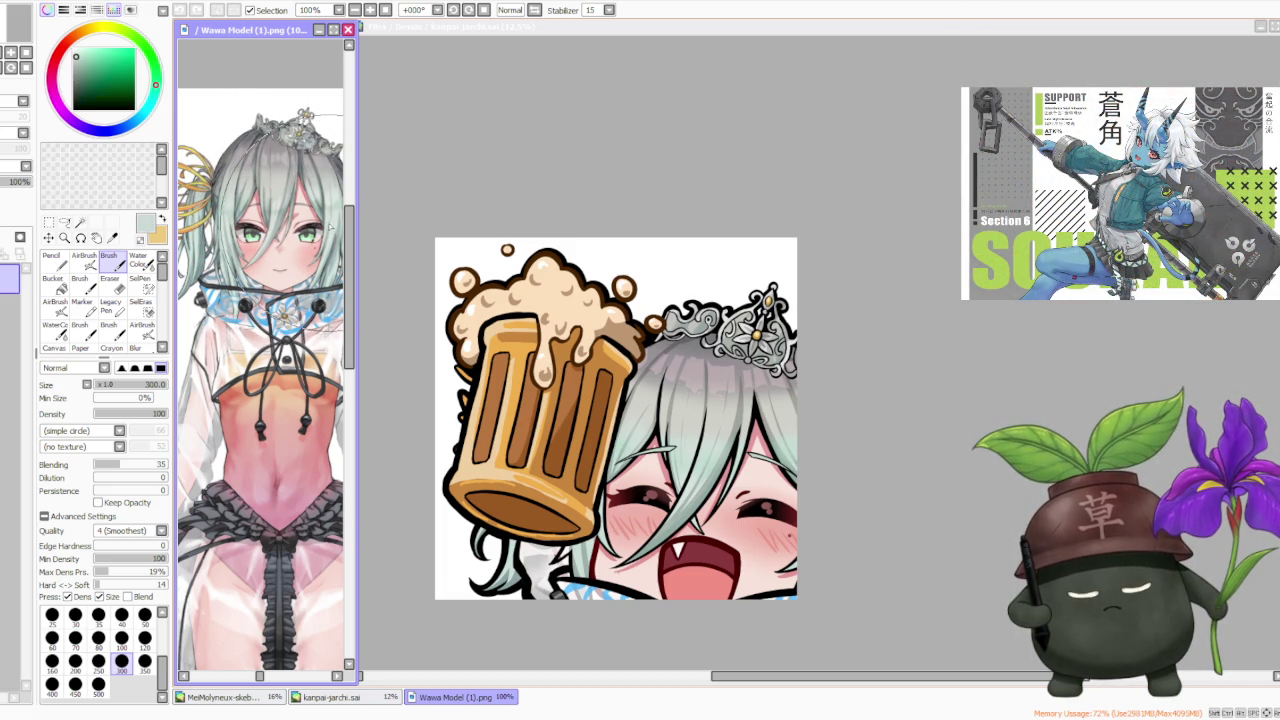
pyautogui.rightClick(322, 218)
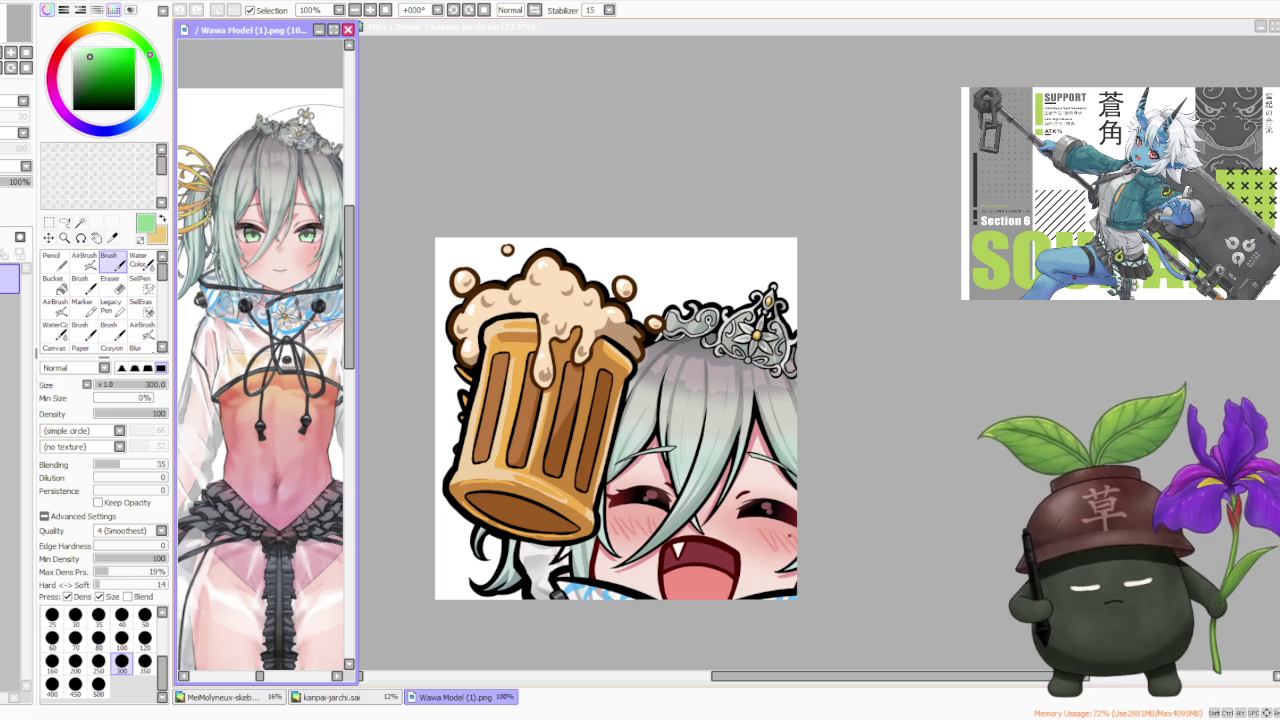
pyautogui.rightClick(313, 188)
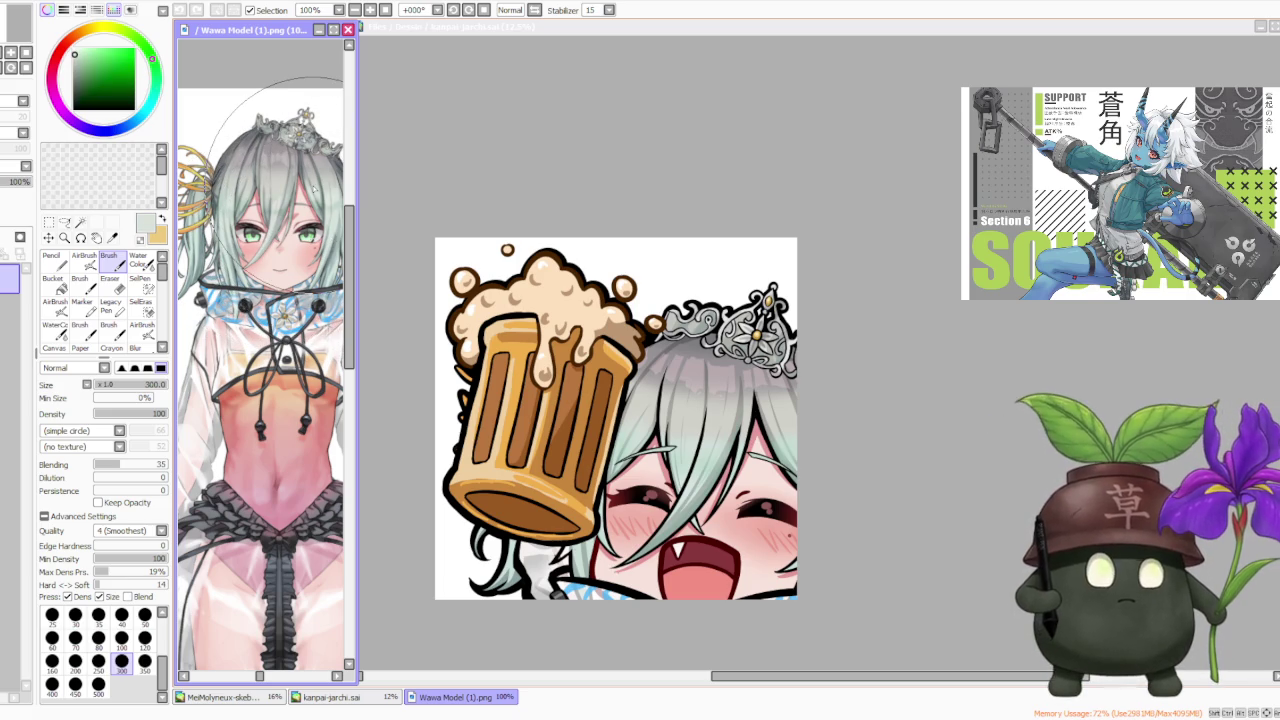
# - Zoom the reference again and sample the pinkish skin colour of the figure's body
pyautogui.scroll(-1, 211, 283)
pyautogui.scroll(1, 211, 283)
pyautogui.scroll(1, 211, 283)
pyautogui.scroll(1, 211, 283)
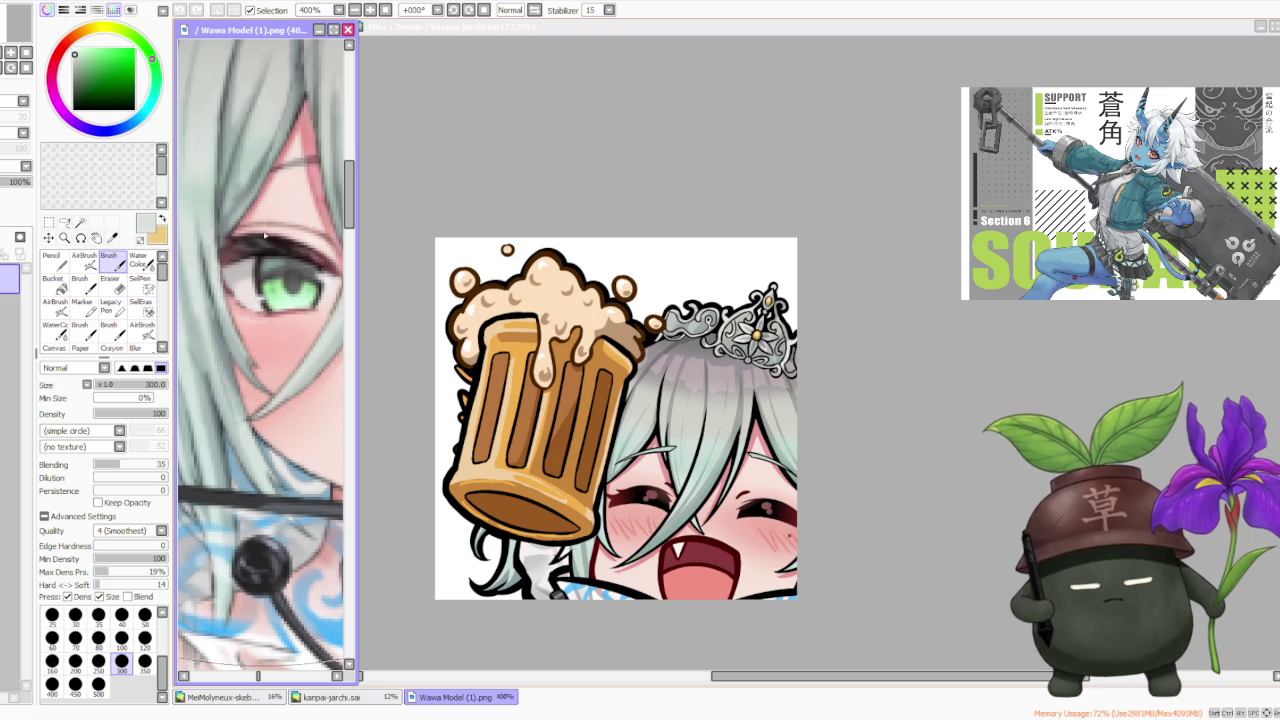
pyautogui.scroll(-2, 211, 283)
pyautogui.scroll(-3, 240, 288)
pyautogui.scroll(-1, 268, 293)
pyautogui.scroll(2, 269, 292)
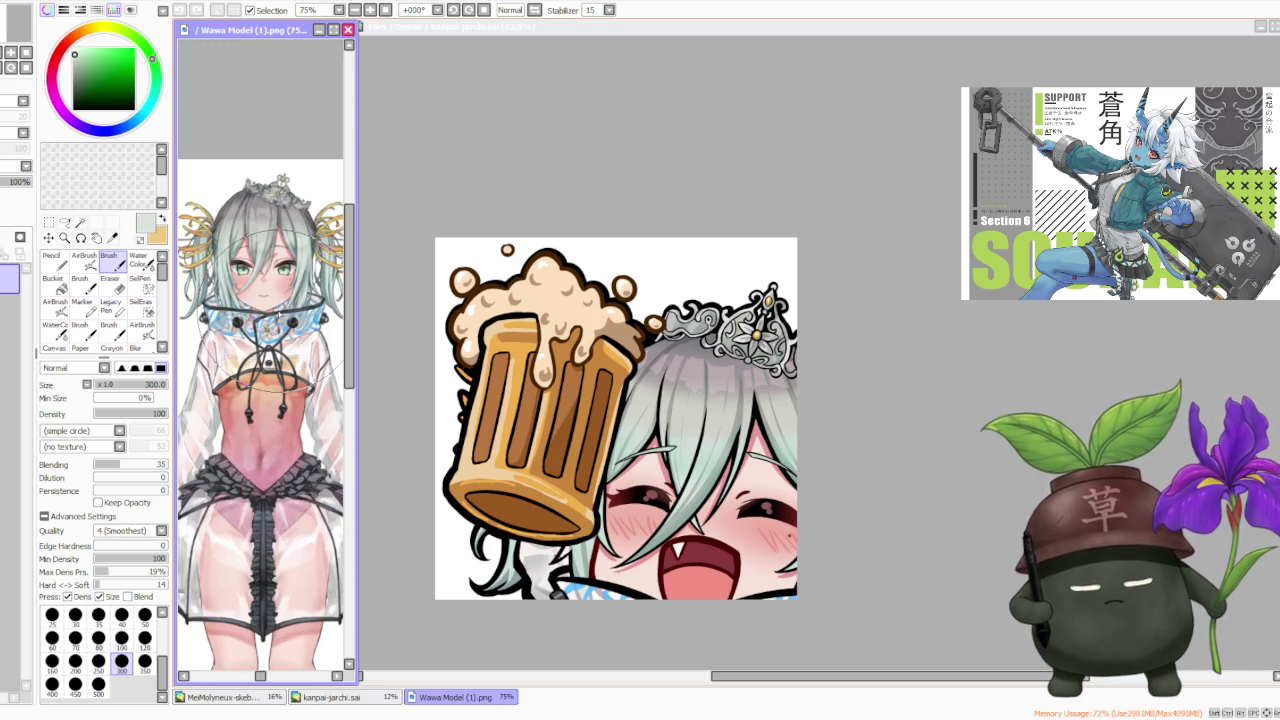
pyautogui.scroll(-1, 287, 282)
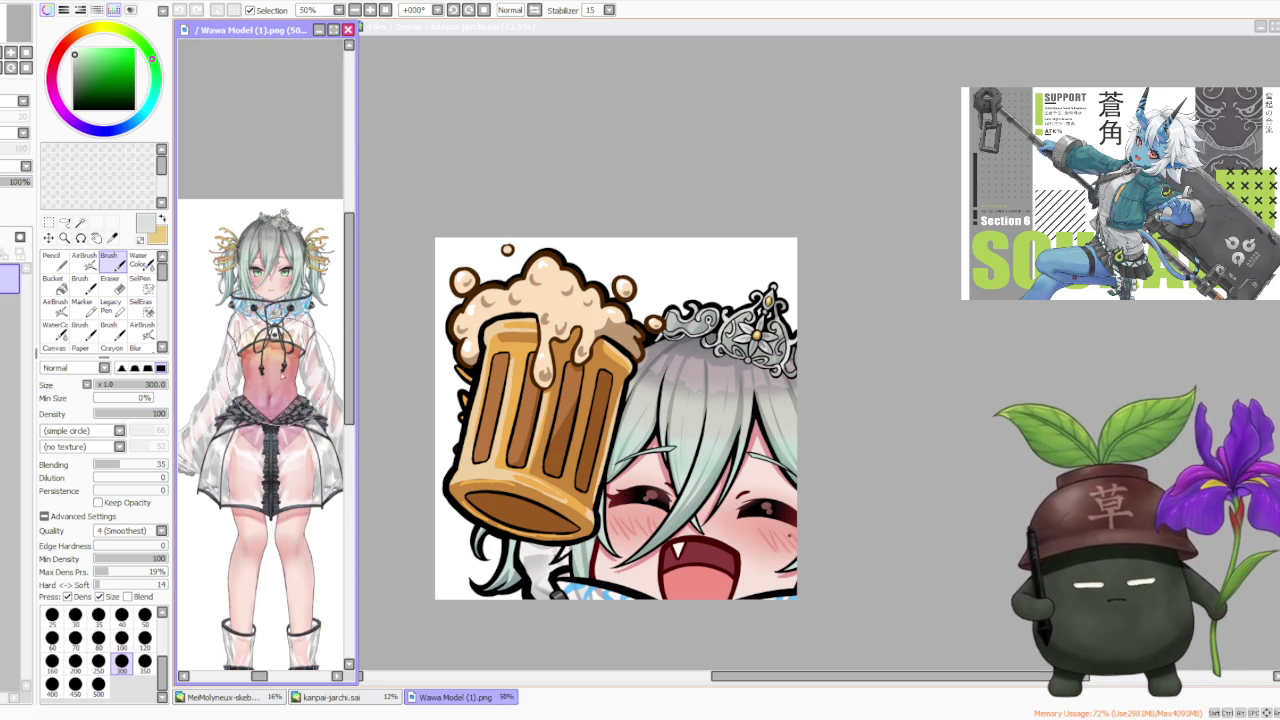
pyautogui.scroll(1, 273, 345)
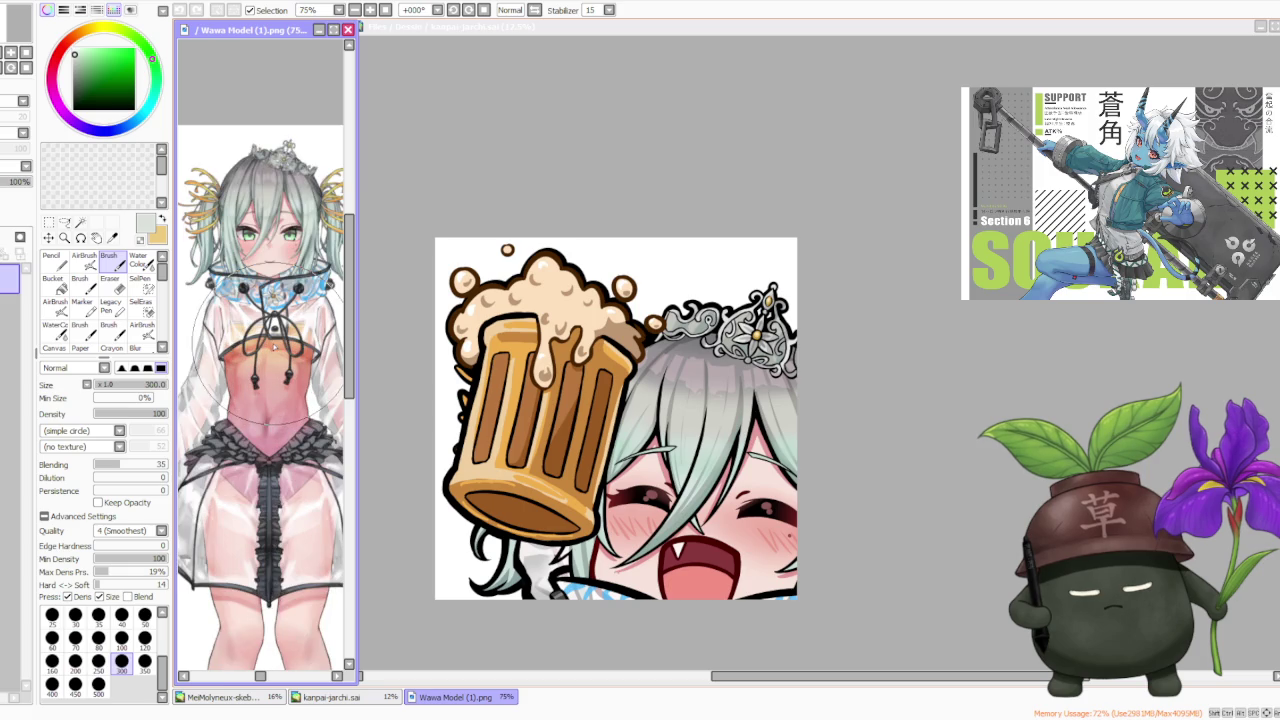
pyautogui.keyDown('alt'); pyautogui.click(280, 375); pyautogui.keyUp('alt')
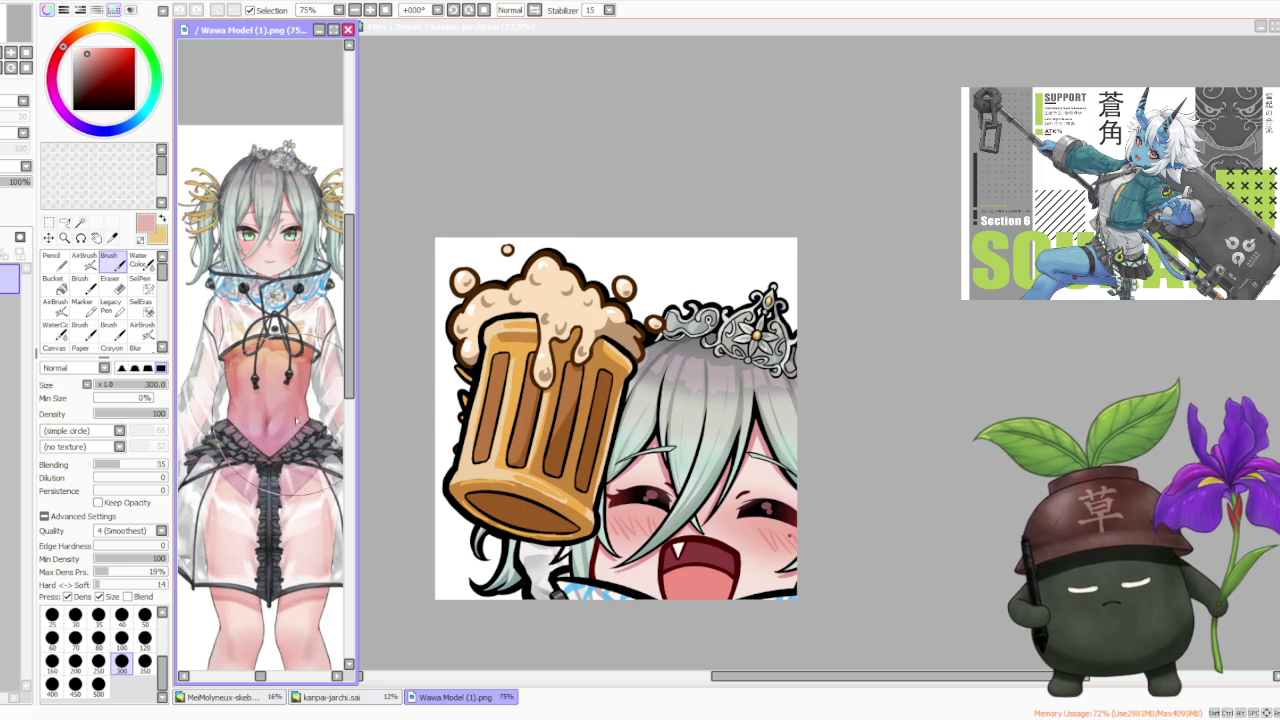
# - Zoom around once more, then close the Wawa Model (1).png reference image
pyautogui.scroll(-1, 290, 410)
pyautogui.scroll(1, 275, 390)
pyautogui.scroll(-1, 260, 370)
pyautogui.scroll(-1, 248, 352)
pyautogui.scroll(2, 262, 372)
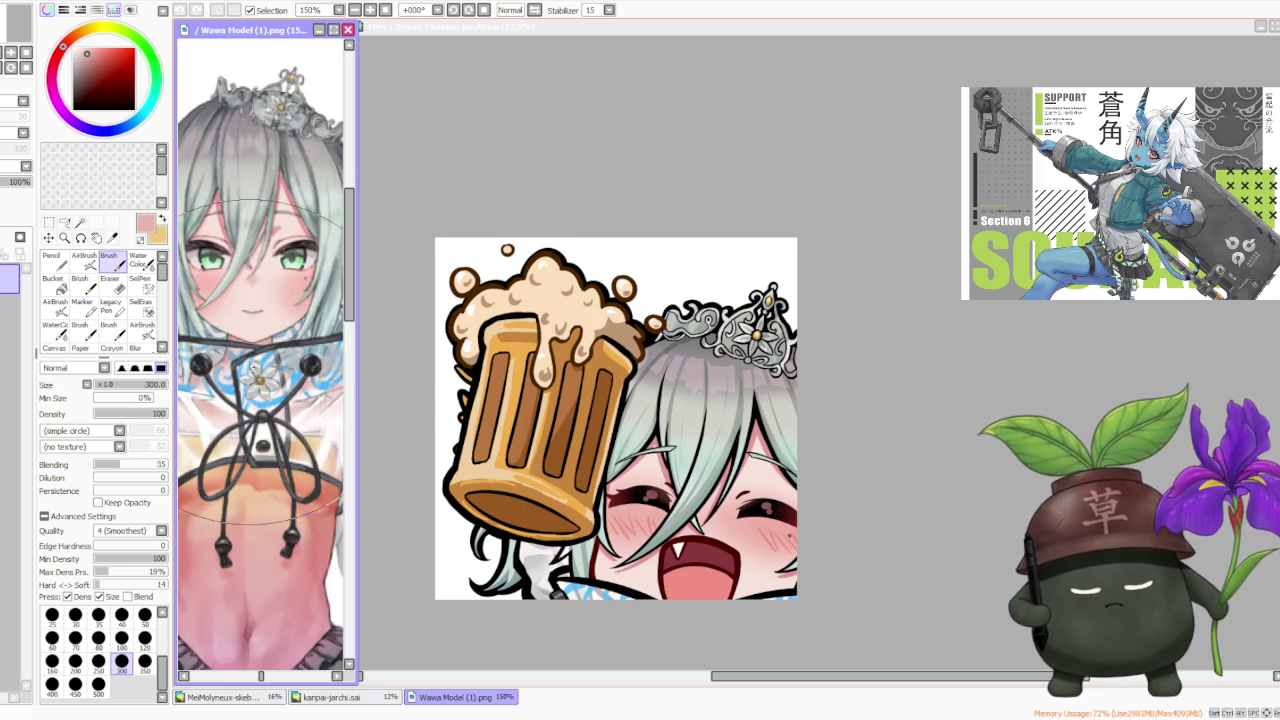
pyautogui.scroll(-2, 278, 398)
pyautogui.scroll(2, 268, 434)
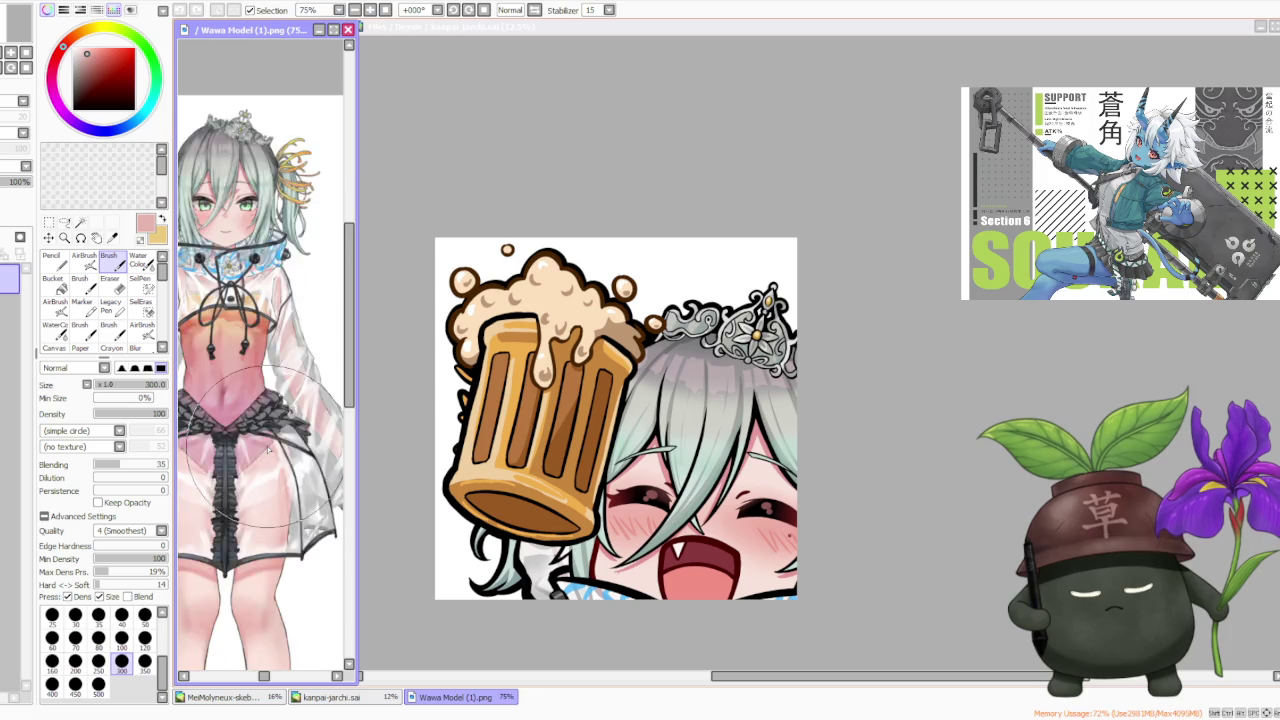
pyautogui.scroll(-3, 255, 453)
pyautogui.scroll(3, 240, 519)
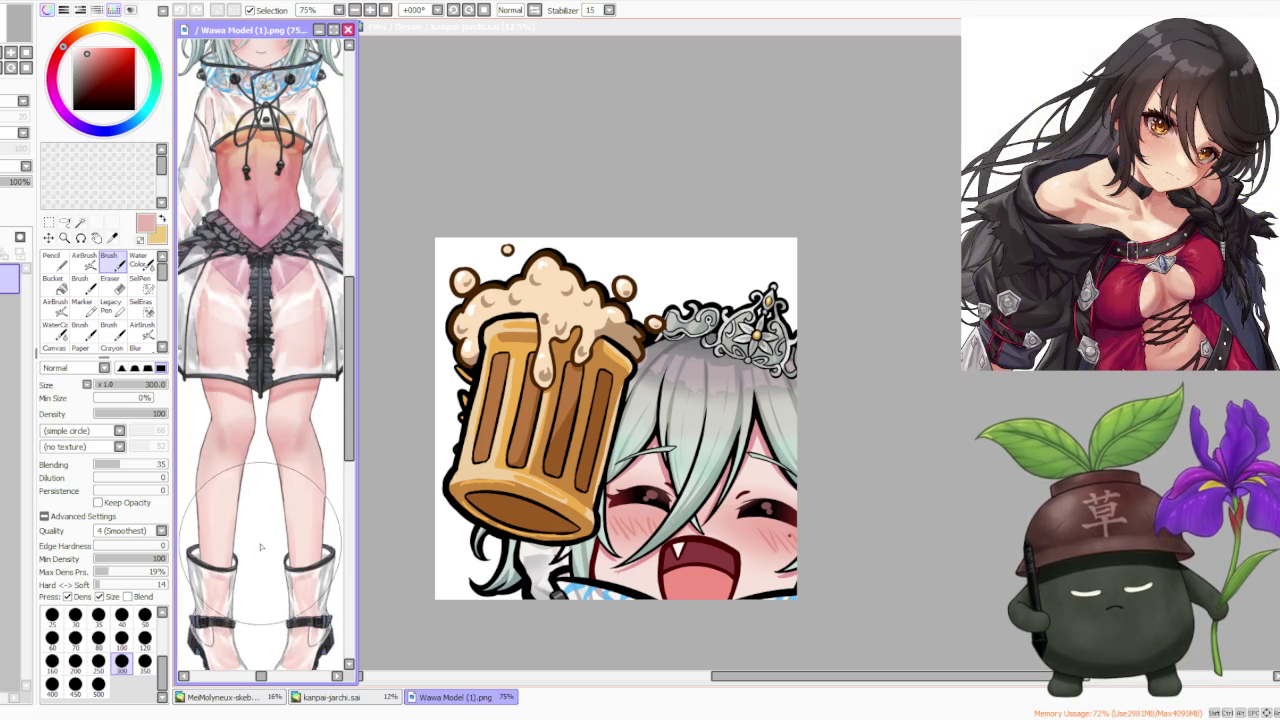
pyautogui.scroll(-2, 265, 527)
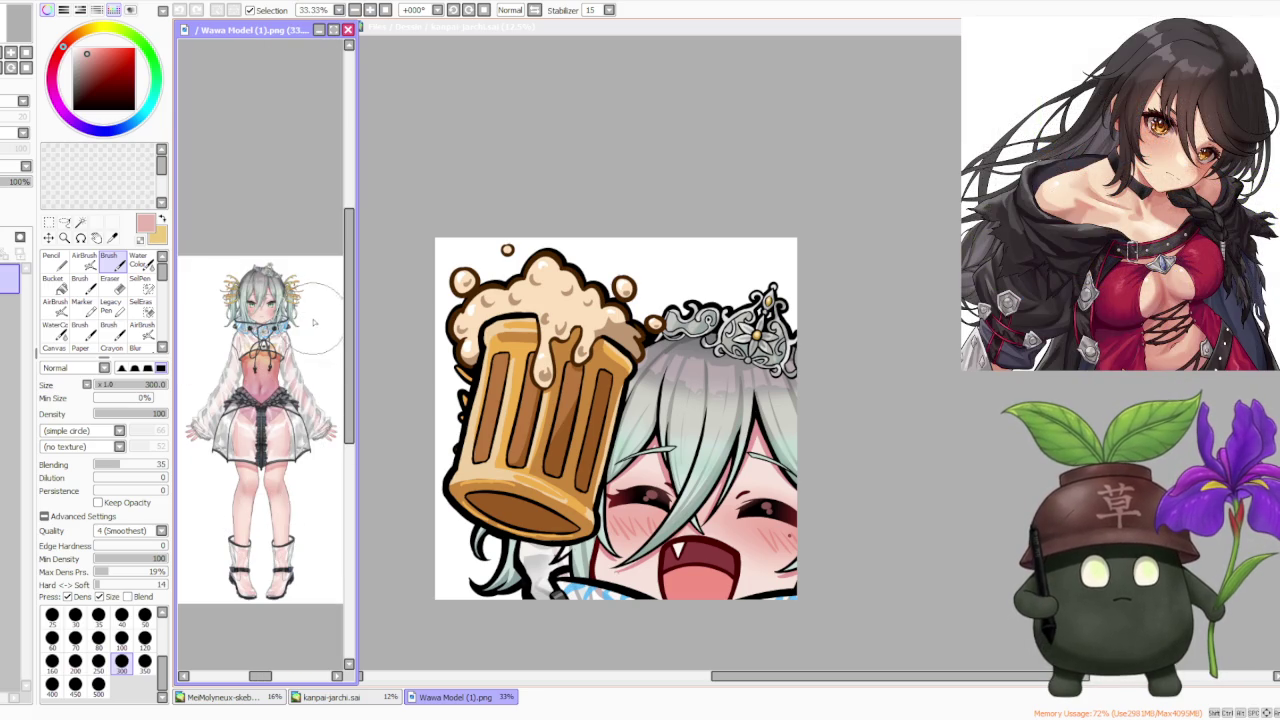
pyautogui.scroll(2, 300, 214)
pyautogui.scroll(-1, 285, 260)
pyautogui.scroll(1, 270, 309)
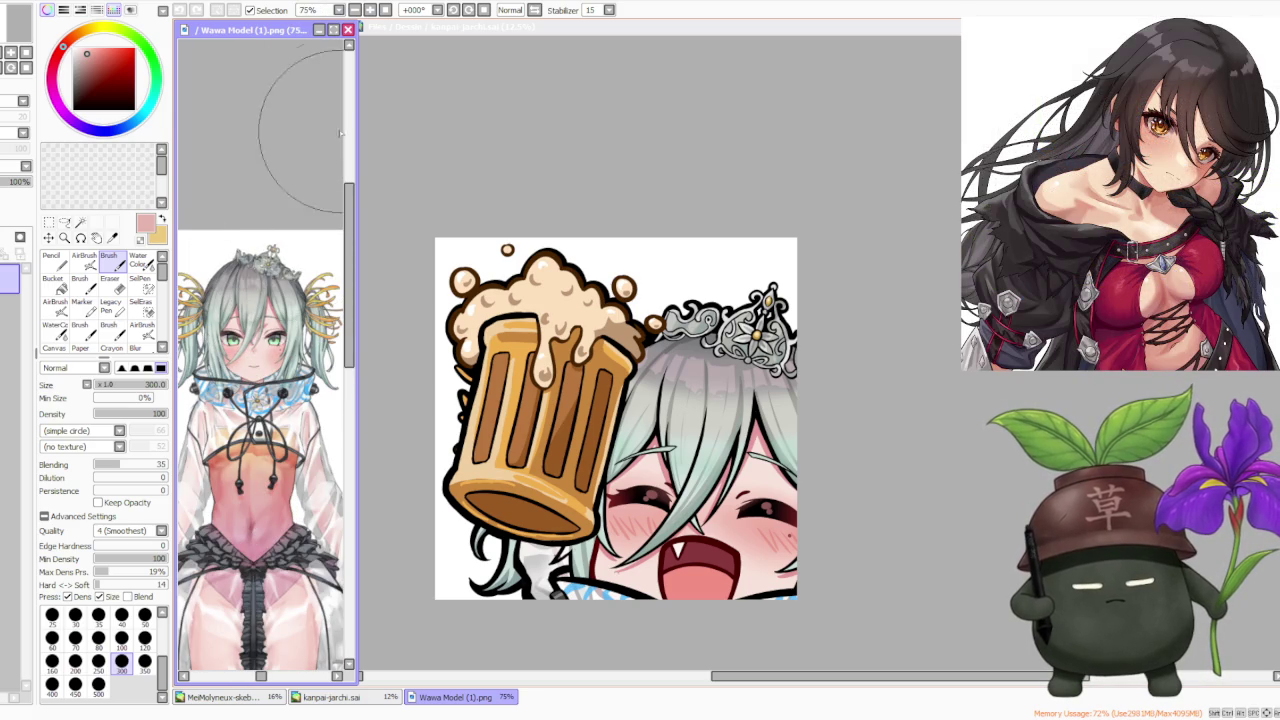
pyautogui.click(347, 30)
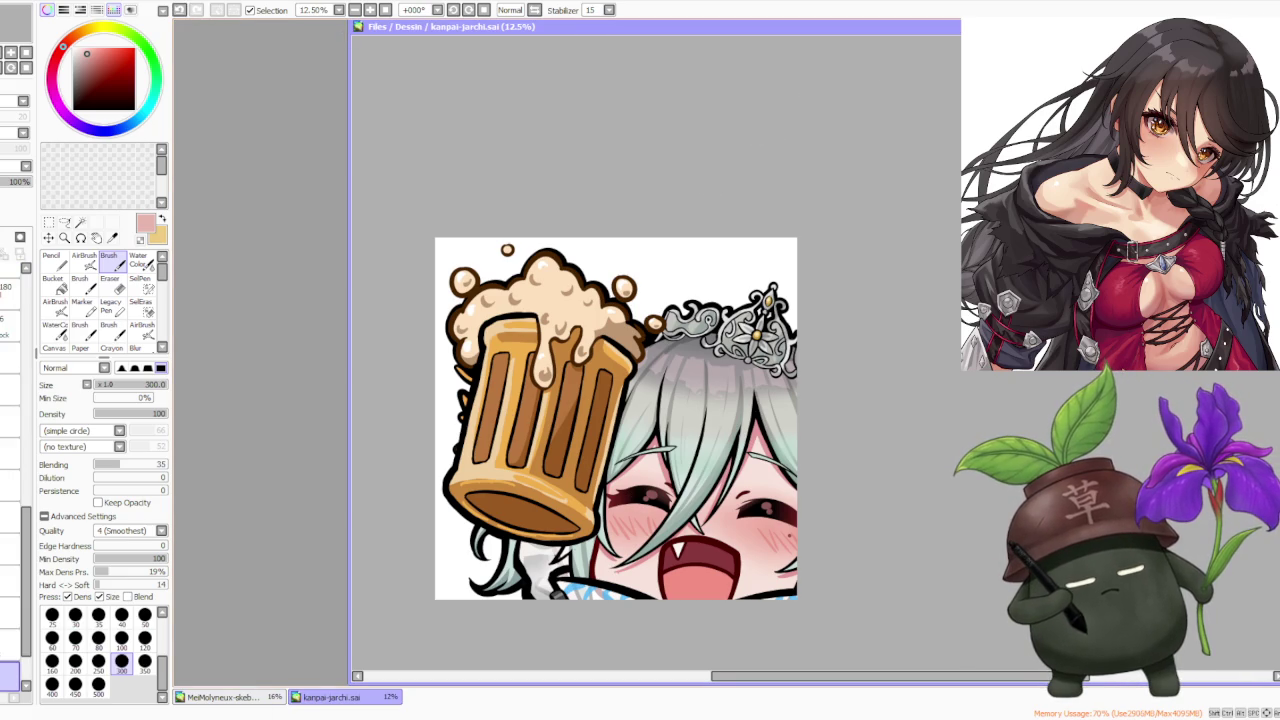
# - Close the finished kanpai-jarchi.sai emote and zoom the remaining canvas
pyautogui.click(1270, 27)
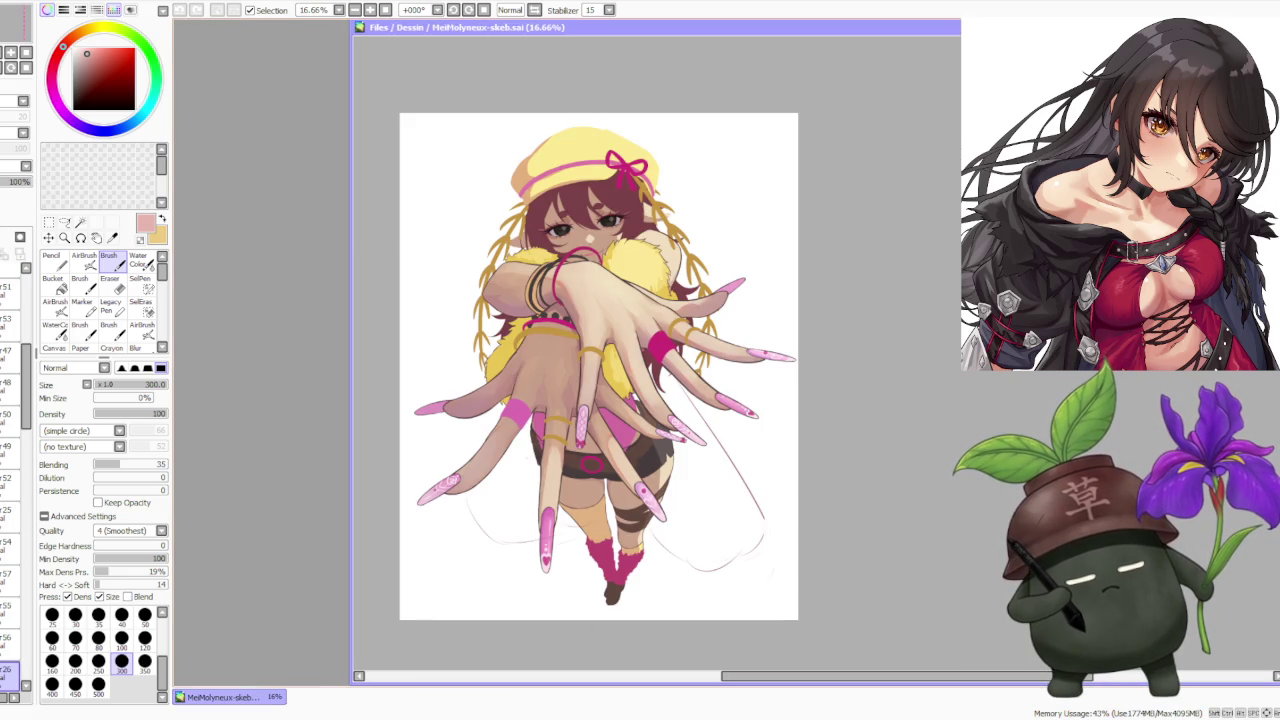
pyautogui.scroll(-1, 862, 181)
pyautogui.scroll(1, 692, 182)
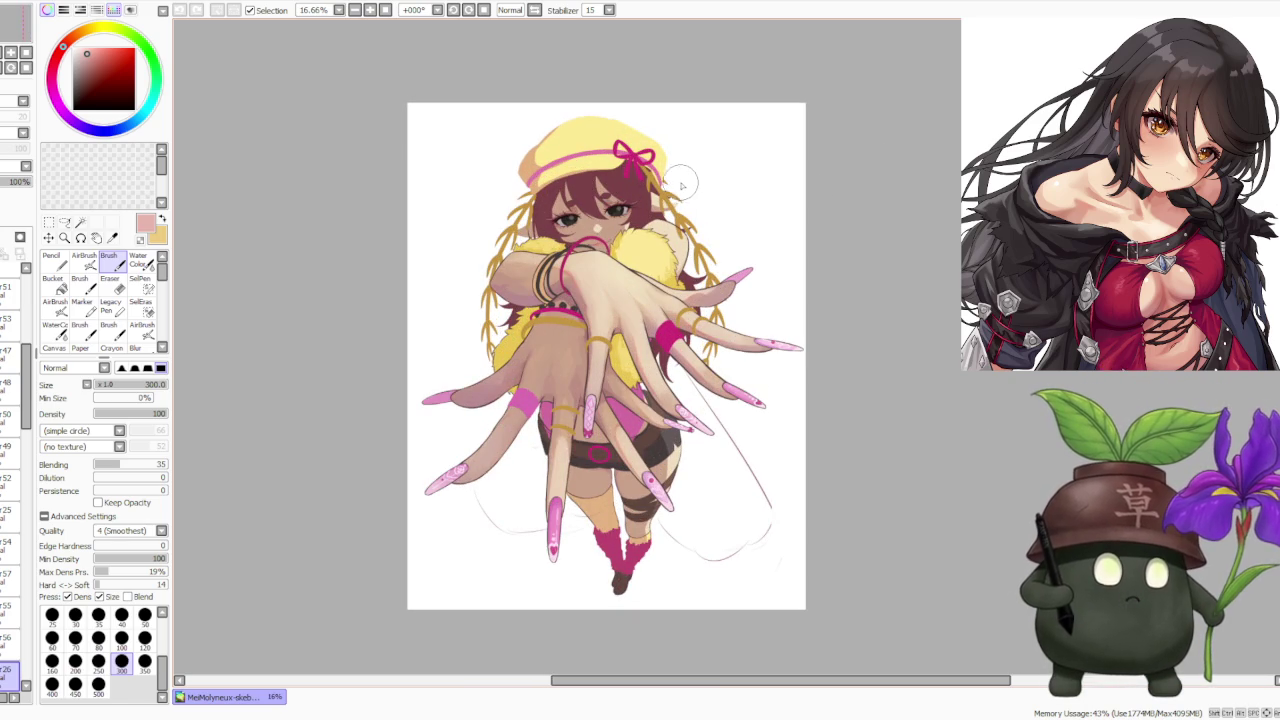
pyautogui.scroll(1, 719, 231)
pyautogui.scroll(-1, 708, 210)
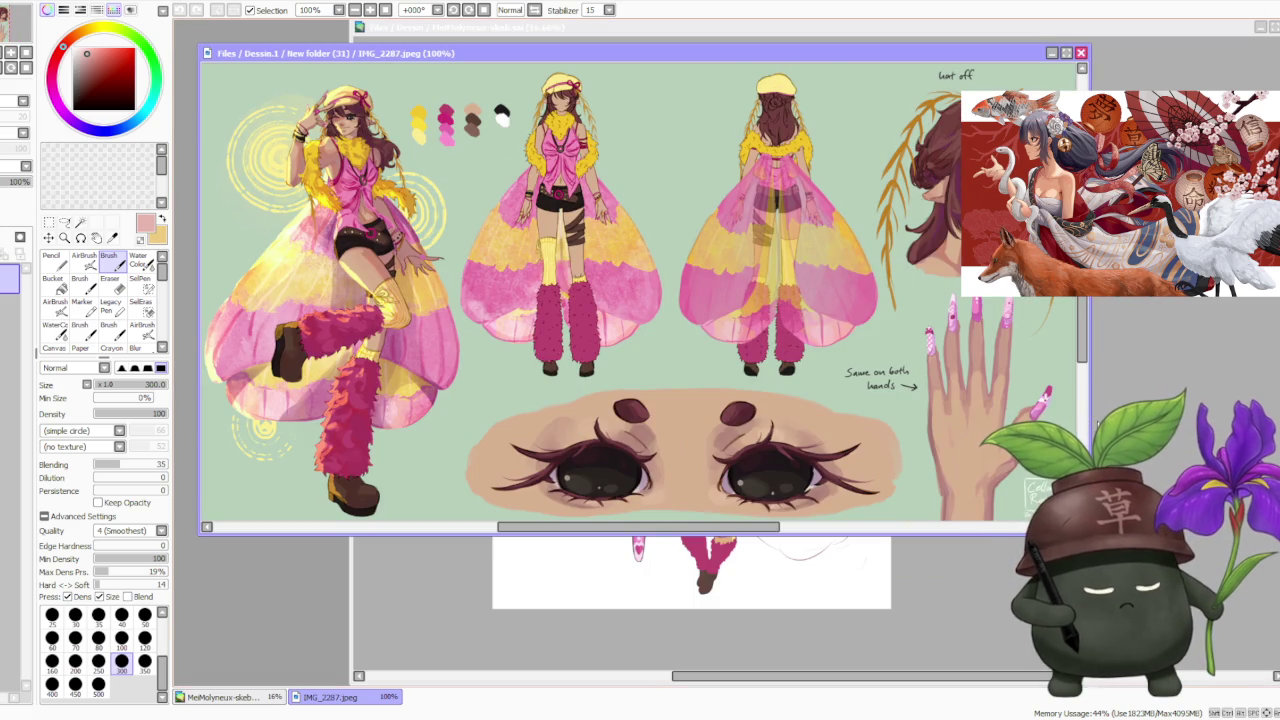
# - Resize the IMG_2287.jpeg reference window into a tall, narrow panel at the screen's left
pyautogui.scroll(1, 640, 300)
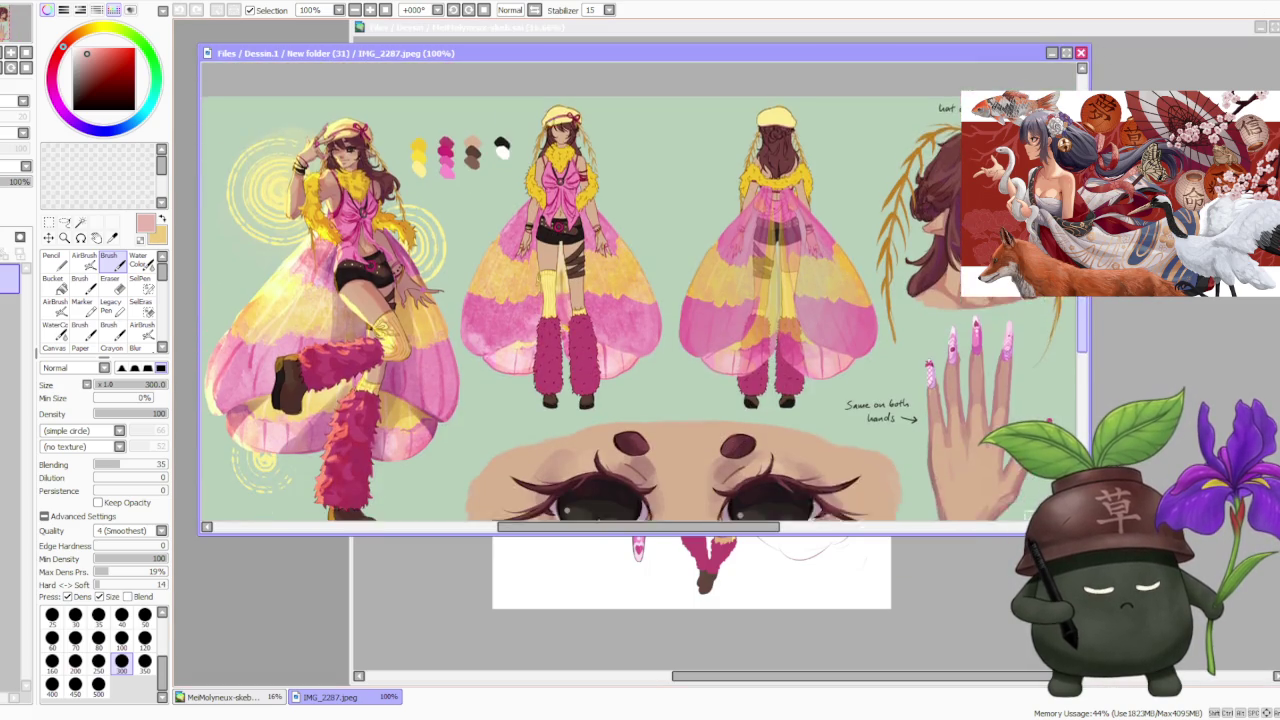
pyautogui.scroll(-3, 1085, 341)
pyautogui.moveTo(1088, 445); pyautogui.dragTo(415, 445)
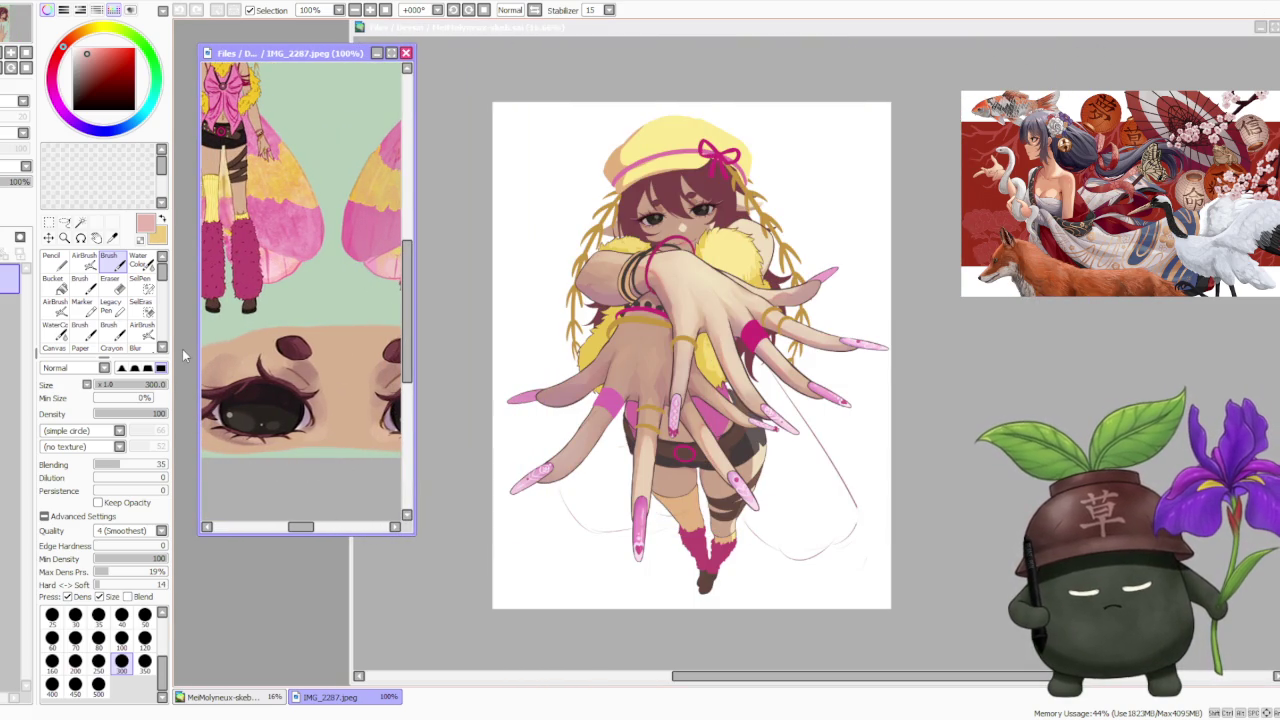
pyautogui.moveTo(199, 354); pyautogui.dragTo(177, 354)
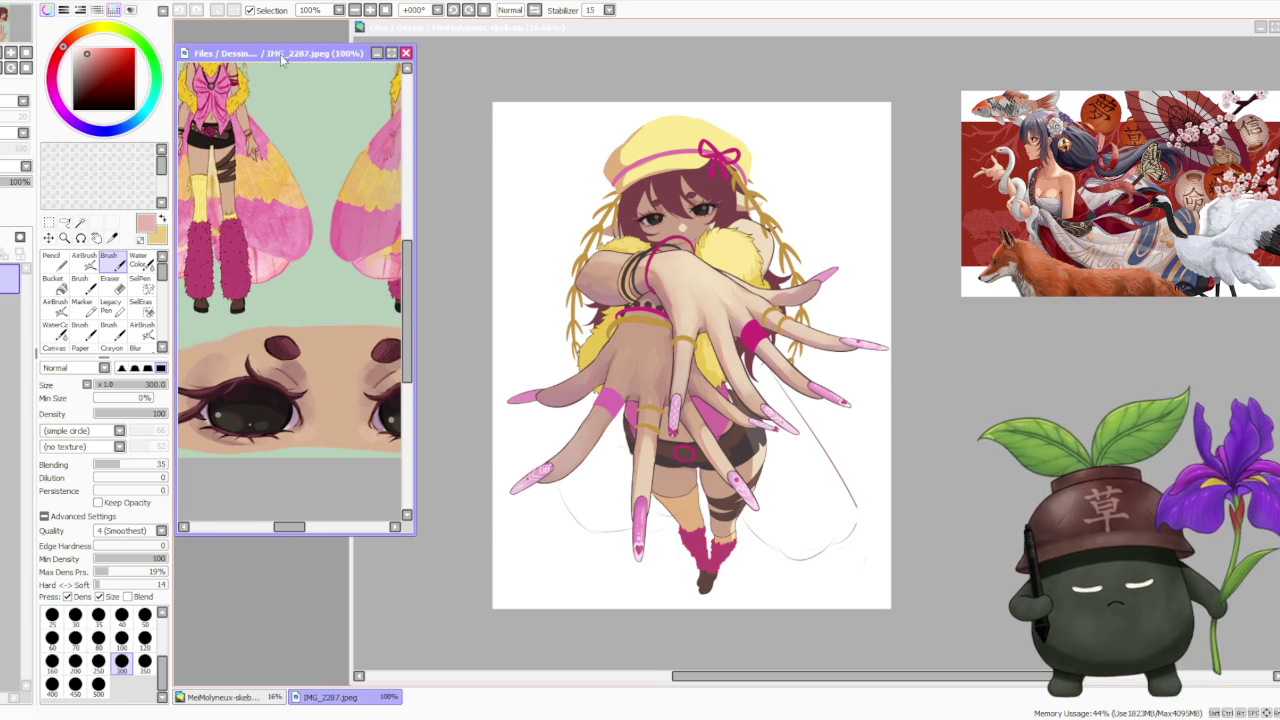
pyautogui.moveTo(281, 45); pyautogui.dragTo(281, 22)
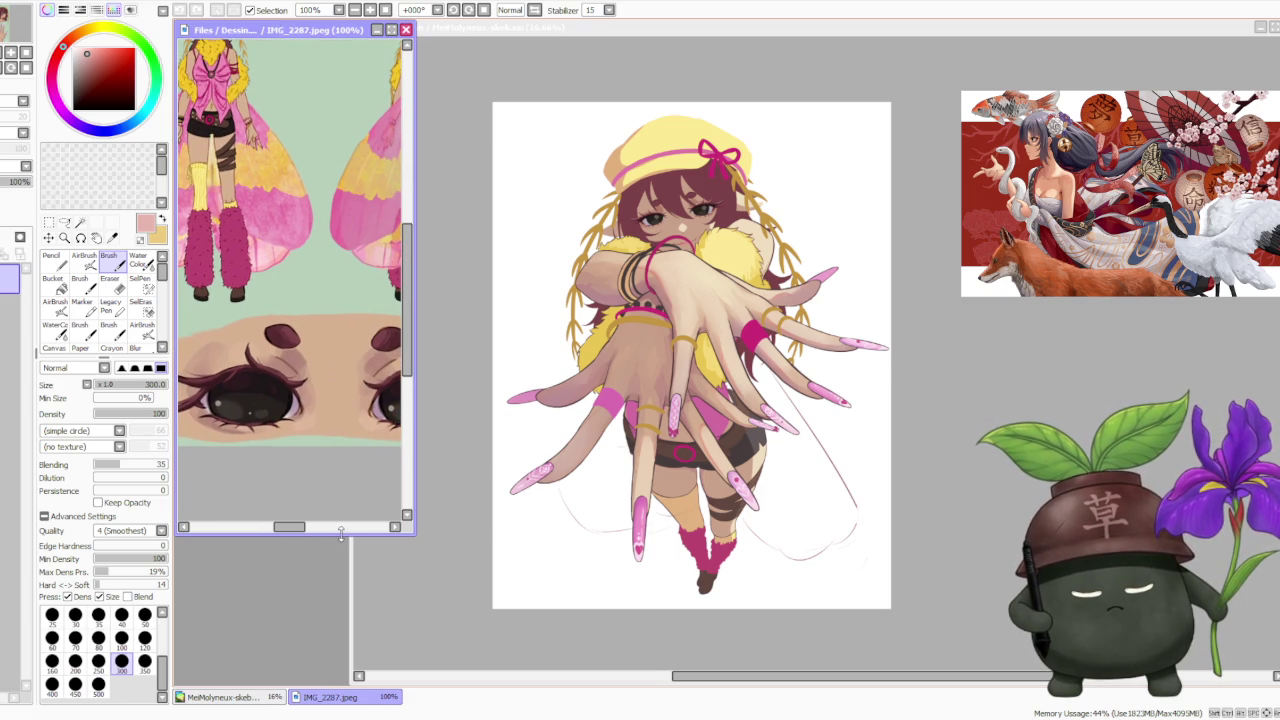
pyautogui.moveTo(341, 533); pyautogui.dragTo(341, 684)
# - Shift the MeiMolyneux canvas window's left edge right so the reference sheet stays uncovered
pyautogui.click(428, 523)
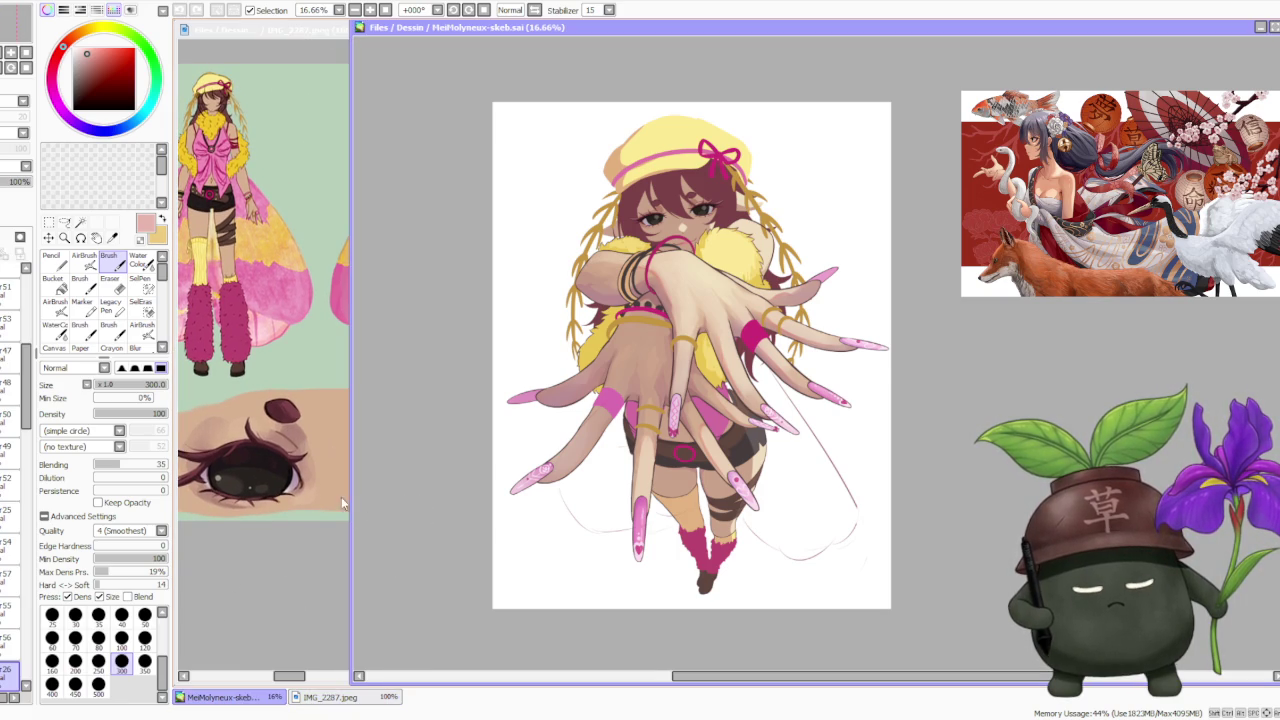
pyautogui.moveTo(350, 497); pyautogui.dragTo(410, 437)
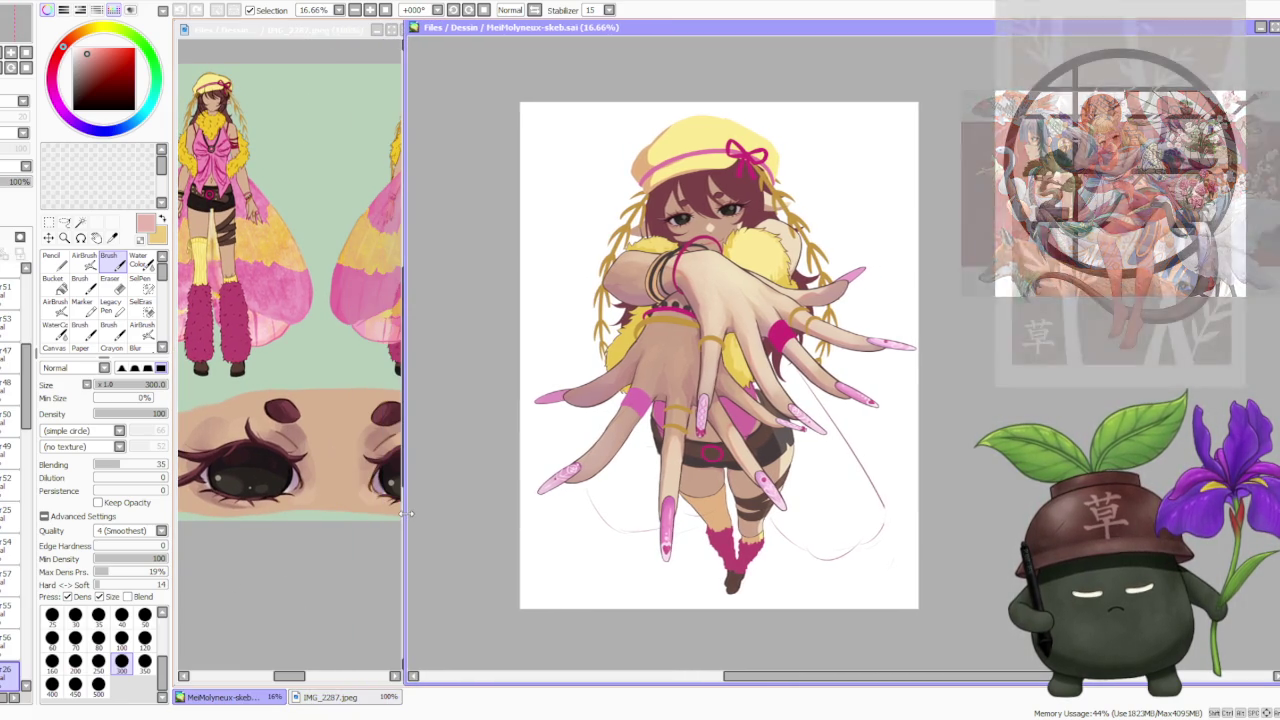
pyautogui.click(410, 437)
pyautogui.scroll(-2, 343, 500)
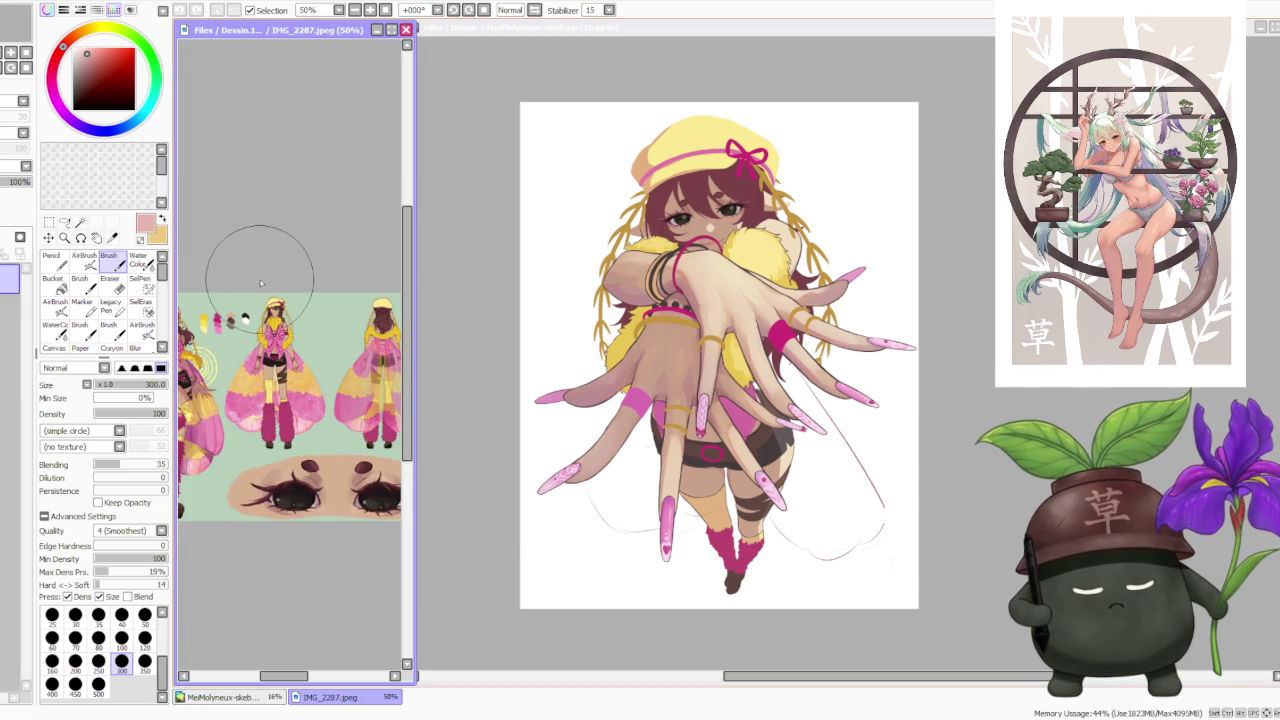
pyautogui.scroll(1, 213, 290)
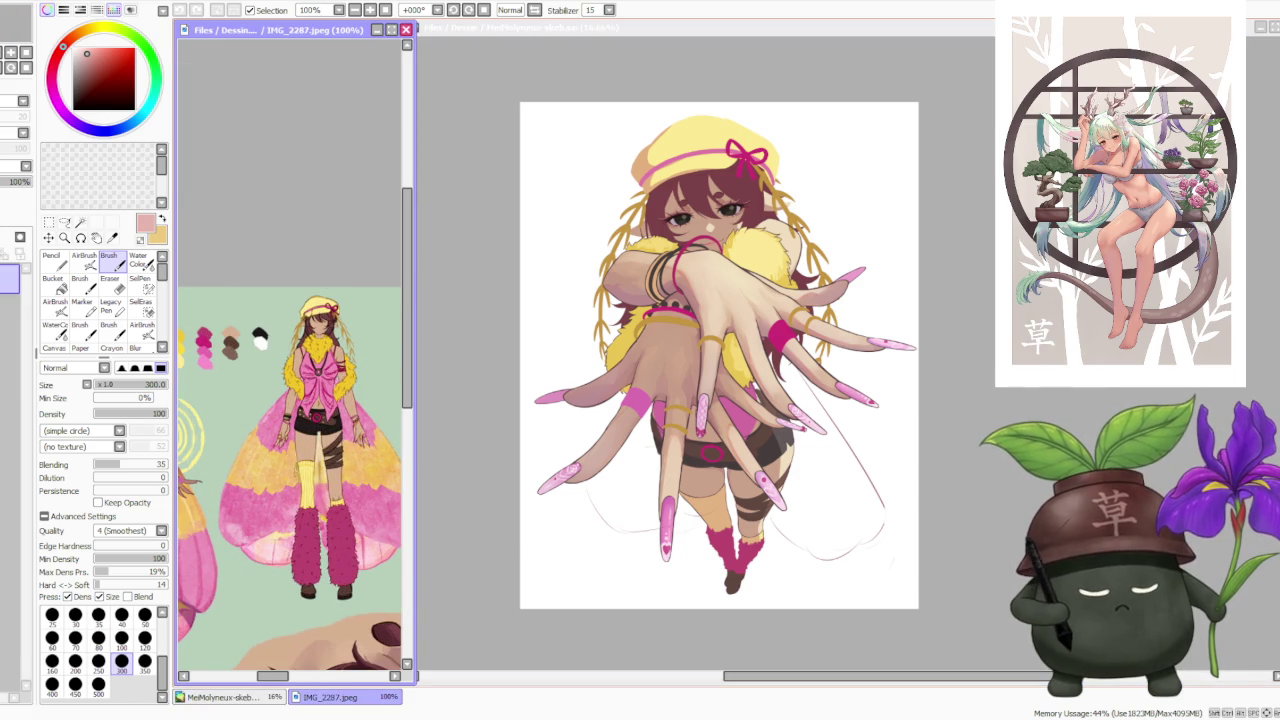
# - Scroll around the MeiMolyneux drawing to check its view beside the reference
pyautogui.click(470, 300)
pyautogui.scroll(-1, 808, 222)
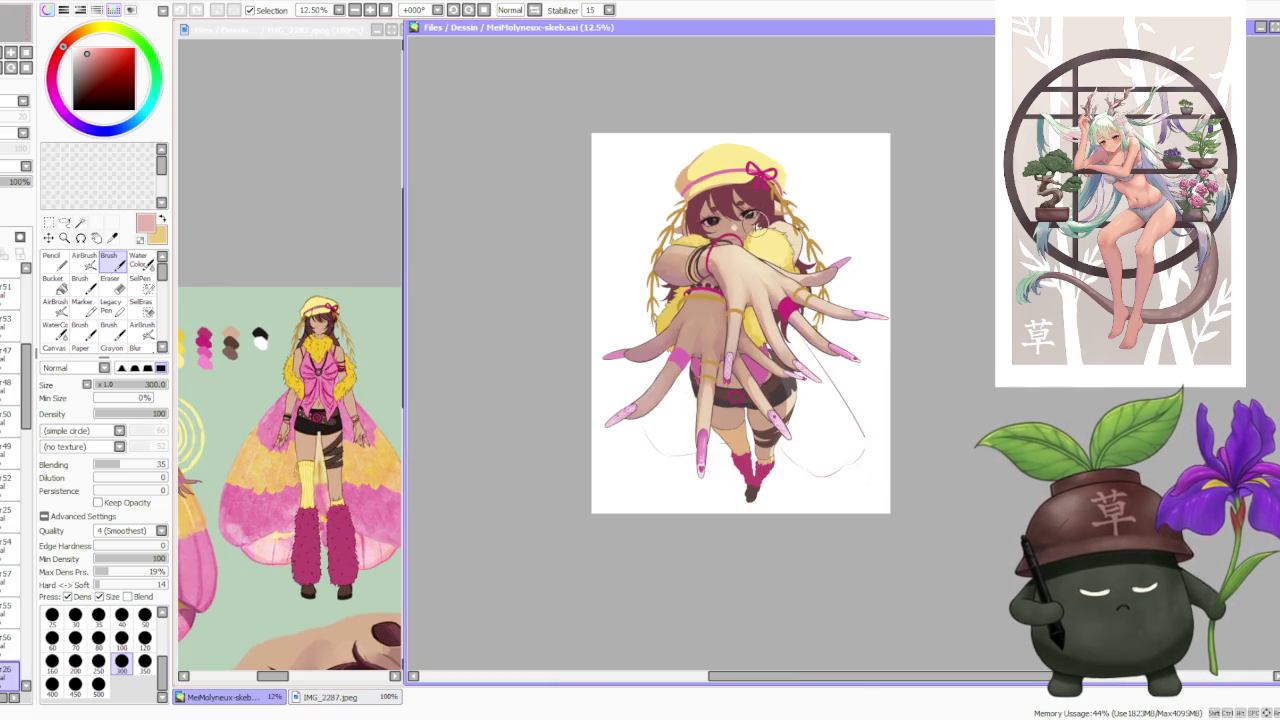
pyautogui.scroll(3, 795, 489)
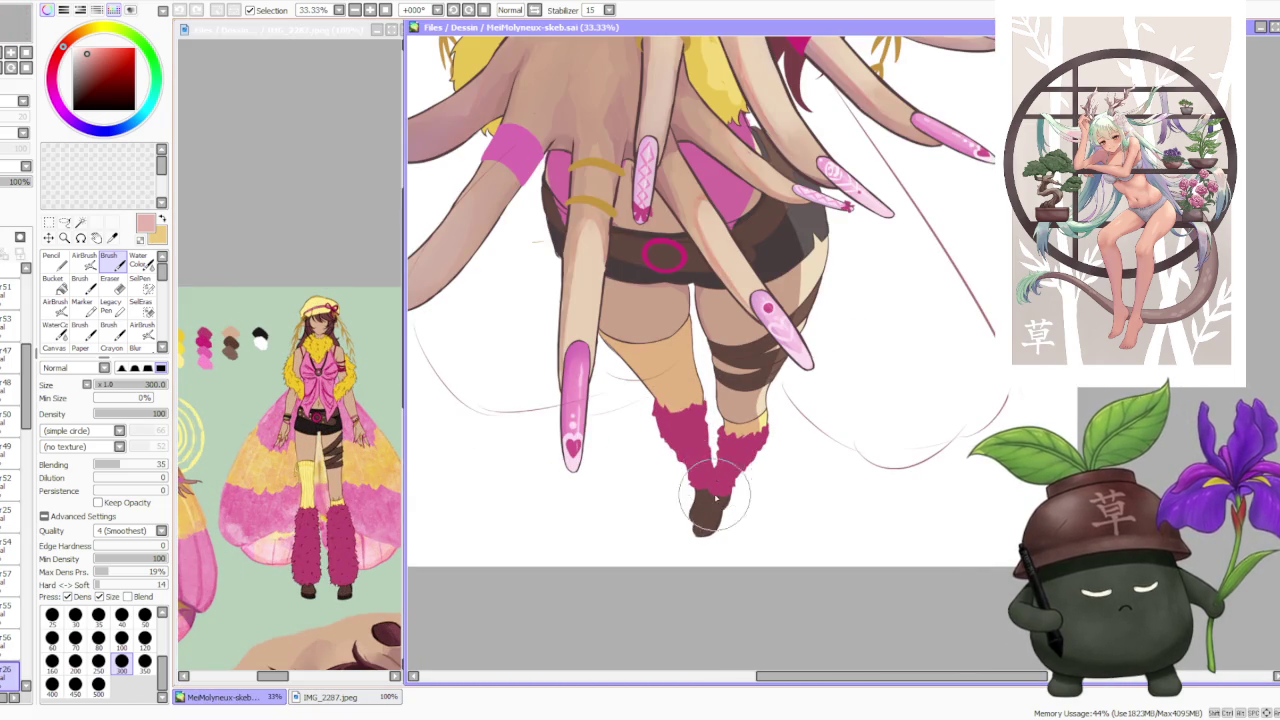
pyautogui.scroll(1, 715, 497)
pyautogui.scroll(2, 674, 486)
pyautogui.scroll(-3, 697, 508)
pyautogui.scroll(-1, 689, 508)
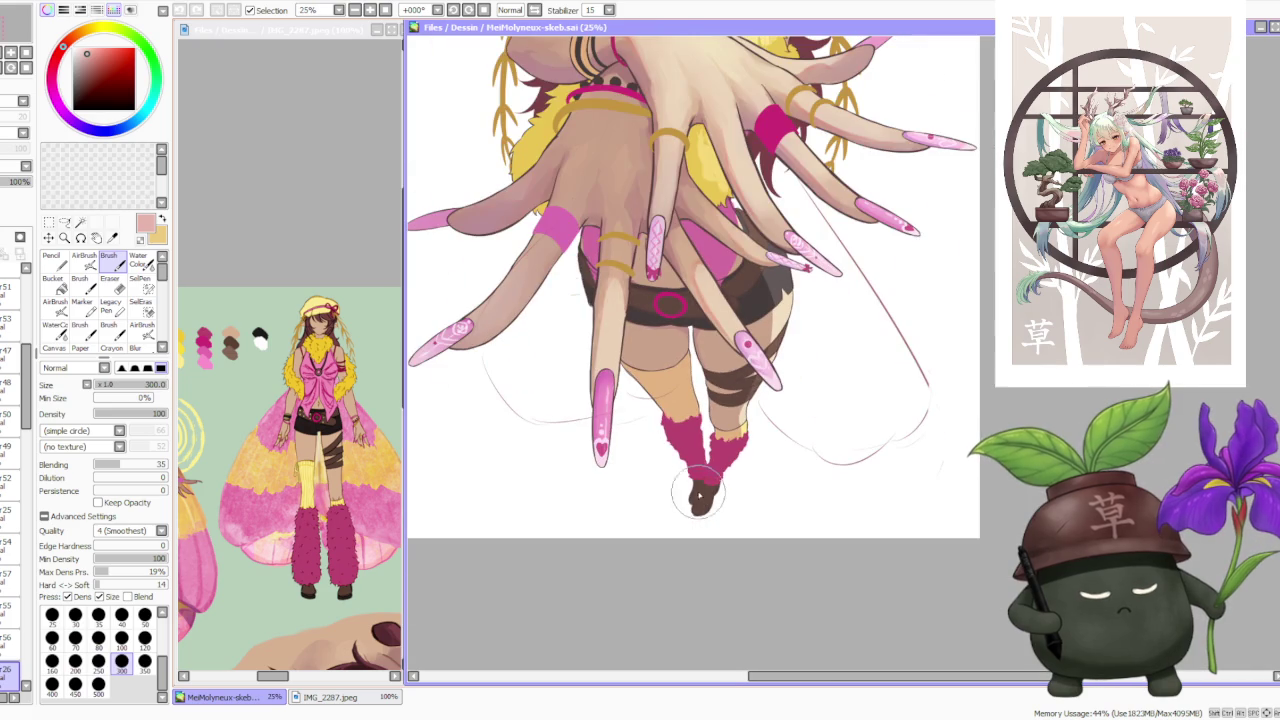
pyautogui.scroll(-1, 712, 322)
pyautogui.scroll(-2, 712, 322)
pyautogui.scroll(1, 686, 204)
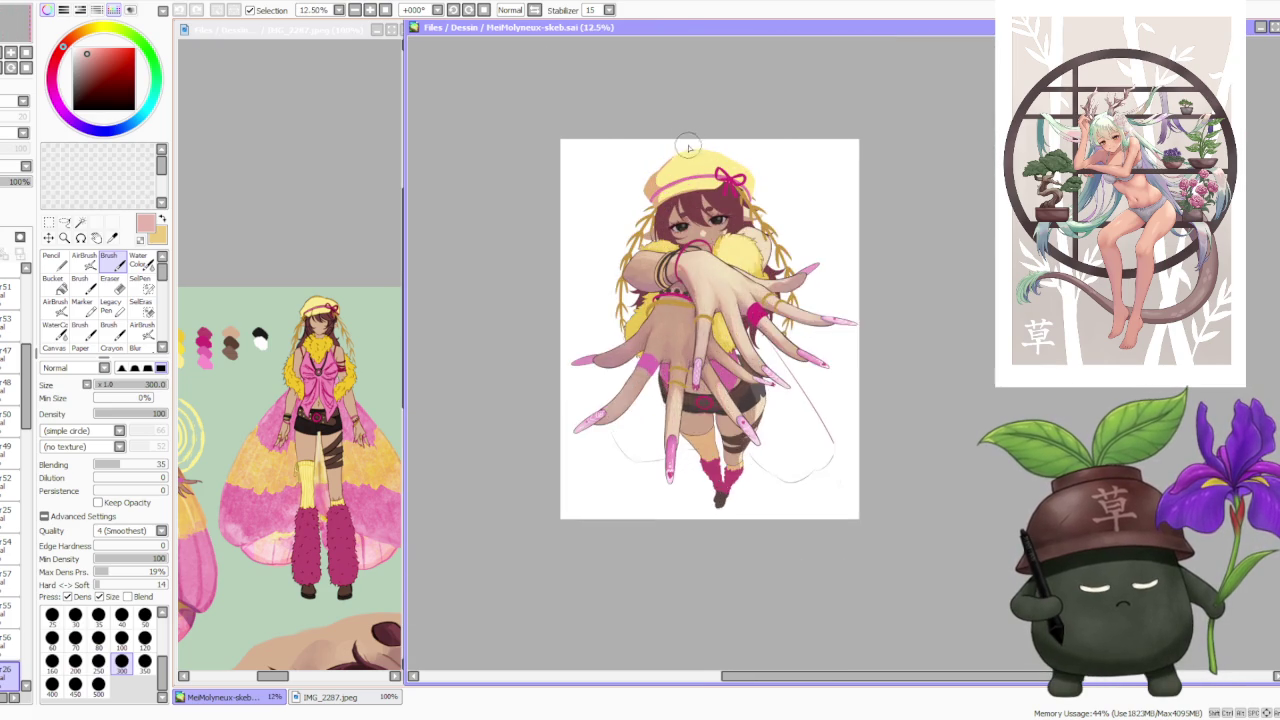
pyautogui.scroll(1, 686, 204)
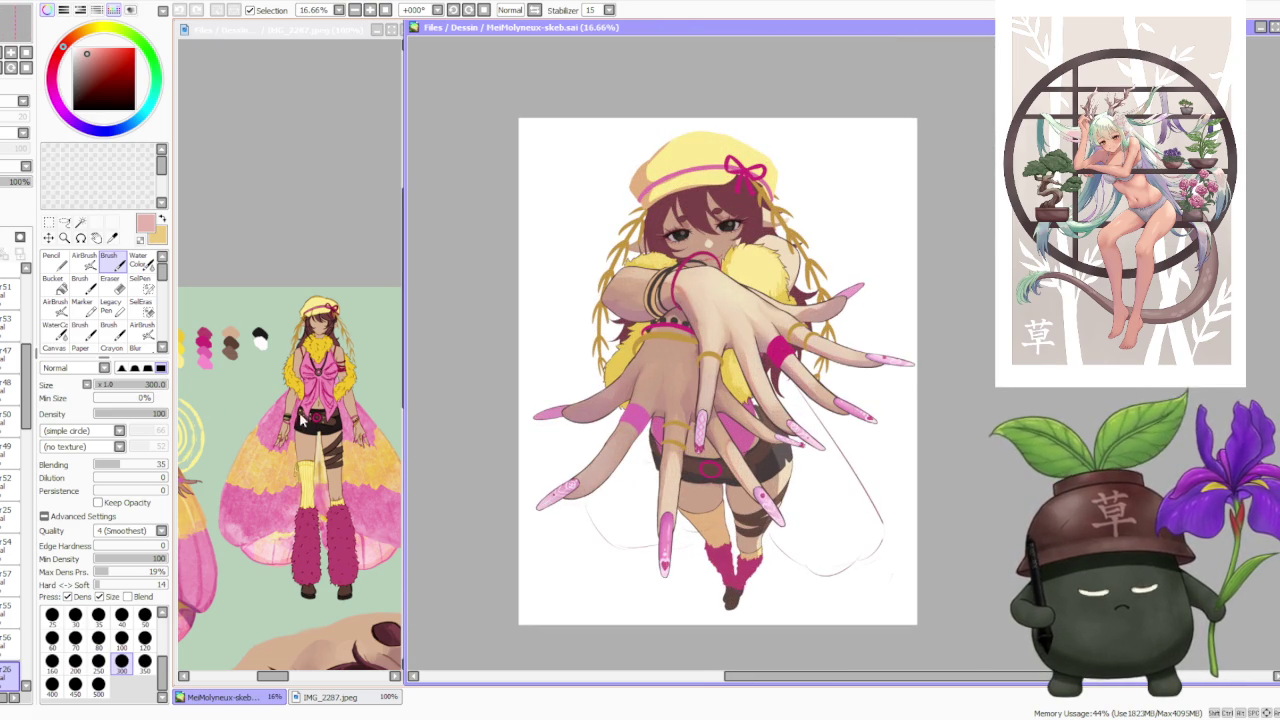
# - Make the IMG_2287 character sheet active and scroll through it to review the reference
pyautogui.click(311, 241)
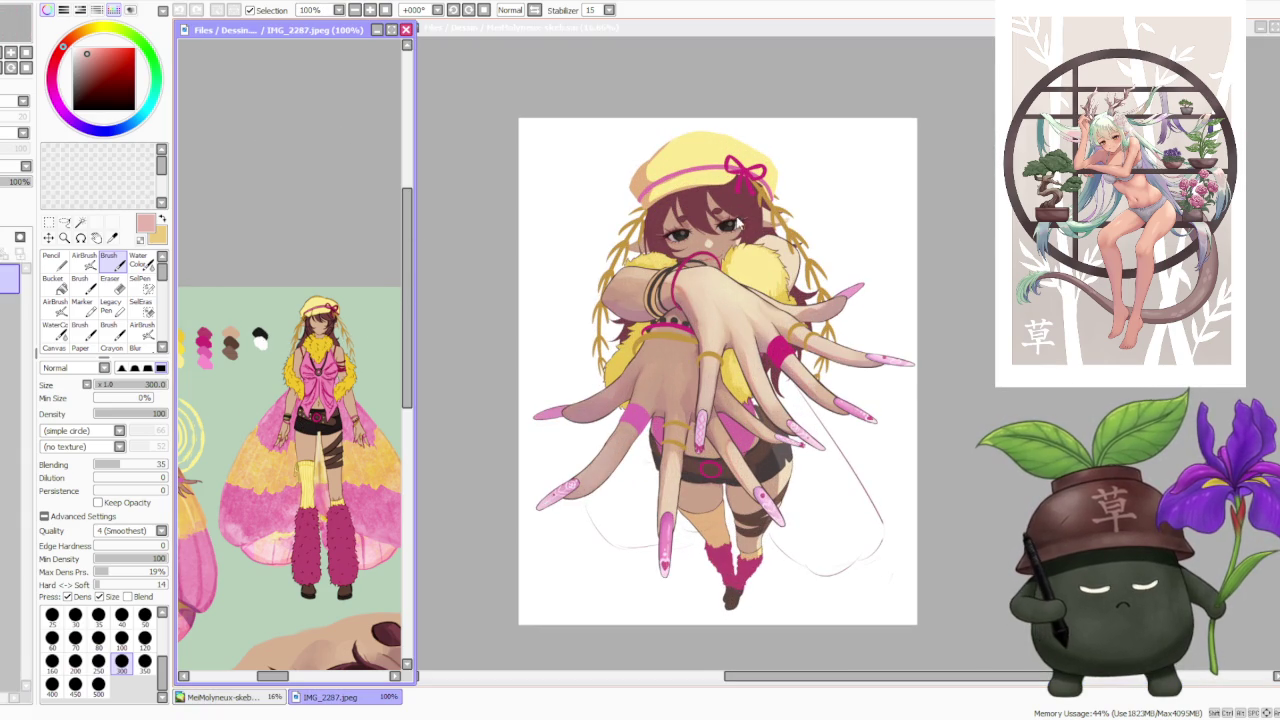
pyautogui.scroll(1, 920, 234)
pyautogui.scroll(1, 849, 337)
pyautogui.scroll(2, 823, 366)
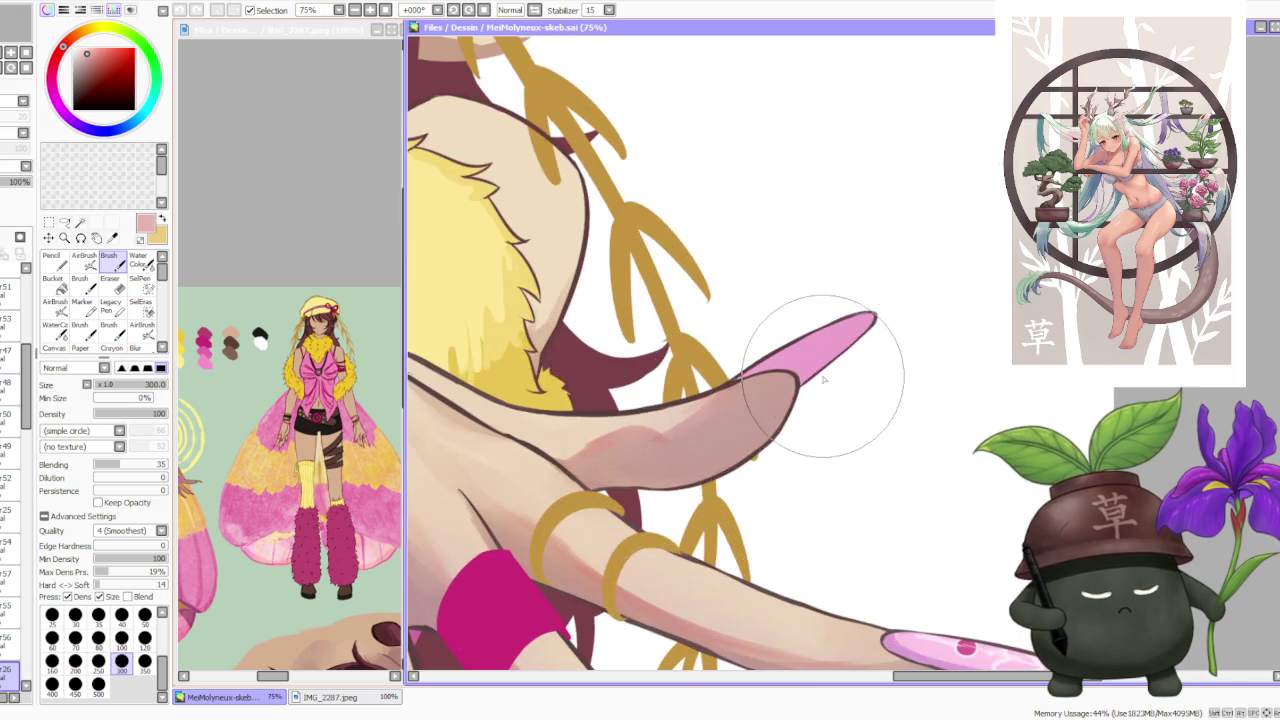
pyautogui.scroll(-2, 717, 298)
pyautogui.scroll(-1, 643, 195)
pyautogui.scroll(1, 289, 257)
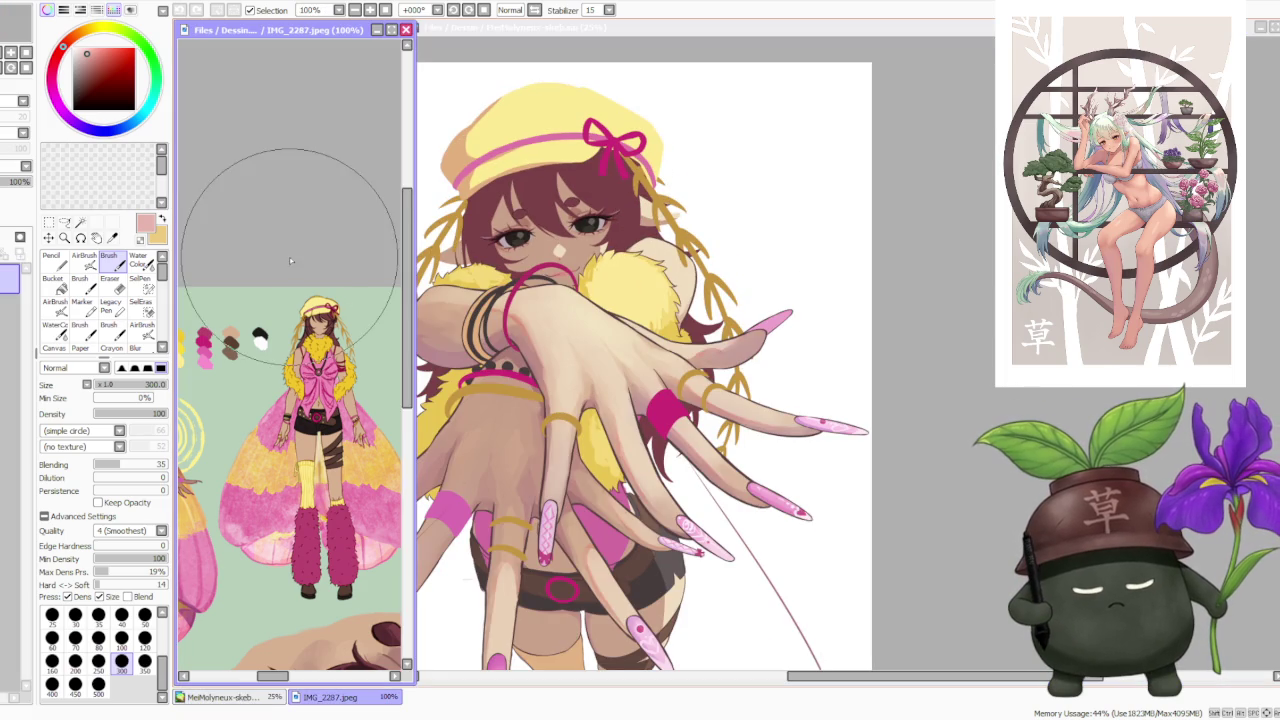